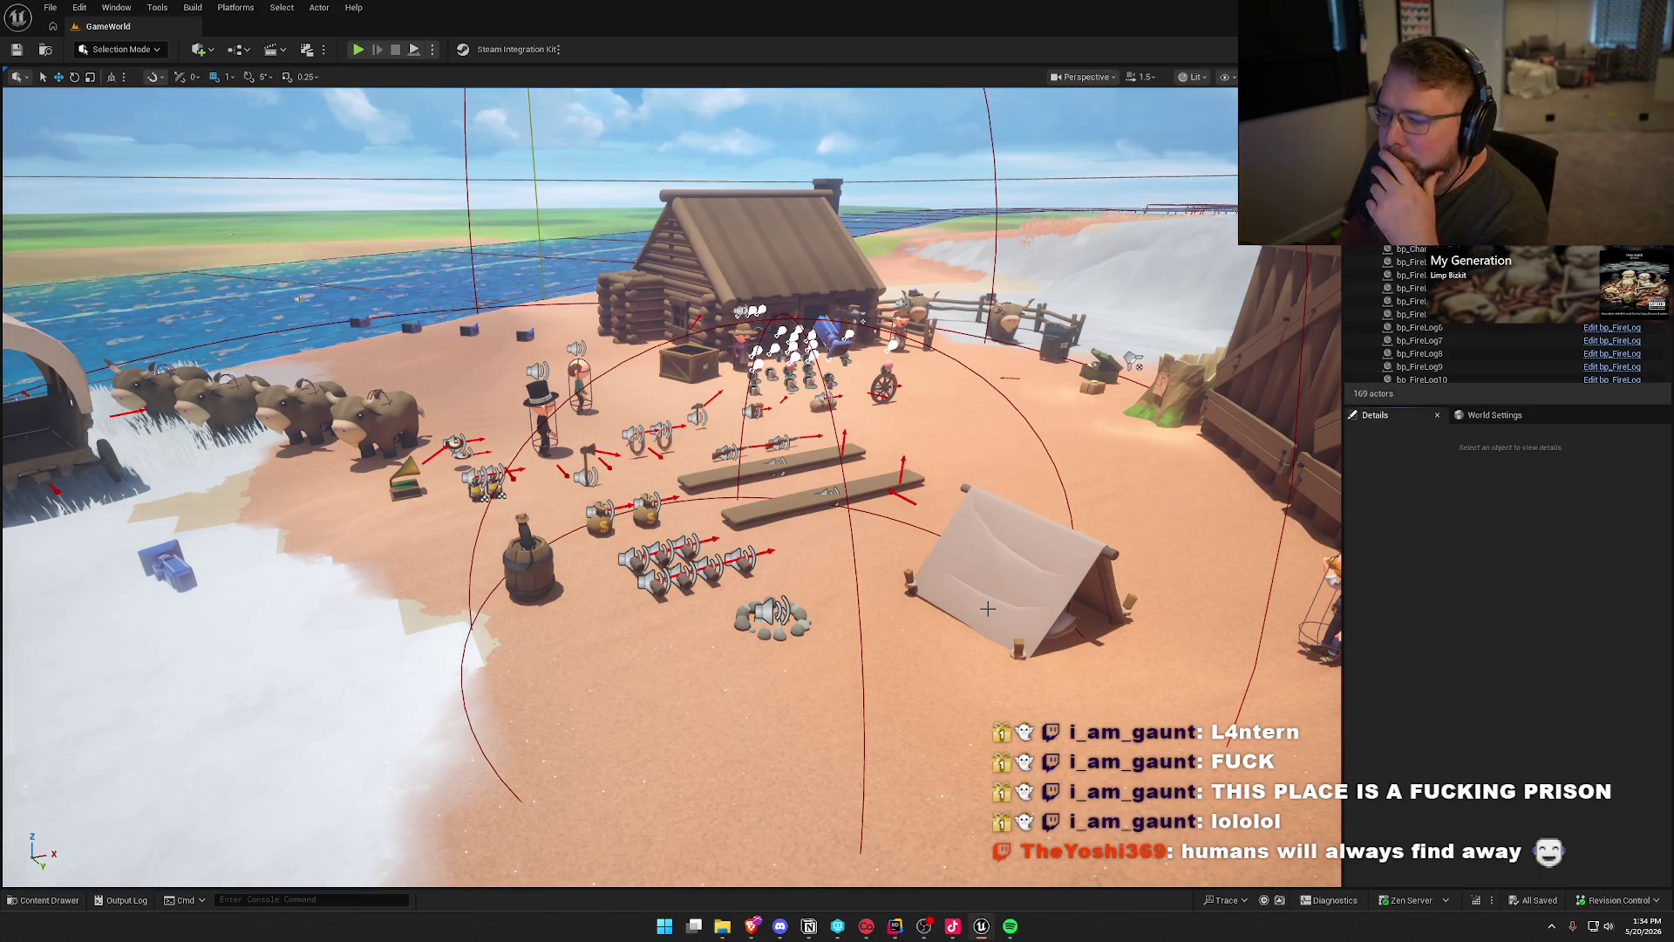
Step: Toggle Game View so the GameWorld beach camp shows without editor icons, arrows or debug spheres
{"action": "key", "text": "g"}
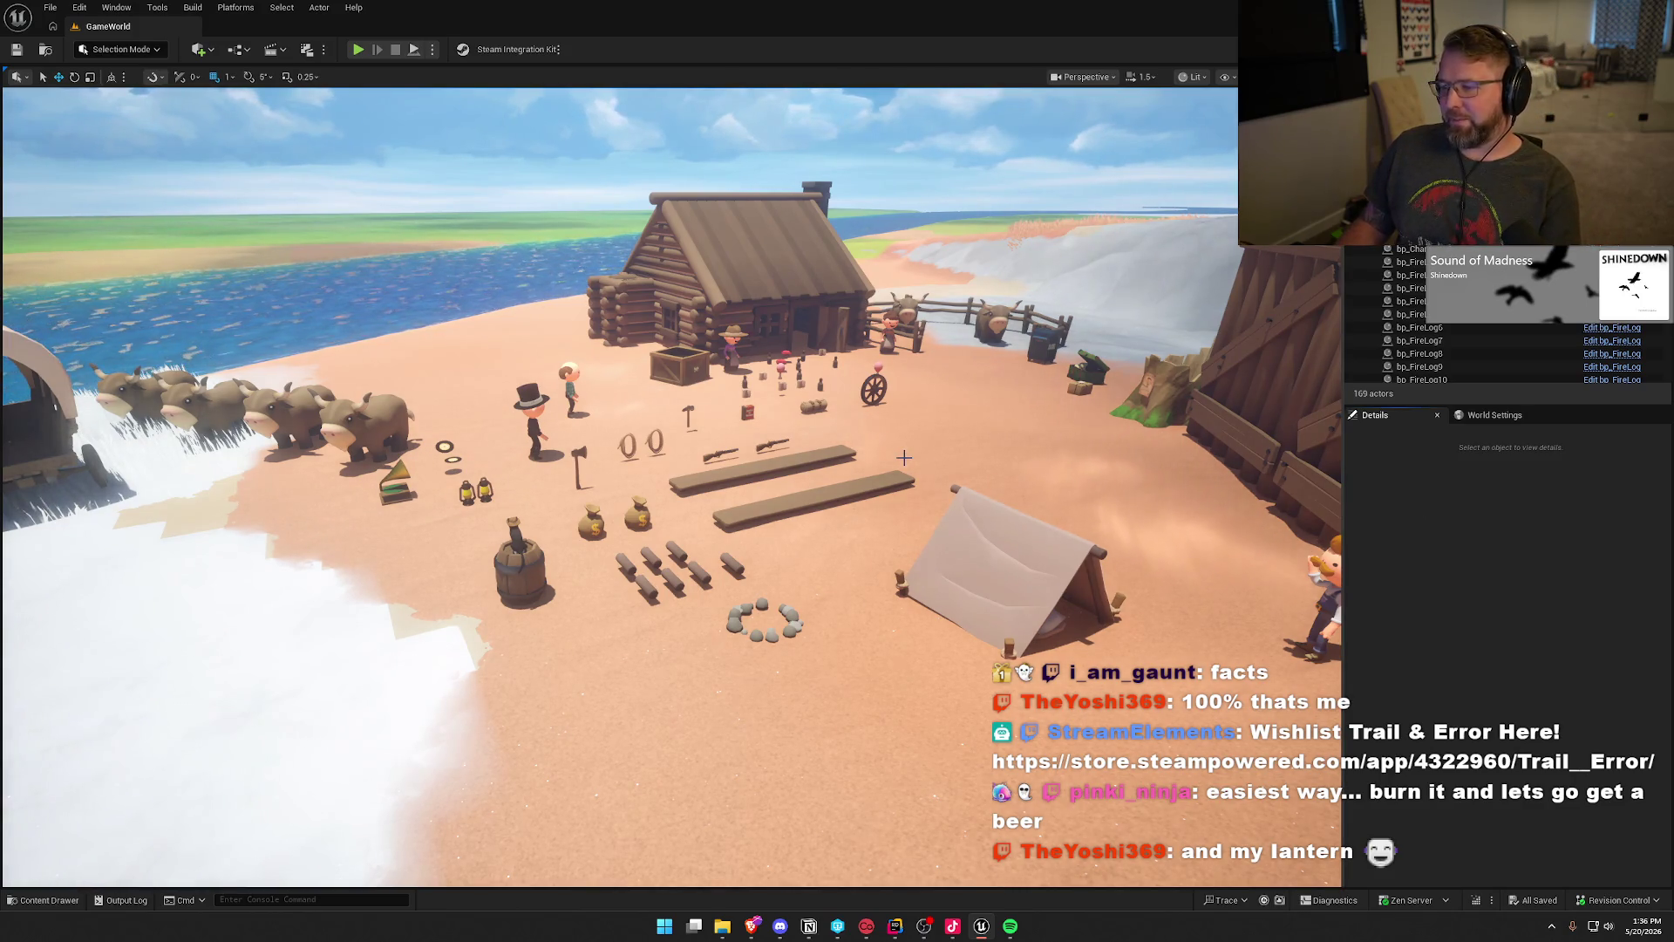
{"action": "left_click_drag", "start_coordinate": [911, 462], "coordinate": [904, 457]}
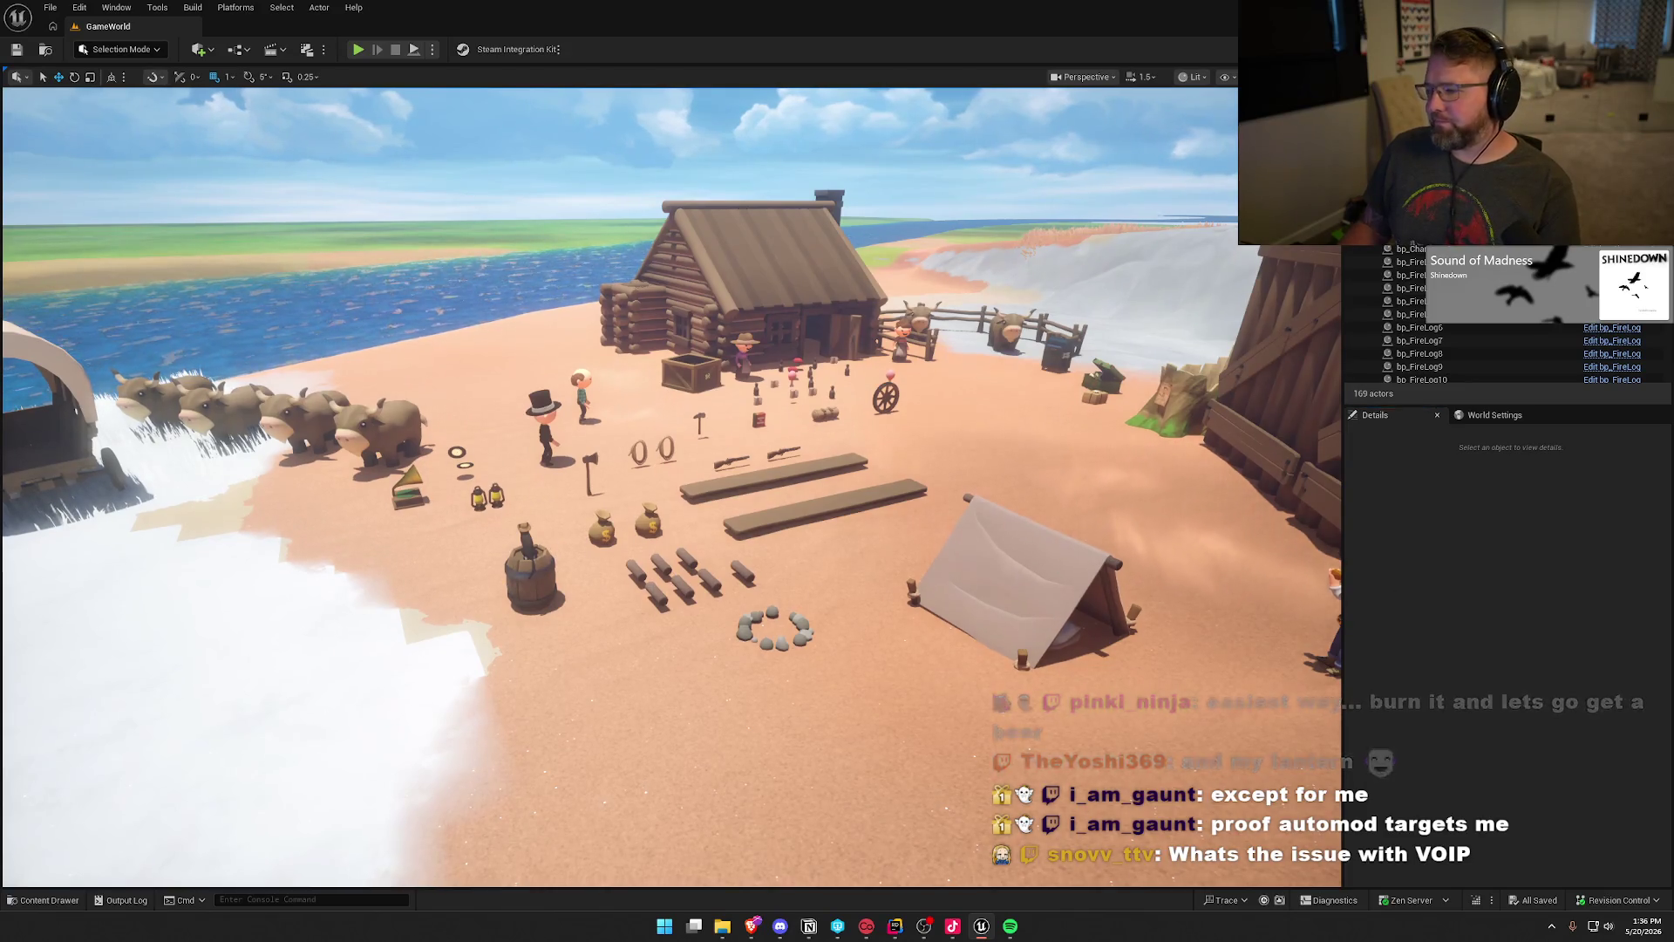
{"action": "scroll", "coordinate": [516, 572], "scroll_direction": "up", "scroll_amount": 3}
{"action": "scroll", "coordinate": [1022, 573], "scroll_direction": "down", "scroll_amount": 2}
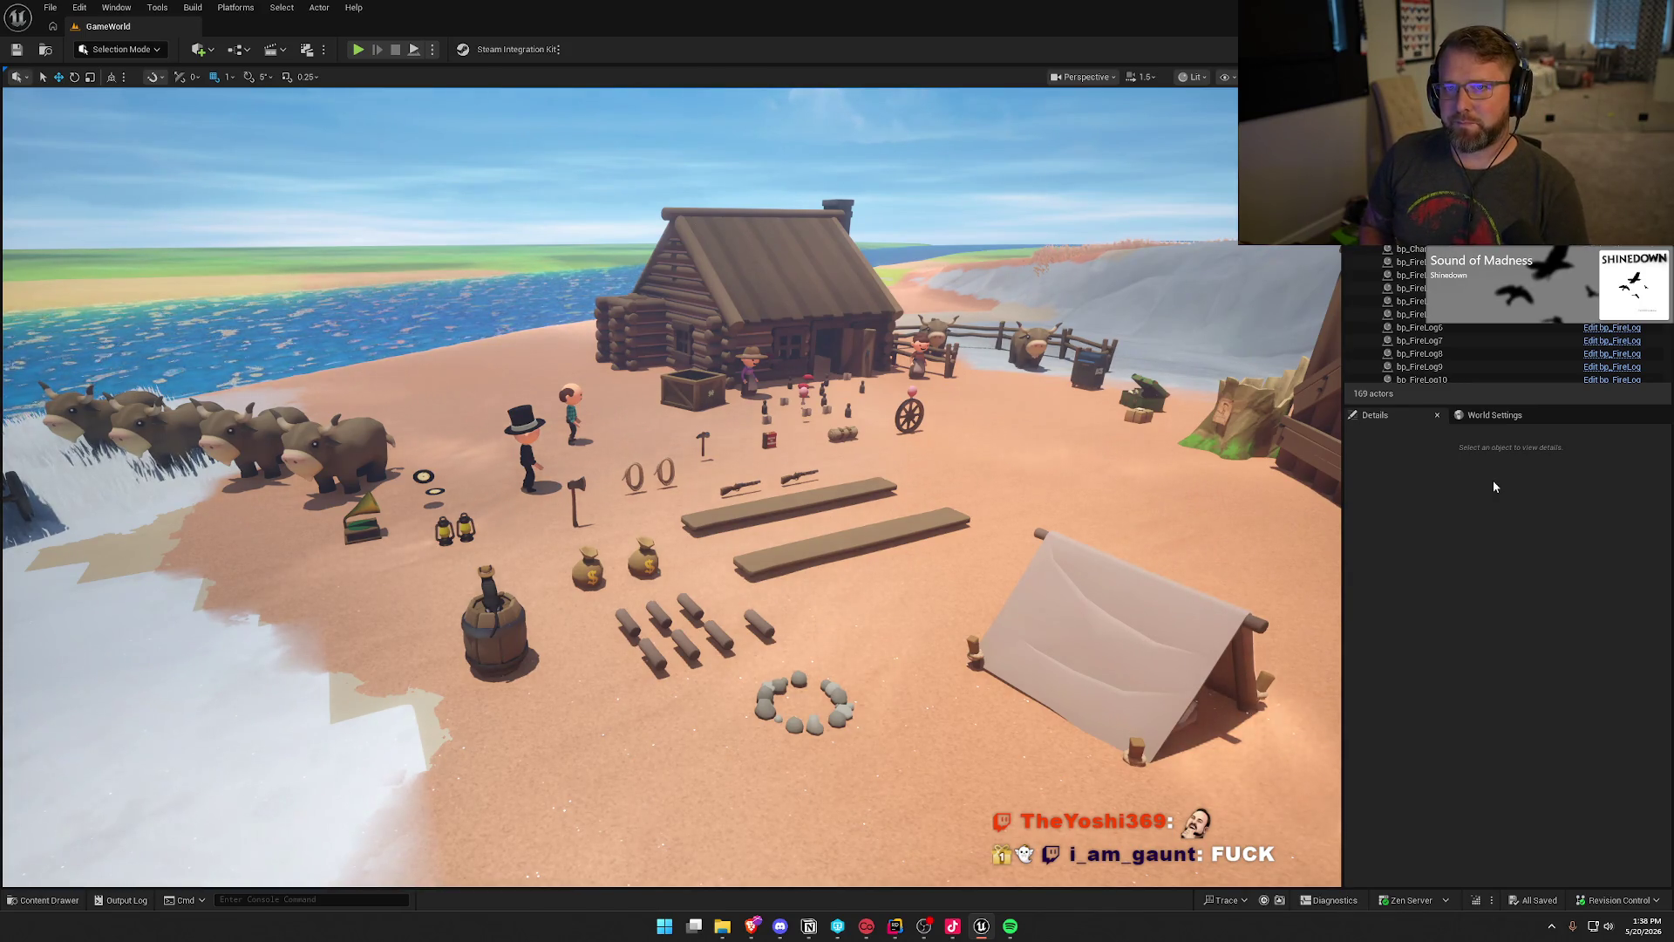
{"action": "left_click", "coordinate": [1512, 462]}
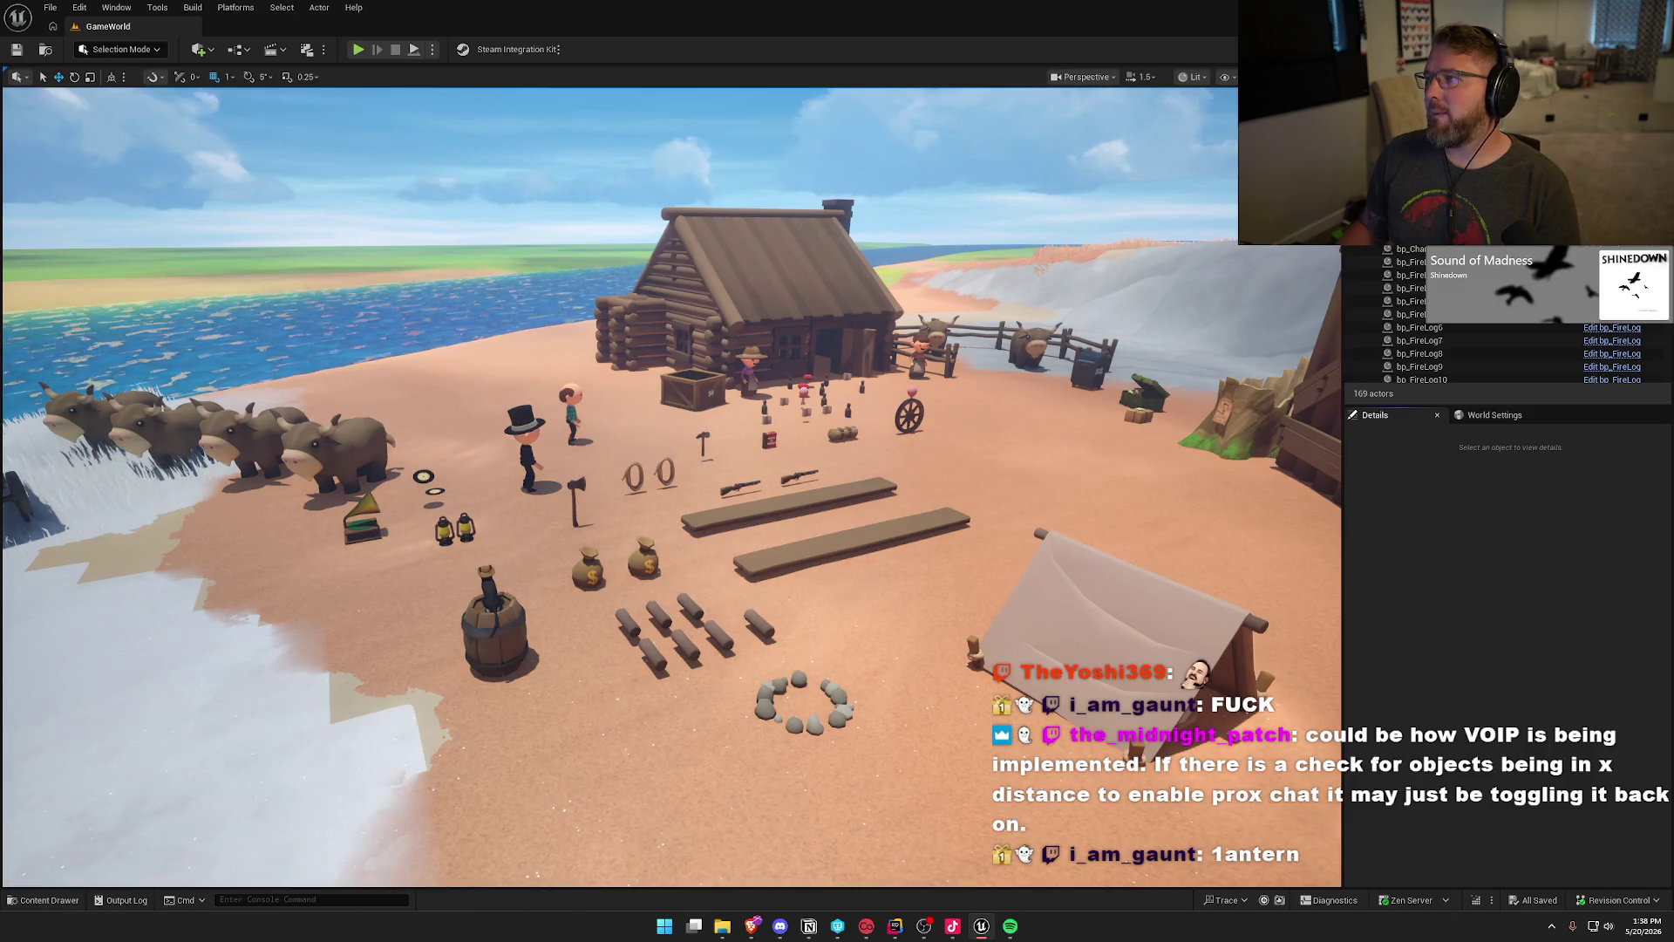
{"action": "mouse_move", "coordinate": [861, 422]}
{"action": "left_mouse_down"}
{"action": "mouse_move", "coordinate": [837, 419]}
{"action": "mouse_move", "coordinate": [862, 423]}
{"action": "left_mouse_up"}
Step: Open the bp_Player blueprint from Content > Logic > Actors > Player in the Content Drawer
{"action": "key", "text": "ctrl+space"}
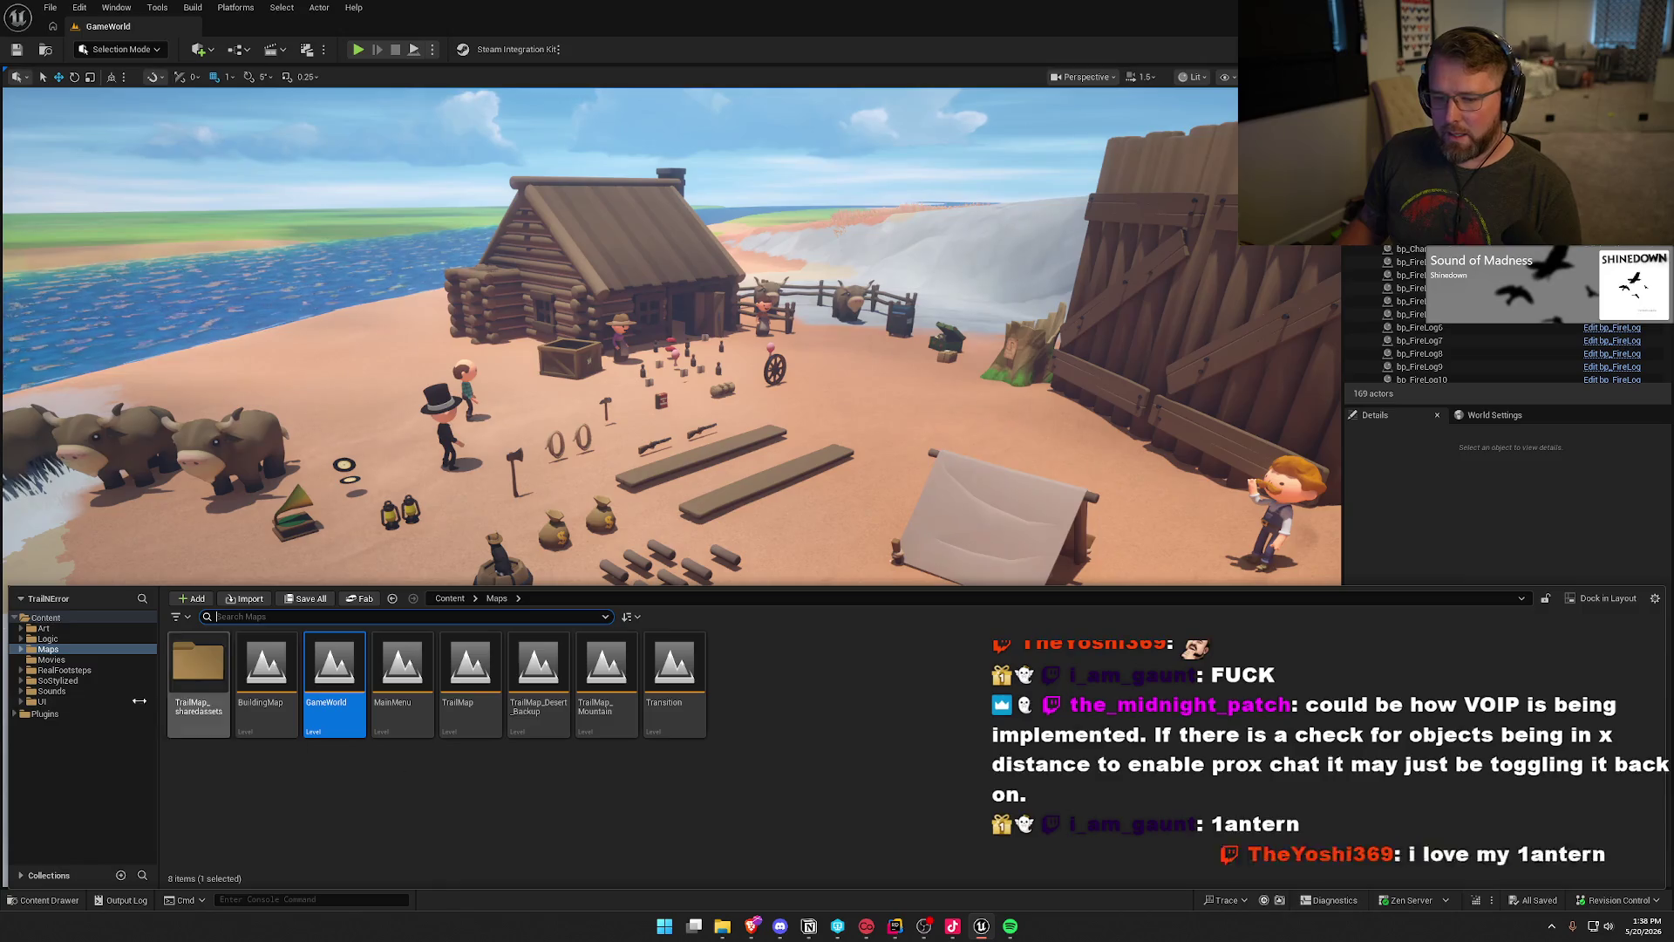
{"action": "left_click", "coordinate": [48, 639]}
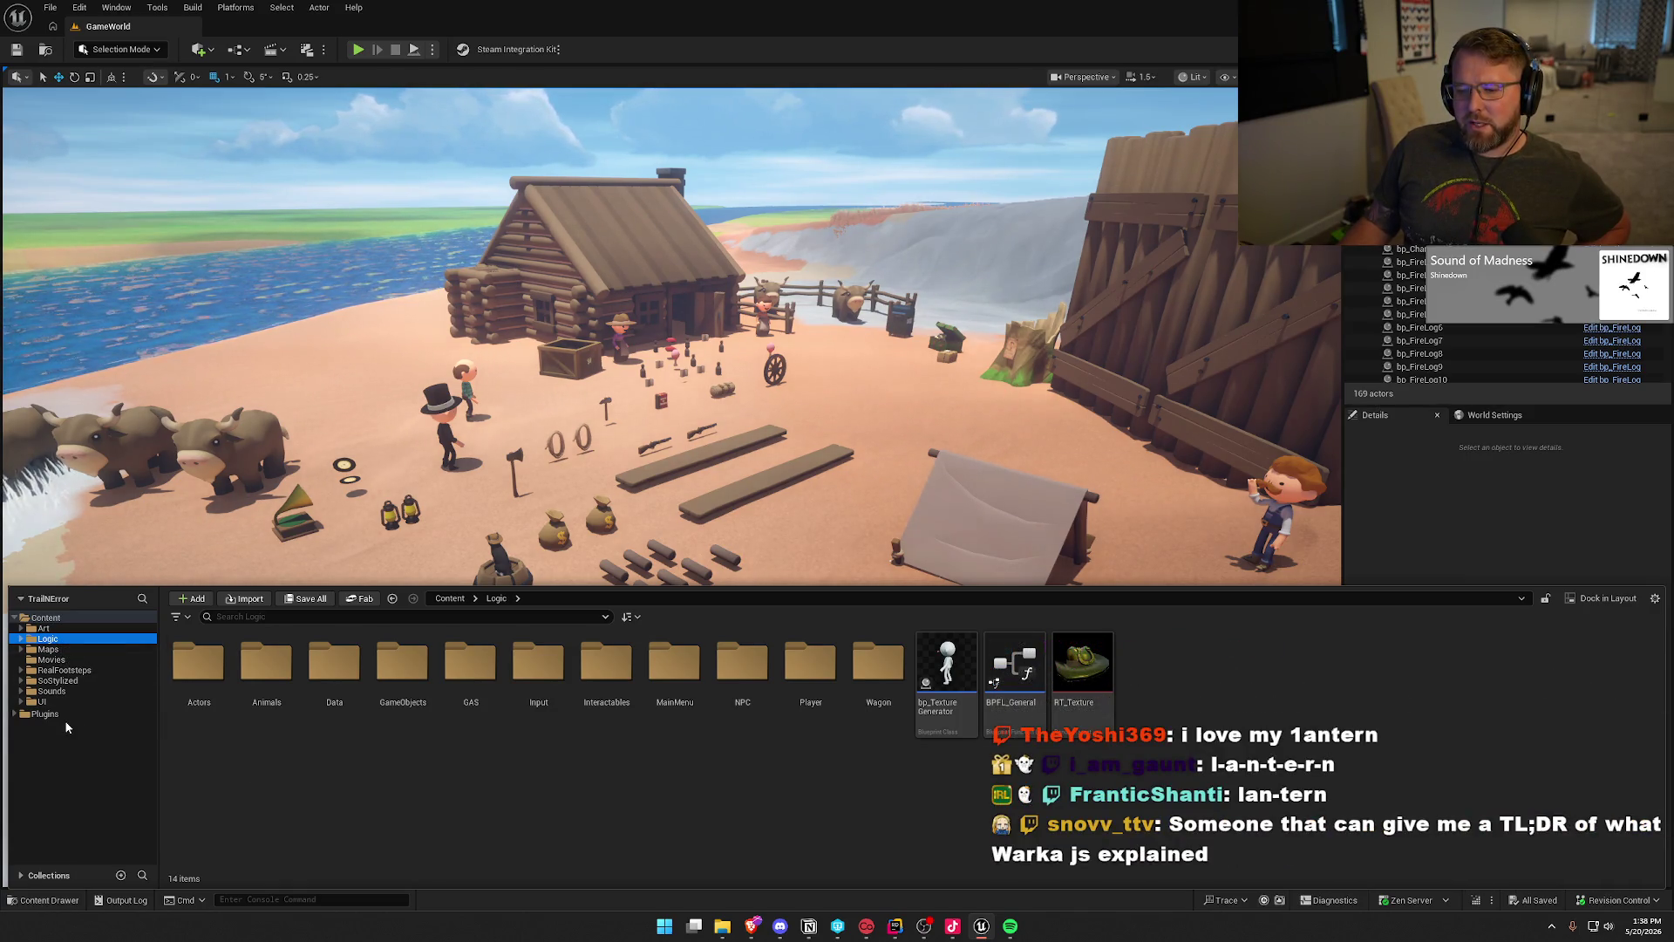
{"action": "double_click", "coordinate": [199, 663]}
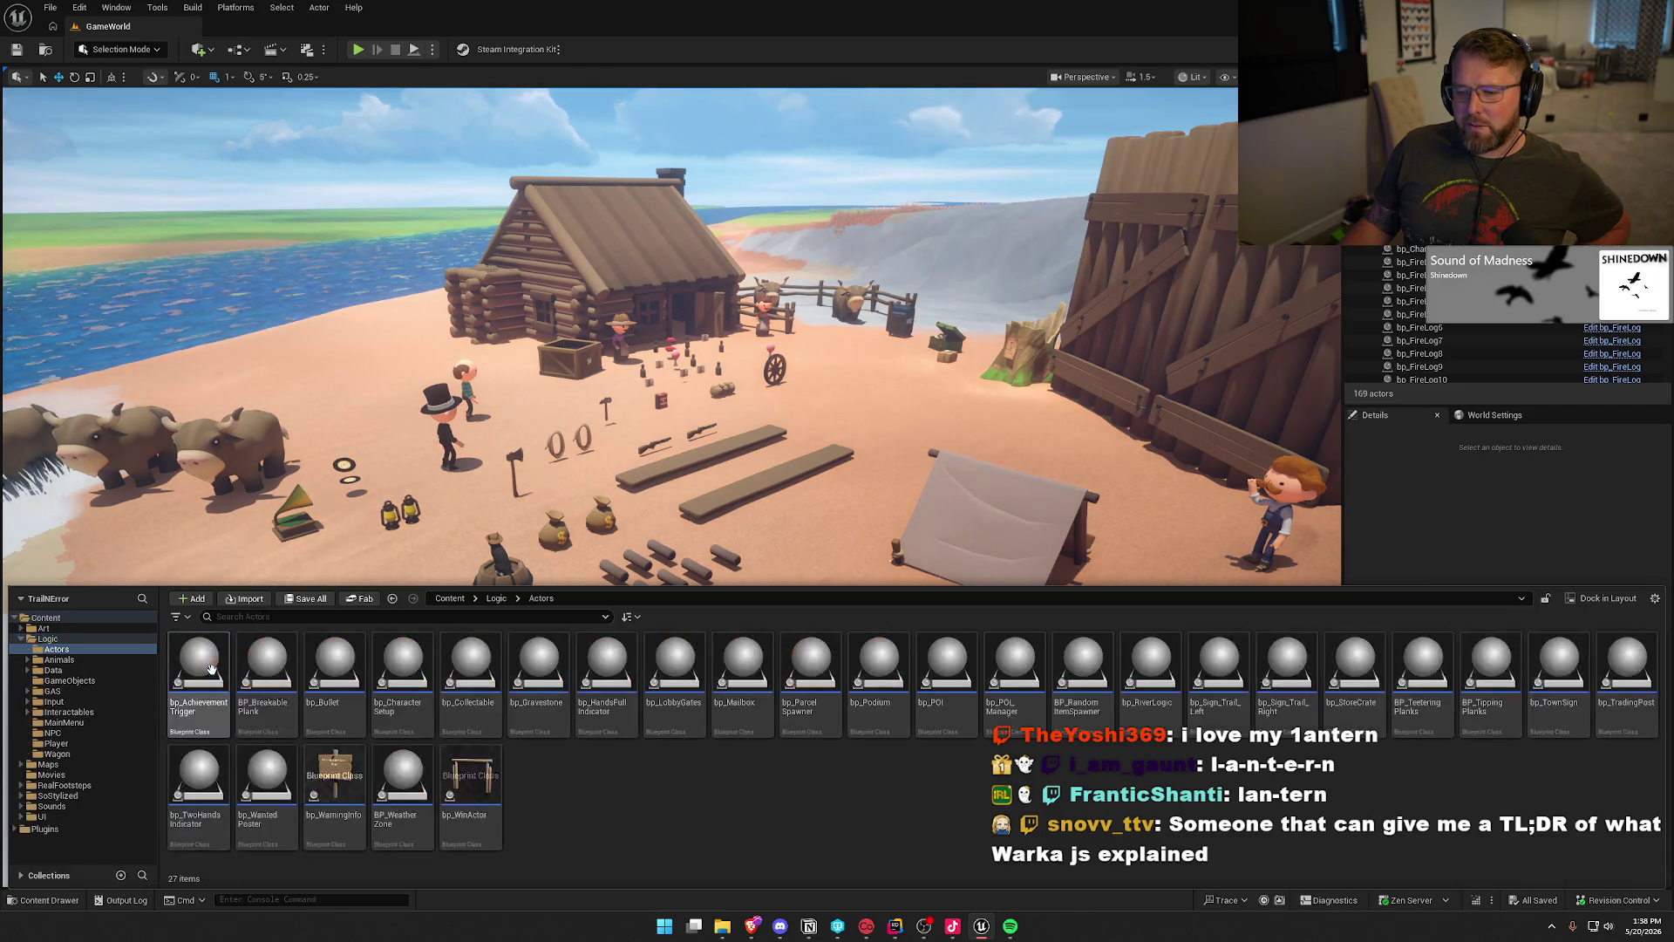
{"action": "left_click", "coordinate": [69, 744]}
{"action": "left_click", "coordinate": [266, 672]}
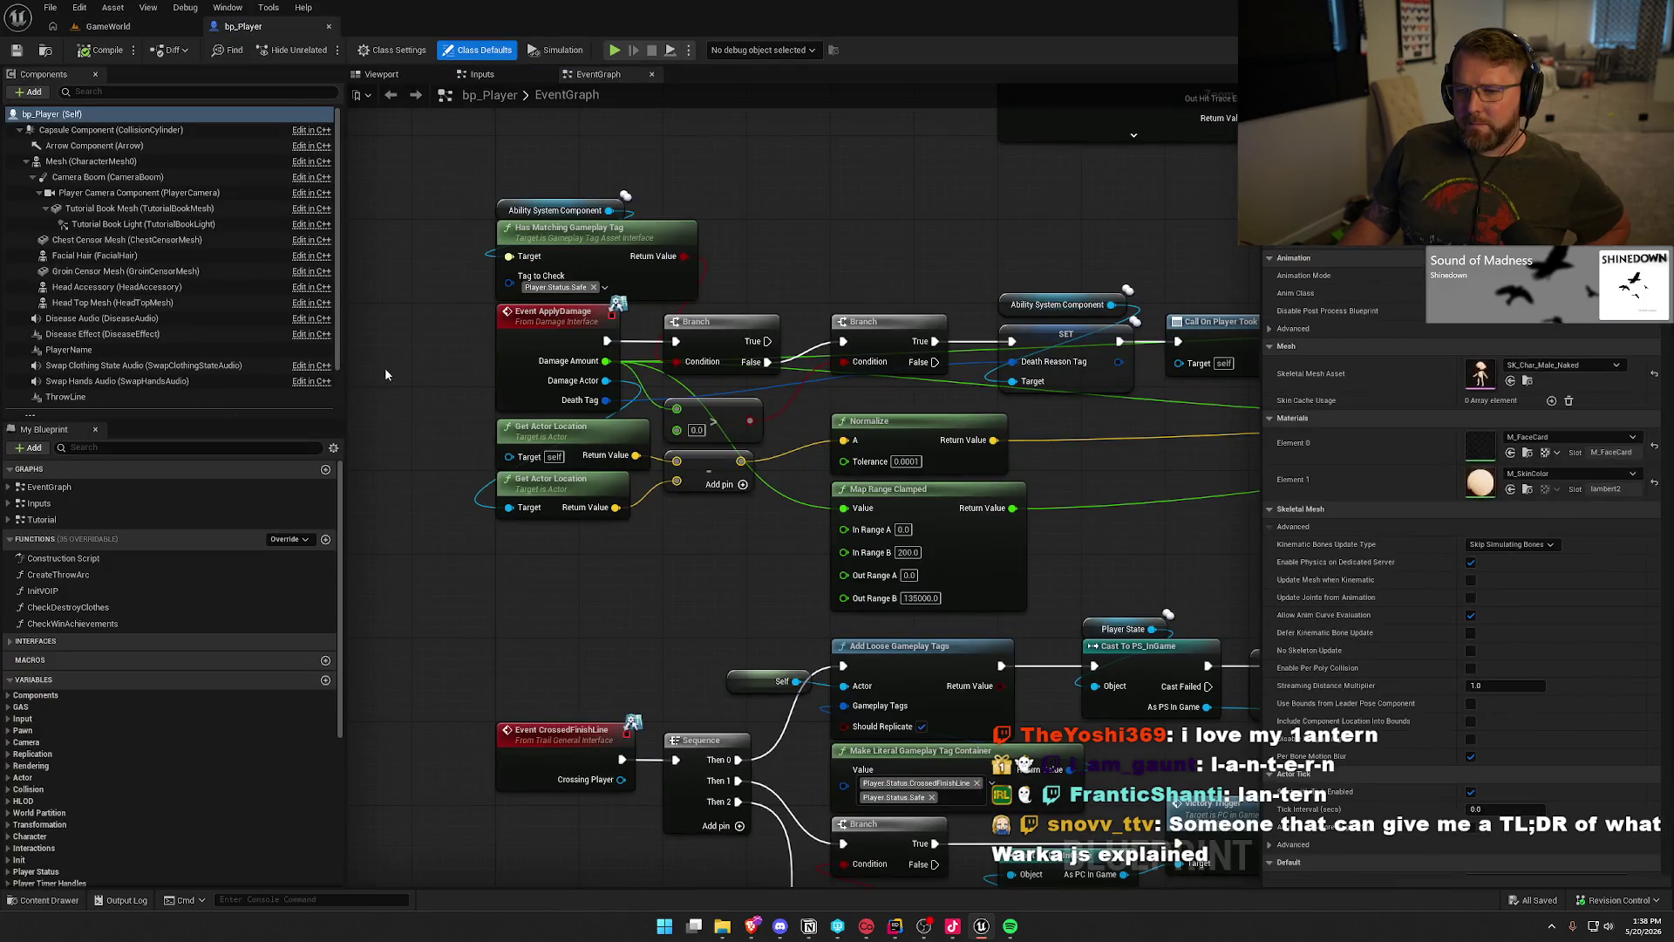
{"action": "scroll", "coordinate": [262, 366], "scroll_direction": "down", "scroll_amount": 2}
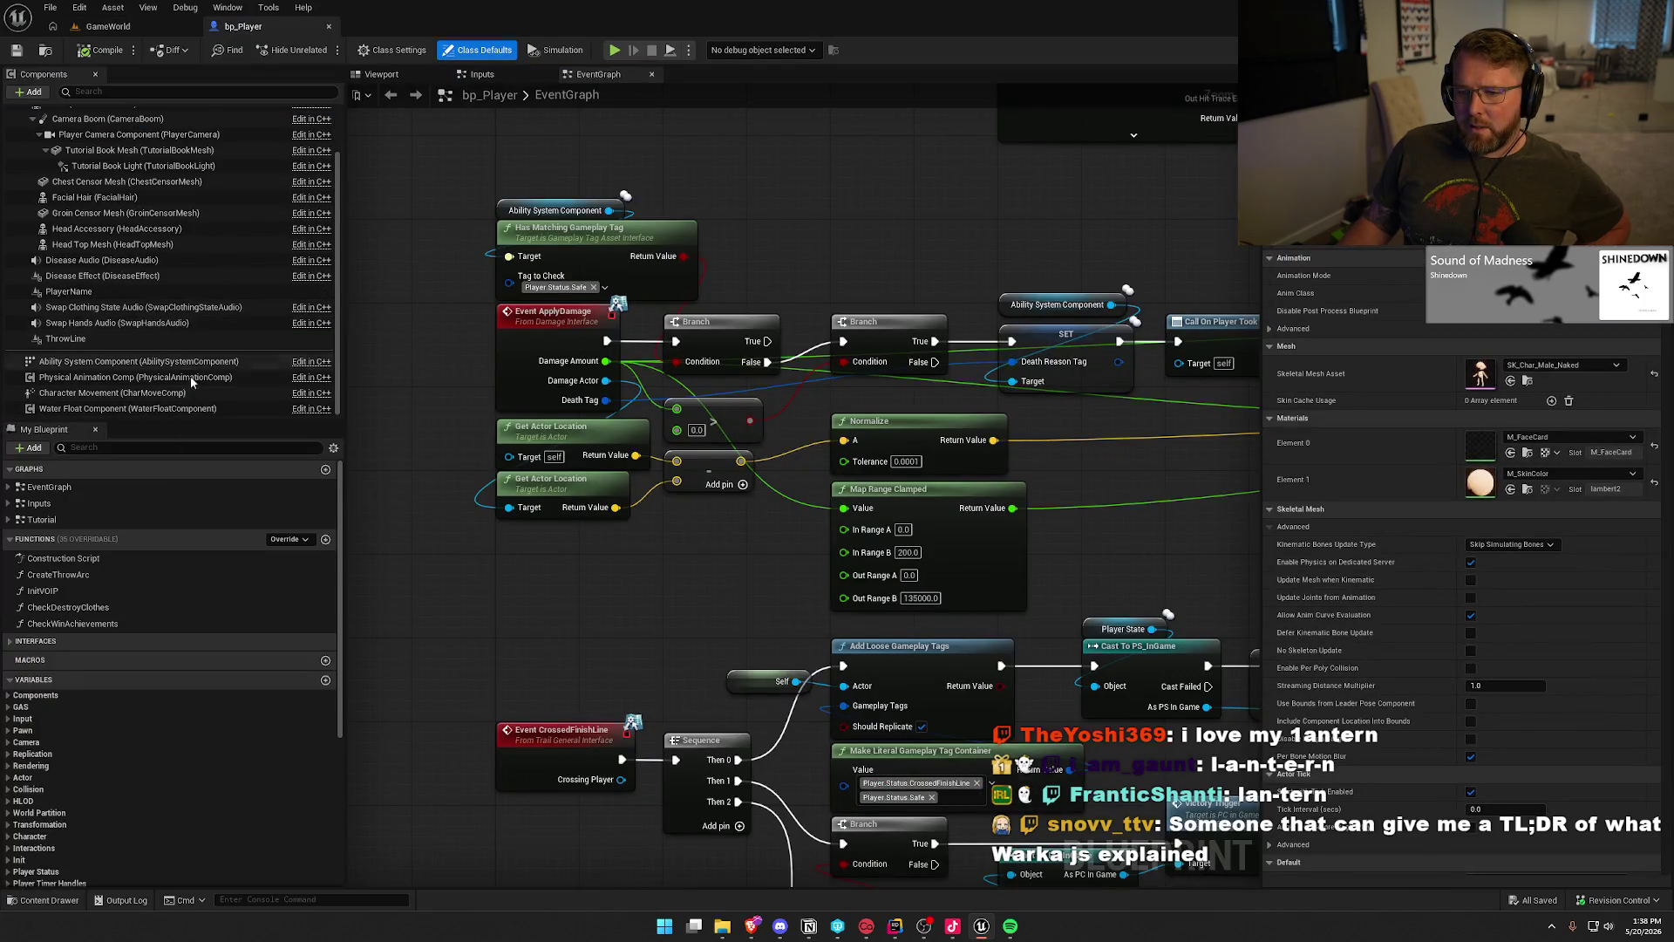
{"action": "scroll", "coordinate": [192, 401], "scroll_direction": "up", "scroll_amount": 2}
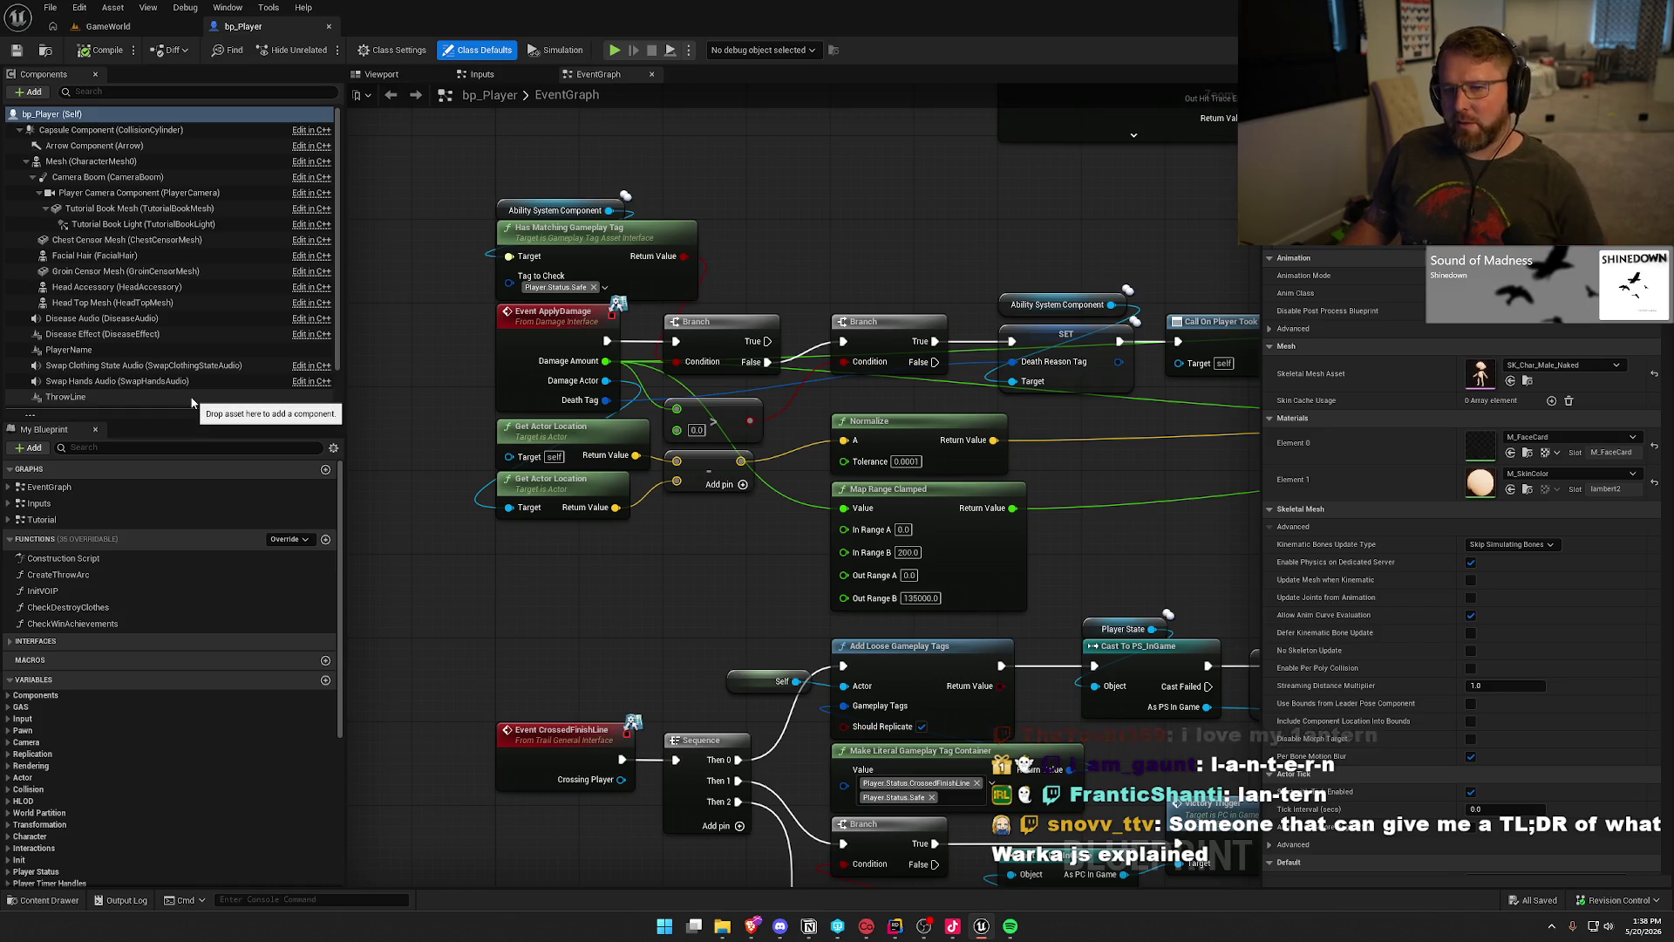
{"action": "key", "text": "alt+Tab"}
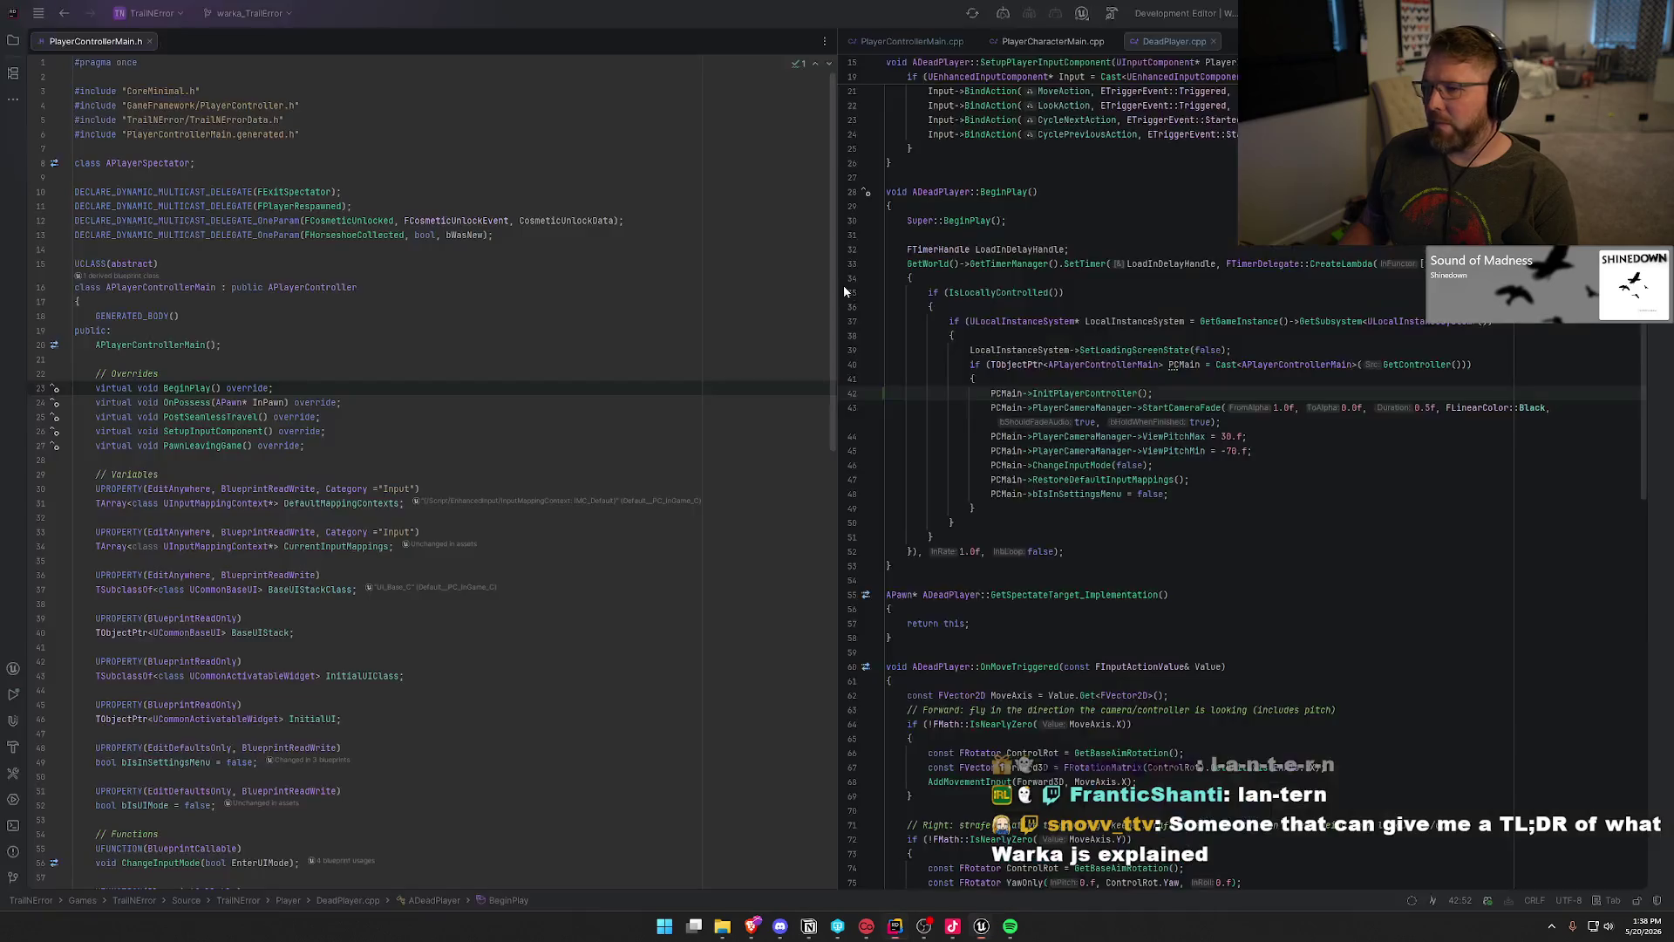
Step: Move PlayerCharacterMain.h into the left split and close DeadPlayer.cpp and PlayerControllerMain.cpp
{"action": "mouse_move", "coordinate": [1256, 41]}
{"action": "left_mouse_down"}
{"action": "mouse_move", "coordinate": [967, 41]}
{"action": "mouse_move", "coordinate": [292, 122]}
{"action": "left_mouse_up"}
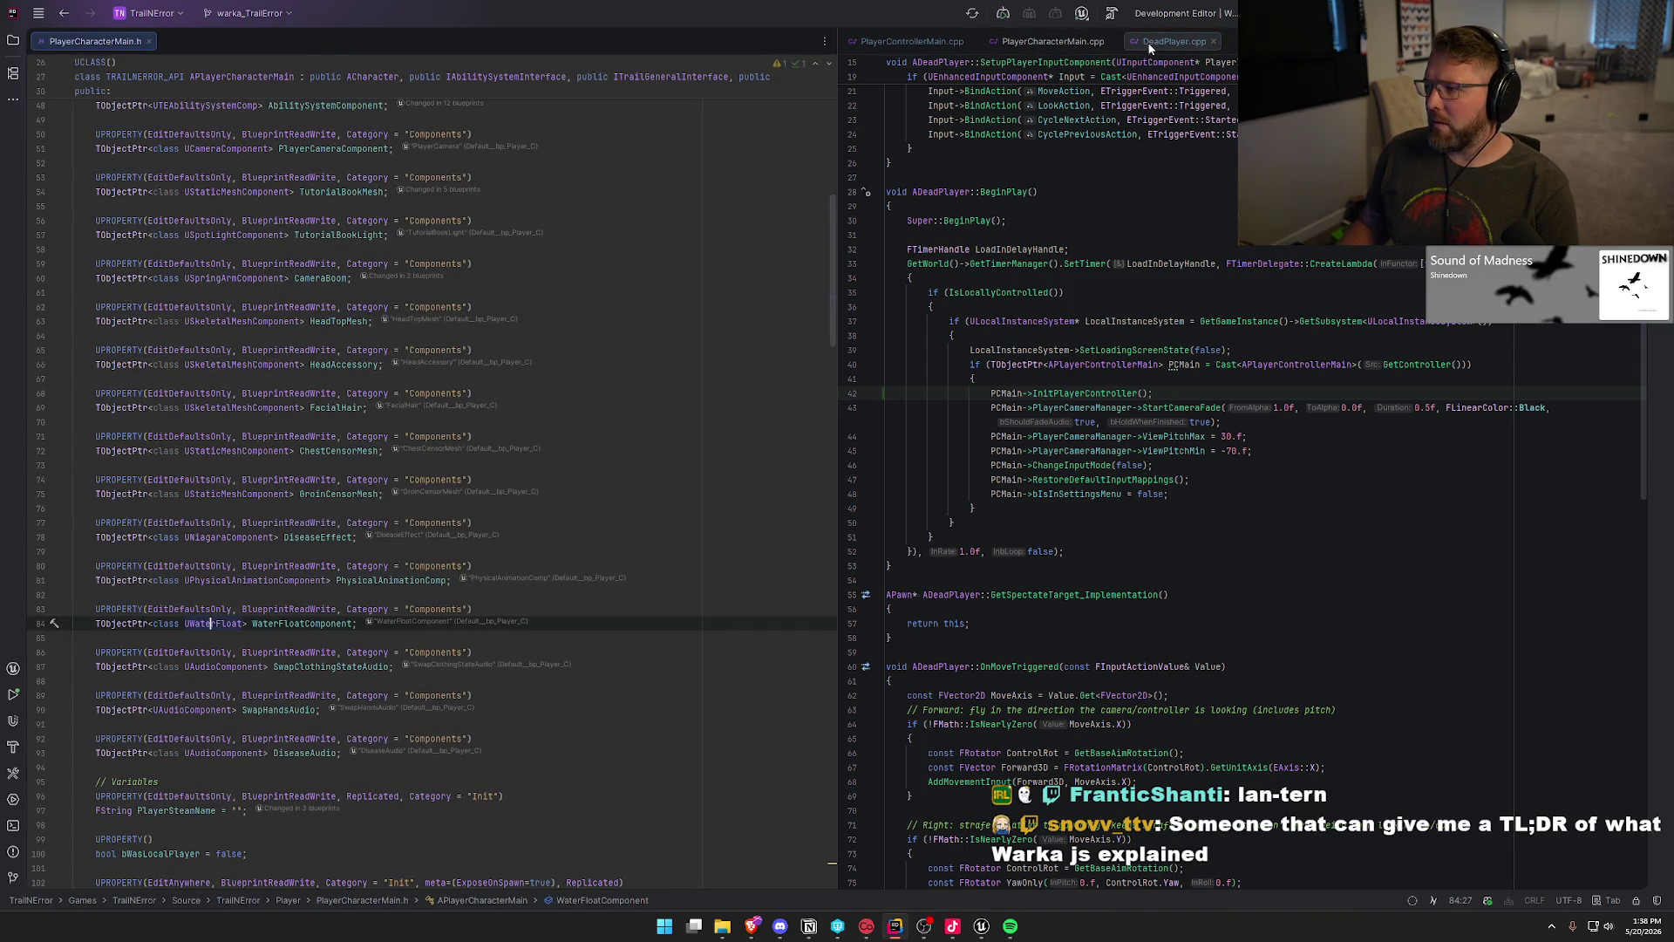
{"action": "left_click", "coordinate": [1213, 41]}
{"action": "middle_click", "coordinate": [888, 41]}
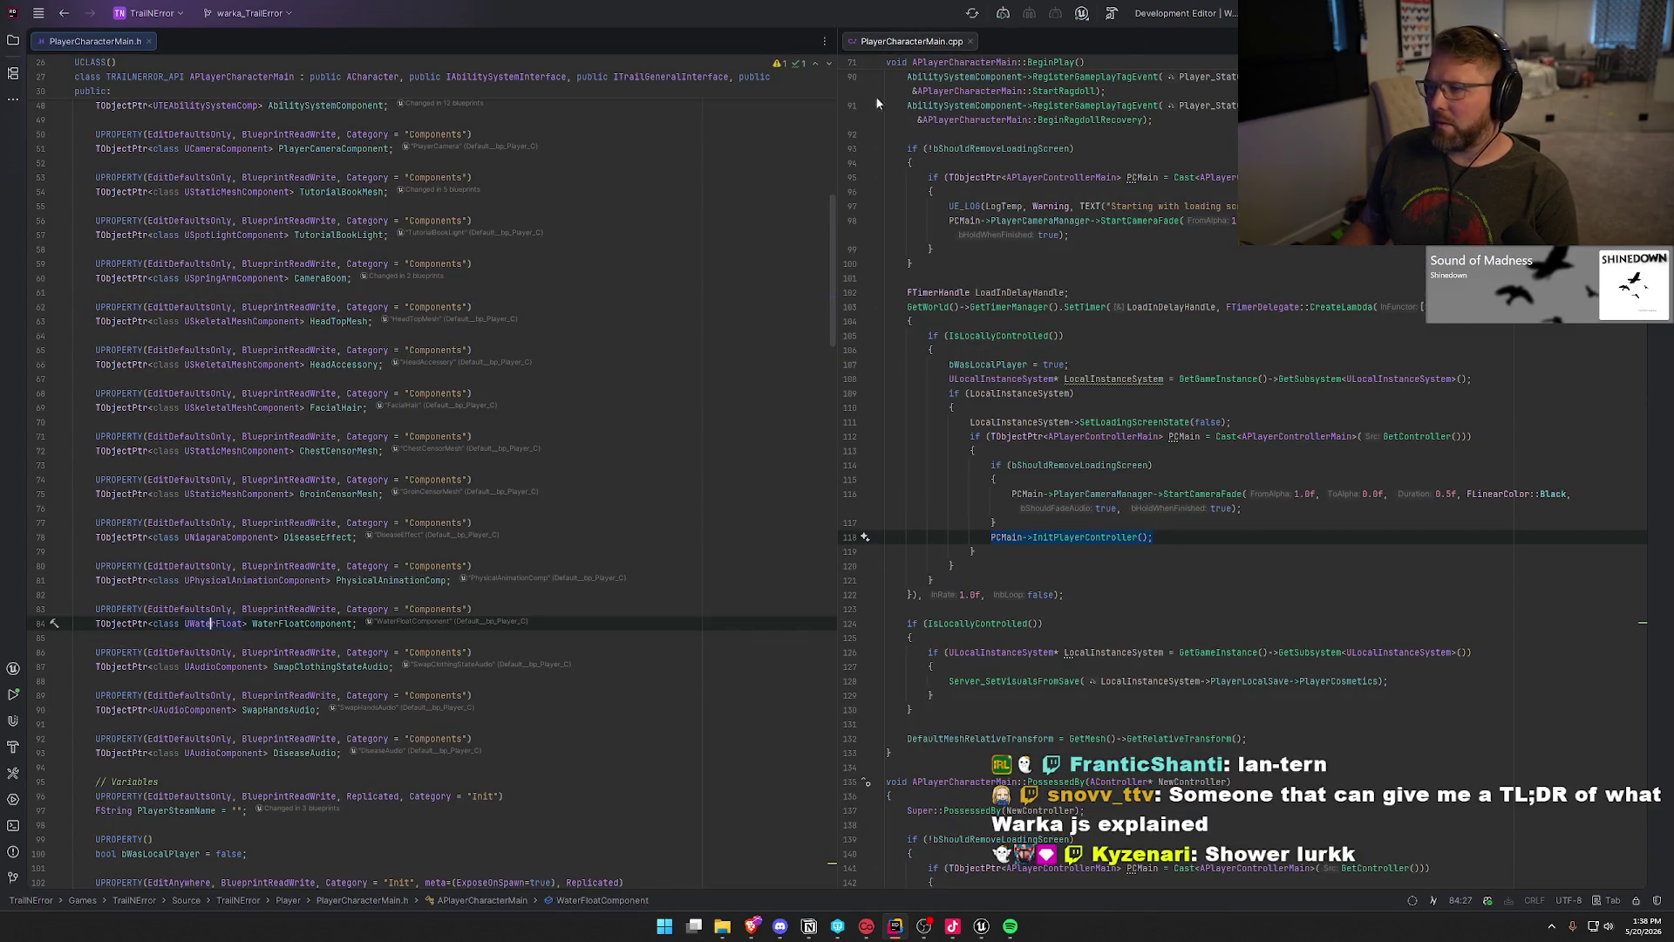
{"action": "scroll", "coordinate": [450, 460], "scroll_direction": "up", "scroll_amount": 3}
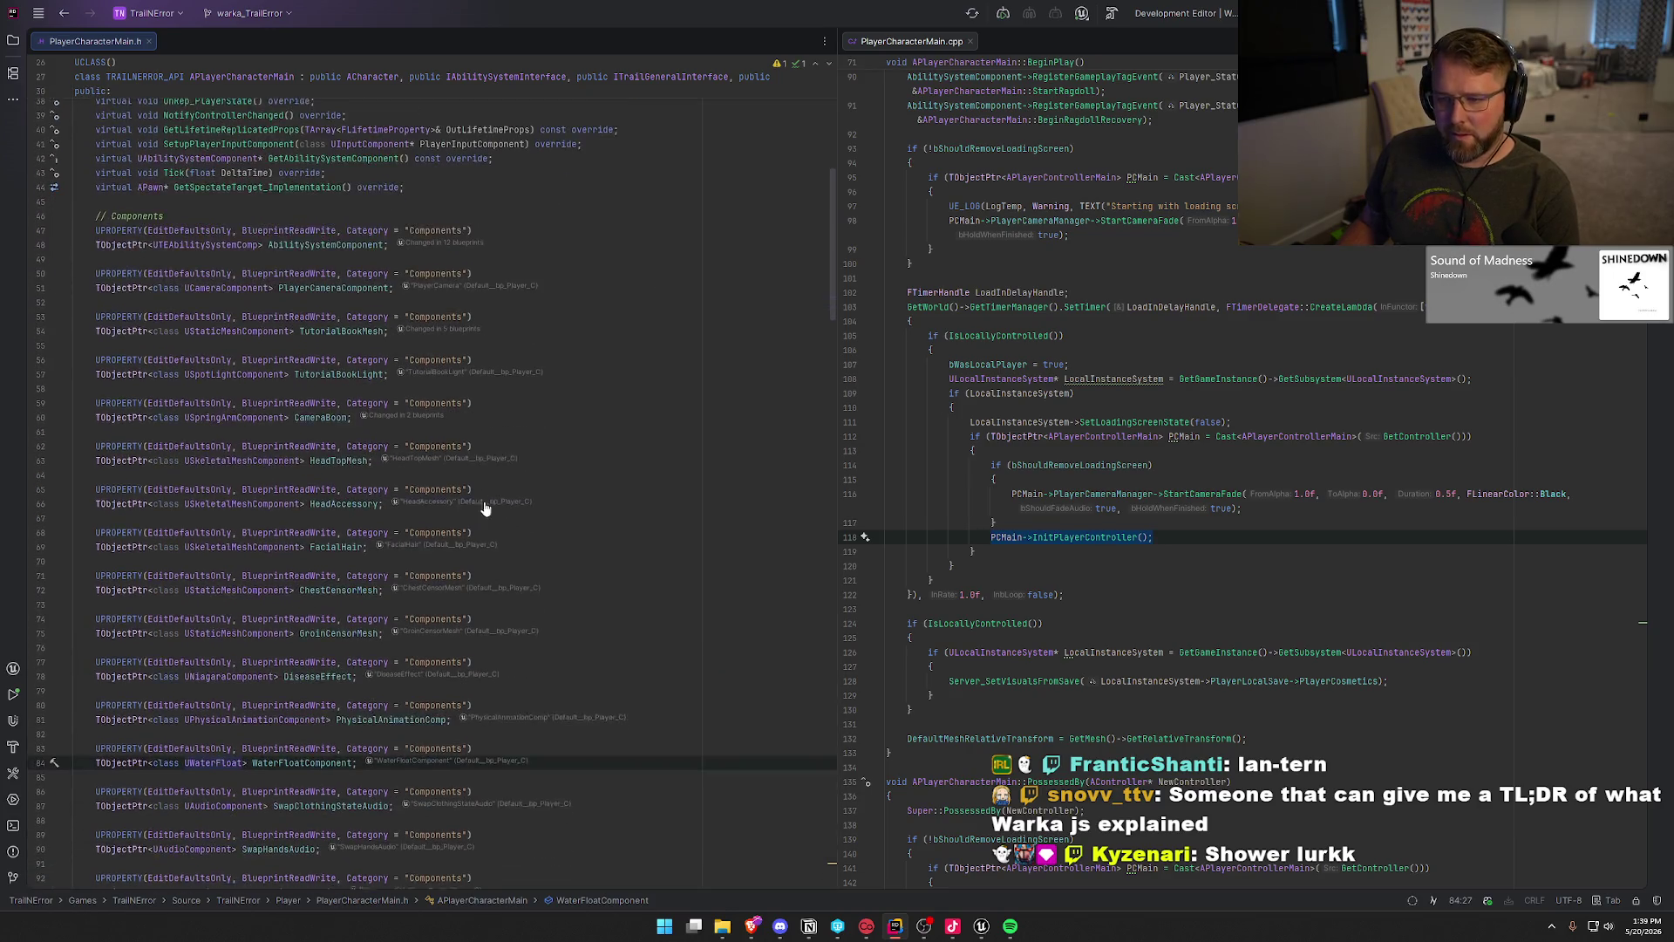
{"action": "scroll", "coordinate": [566, 451], "scroll_direction": "down", "scroll_amount": 4}
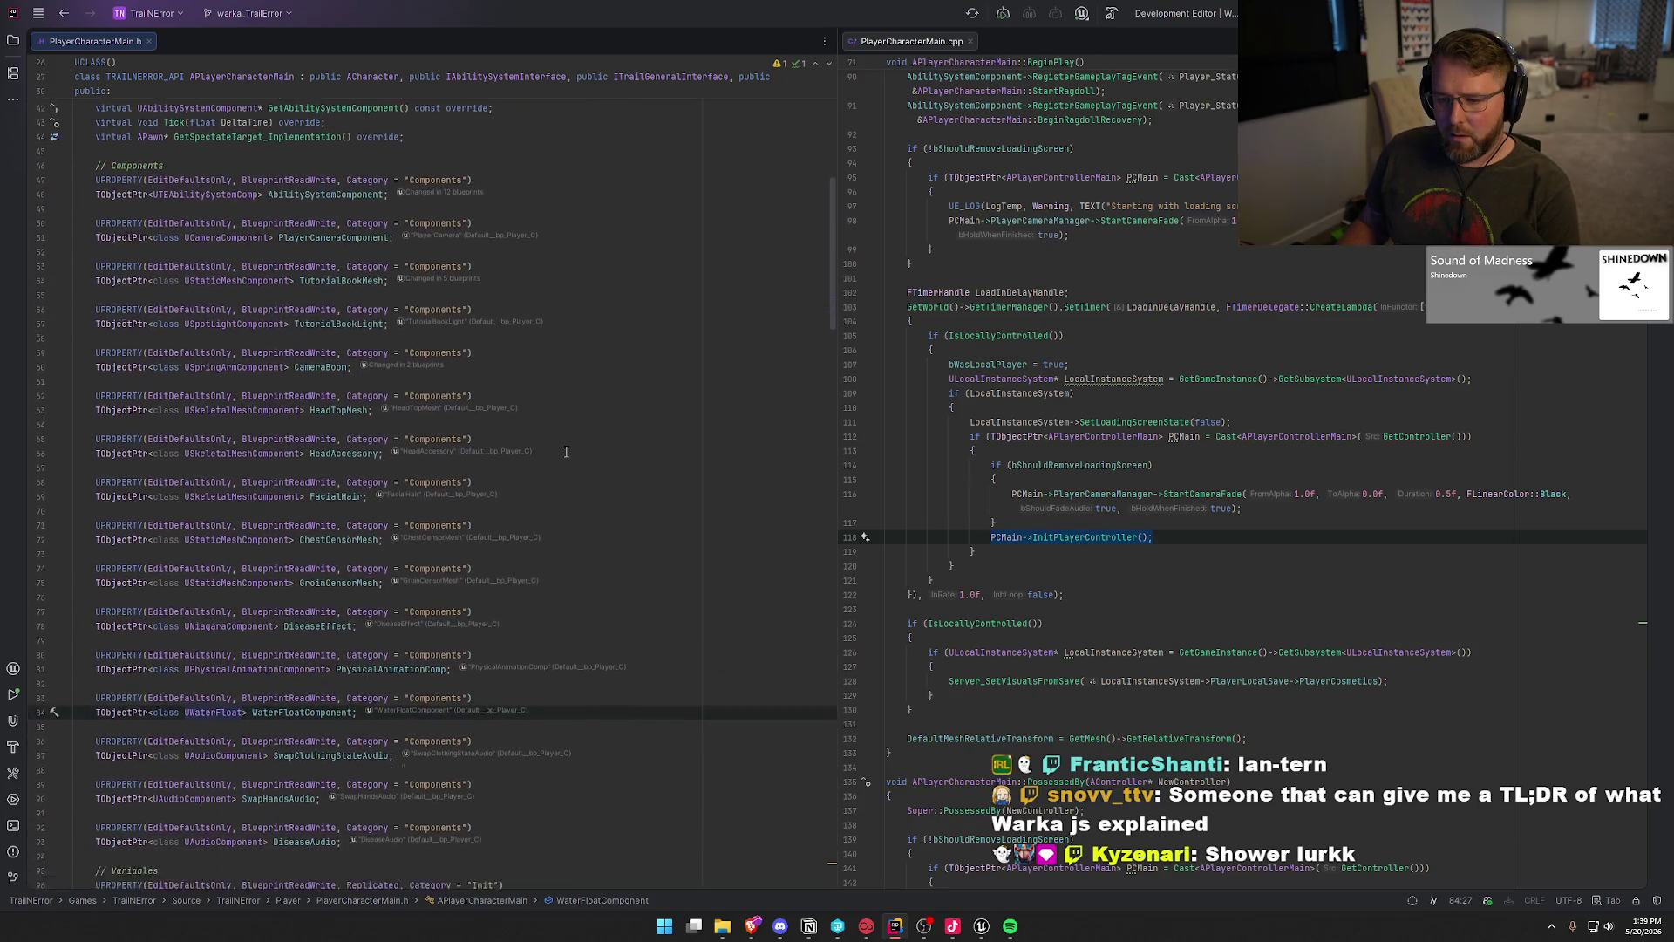
{"action": "scroll", "coordinate": [566, 452], "scroll_direction": "down", "scroll_amount": 8}
{"action": "scroll", "coordinate": [566, 451], "scroll_direction": "down", "scroll_amount": 4}
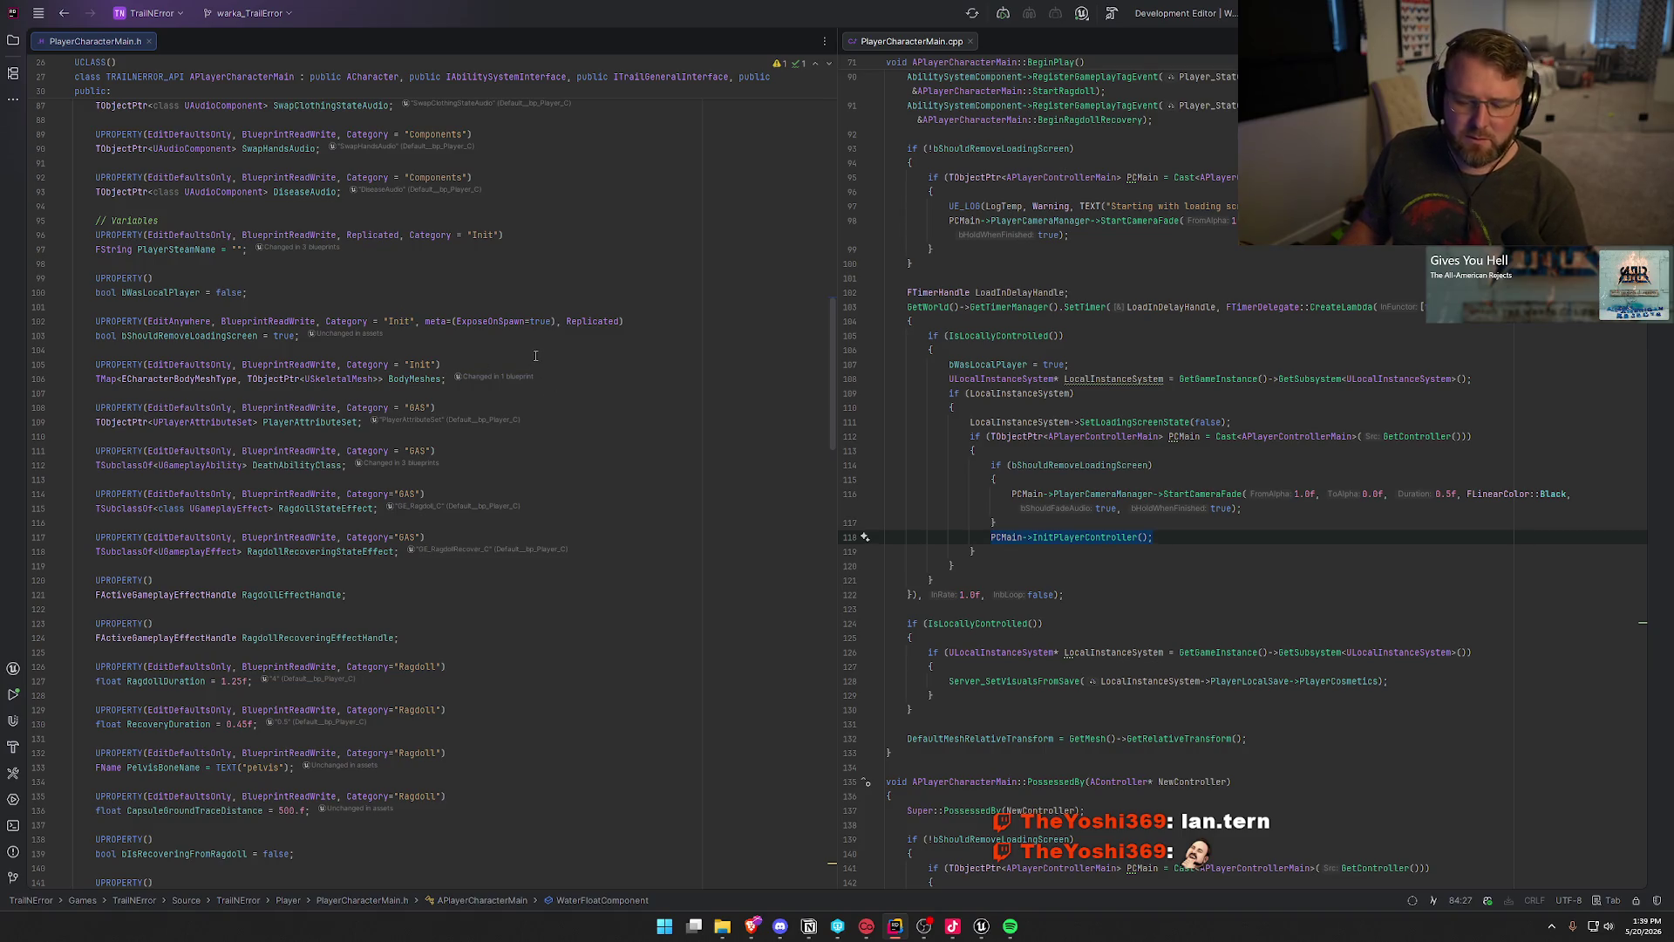
Step: Review PlayerCharacterMain.h around line 119 alongside PlayerCharacterMain.cpp
{"action": "left_click", "coordinate": [350, 563]}
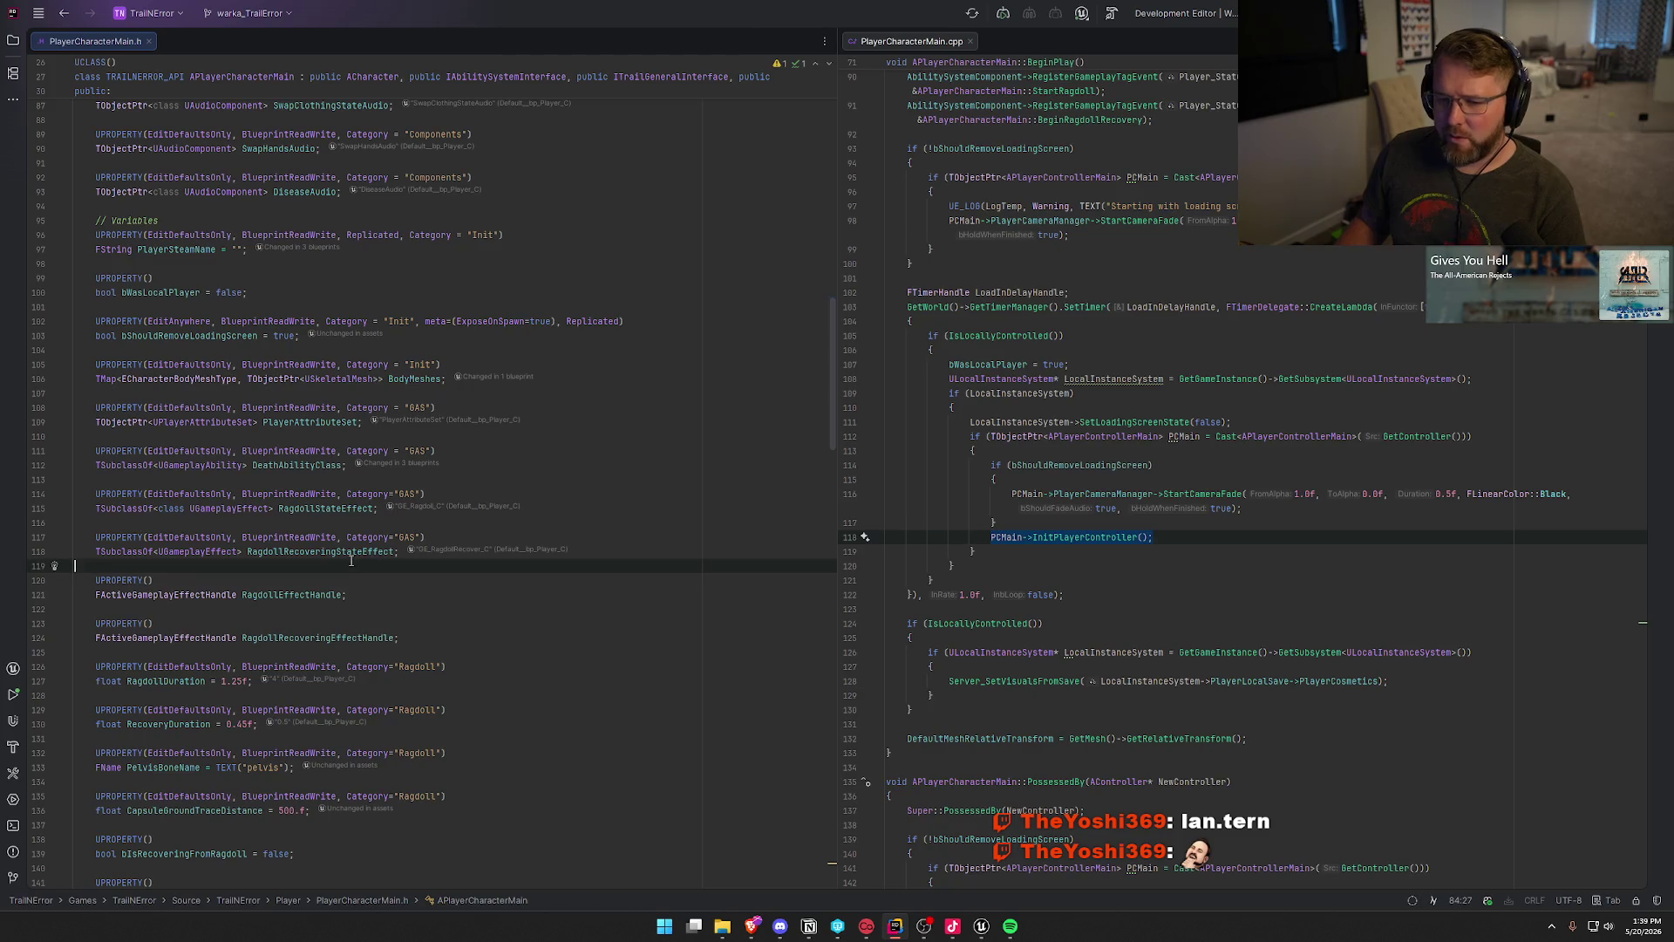
{"action": "left_click", "coordinate": [1212, 559]}
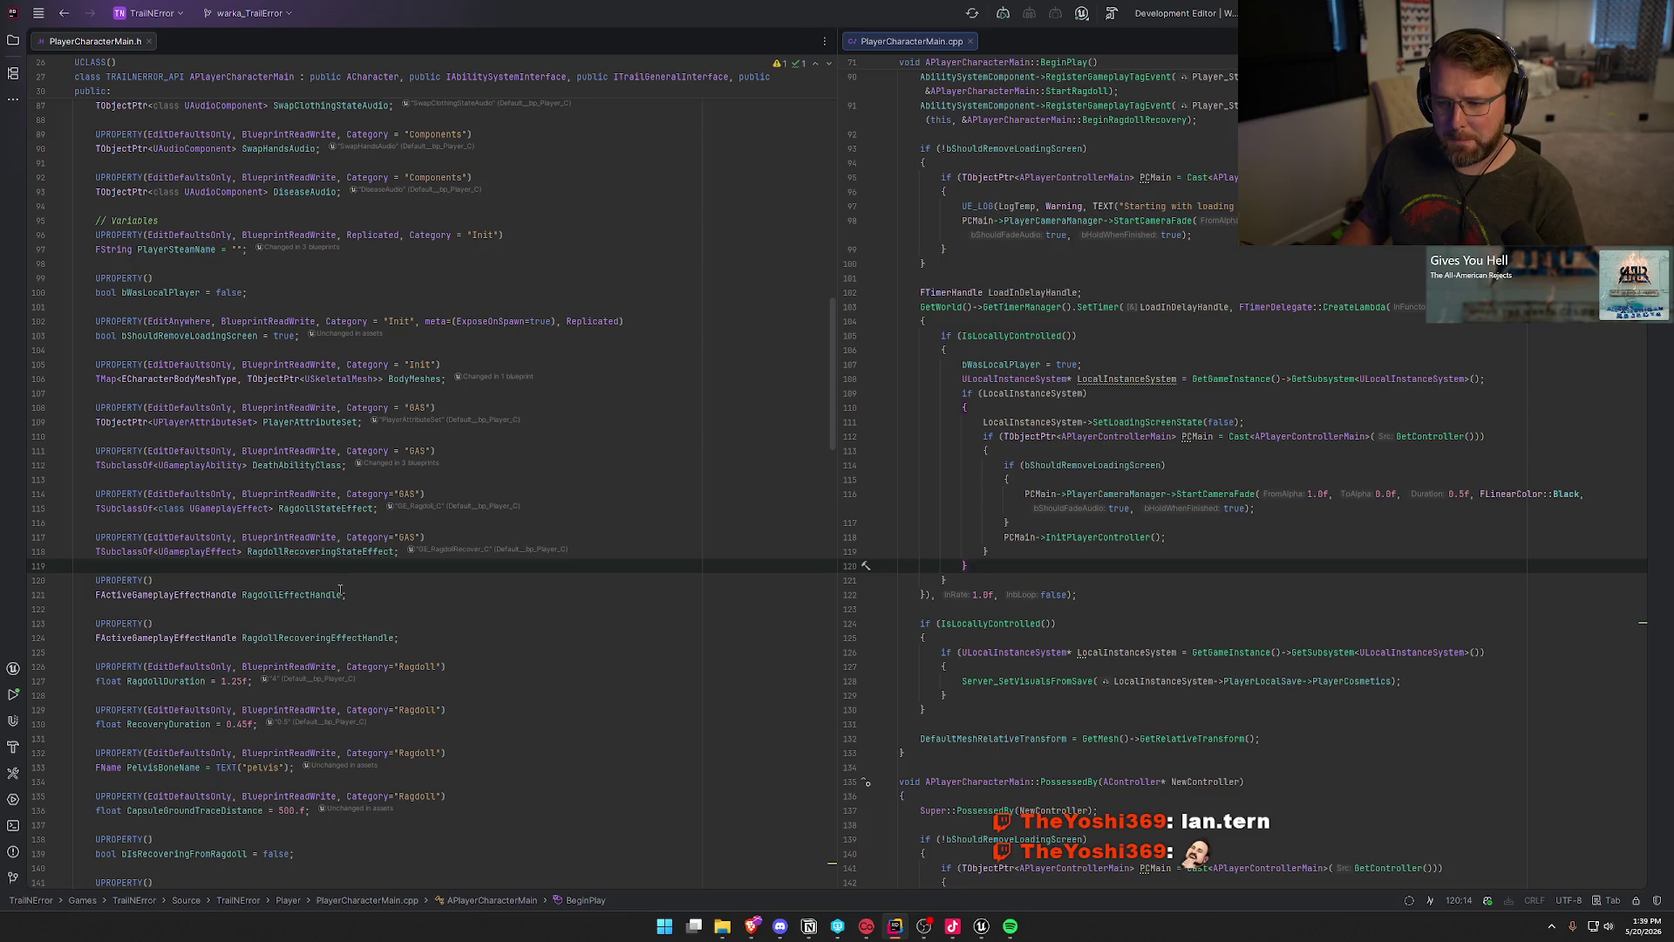
{"action": "left_click", "coordinate": [391, 608]}
{"action": "scroll", "coordinate": [523, 698], "scroll_direction": "down", "scroll_amount": 5}
{"action": "scroll", "coordinate": [572, 757], "scroll_direction": "down", "scroll_amount": 9}
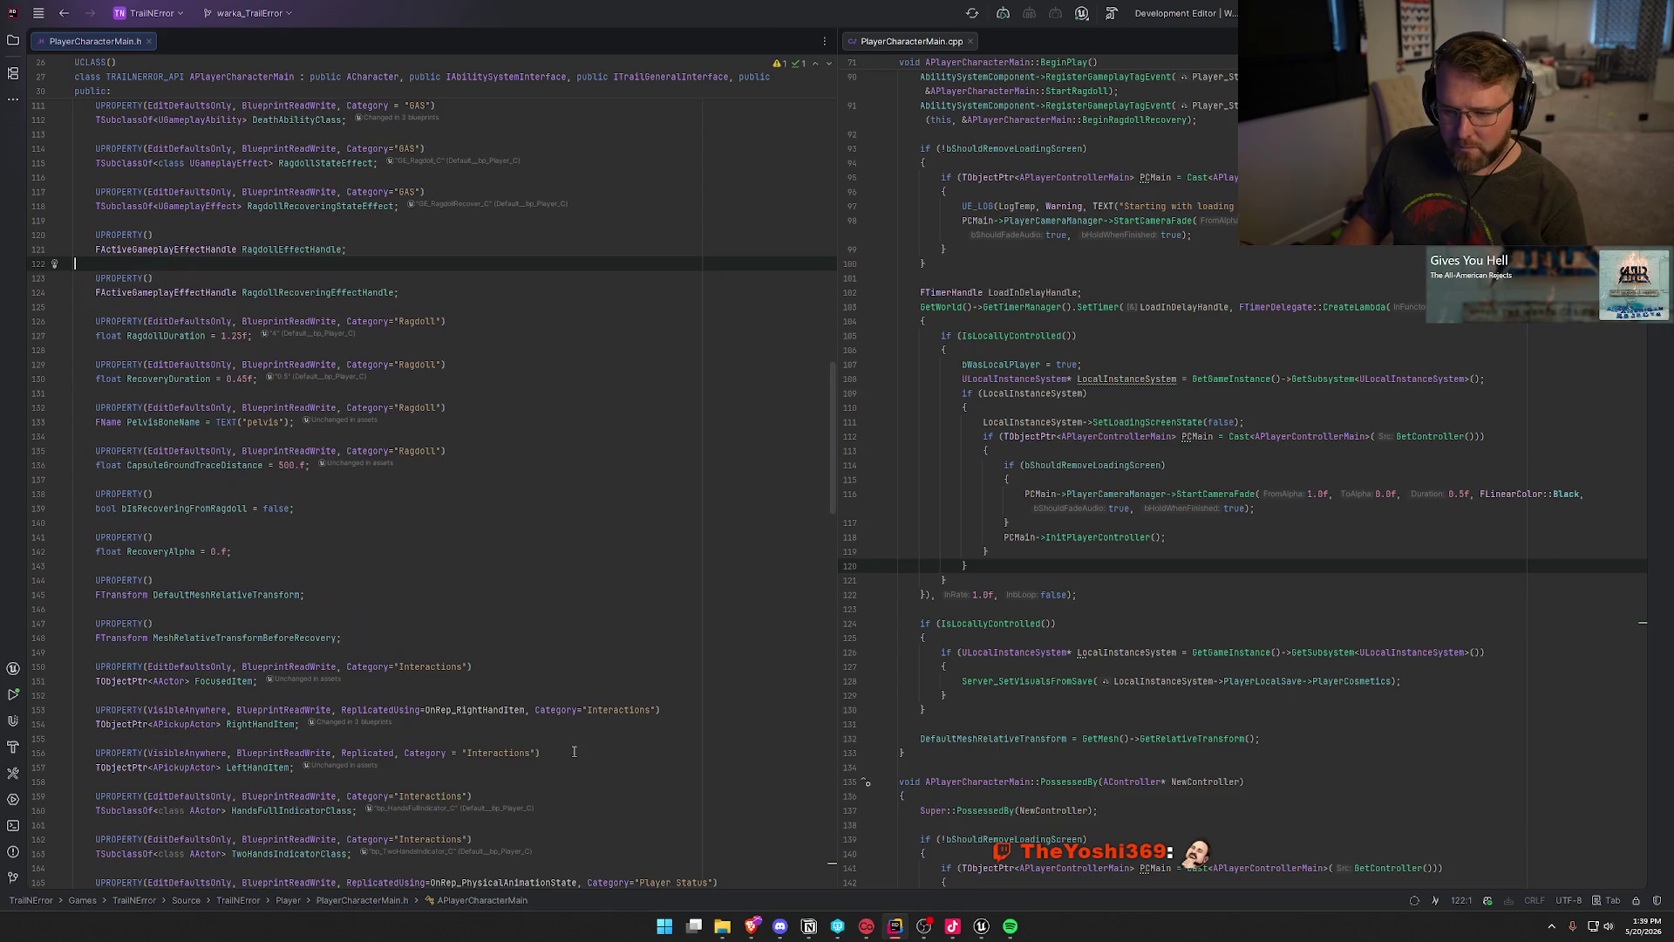
Step: Search PlayerCharacterMain.h for 'talk' to find talk-related declarations
{"action": "key", "text": "ctrl+f"}
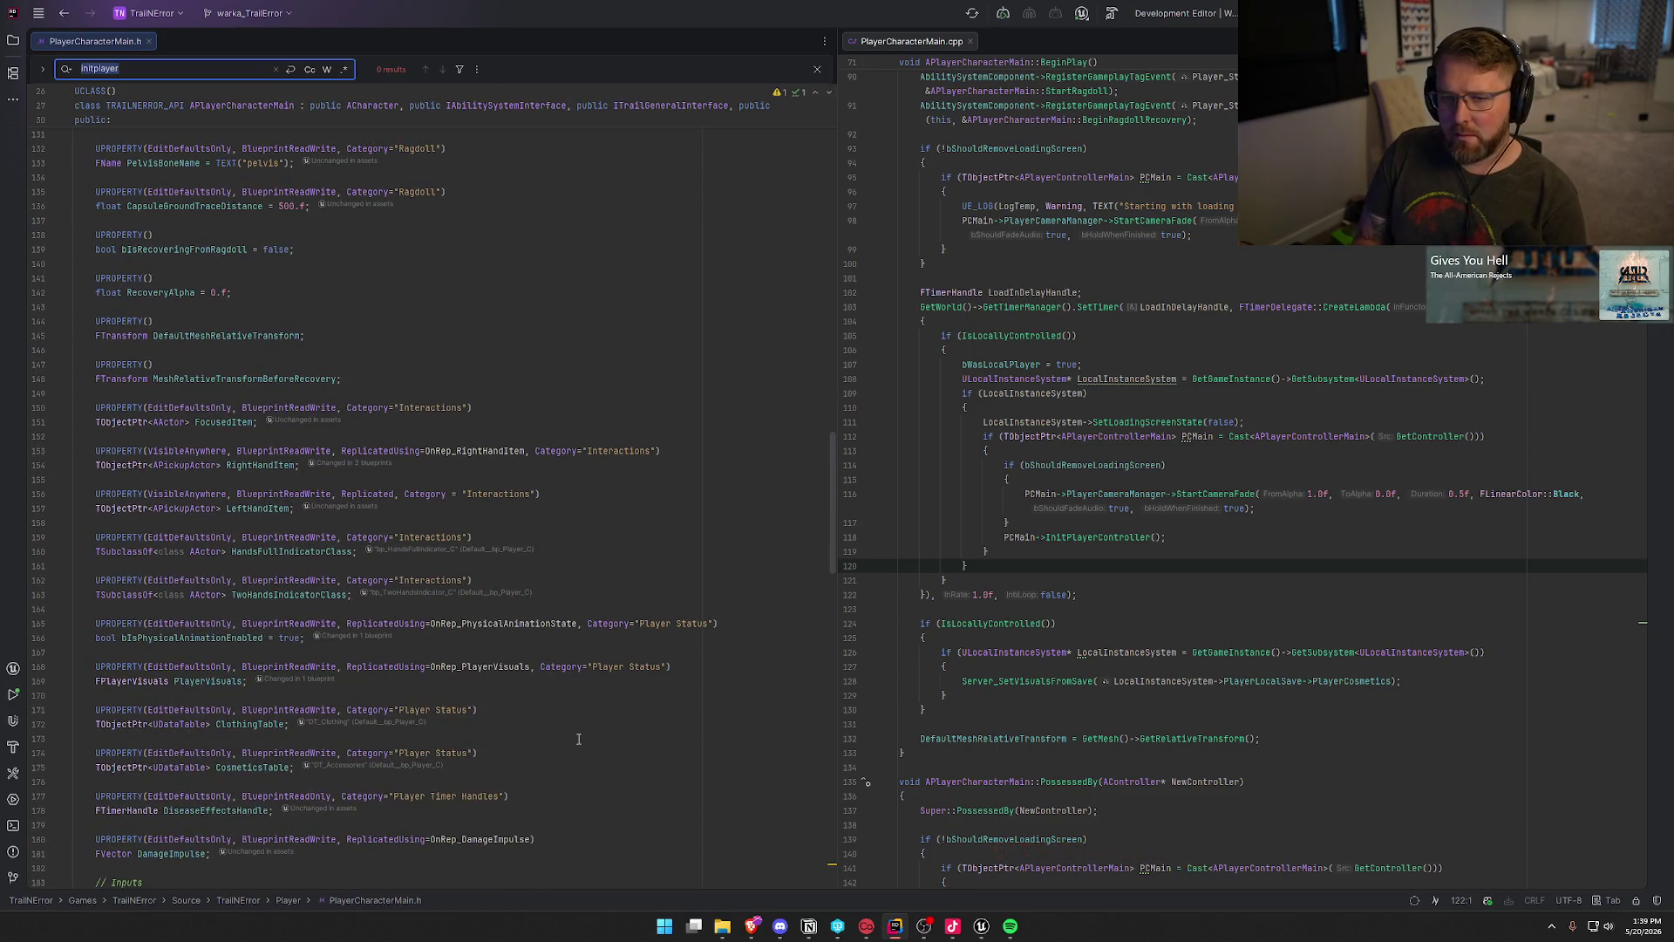
{"action": "type", "text": "talk"}
{"action": "key", "text": "Escape"}
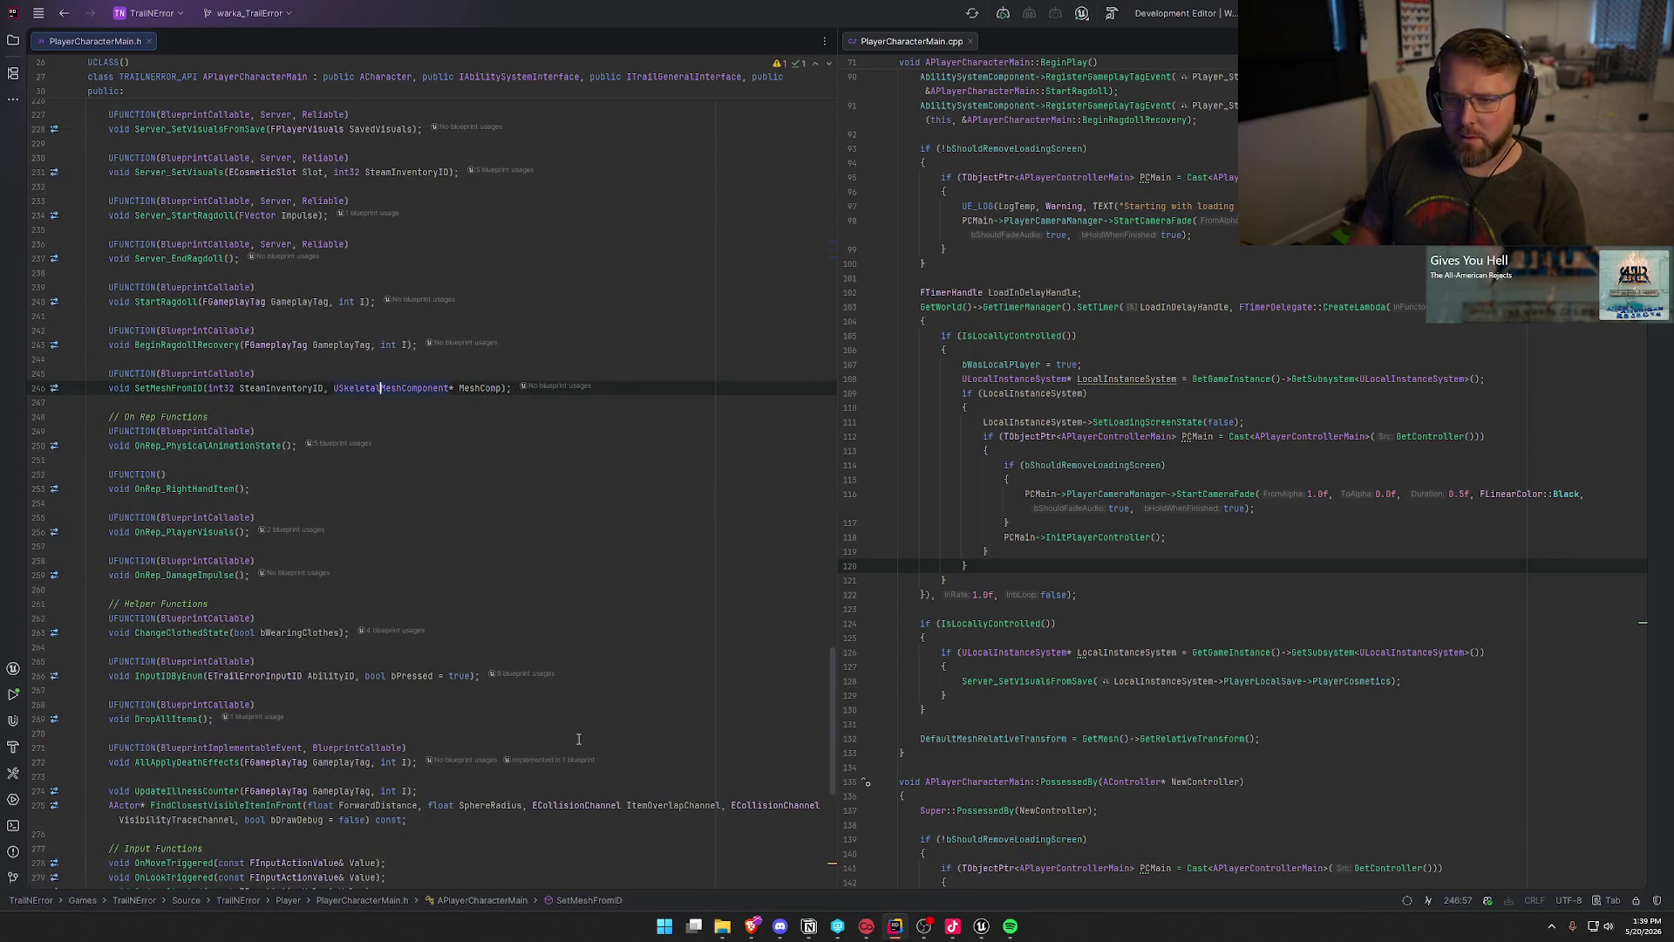
{"action": "scroll", "coordinate": [523, 393], "scroll_direction": "up", "scroll_amount": 20}
{"action": "scroll", "coordinate": [514, 401], "scroll_direction": "up", "scroll_amount": 20}
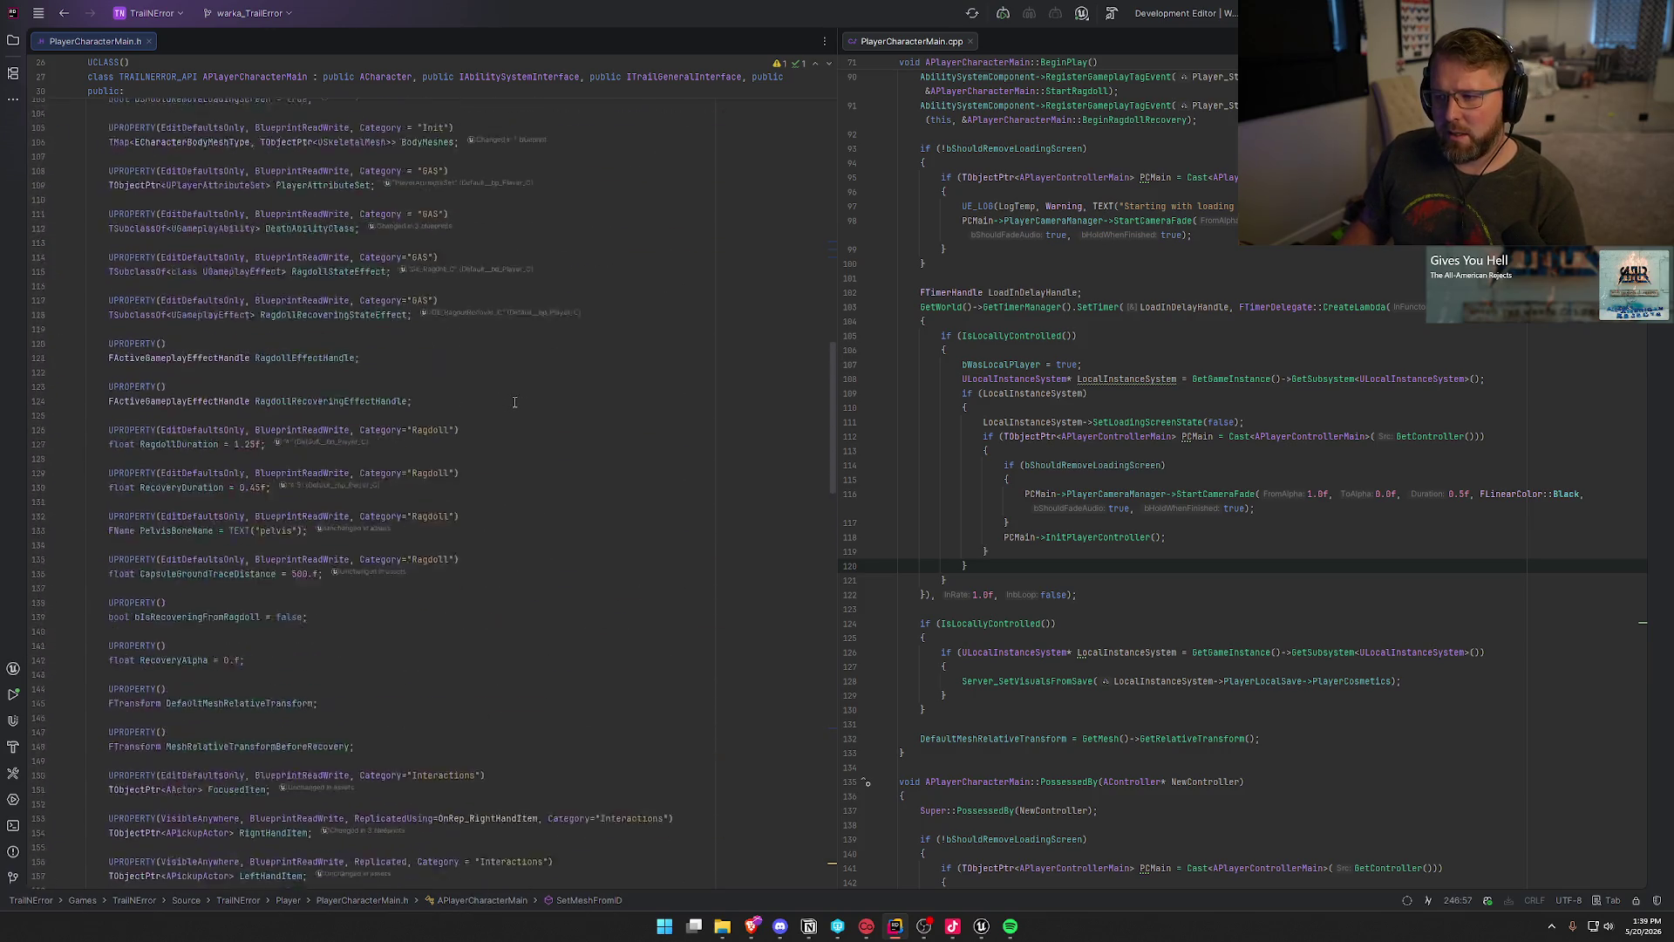
{"action": "left_click", "coordinate": [982, 926]}
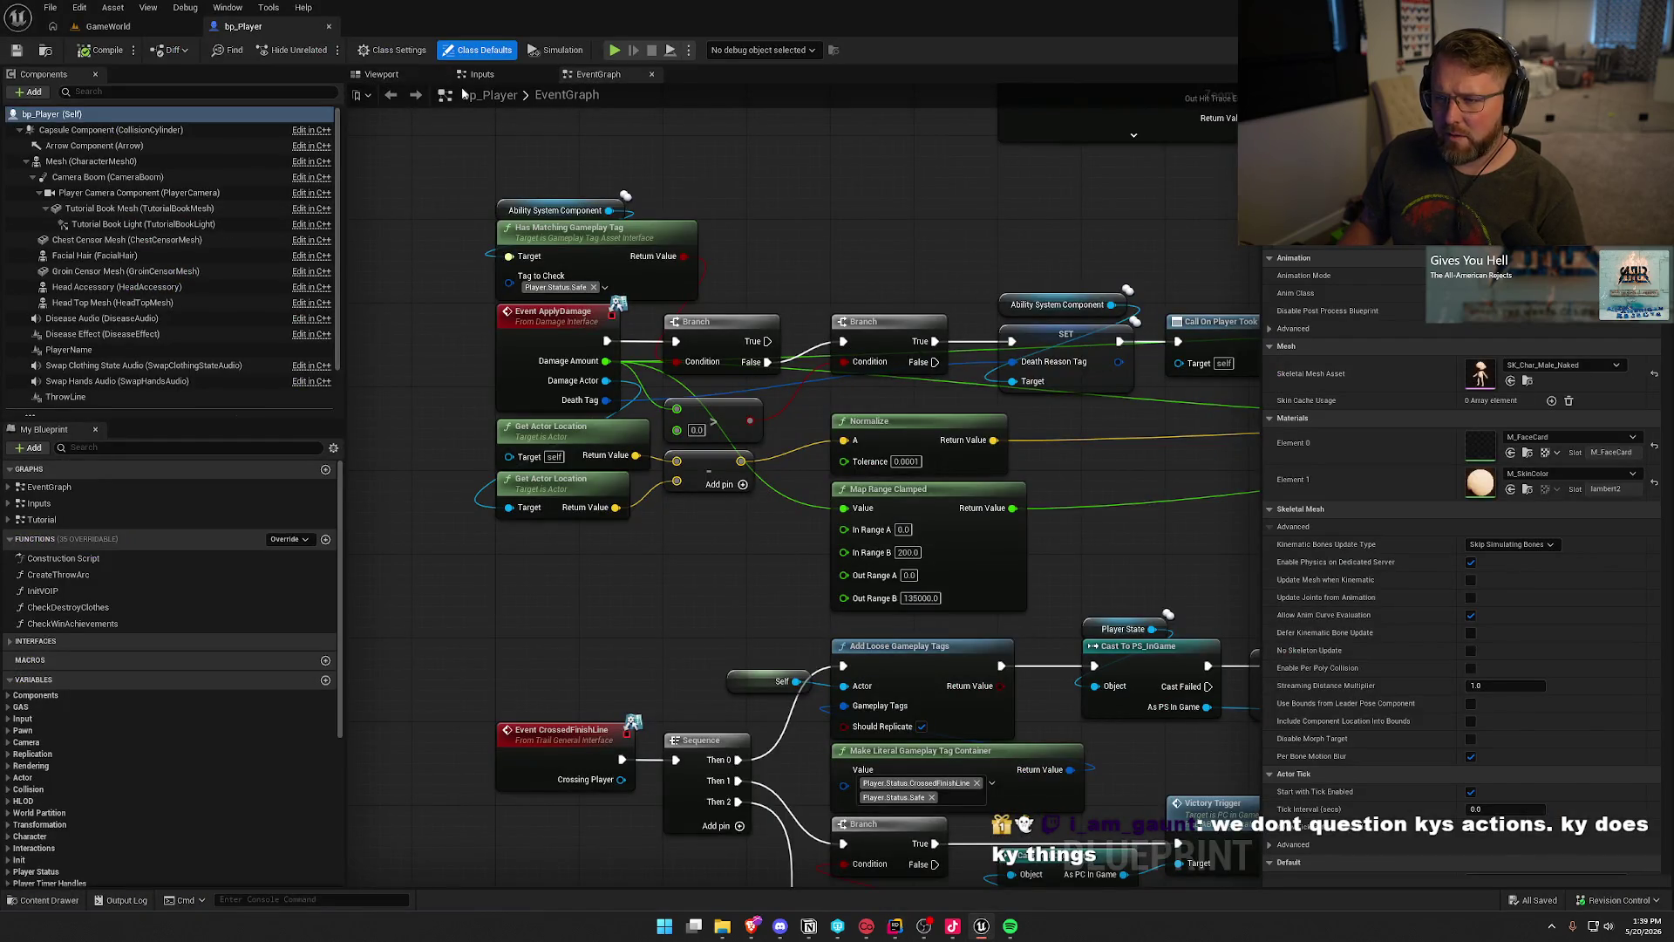
Step: Open bp_Player's InitVOIP function graph and bring its VOIPTalker nodes into view
{"action": "double_click", "coordinate": [42, 591]}
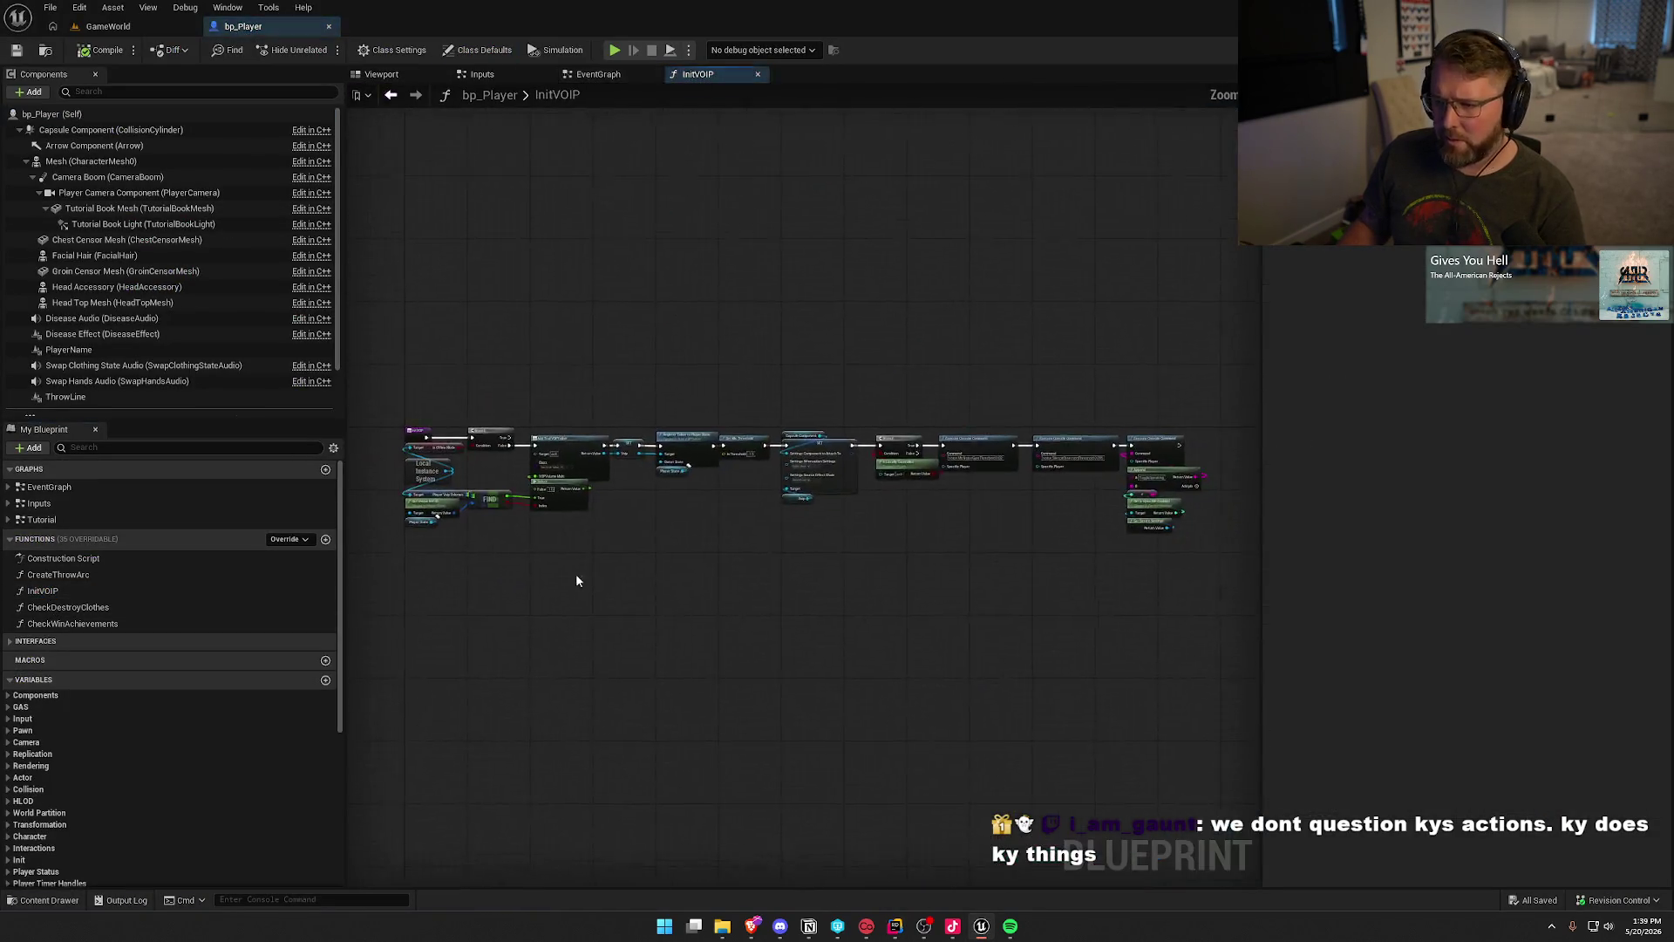
{"action": "scroll", "coordinate": [593, 571], "scroll_direction": "up", "scroll_amount": 5}
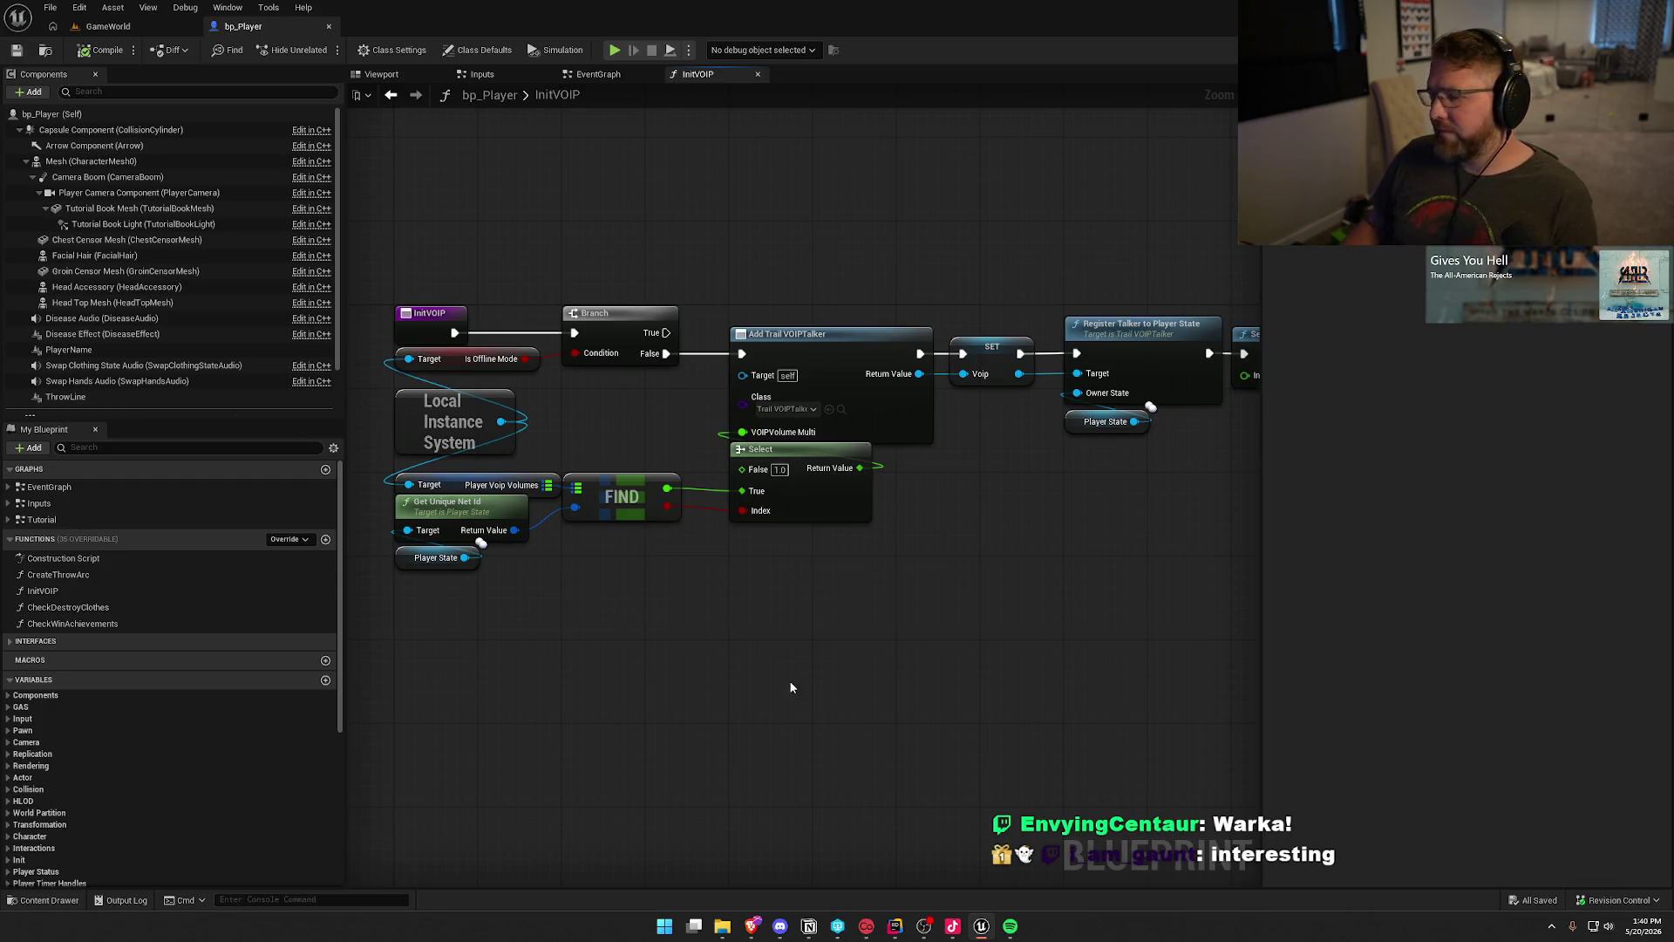
{"action": "left_click_drag", "start_coordinate": [750, 639], "coordinate": [768, 553]}
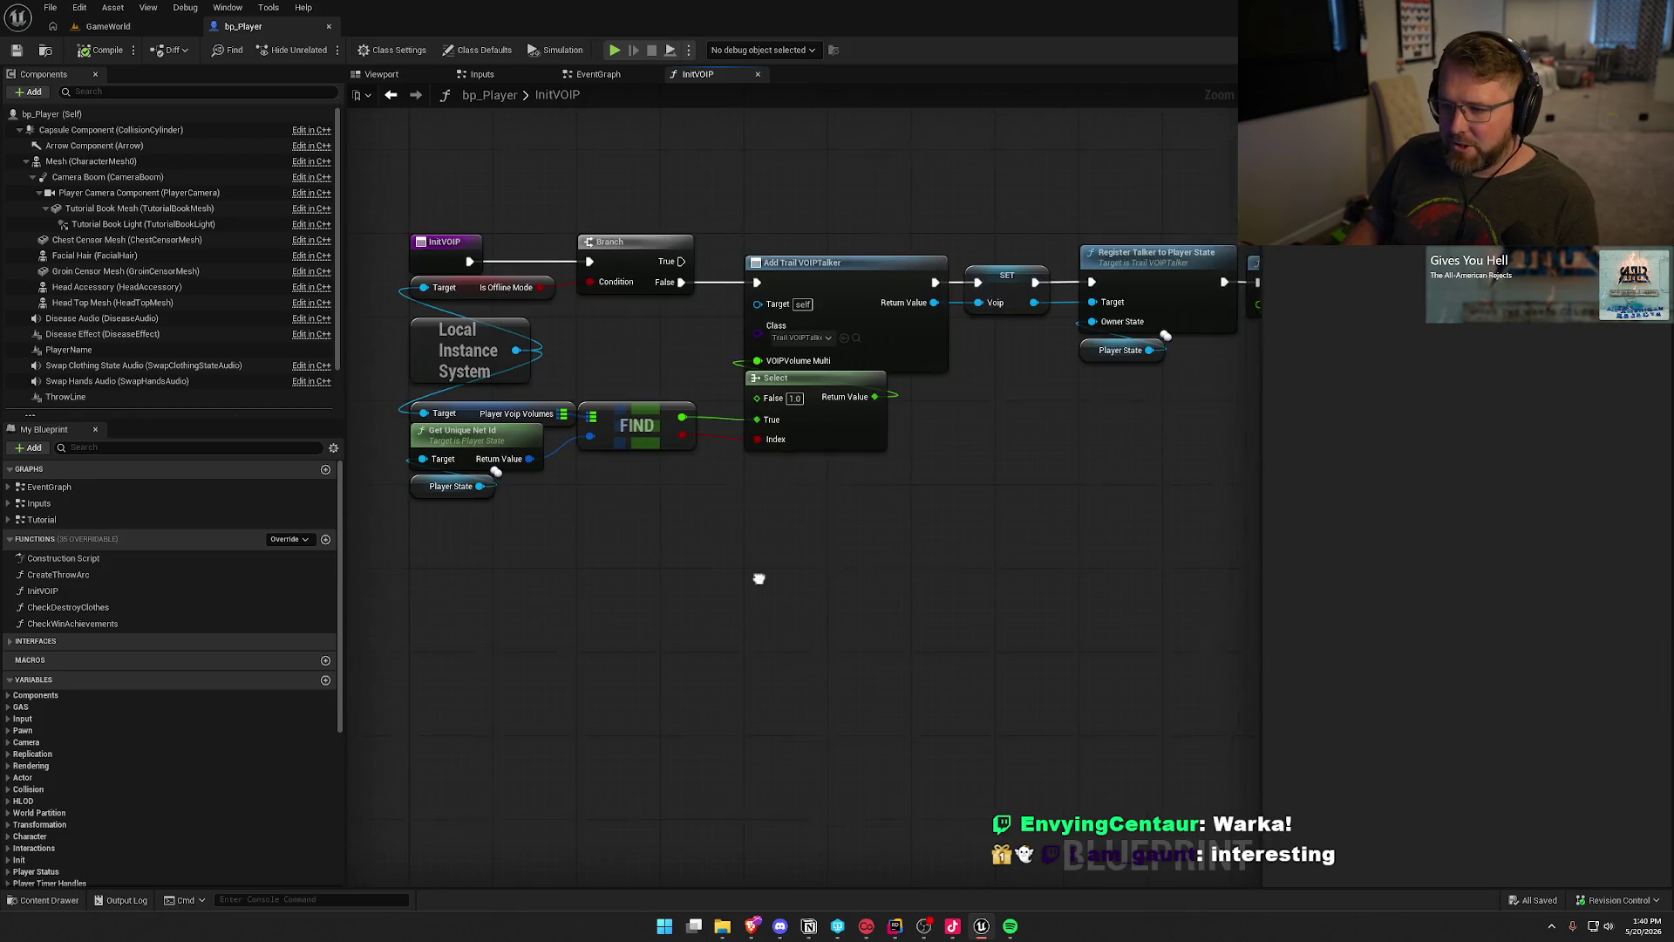
{"action": "mouse_move", "coordinate": [522, 187]}
{"action": "left_mouse_down"}
{"action": "mouse_move", "coordinate": [639, 323]}
{"action": "mouse_move", "coordinate": [450, 318]}
{"action": "mouse_move", "coordinate": [727, 515]}
{"action": "mouse_move", "coordinate": [848, 490]}
{"action": "mouse_move", "coordinate": [606, 490]}
{"action": "left_mouse_up"}
{"action": "mouse_move", "coordinate": [857, 438]}
{"action": "left_mouse_down"}
{"action": "mouse_move", "coordinate": [702, 444]}
{"action": "mouse_move", "coordinate": [557, 515]}
{"action": "left_mouse_up"}
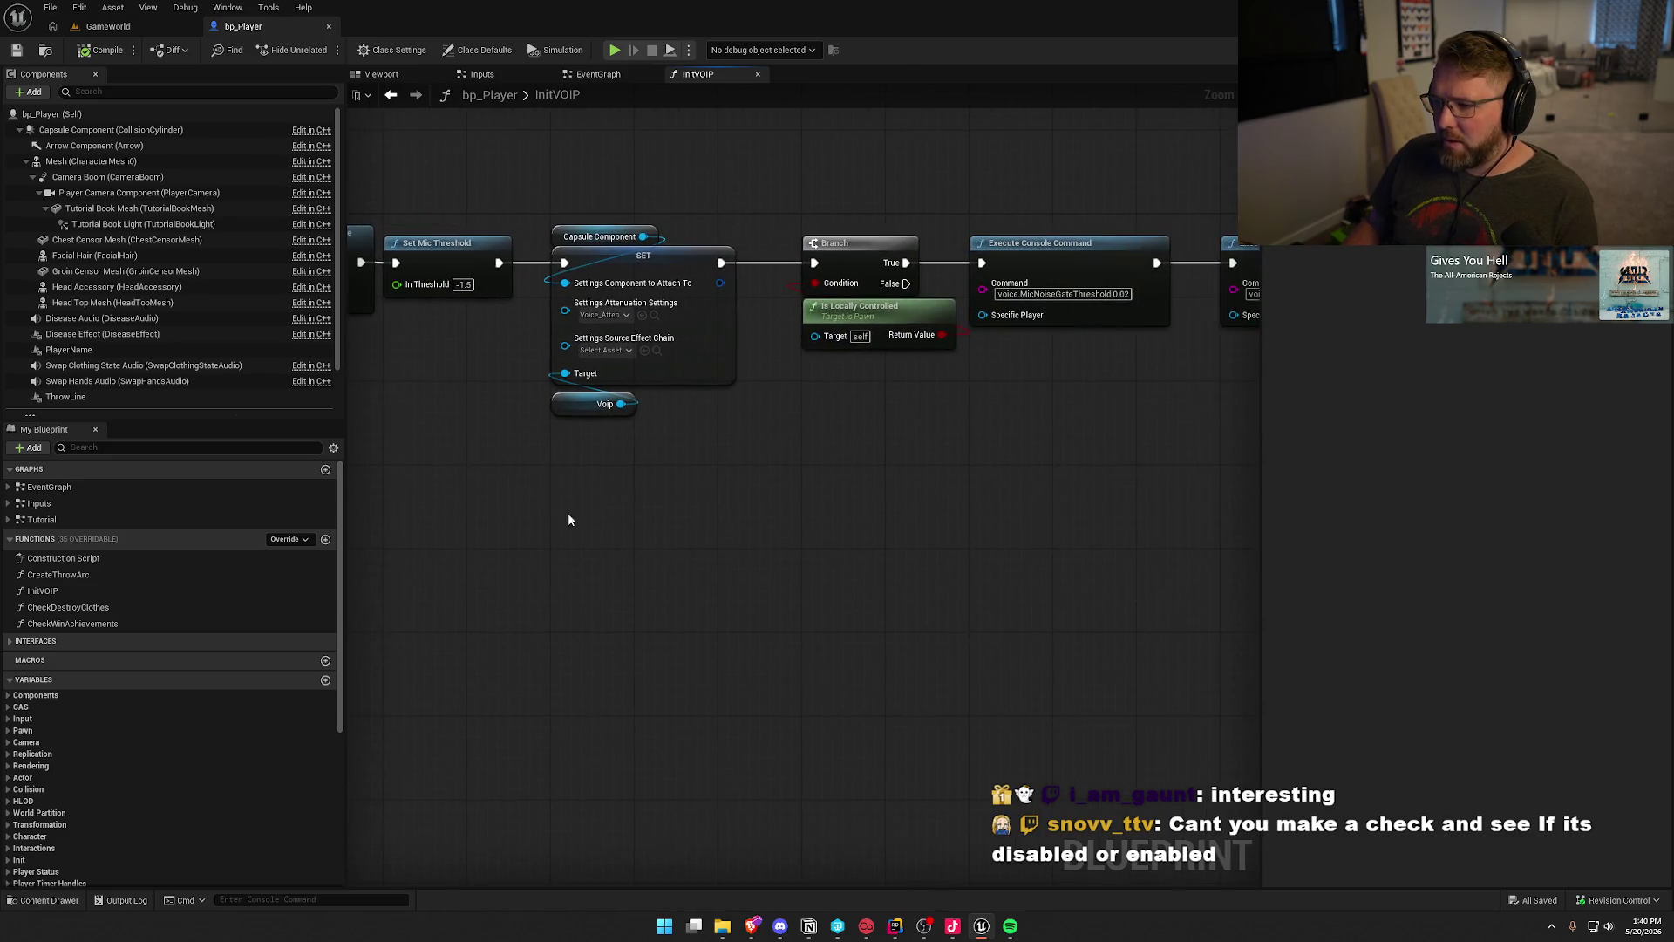
{"action": "mouse_move", "coordinate": [539, 183]}
{"action": "left_mouse_down"}
{"action": "mouse_move", "coordinate": [741, 558]}
{"action": "mouse_move", "coordinate": [759, 552]}
{"action": "mouse_move", "coordinate": [602, 561]}
{"action": "left_mouse_up"}
{"action": "left_click_drag", "start_coordinate": [733, 549], "coordinate": [381, 516]}
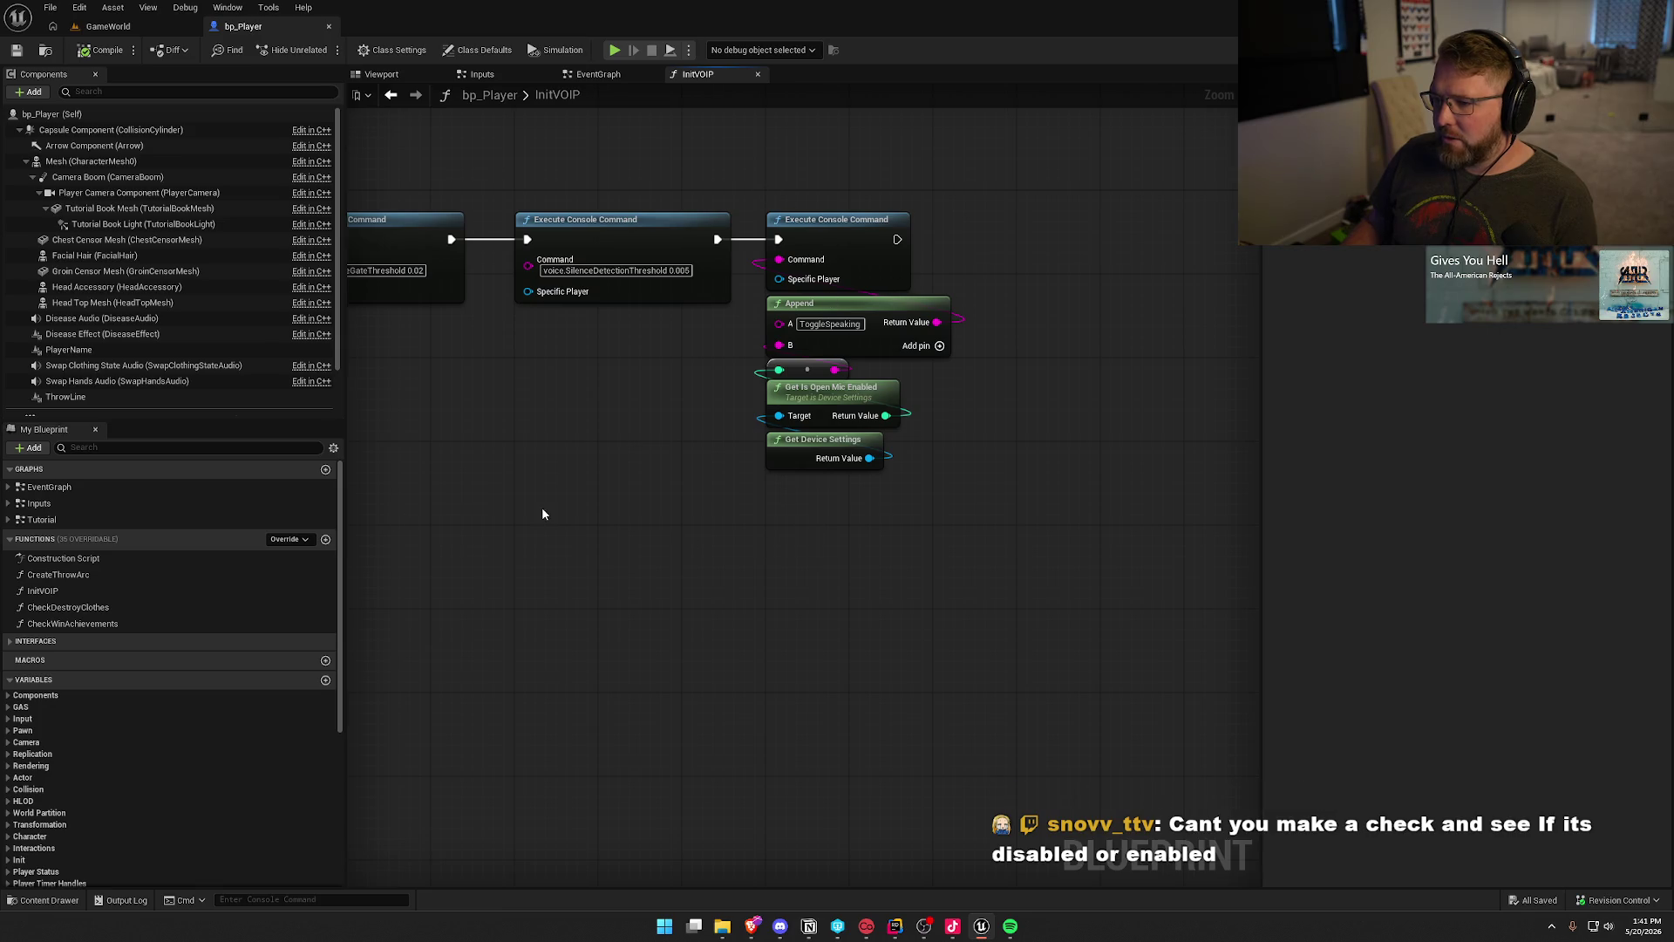
{"action": "left_click_drag", "start_coordinate": [541, 506], "coordinate": [897, 496]}
{"action": "left_click_drag", "start_coordinate": [401, 493], "coordinate": [762, 489]}
{"action": "left_click_drag", "start_coordinate": [489, 462], "coordinate": [885, 451]}
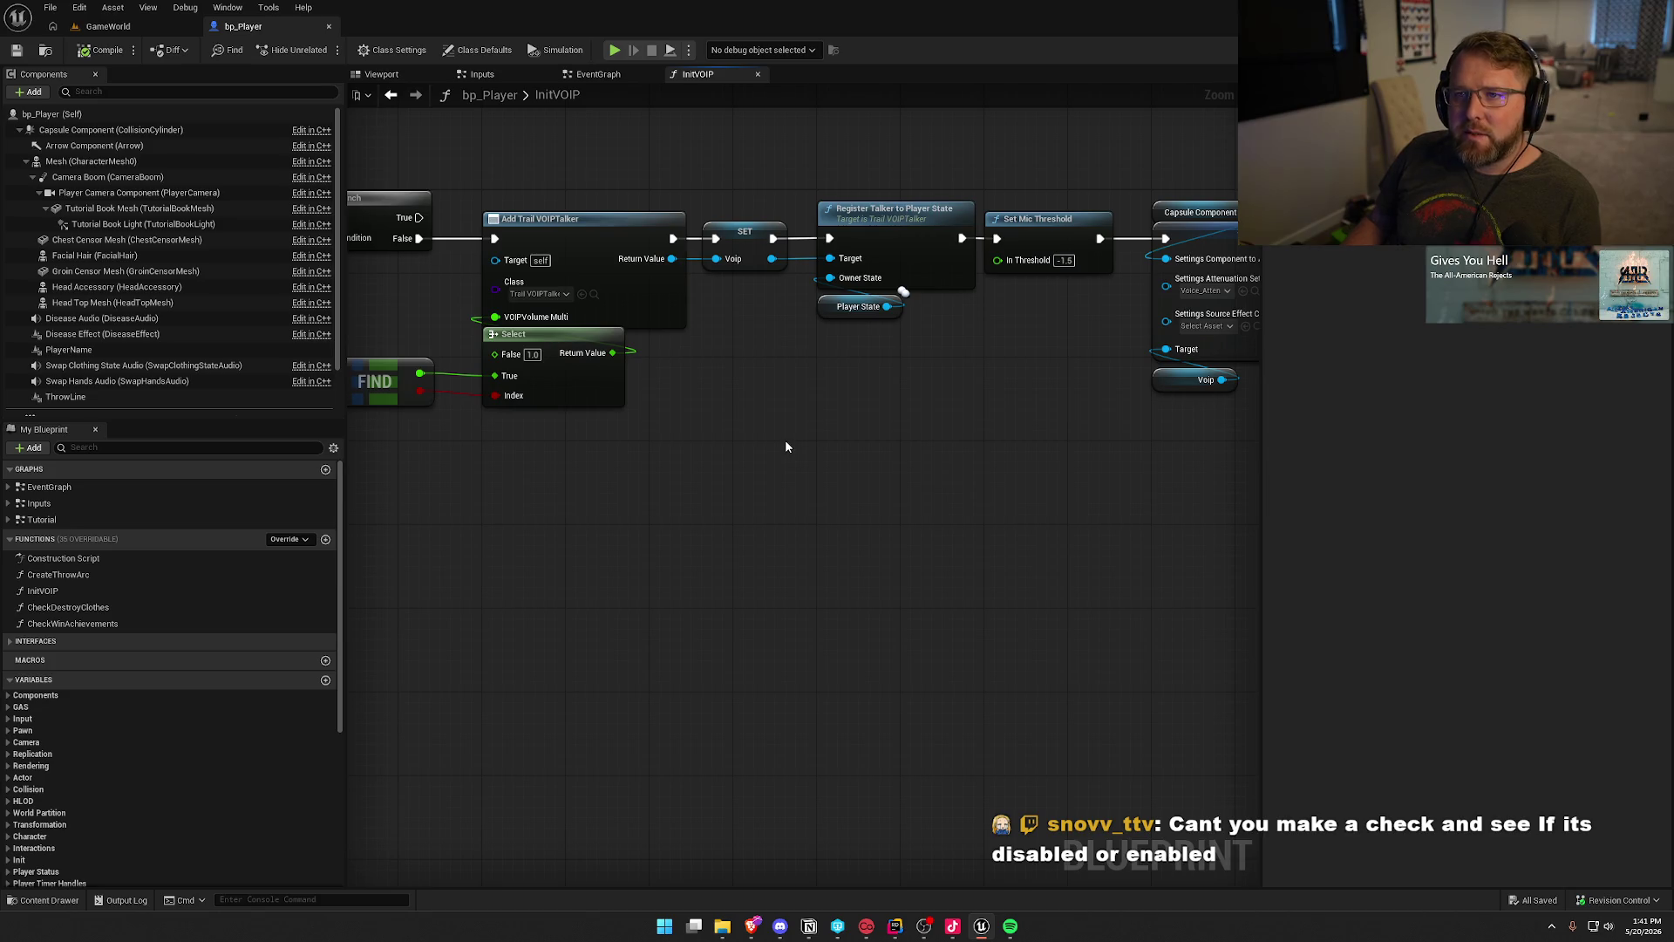
{"action": "mouse_move", "coordinate": [784, 446]}
{"action": "left_mouse_down"}
{"action": "mouse_move", "coordinate": [784, 490]}
{"action": "mouse_move", "coordinate": [893, 505]}
{"action": "mouse_move", "coordinate": [932, 486]}
{"action": "mouse_move", "coordinate": [968, 379]}
{"action": "left_mouse_up"}
{"action": "left_click_drag", "start_coordinate": [759, 422], "coordinate": [464, 255]}
{"action": "left_click", "coordinate": [634, 399]}
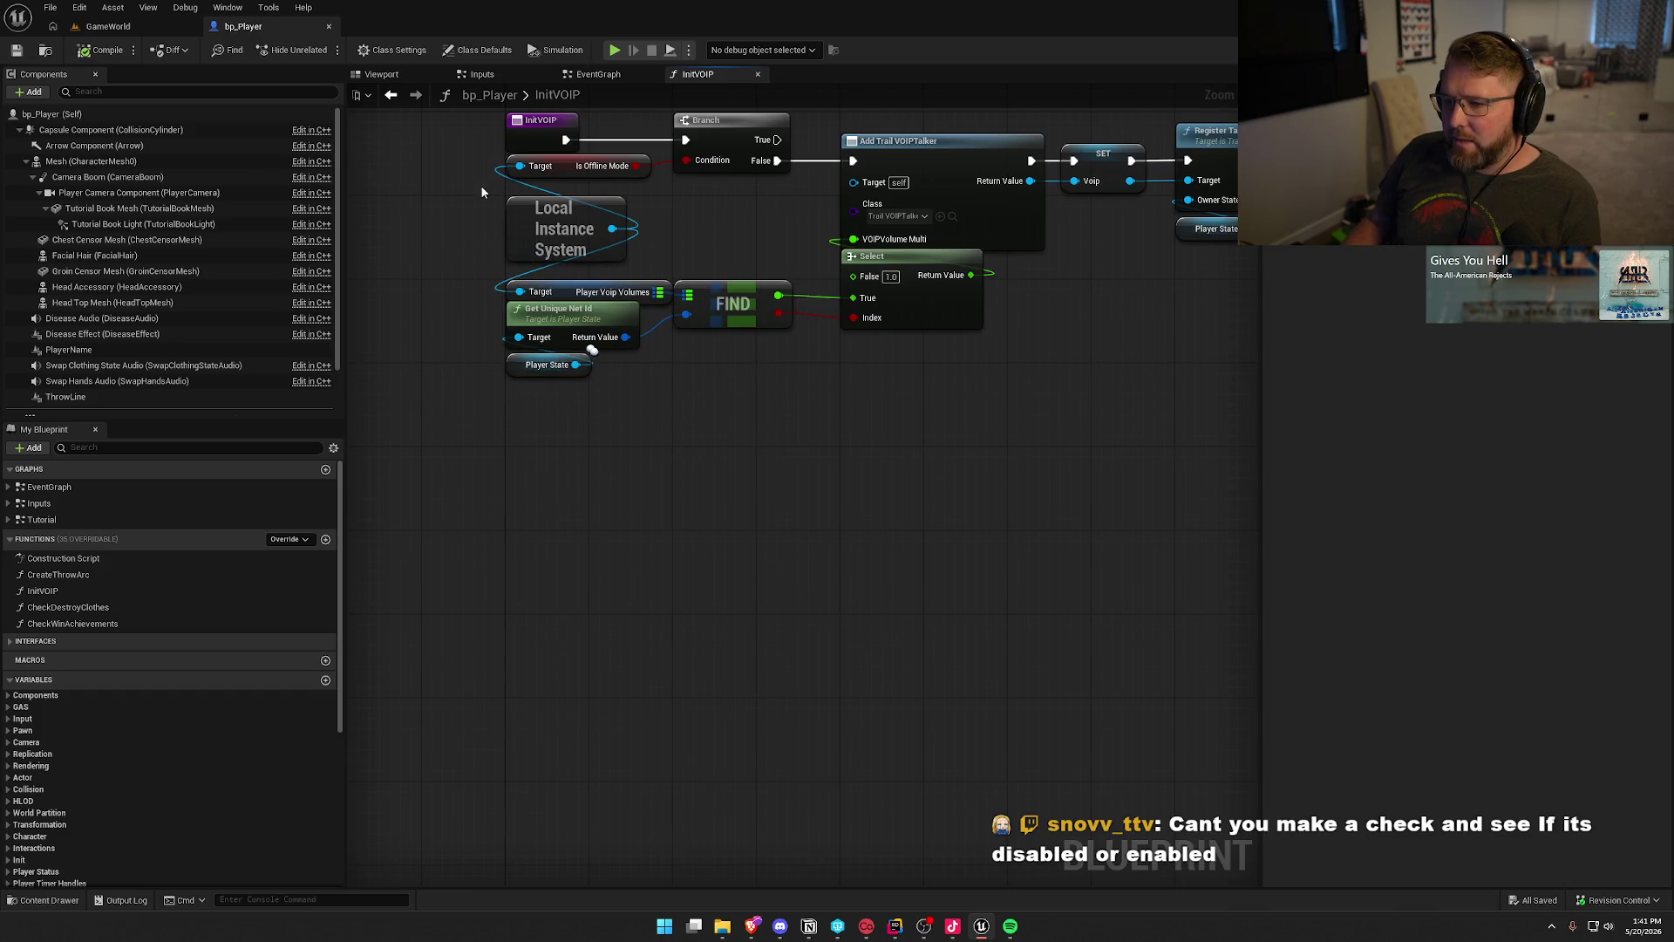
{"action": "left_click_drag", "start_coordinate": [480, 204], "coordinate": [677, 260]}
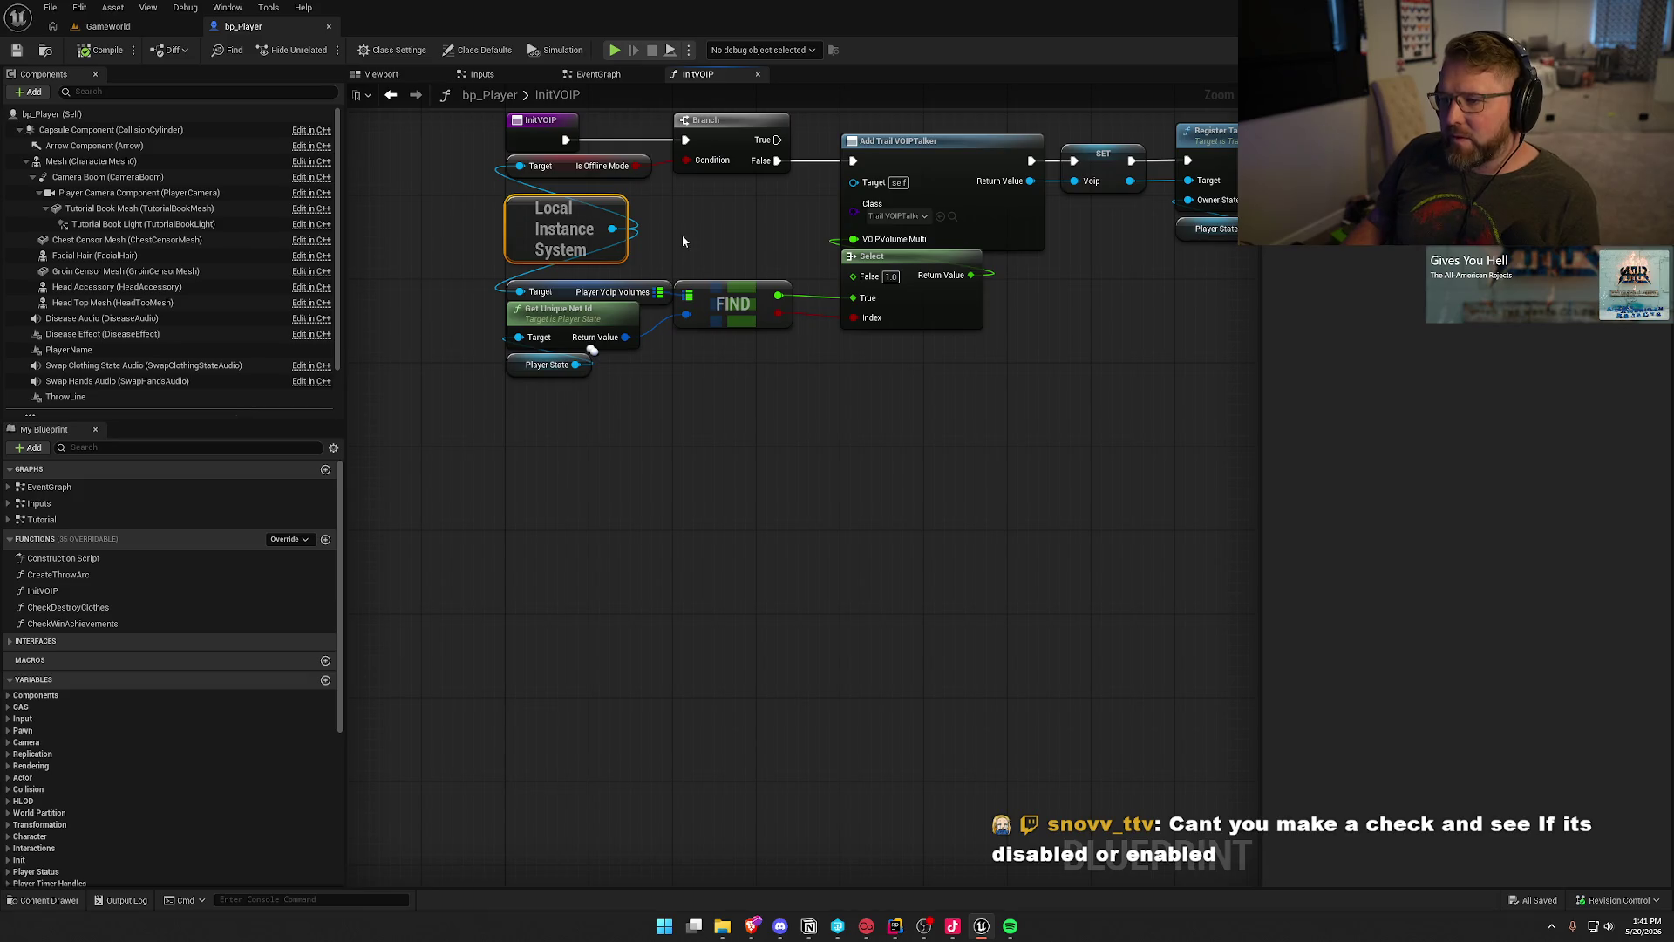
{"action": "left_click", "coordinate": [682, 240]}
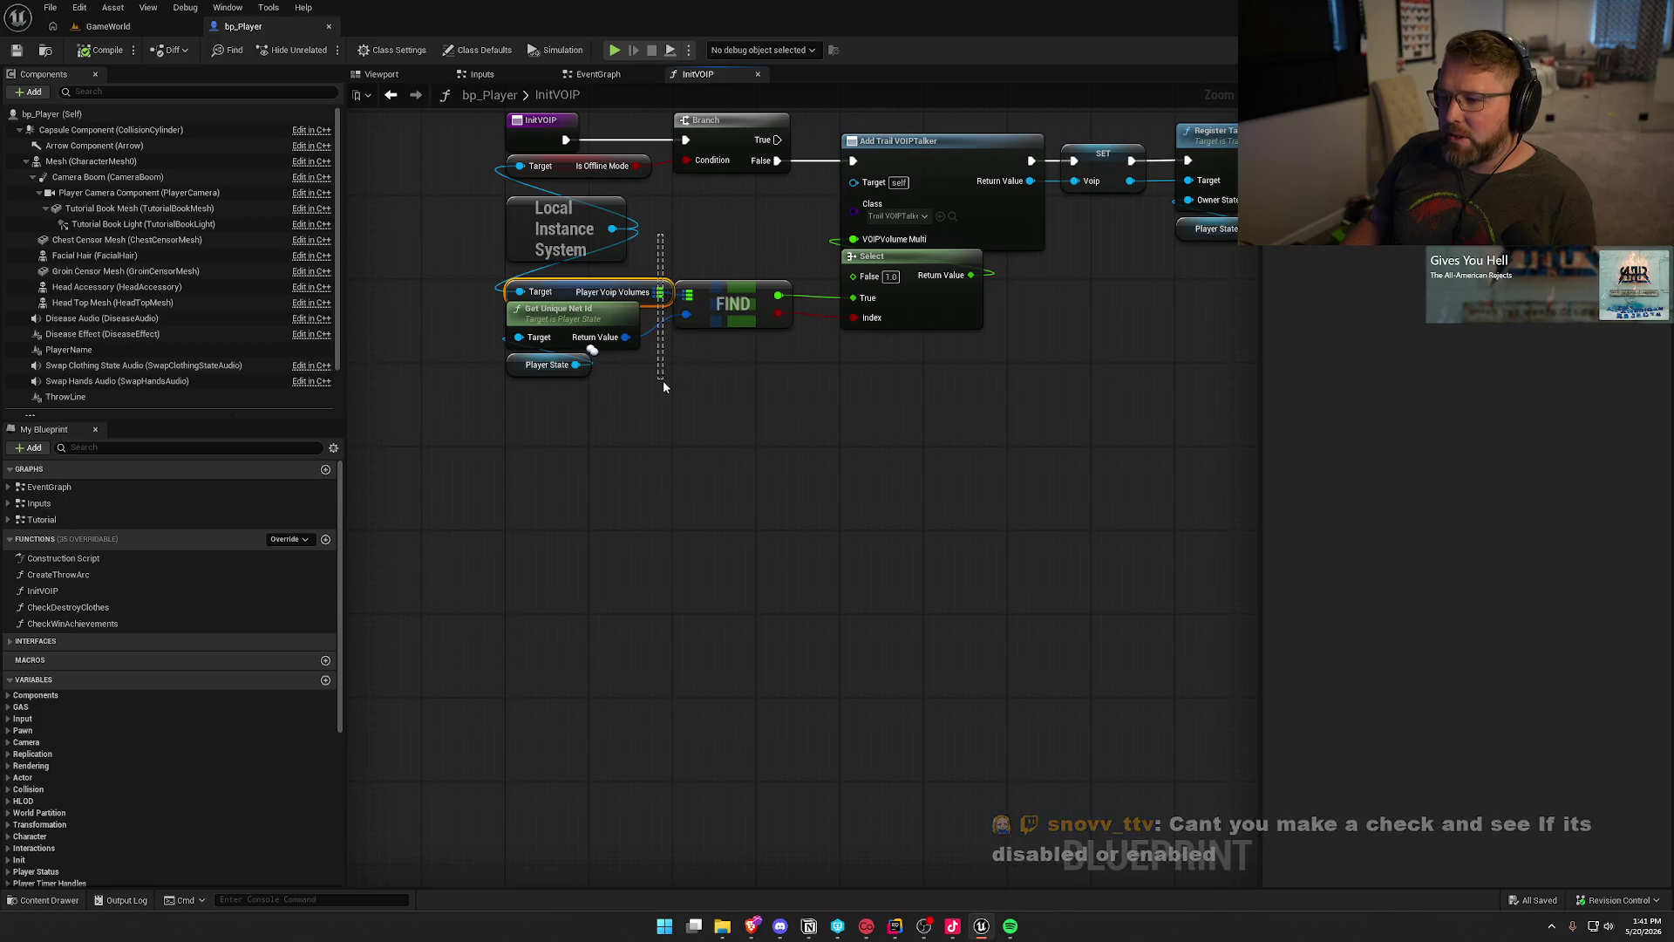
Step: Change the InitVOIP Select node's False volume value from 1.0 to 0.0
{"action": "left_click_drag", "start_coordinate": [651, 425], "coordinate": [435, 335]}
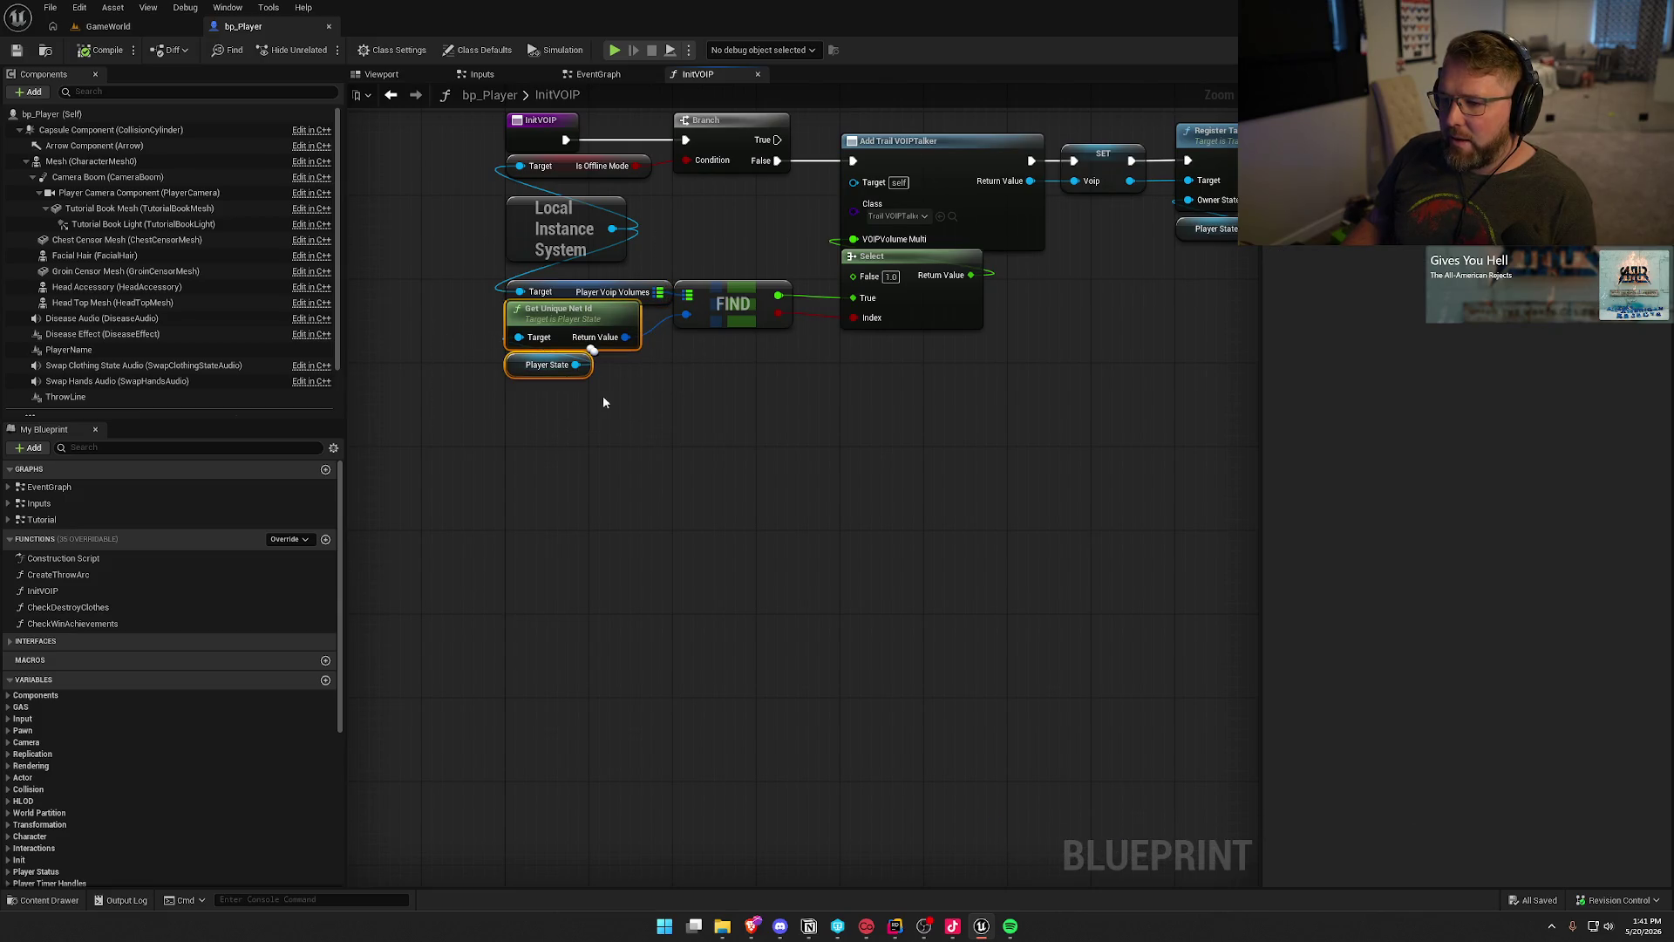
{"action": "left_click", "coordinate": [766, 421]}
{"action": "mouse_move", "coordinate": [765, 420]}
{"action": "left_mouse_down"}
{"action": "mouse_move", "coordinate": [736, 463]}
{"action": "mouse_move", "coordinate": [532, 354]}
{"action": "left_mouse_up"}
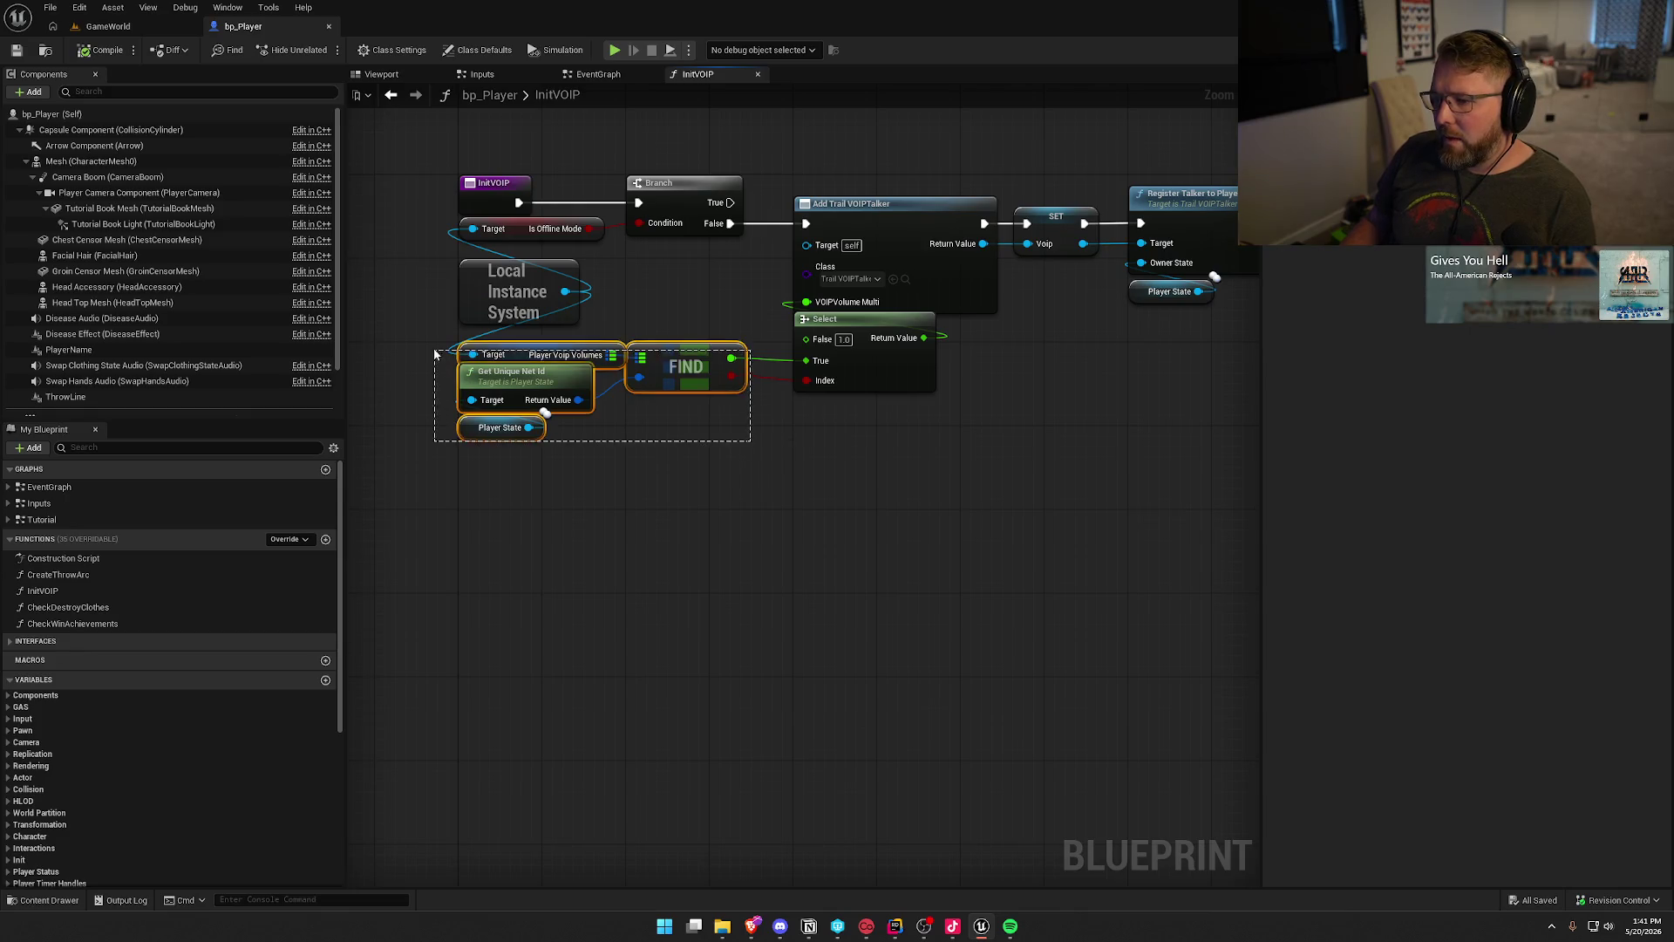
{"action": "left_click", "coordinate": [843, 340]}
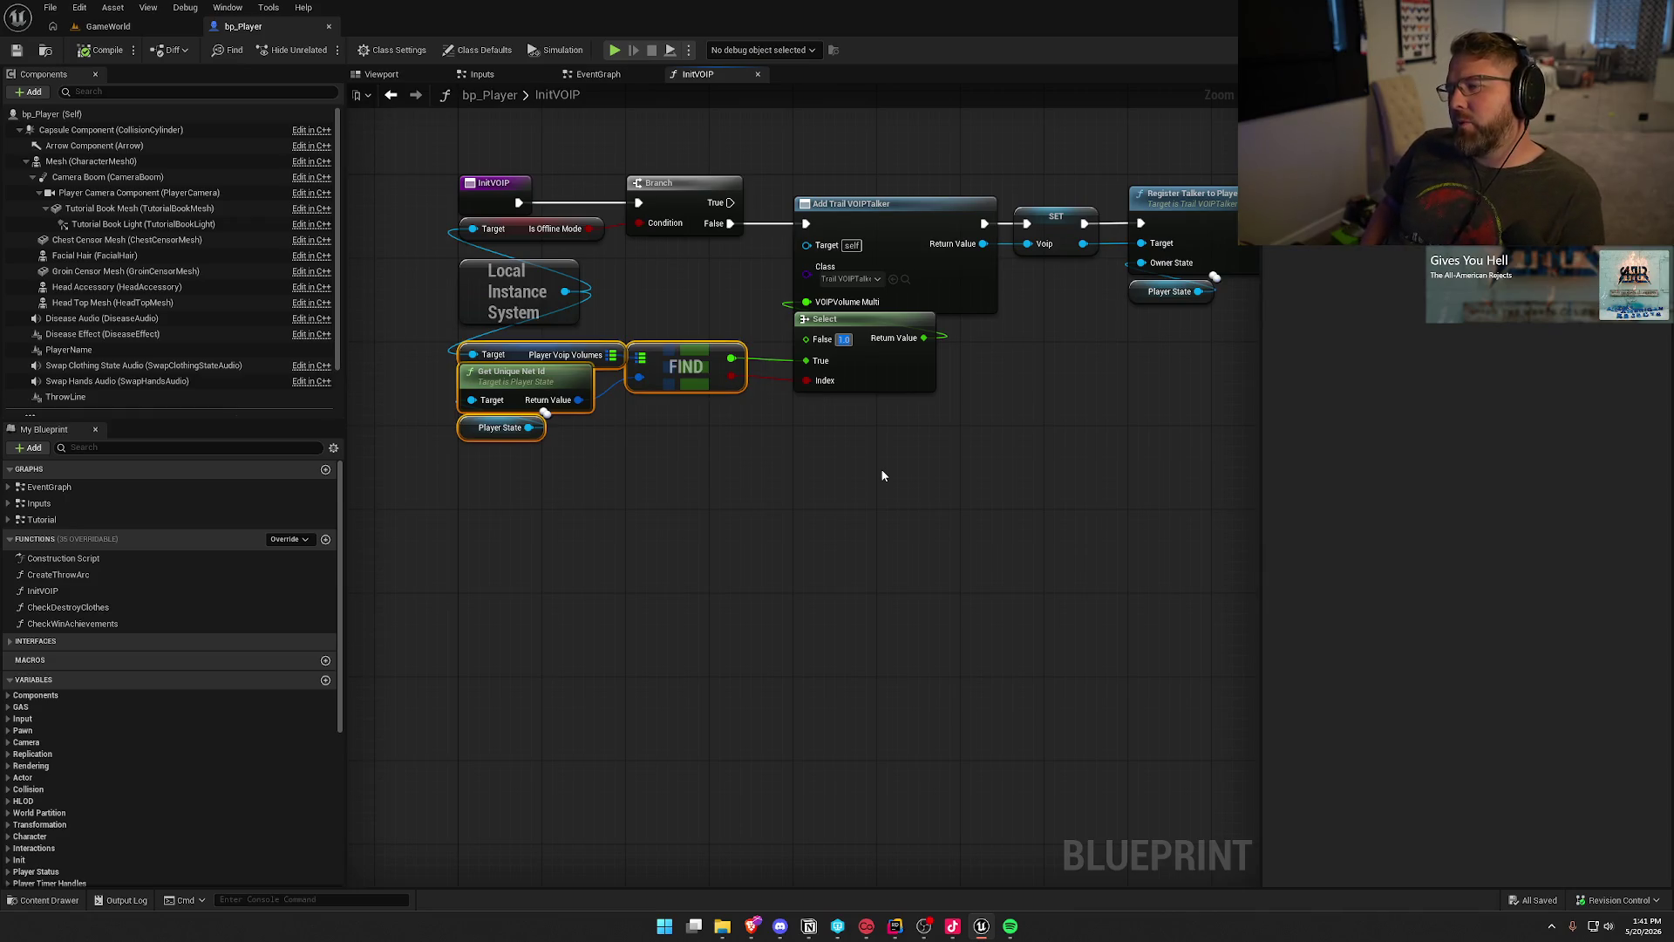
{"action": "left_click", "coordinate": [691, 509]}
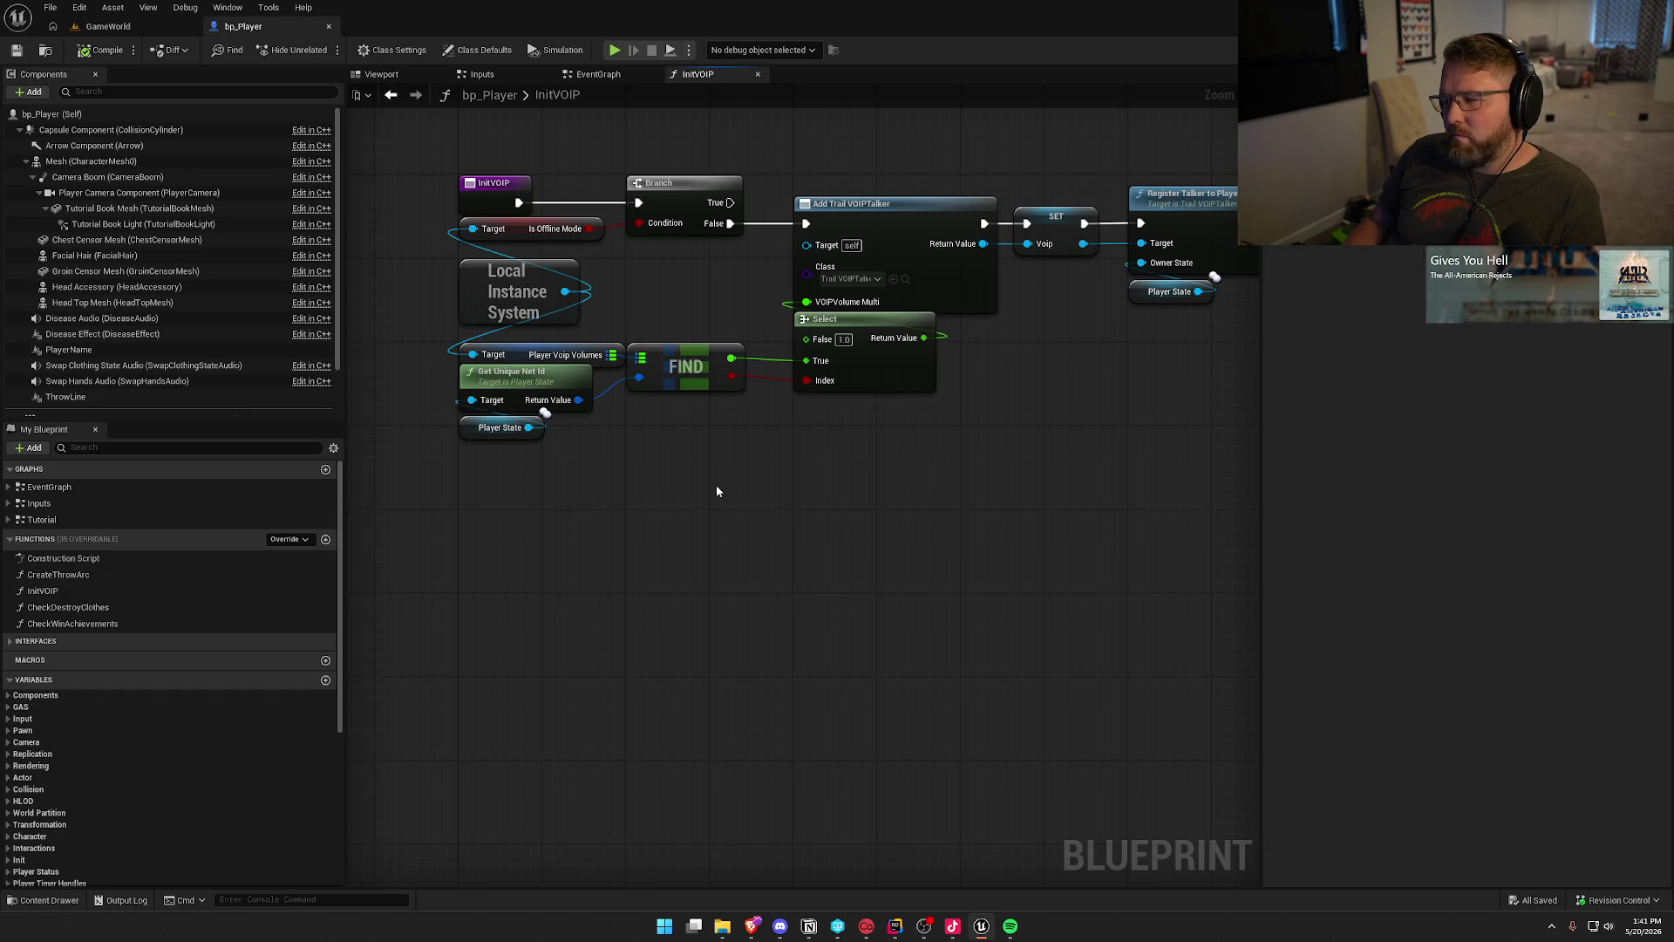
{"action": "left_click_drag", "start_coordinate": [798, 458], "coordinate": [622, 413]}
{"action": "left_click", "coordinate": [803, 333]}
{"action": "type", "text": "0"}
{"action": "key", "text": "Return"}
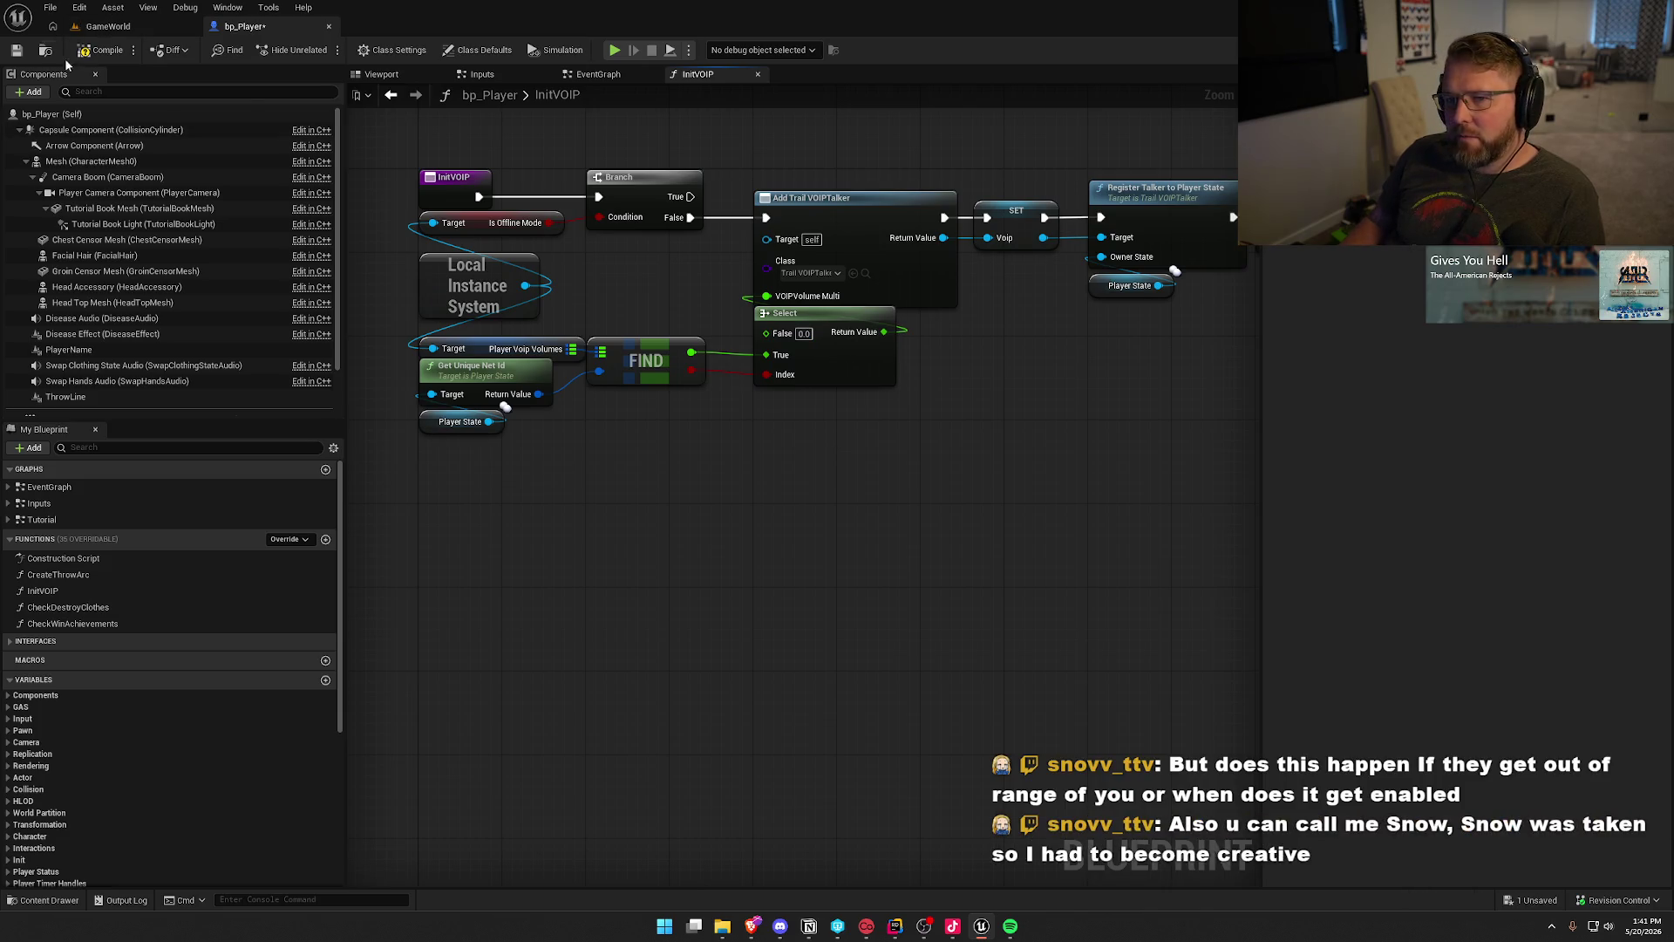
Step: Compile bp_Player, dismissing the Check Out Assets prompt
{"action": "left_click", "coordinate": [101, 49]}
{"action": "left_click", "coordinate": [850, 595]}
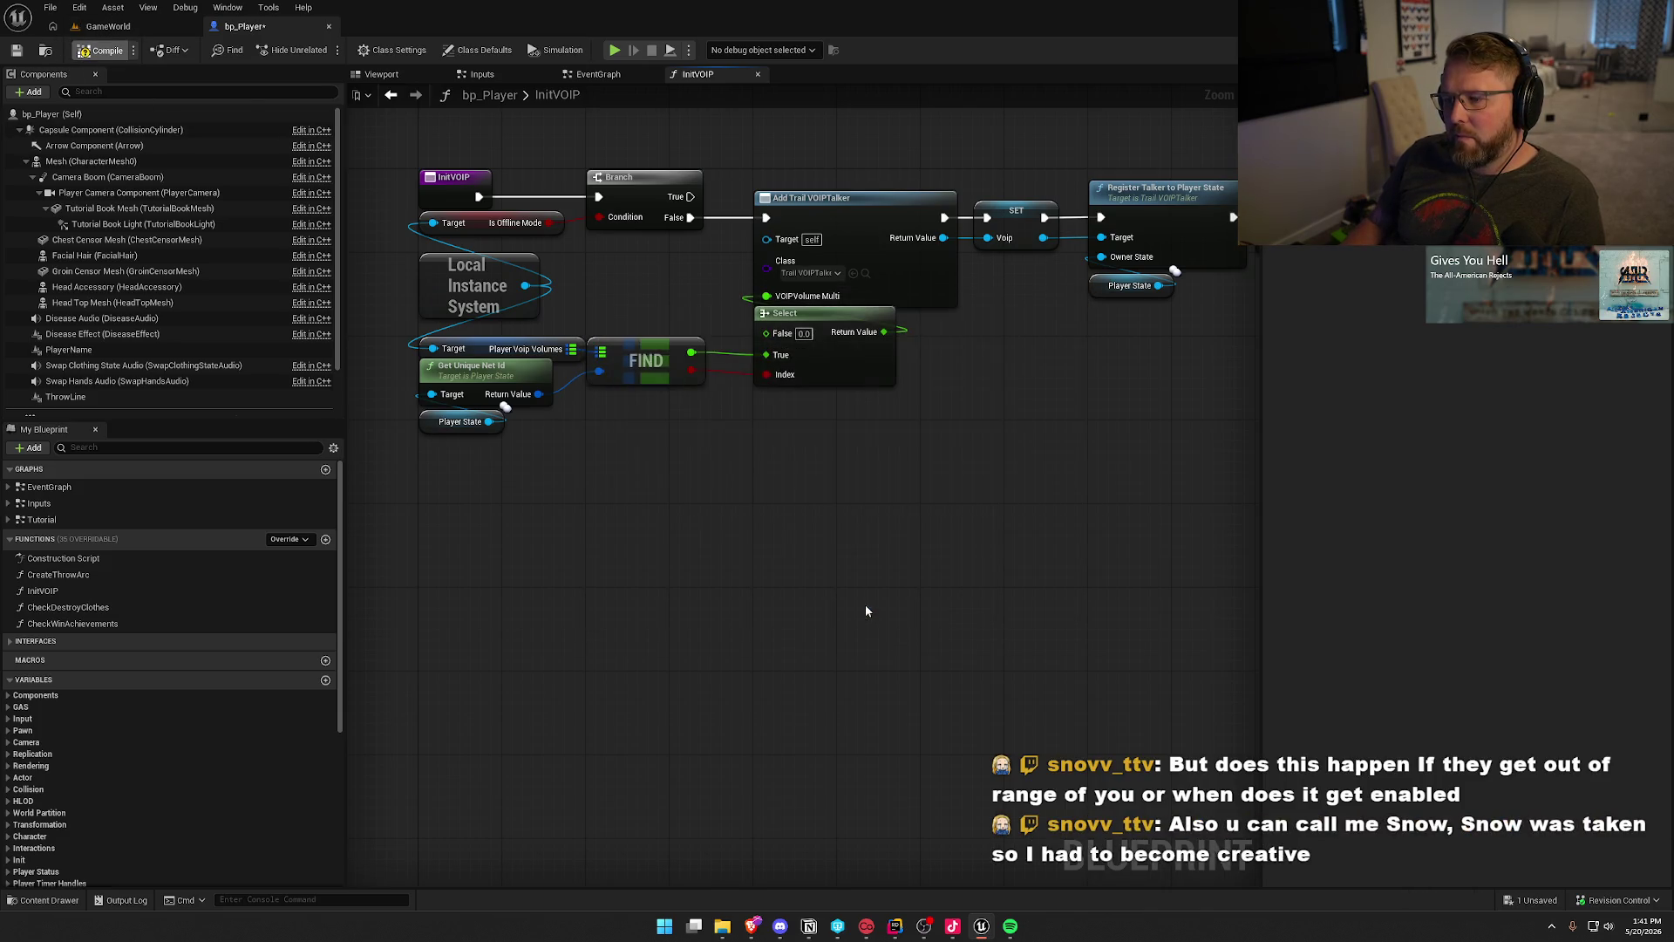
{"action": "mouse_move", "coordinate": [960, 463]}
{"action": "left_mouse_down"}
{"action": "mouse_move", "coordinate": [830, 485]}
{"action": "mouse_move", "coordinate": [785, 462]}
{"action": "mouse_move", "coordinate": [581, 459]}
{"action": "mouse_move", "coordinate": [1073, 467]}
{"action": "mouse_move", "coordinate": [938, 523]}
{"action": "mouse_move", "coordinate": [975, 482]}
{"action": "left_mouse_up"}
{"action": "left_click", "coordinate": [713, 230]}
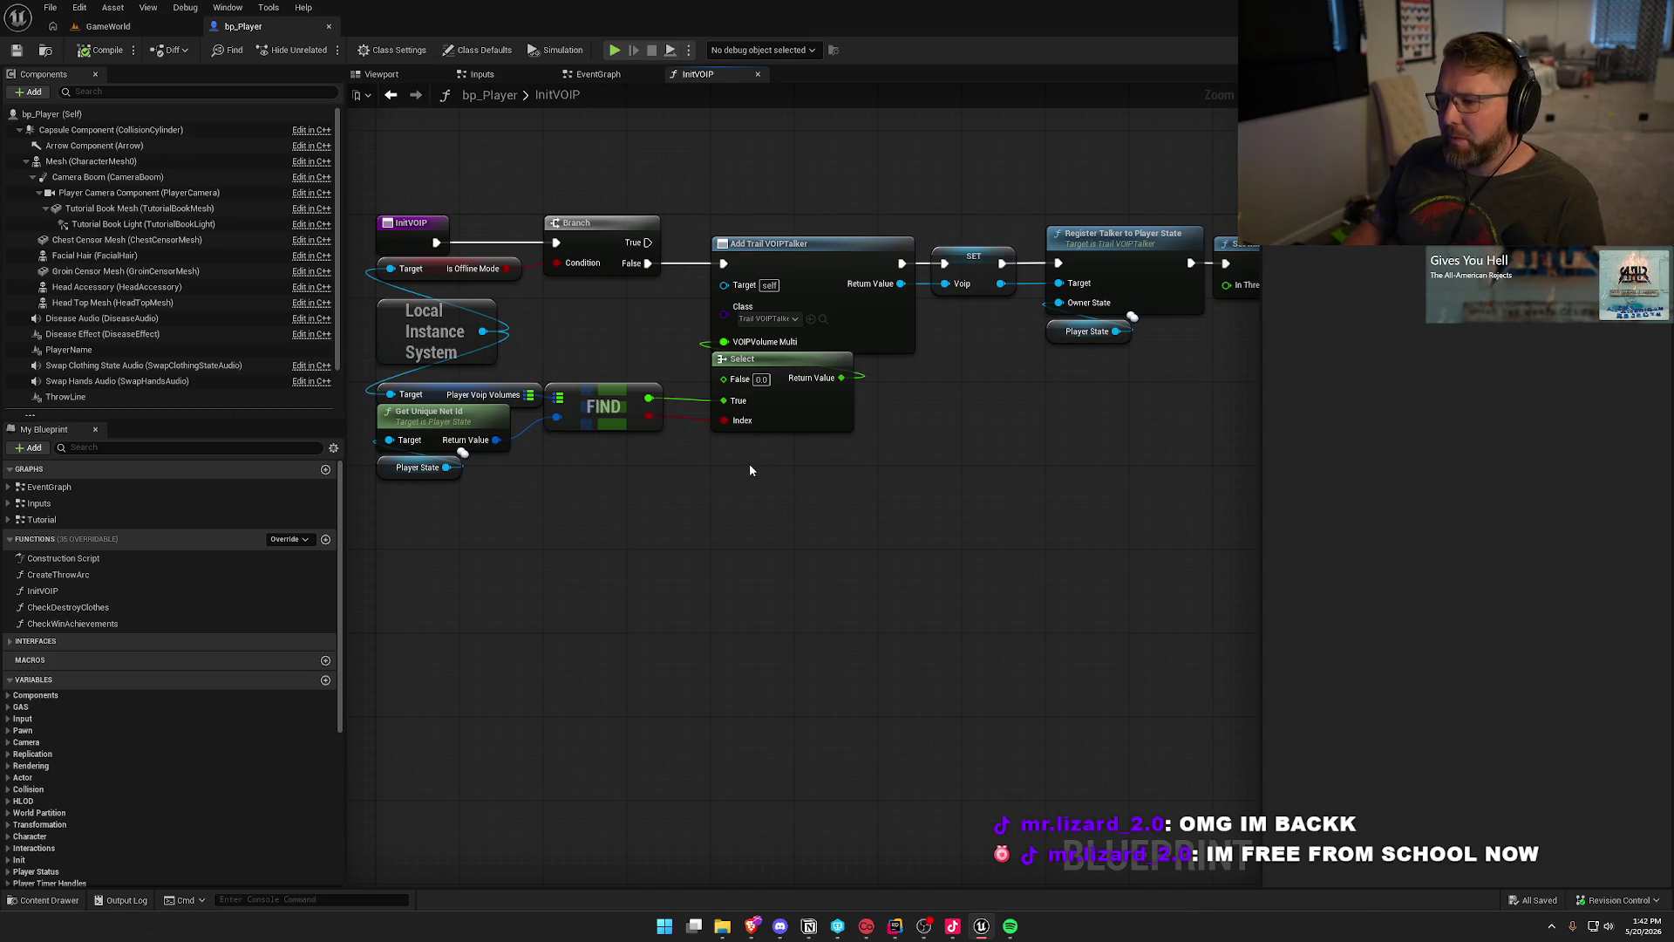
Step: Jump from the Add Trail VOIPTalker node to the player character's C++ code in Rider
{"action": "mouse_move", "coordinate": [785, 478]}
{"action": "left_mouse_down"}
{"action": "mouse_move", "coordinate": [426, 442]}
{"action": "mouse_move", "coordinate": [934, 463]}
{"action": "left_mouse_up"}
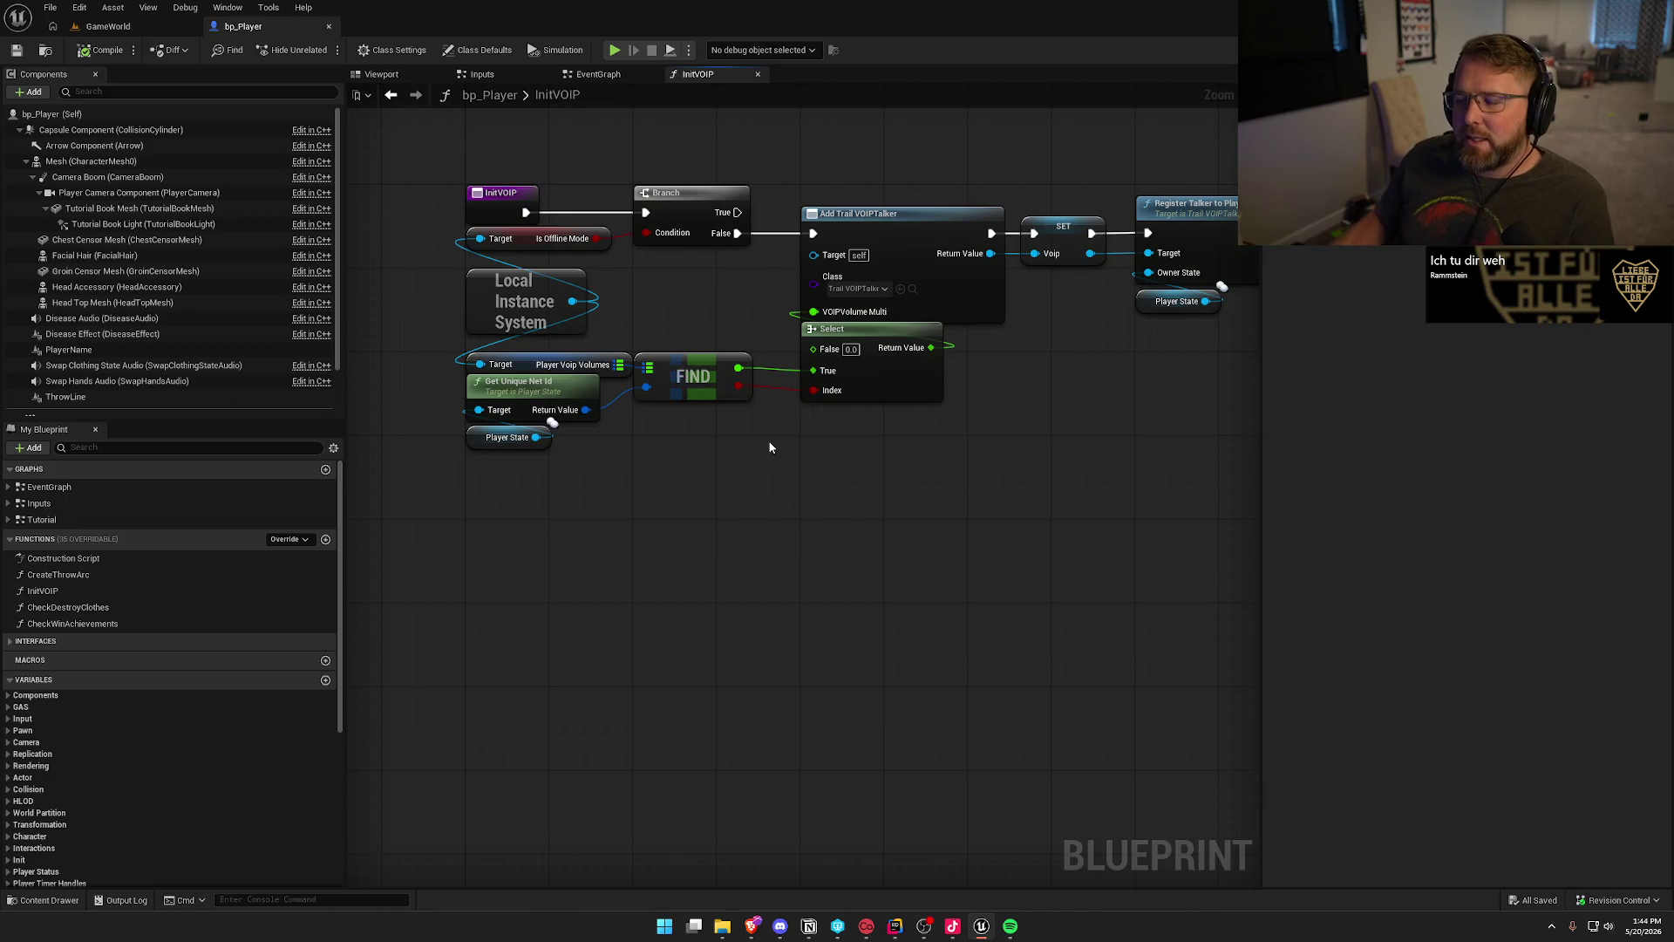
{"action": "mouse_move", "coordinate": [796, 185]}
{"action": "left_mouse_down"}
{"action": "mouse_move", "coordinate": [978, 459]}
{"action": "mouse_move", "coordinate": [867, 448]}
{"action": "mouse_move", "coordinate": [908, 469]}
{"action": "left_mouse_up"}
{"action": "left_click", "coordinate": [907, 469]}
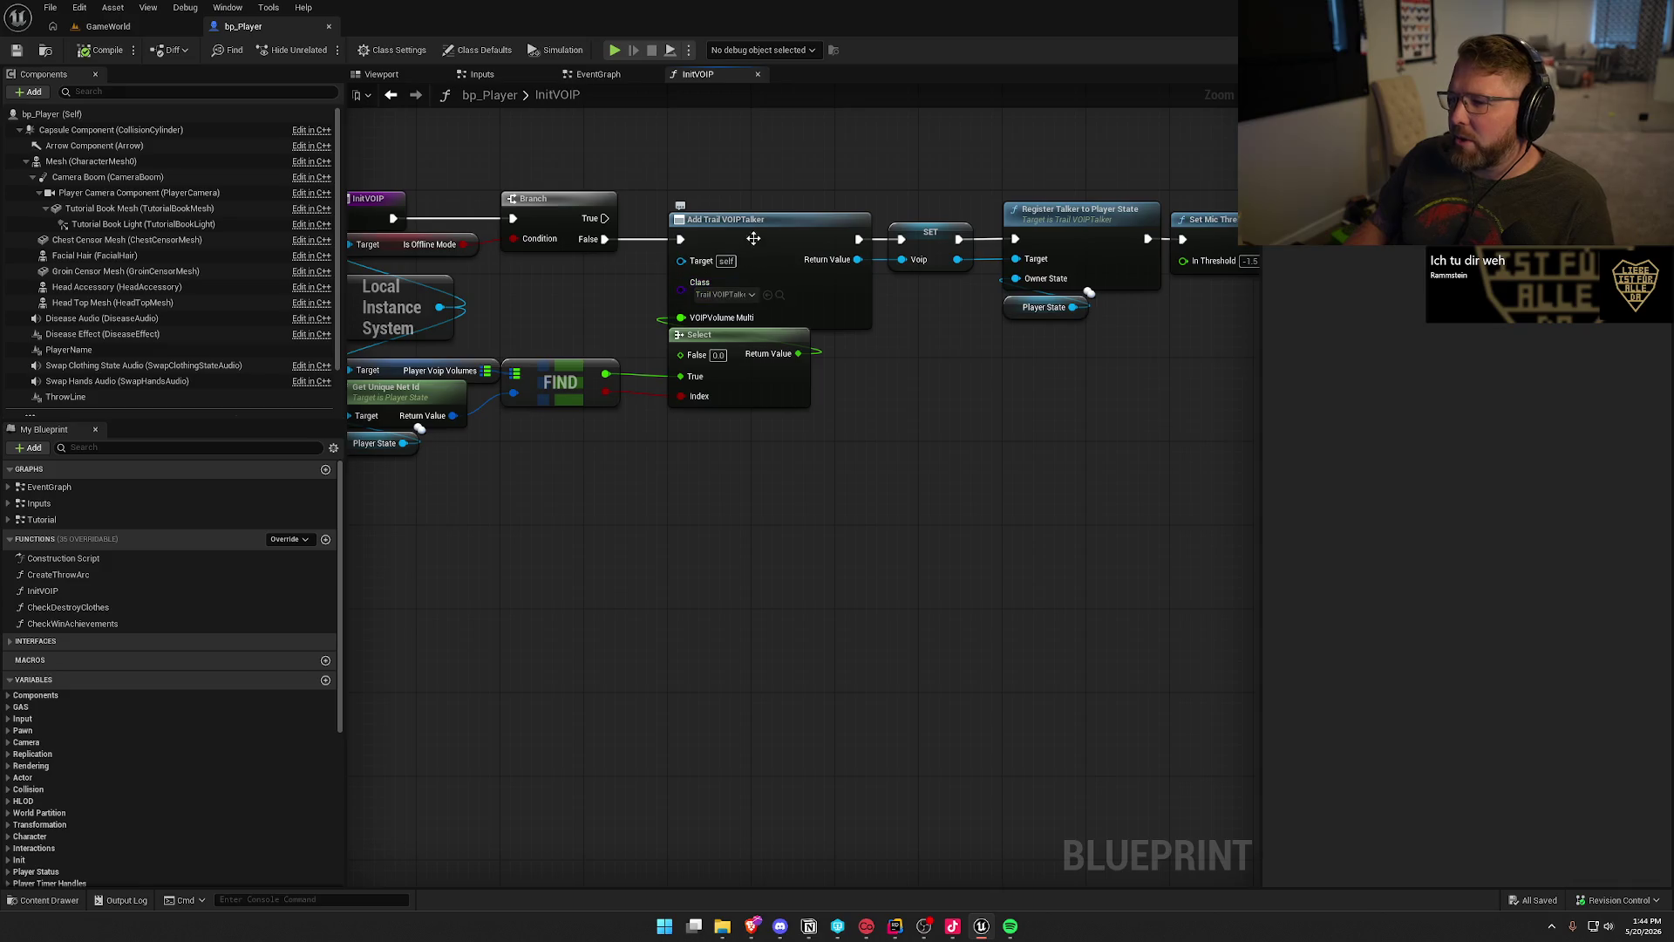
{"action": "double_click", "coordinate": [715, 221]}
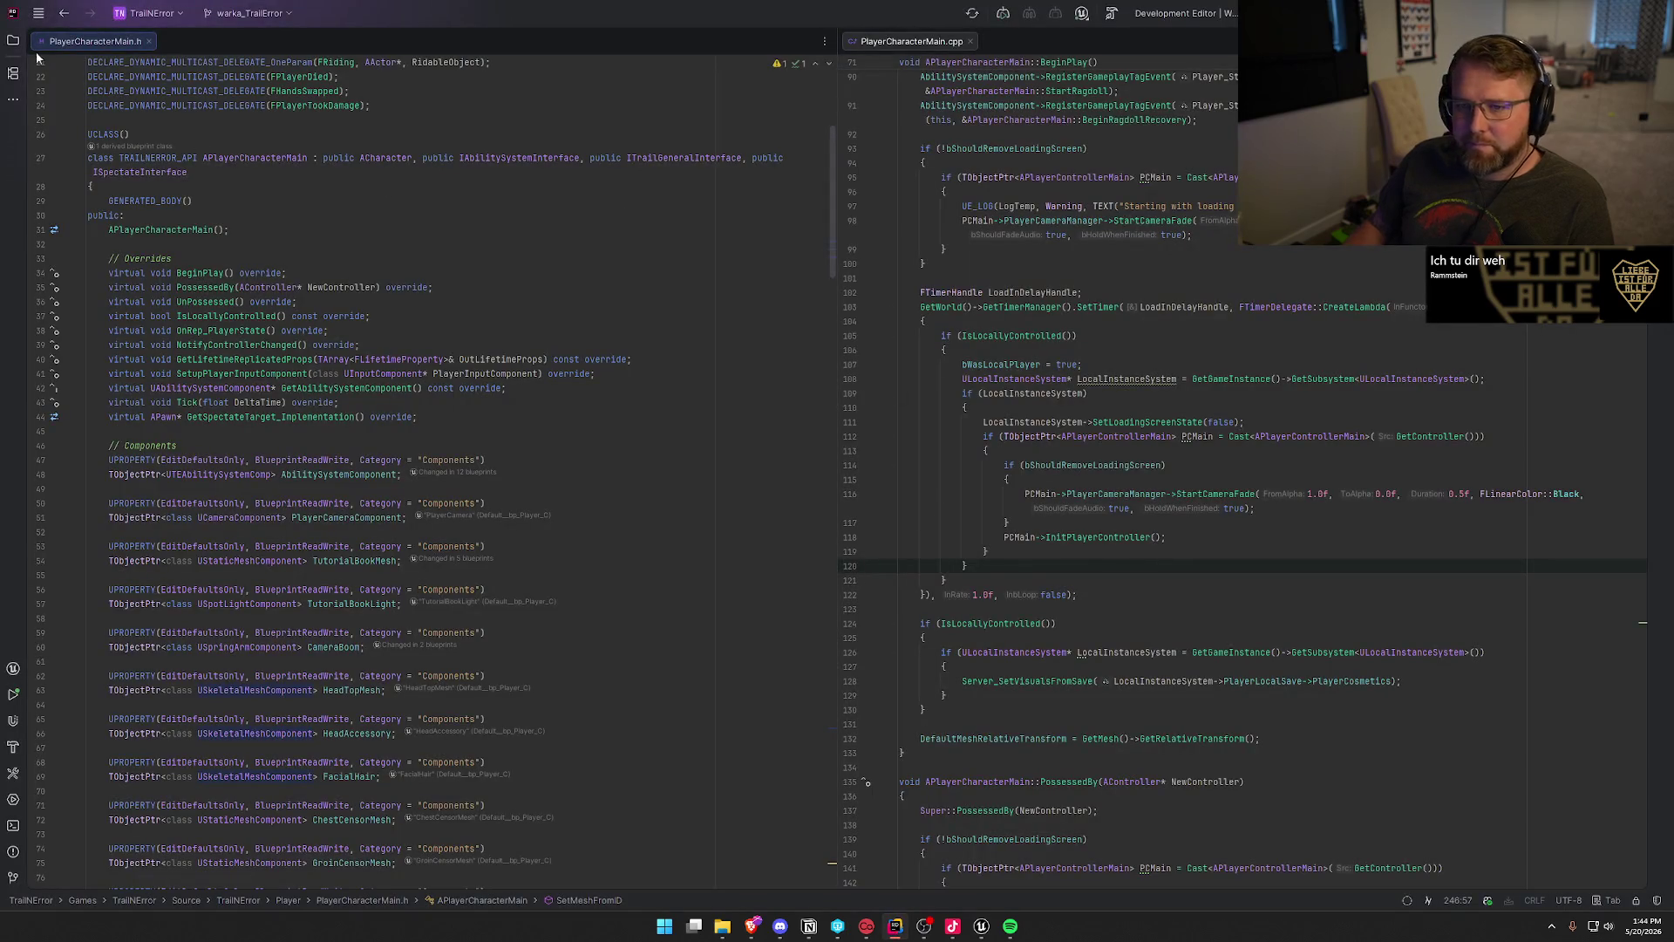
Step: Open TrailVOIPTalker.h and TrailVOIPTalker.cpp from Source > TrailError > Components, side by side
{"action": "left_click", "coordinate": [14, 40]}
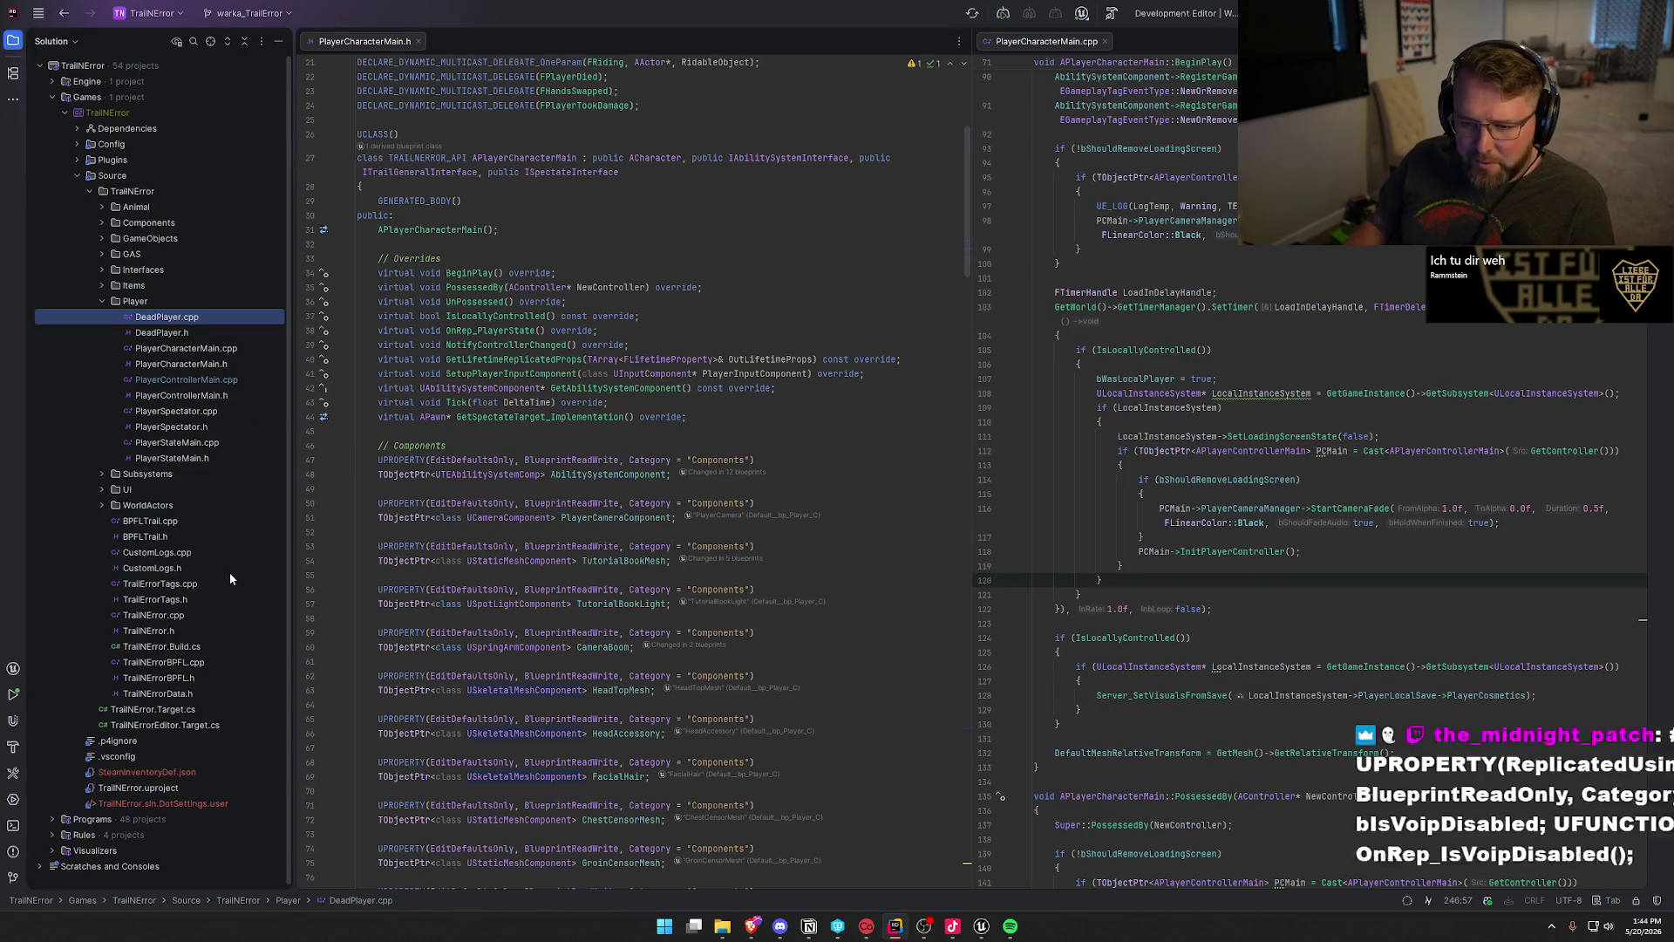
{"action": "left_click", "coordinate": [103, 302]}
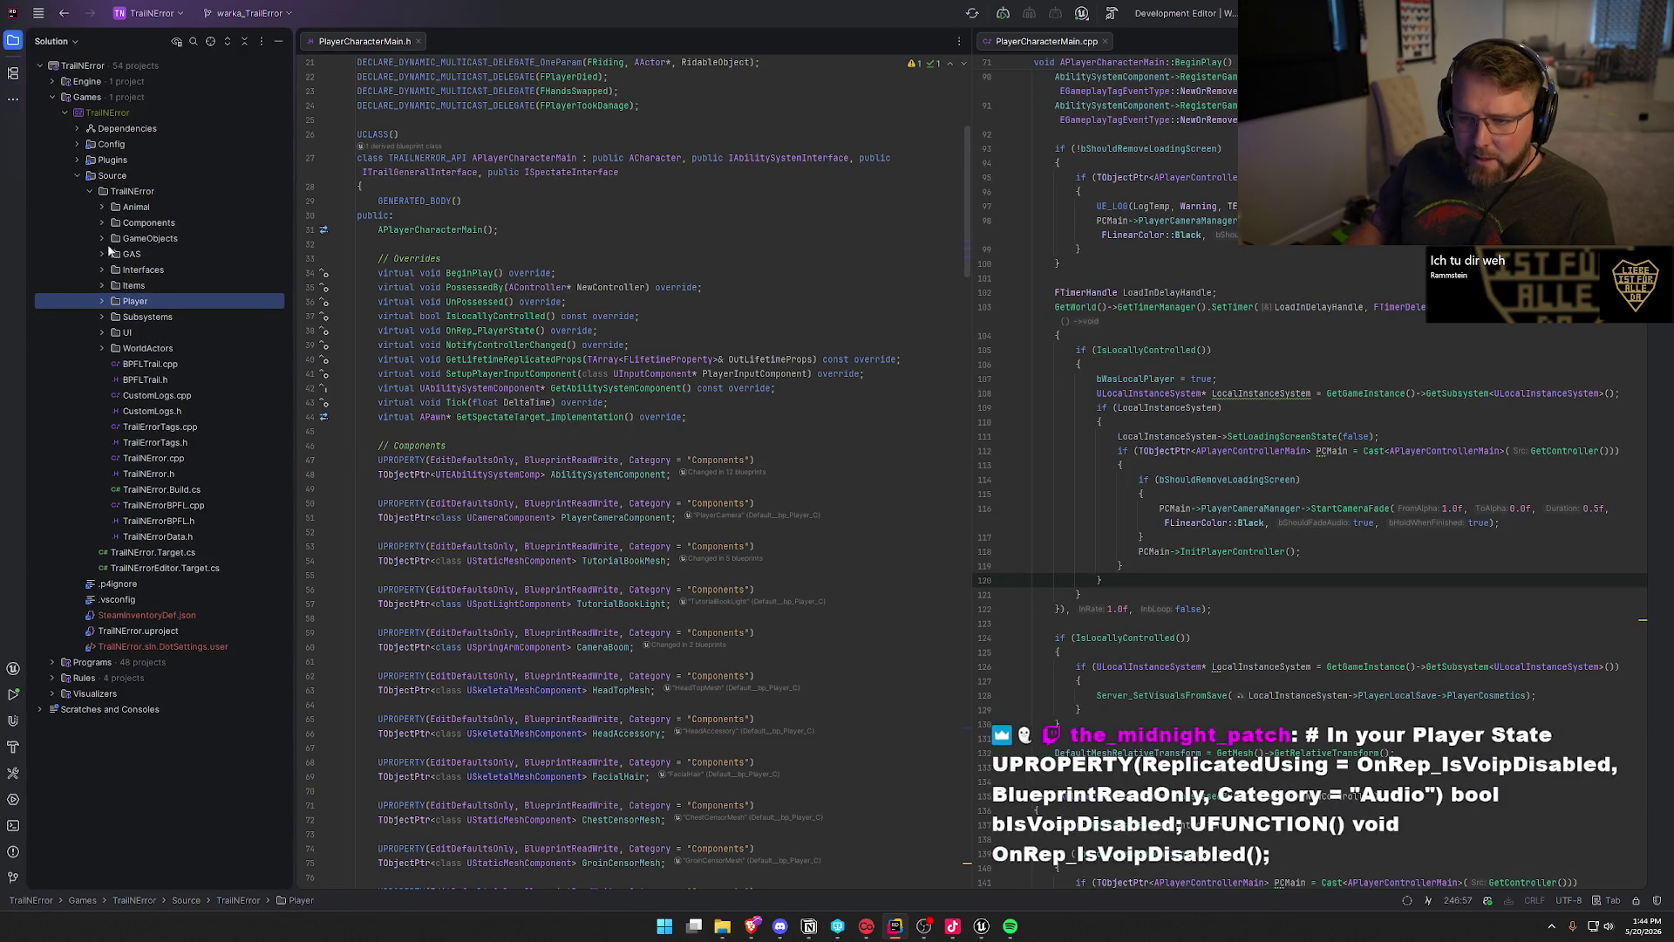
{"action": "left_click", "coordinate": [103, 223]}
{"action": "double_click", "coordinate": [167, 285]}
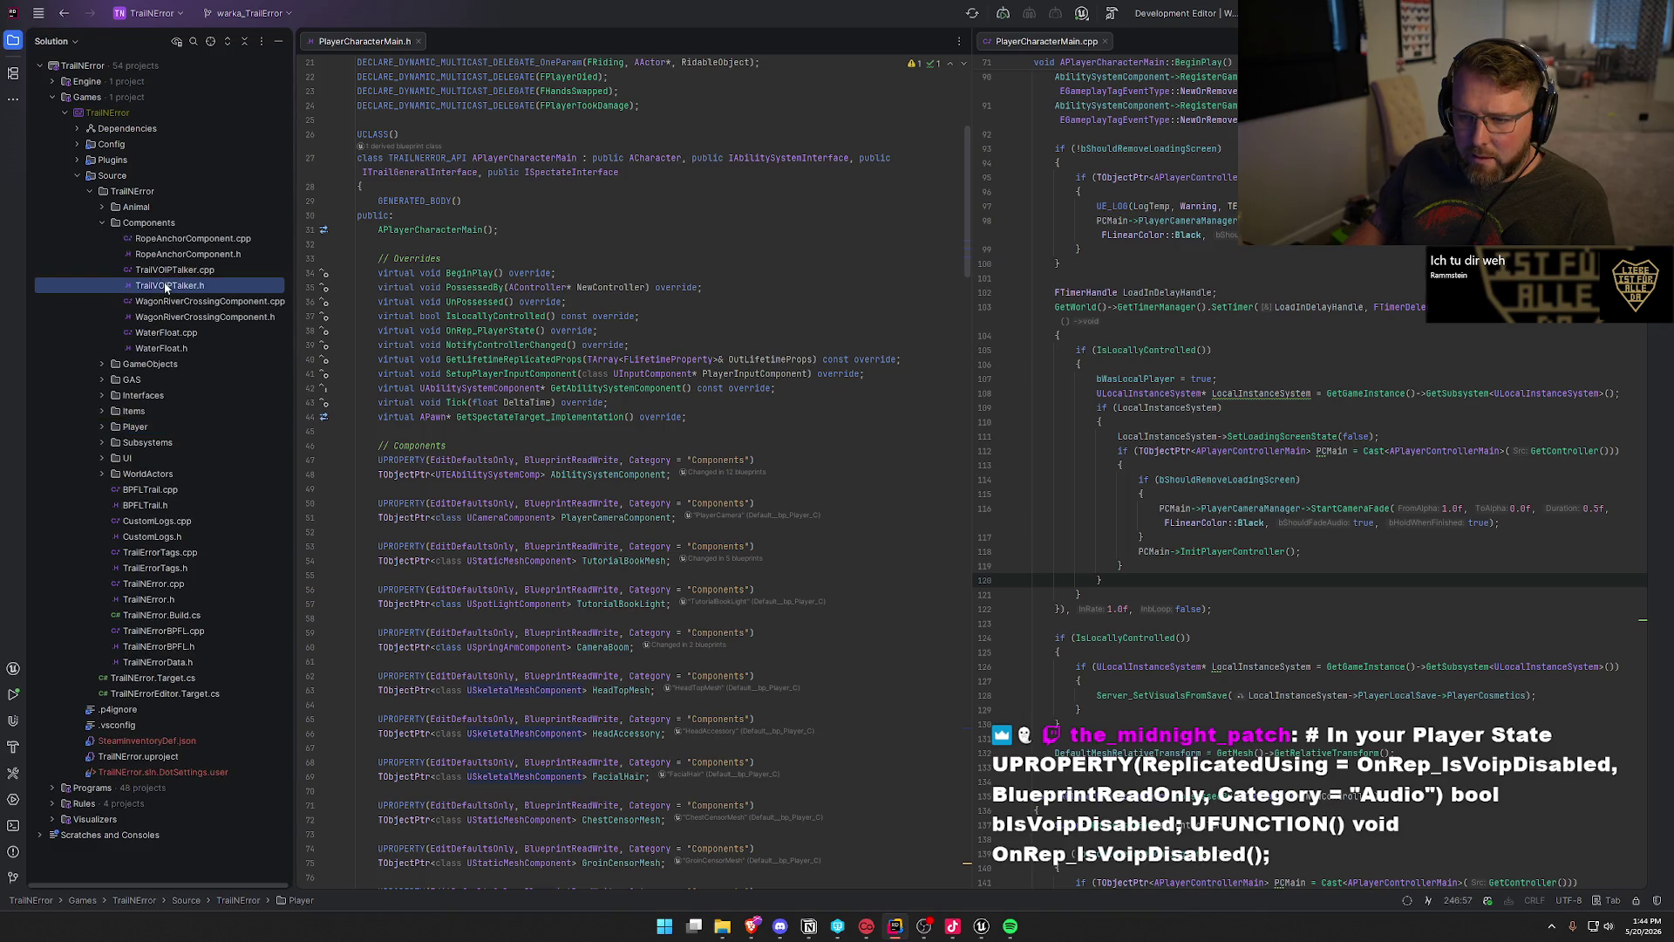
{"action": "double_click", "coordinate": [174, 269]}
{"action": "left_click", "coordinate": [18, 44]}
{"action": "left_click_drag", "start_coordinate": [311, 39], "coordinate": [1073, 113]}
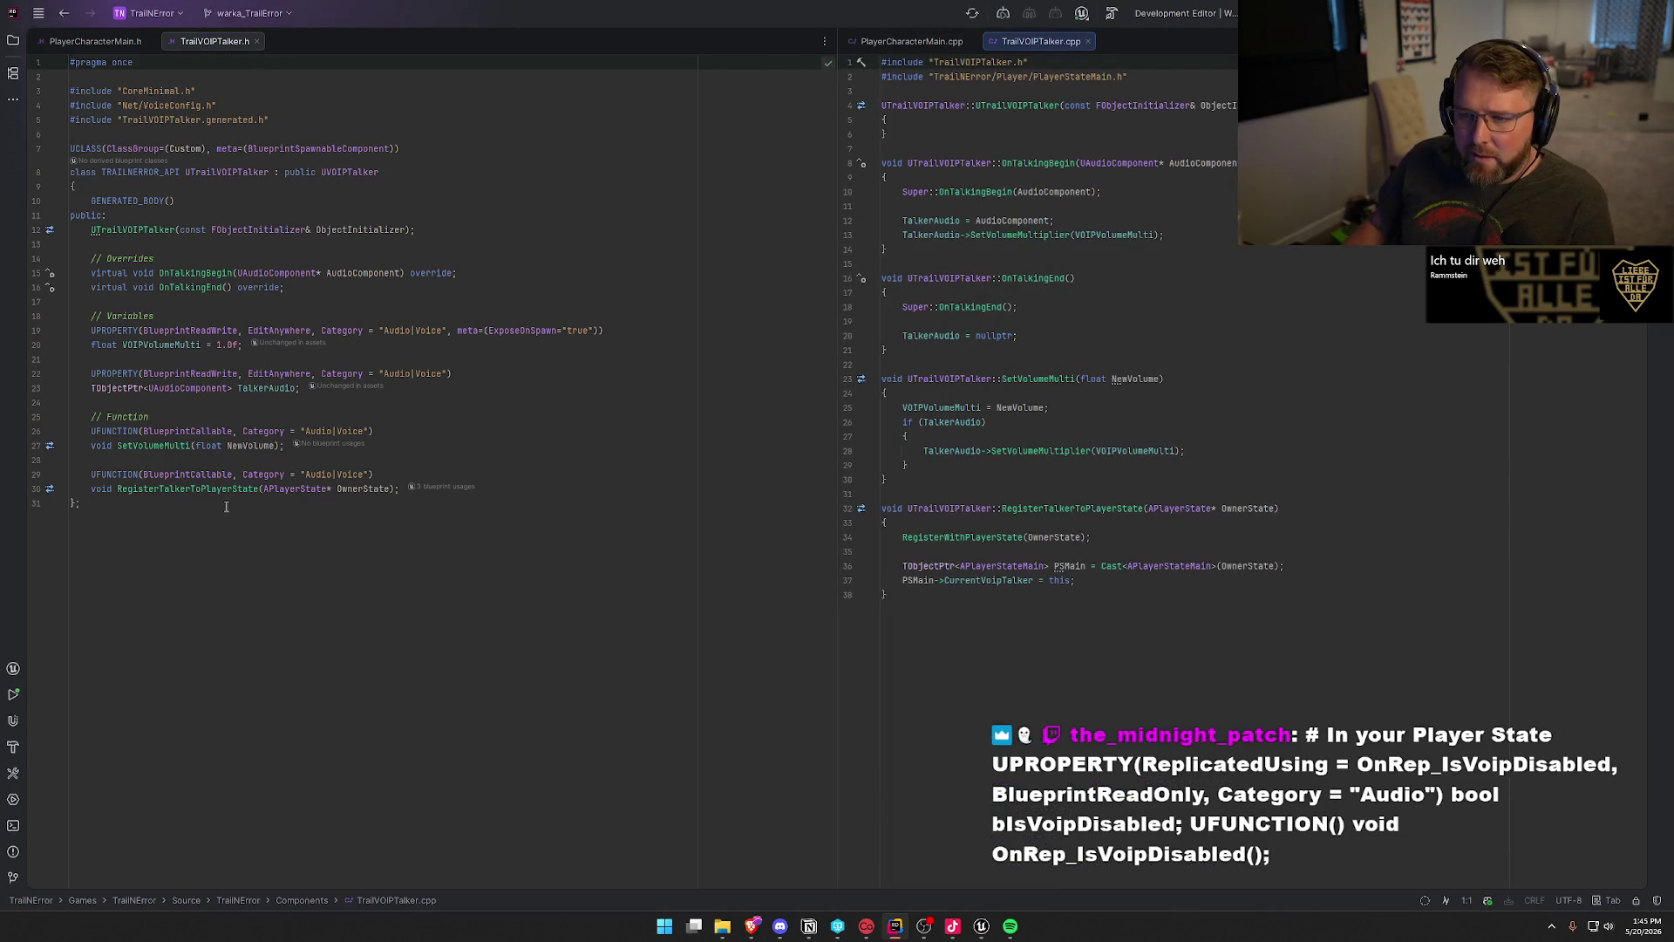
Step: Go to the base OnTalkingBegin declaration in VoiceConfig.h and check the SetVolumeMultiplier call
{"action": "left_click", "coordinate": [185, 287]}
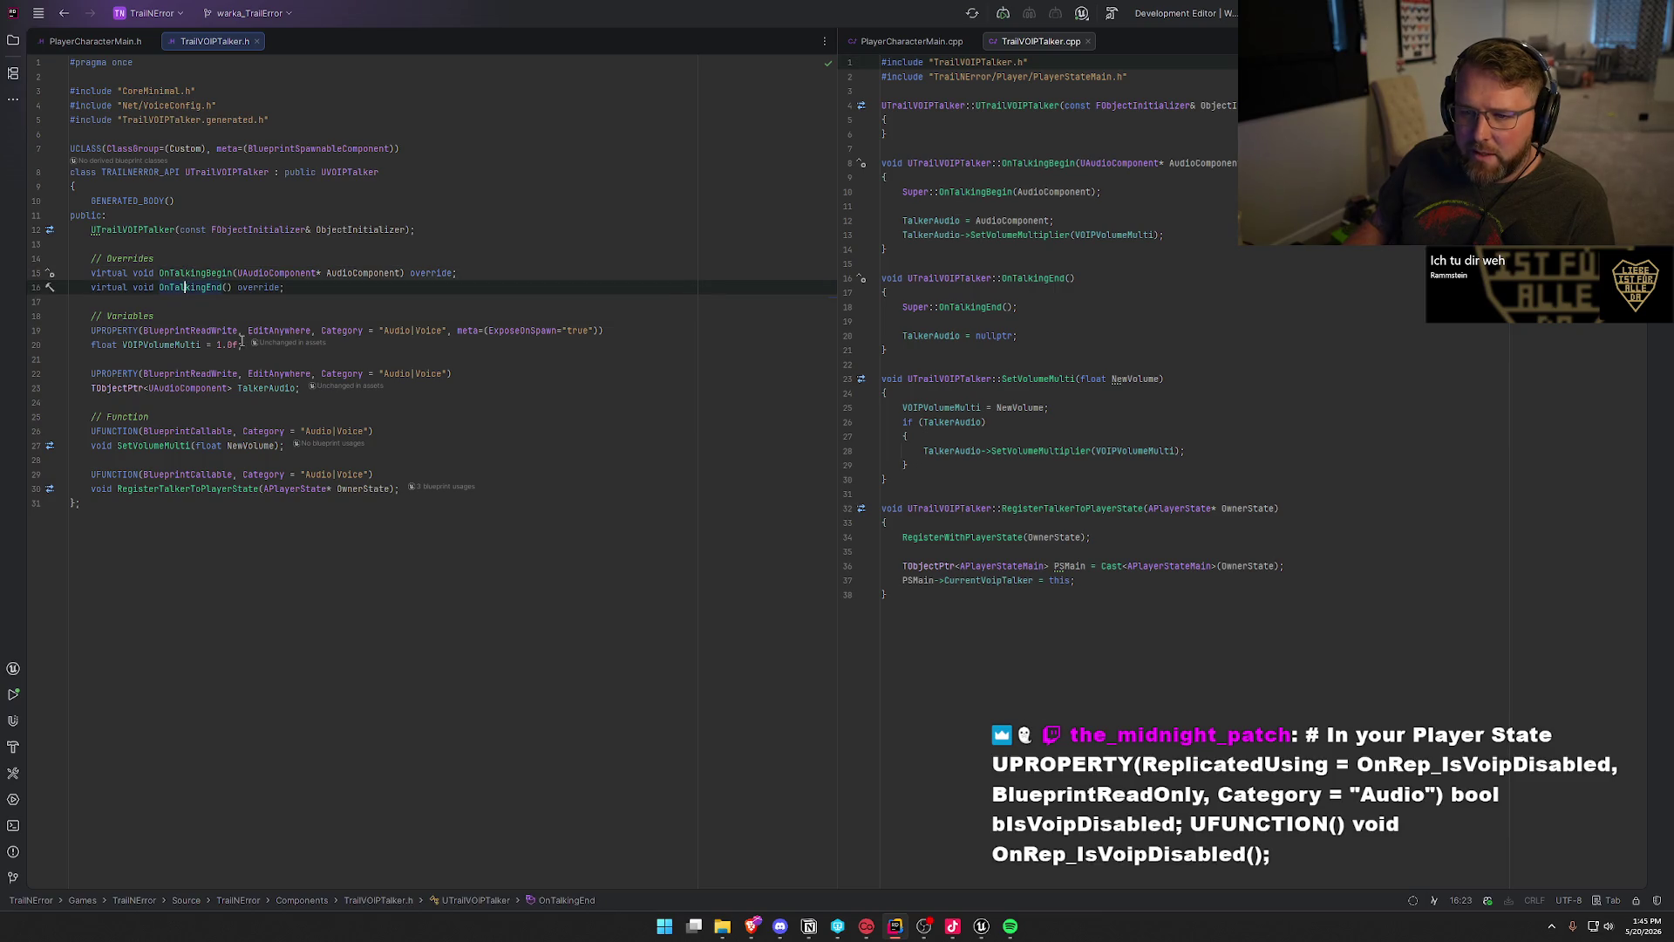
{"action": "left_click", "coordinate": [196, 273]}
{"action": "key", "text": "ctrl+u"}
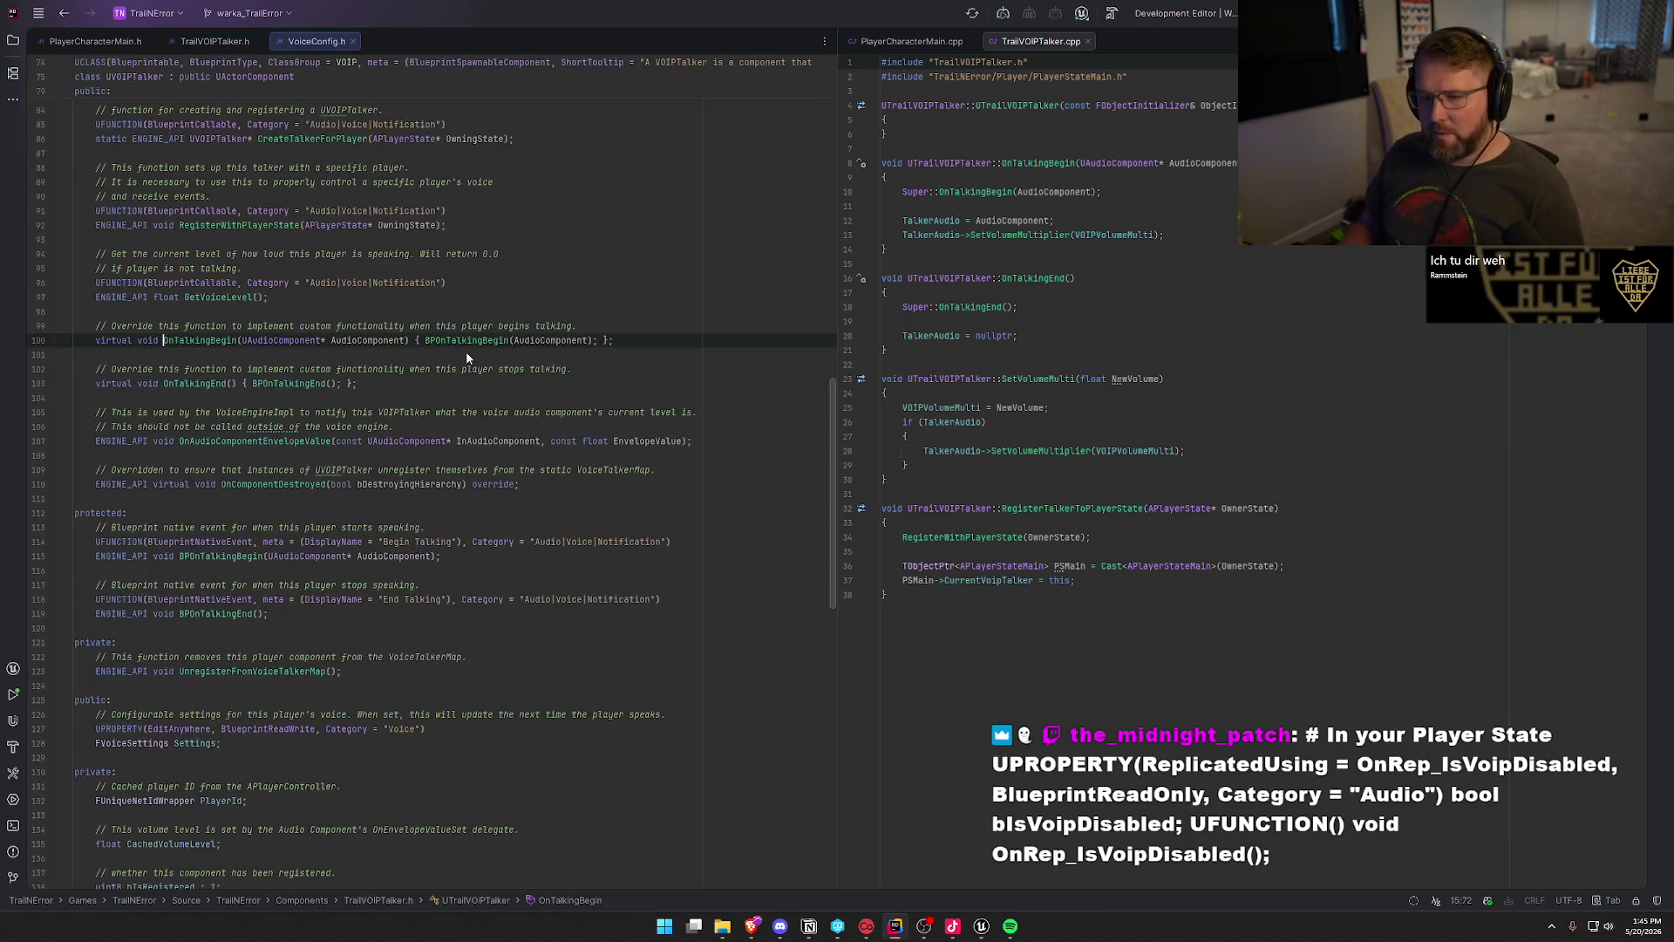
{"action": "scroll", "coordinate": [499, 513], "scroll_direction": "up", "scroll_amount": 2}
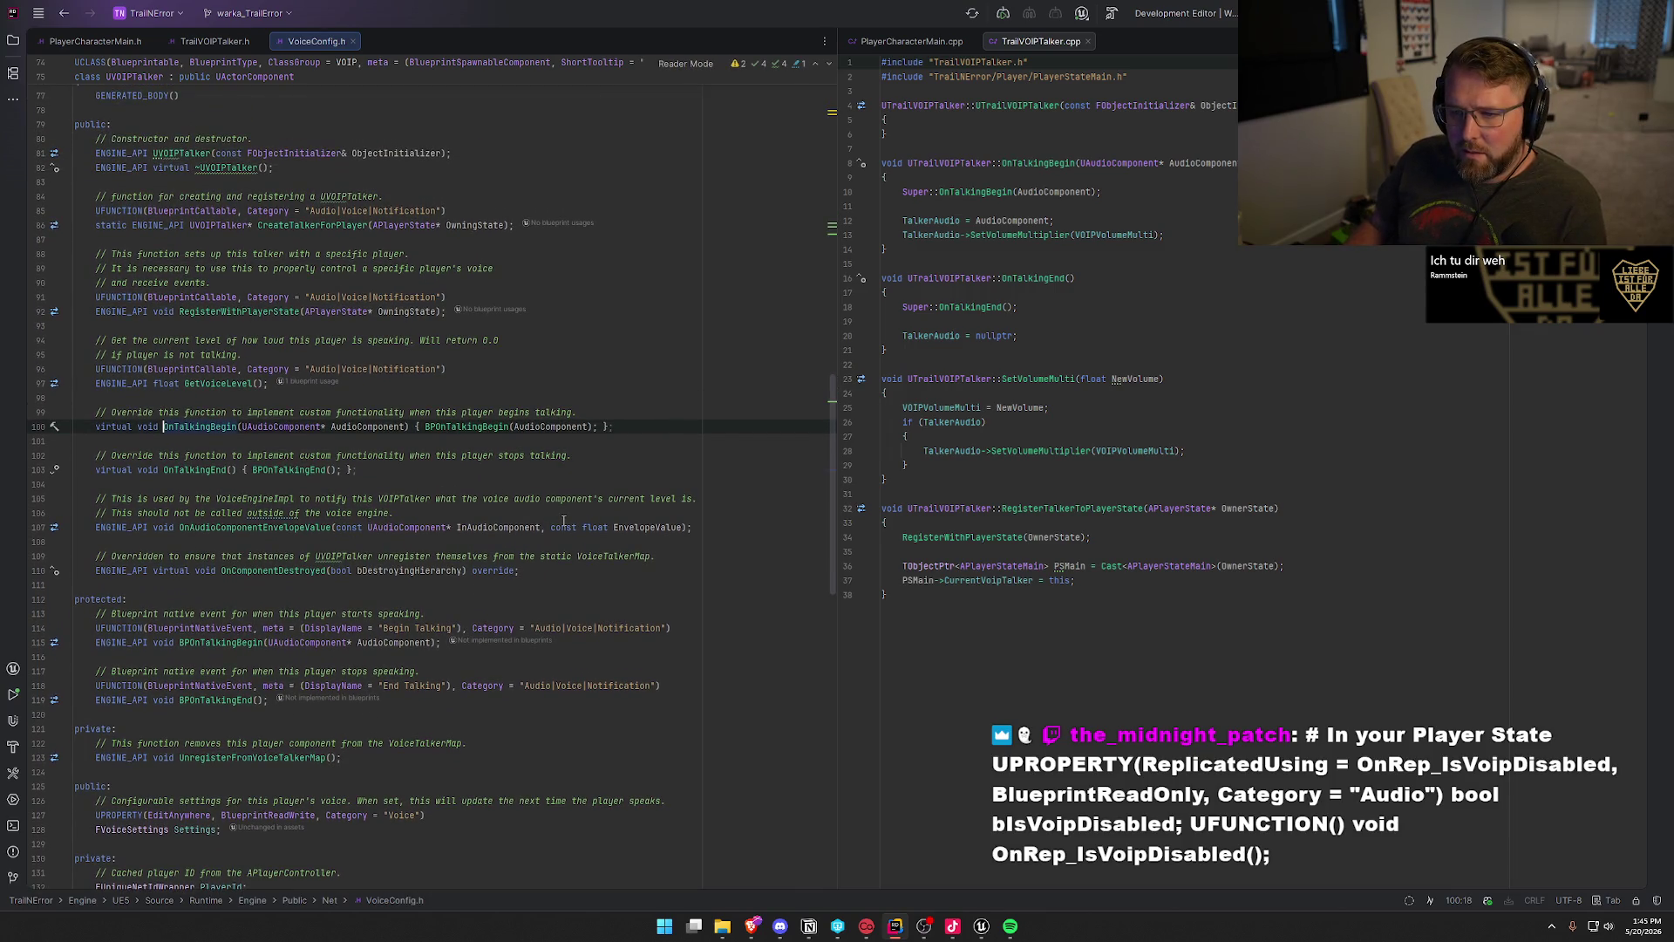
{"action": "left_click", "coordinate": [298, 225]}
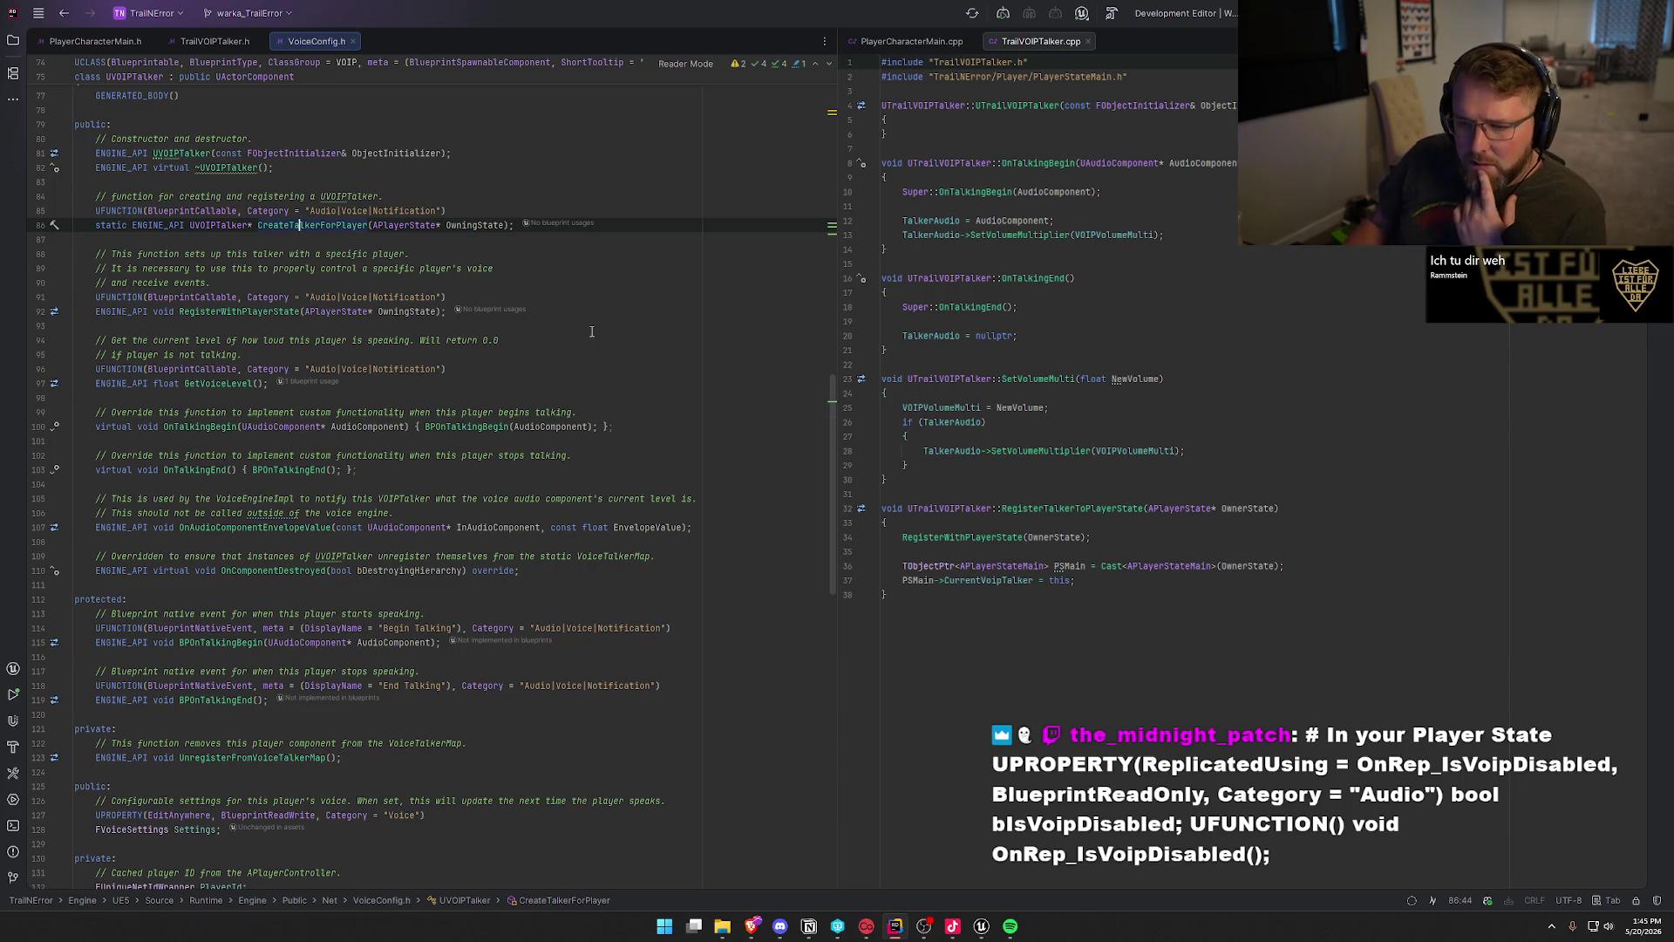
{"action": "left_click", "coordinate": [185, 427]}
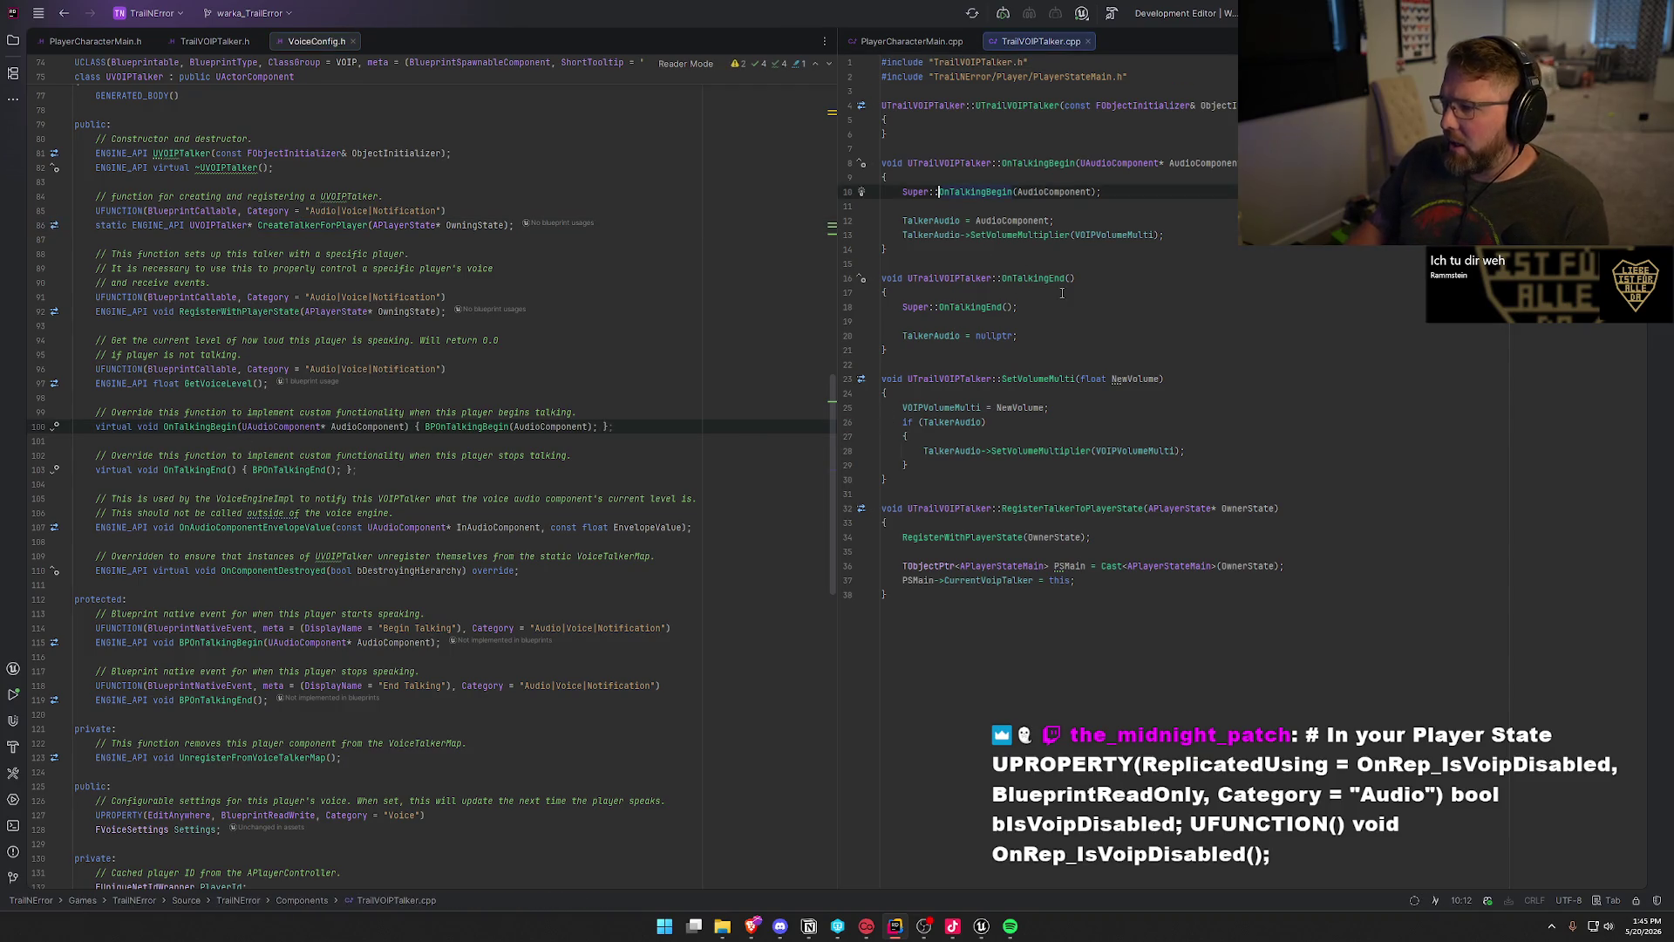
{"action": "left_click", "coordinate": [1046, 329]}
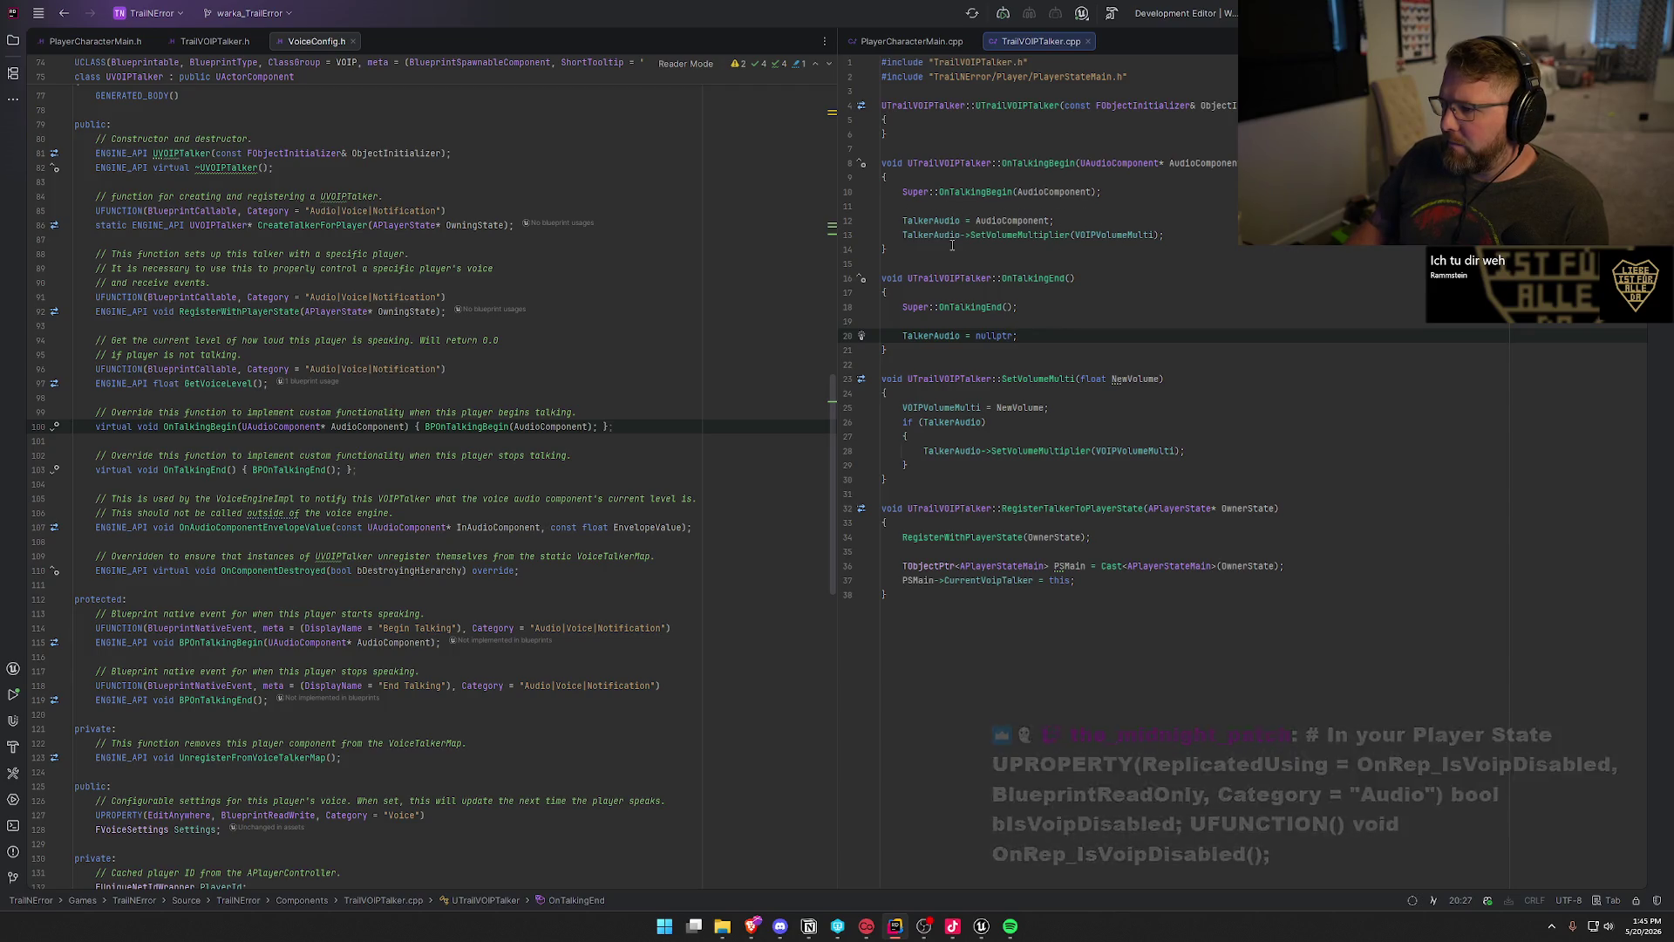
{"action": "left_click_drag", "start_coordinate": [1165, 235], "coordinate": [903, 234]}
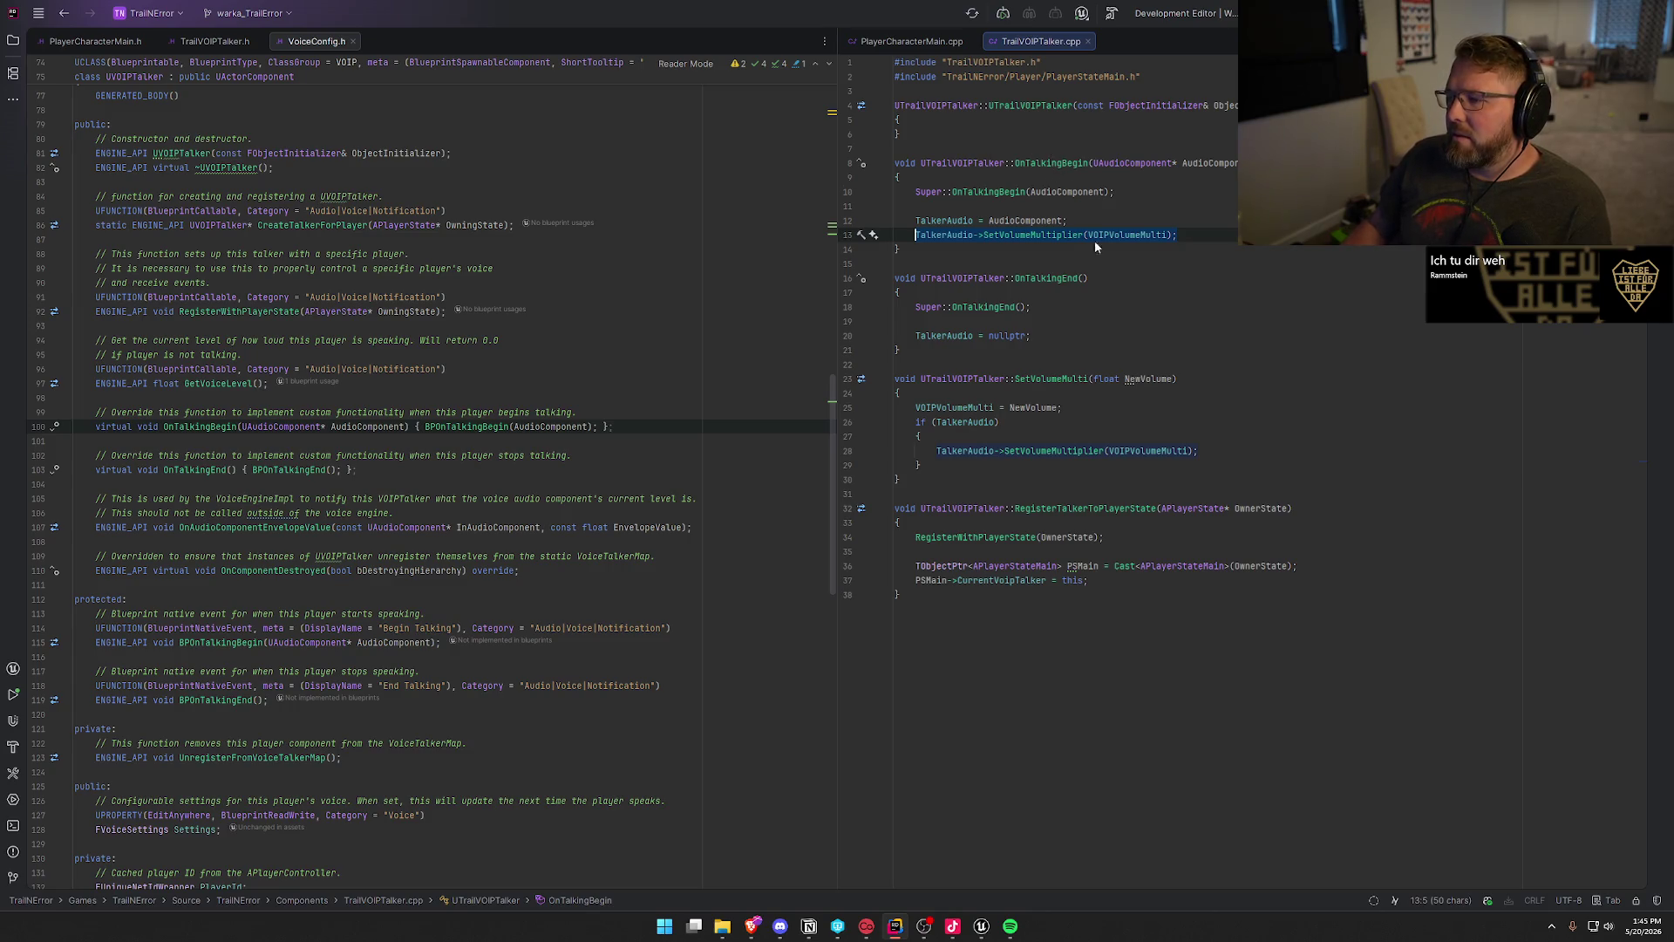
Step: Inspect the VOIPVolumeMulti and SetVolumeMulti declarations in TrailVOIPTalker.h, then return to Unreal
{"action": "scroll", "coordinate": [1169, 283], "scroll_direction": "up", "scroll_amount": 2, "text": "ctrl"}
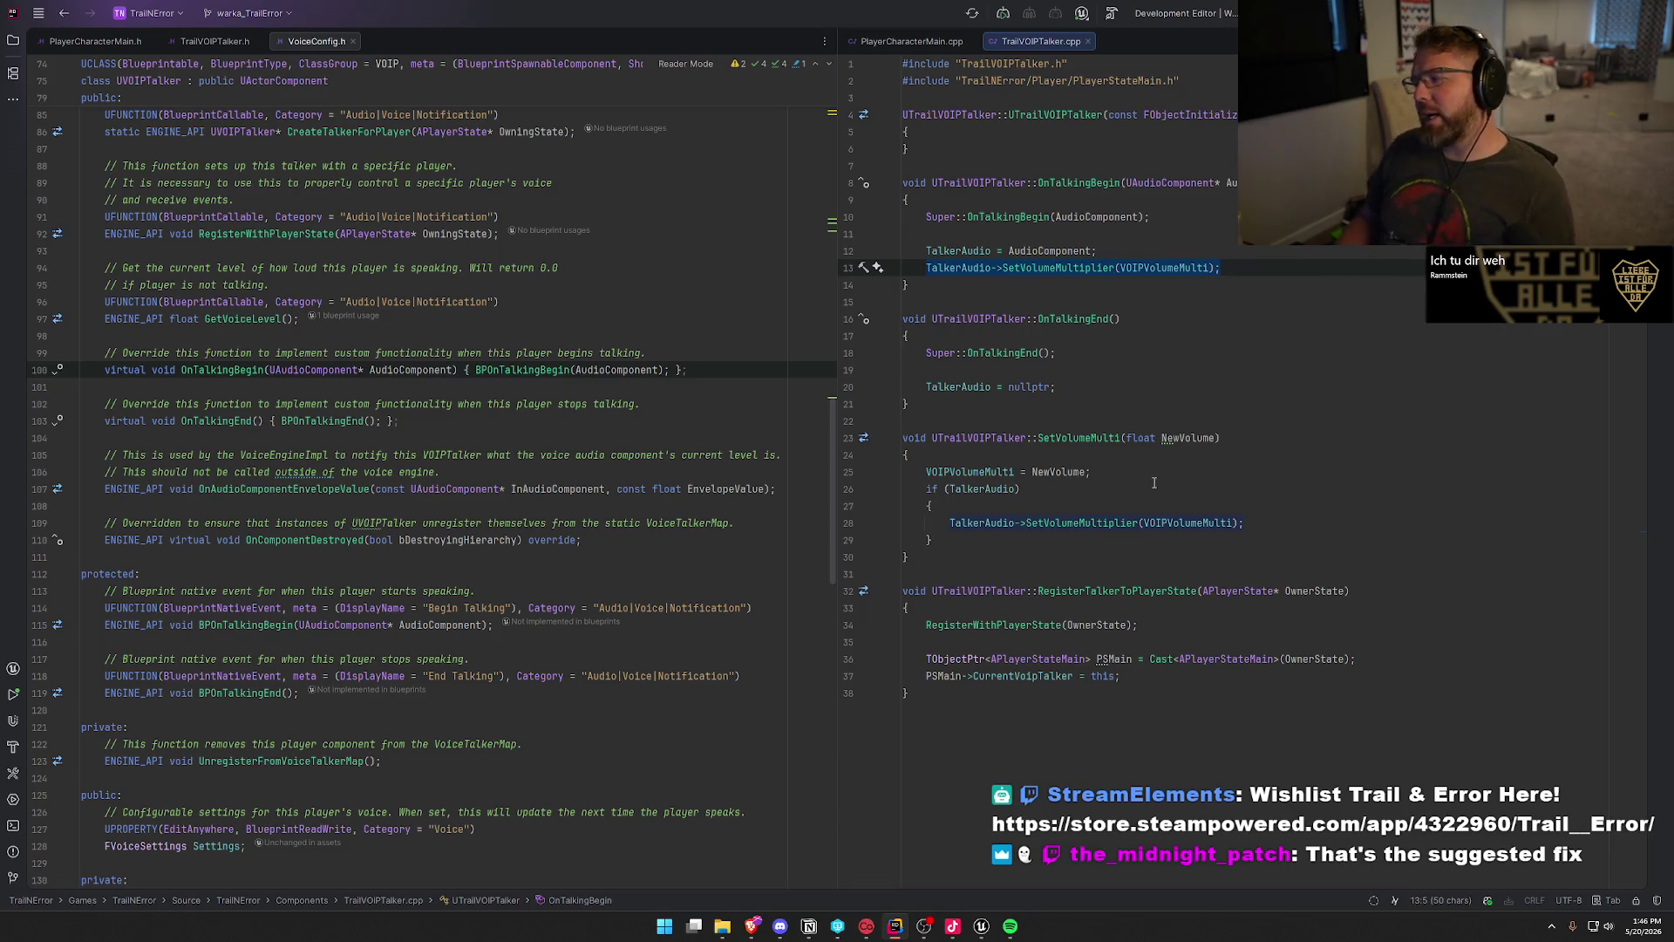
{"action": "left_click", "coordinate": [1174, 268]}
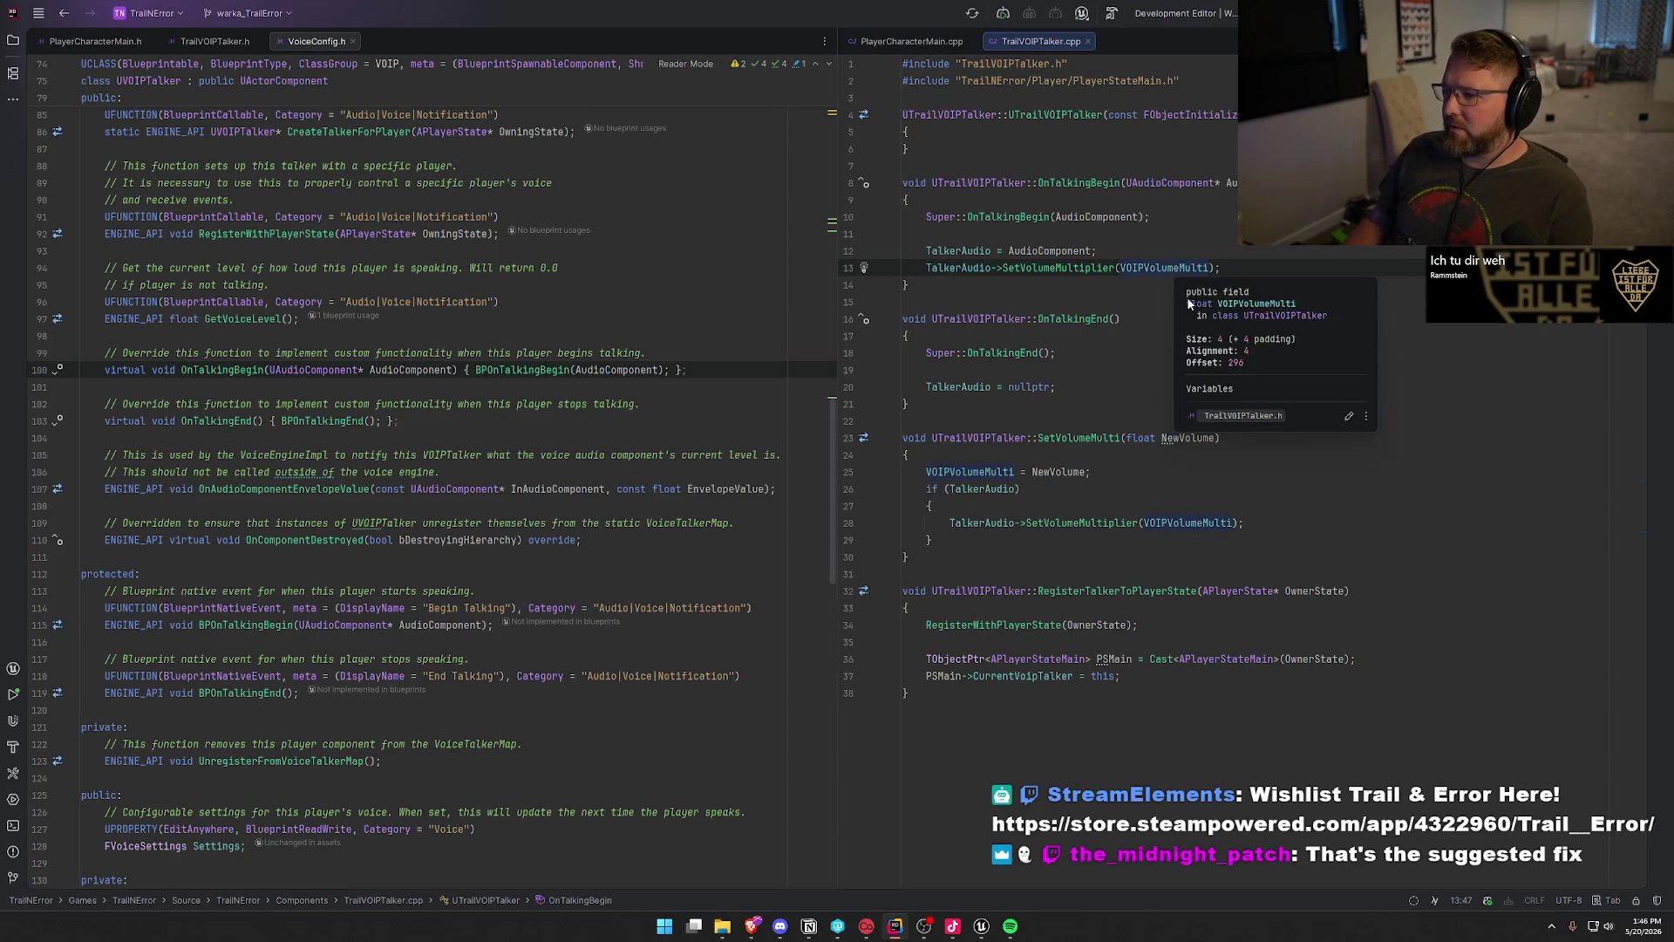
{"action": "key", "text": "F12"}
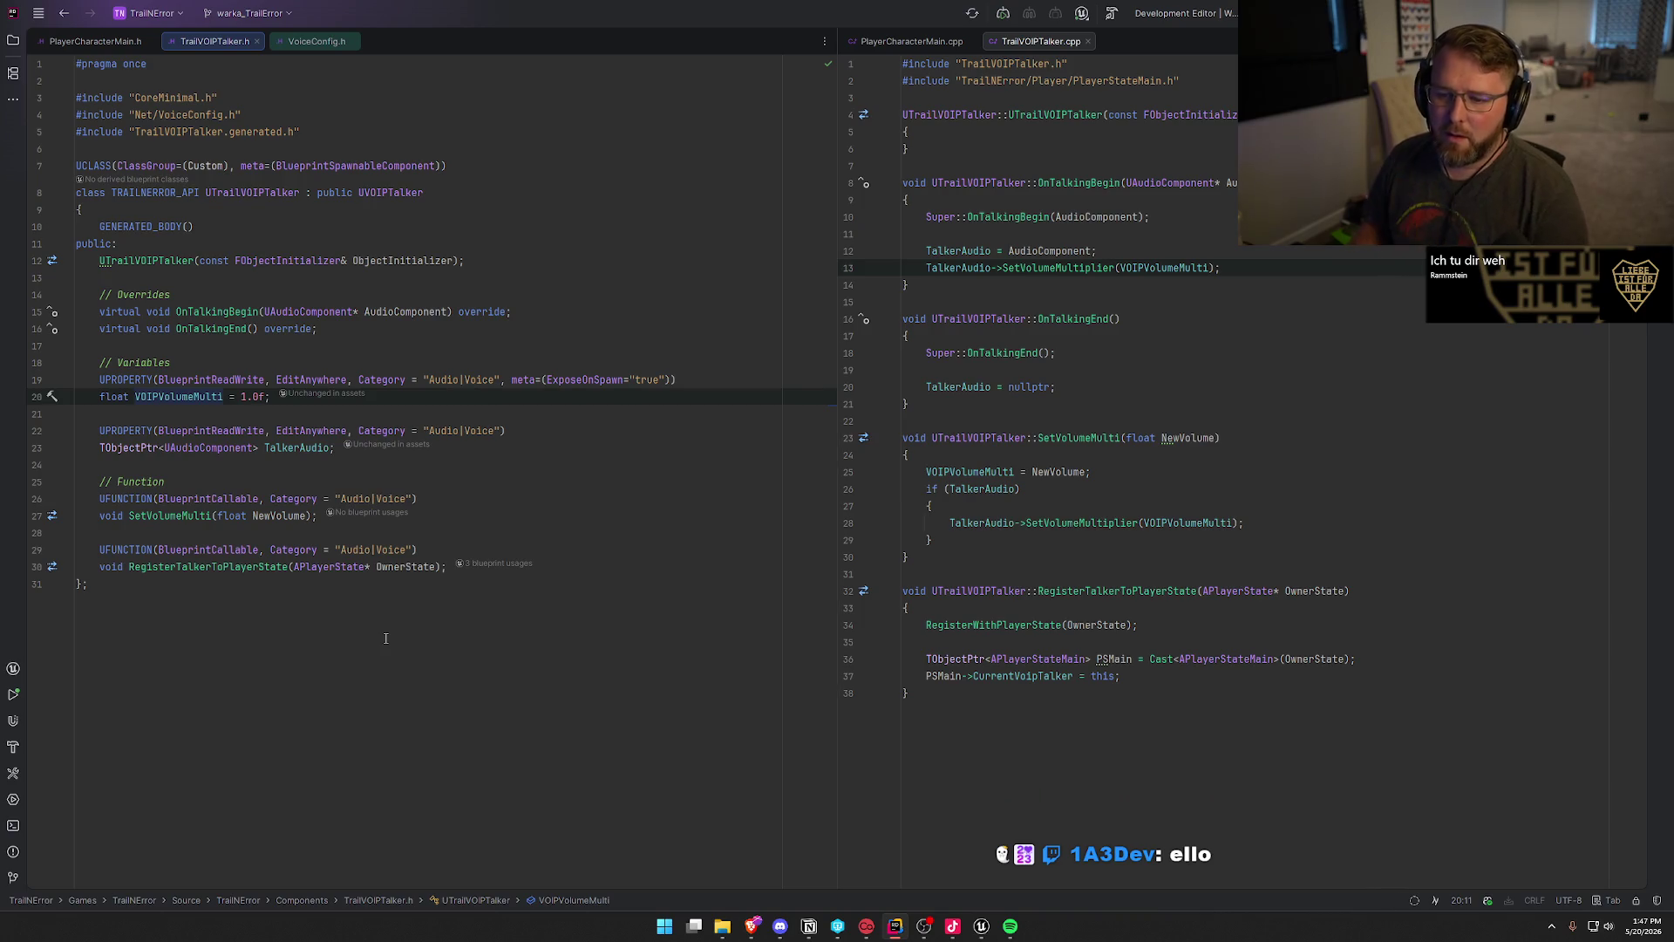
{"action": "left_click", "coordinate": [186, 515]}
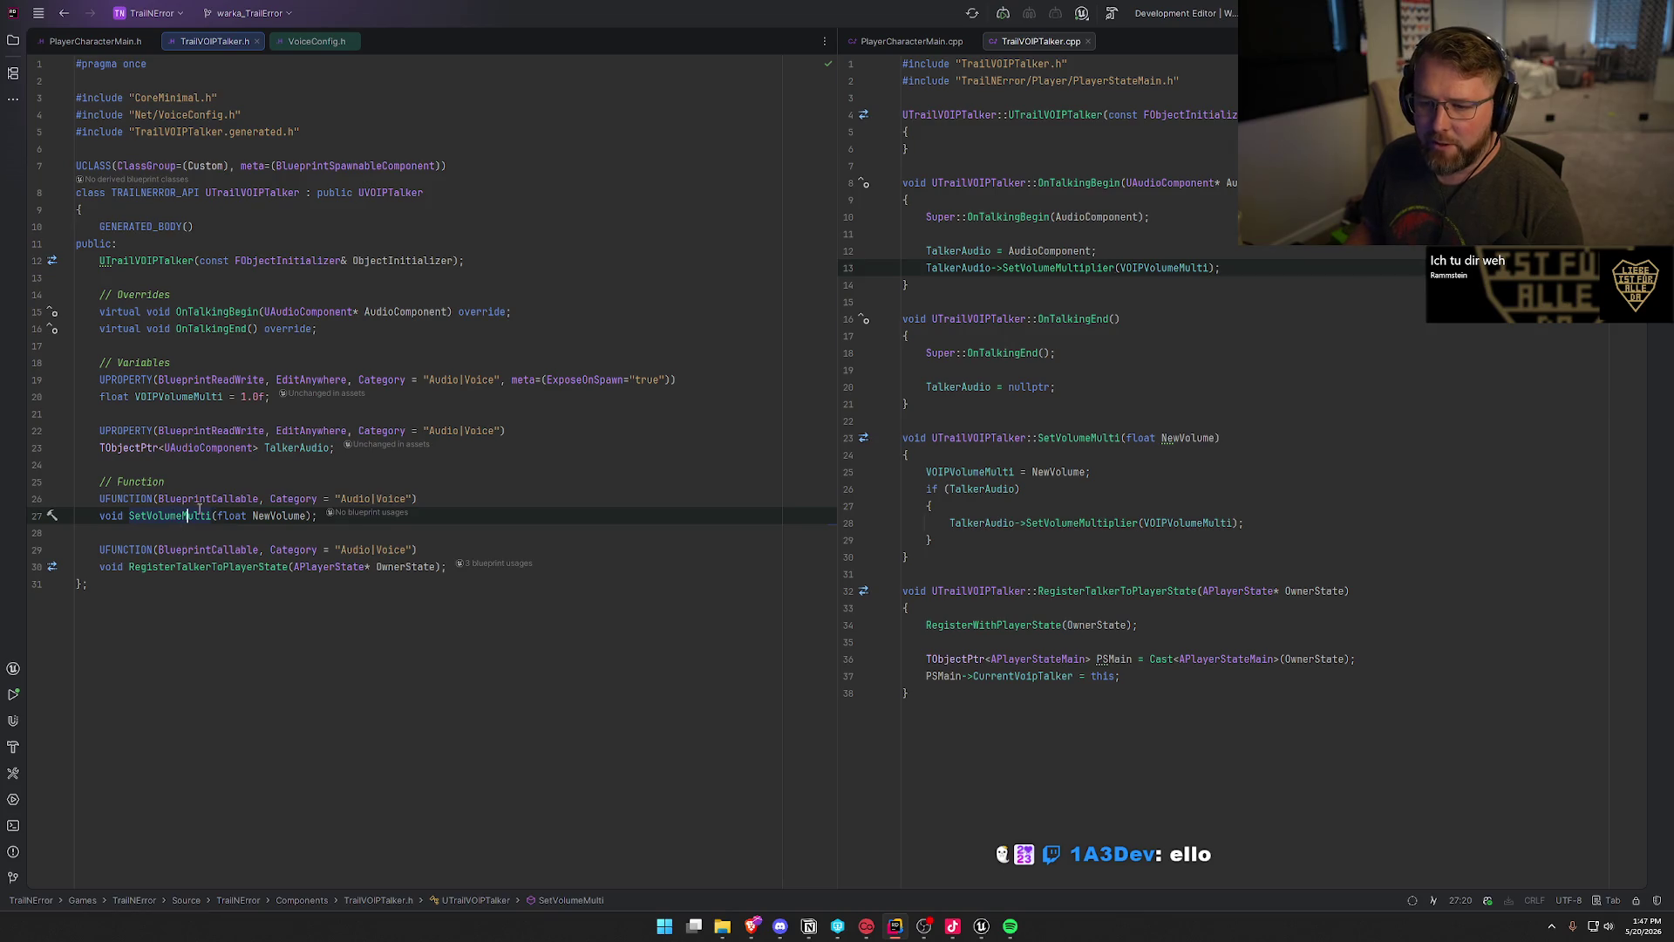
{"action": "left_click", "coordinate": [178, 400]}
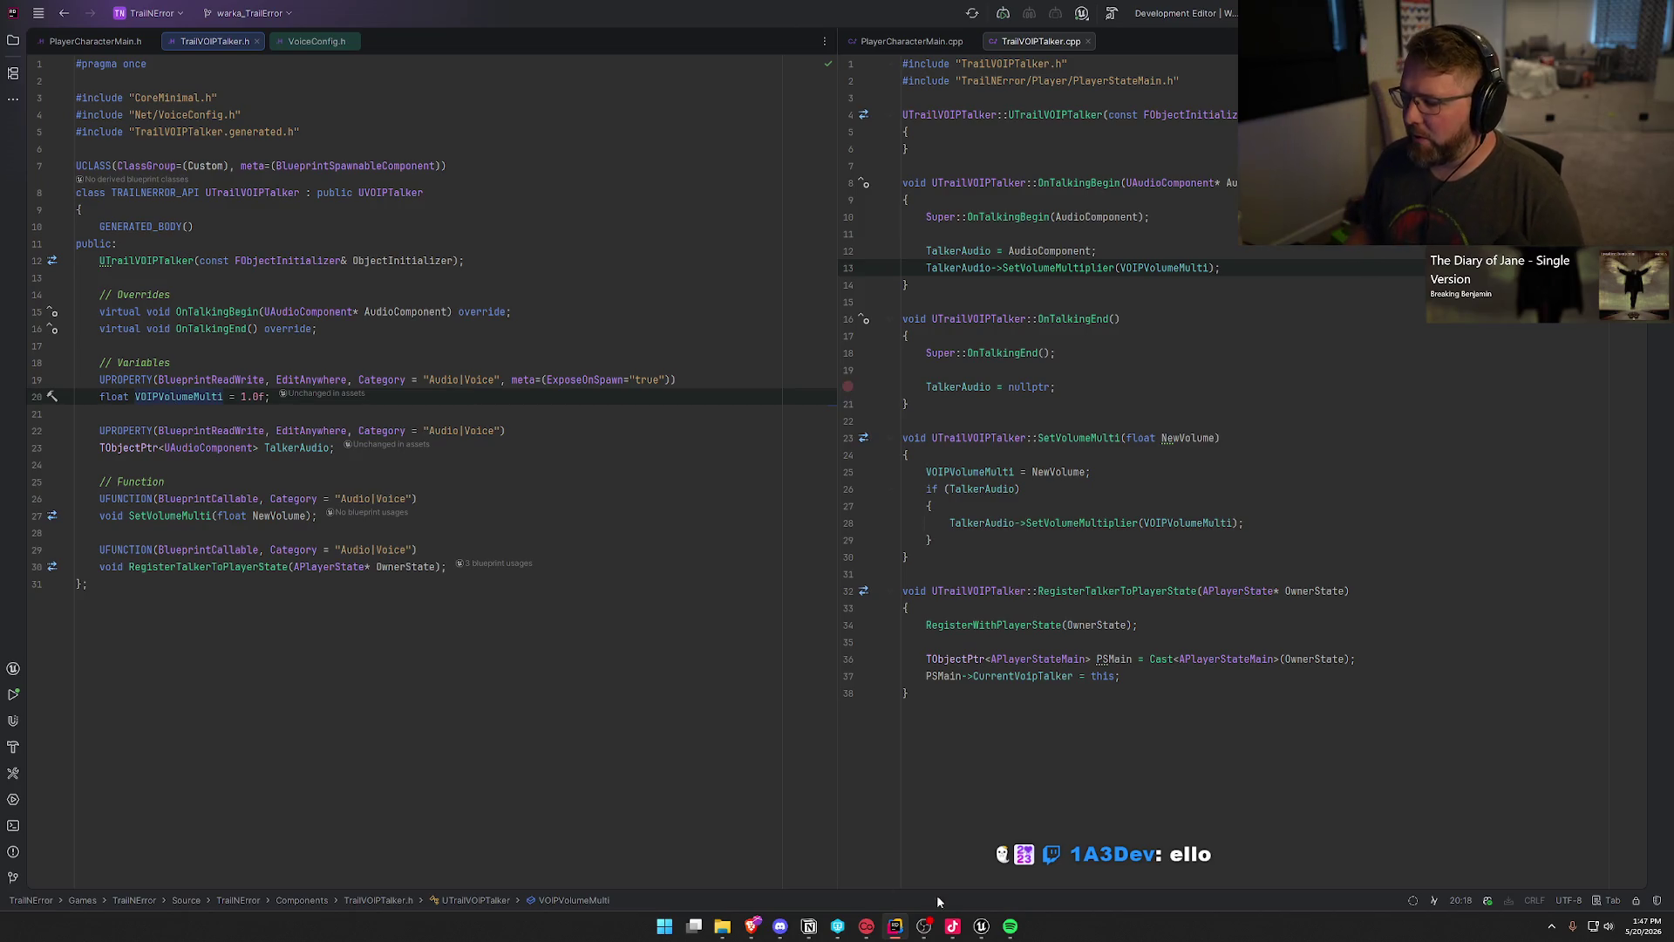
{"action": "key", "text": "alt+Tab"}
{"action": "key", "text": "ctrl+space"}
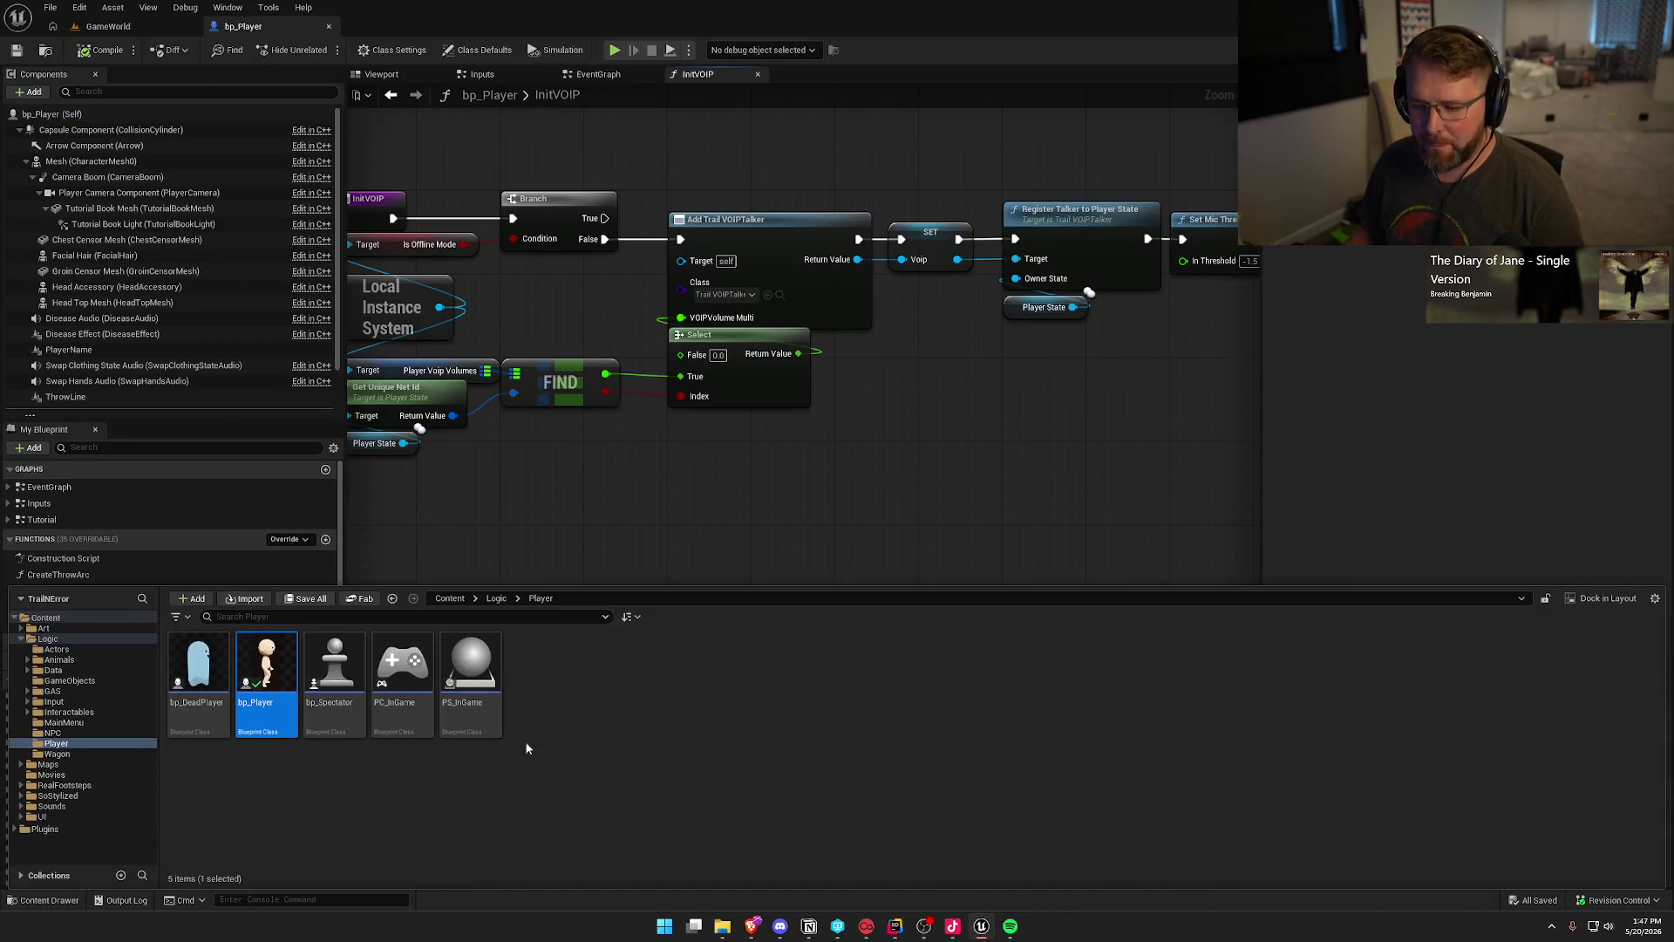
Step: Open the UI_SettingsRow_VOIP widget from UI > Settings and view its mute-button event graph
{"action": "left_click", "coordinate": [52, 816]}
{"action": "double_click", "coordinate": [538, 667]}
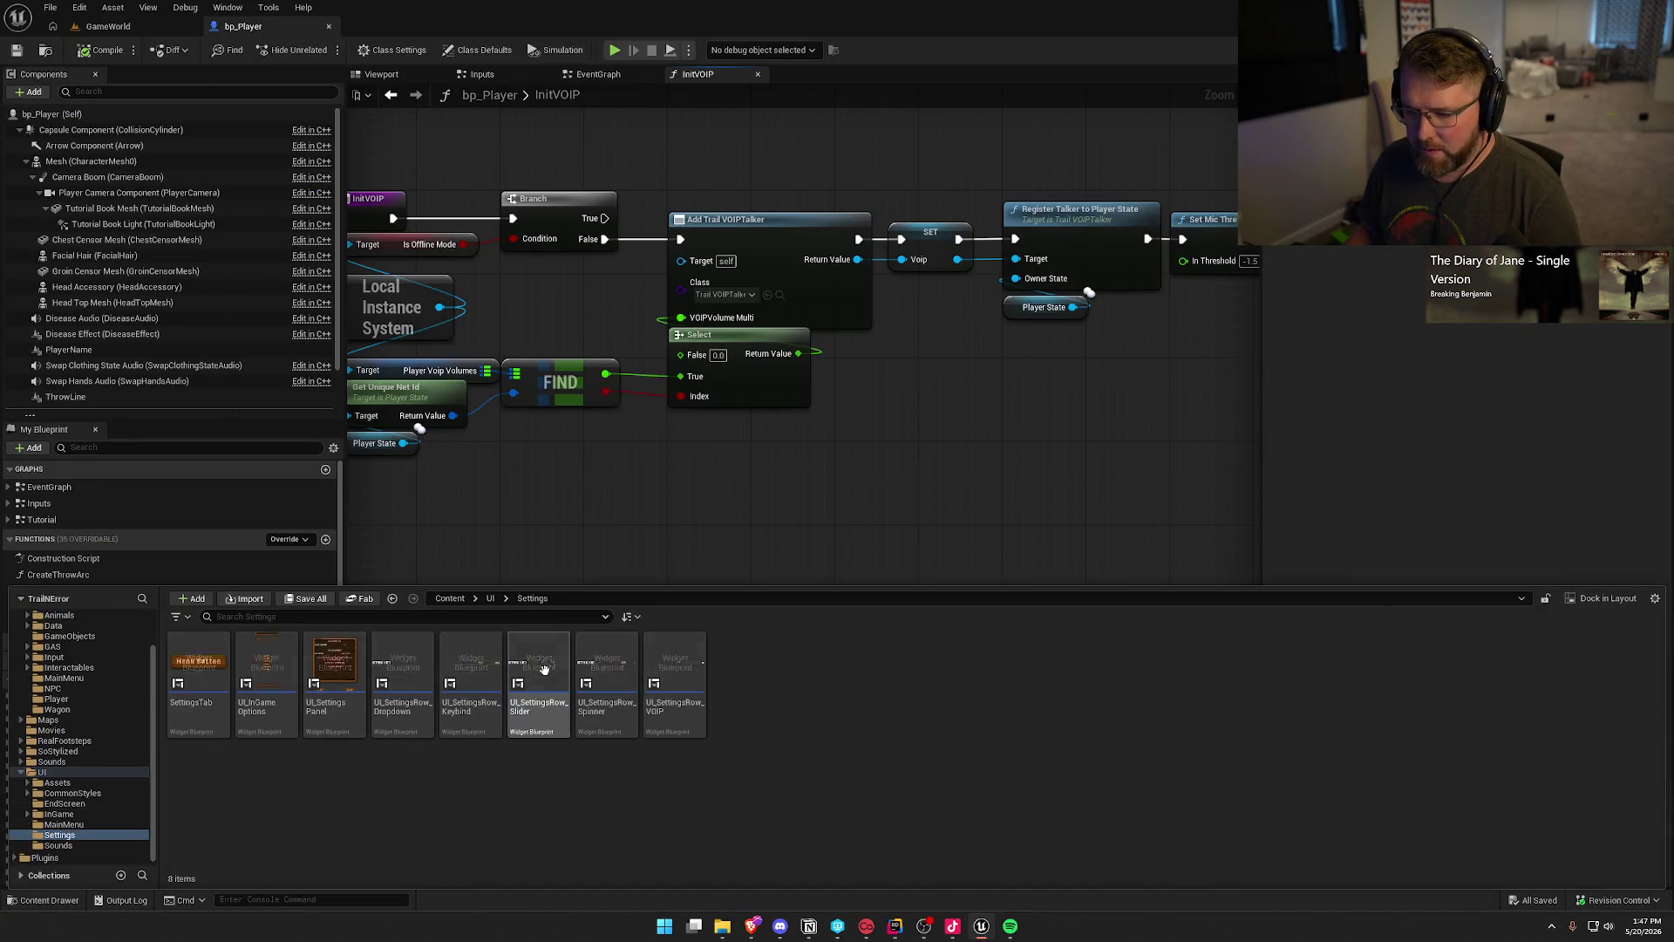
{"action": "left_click", "coordinate": [675, 689]}
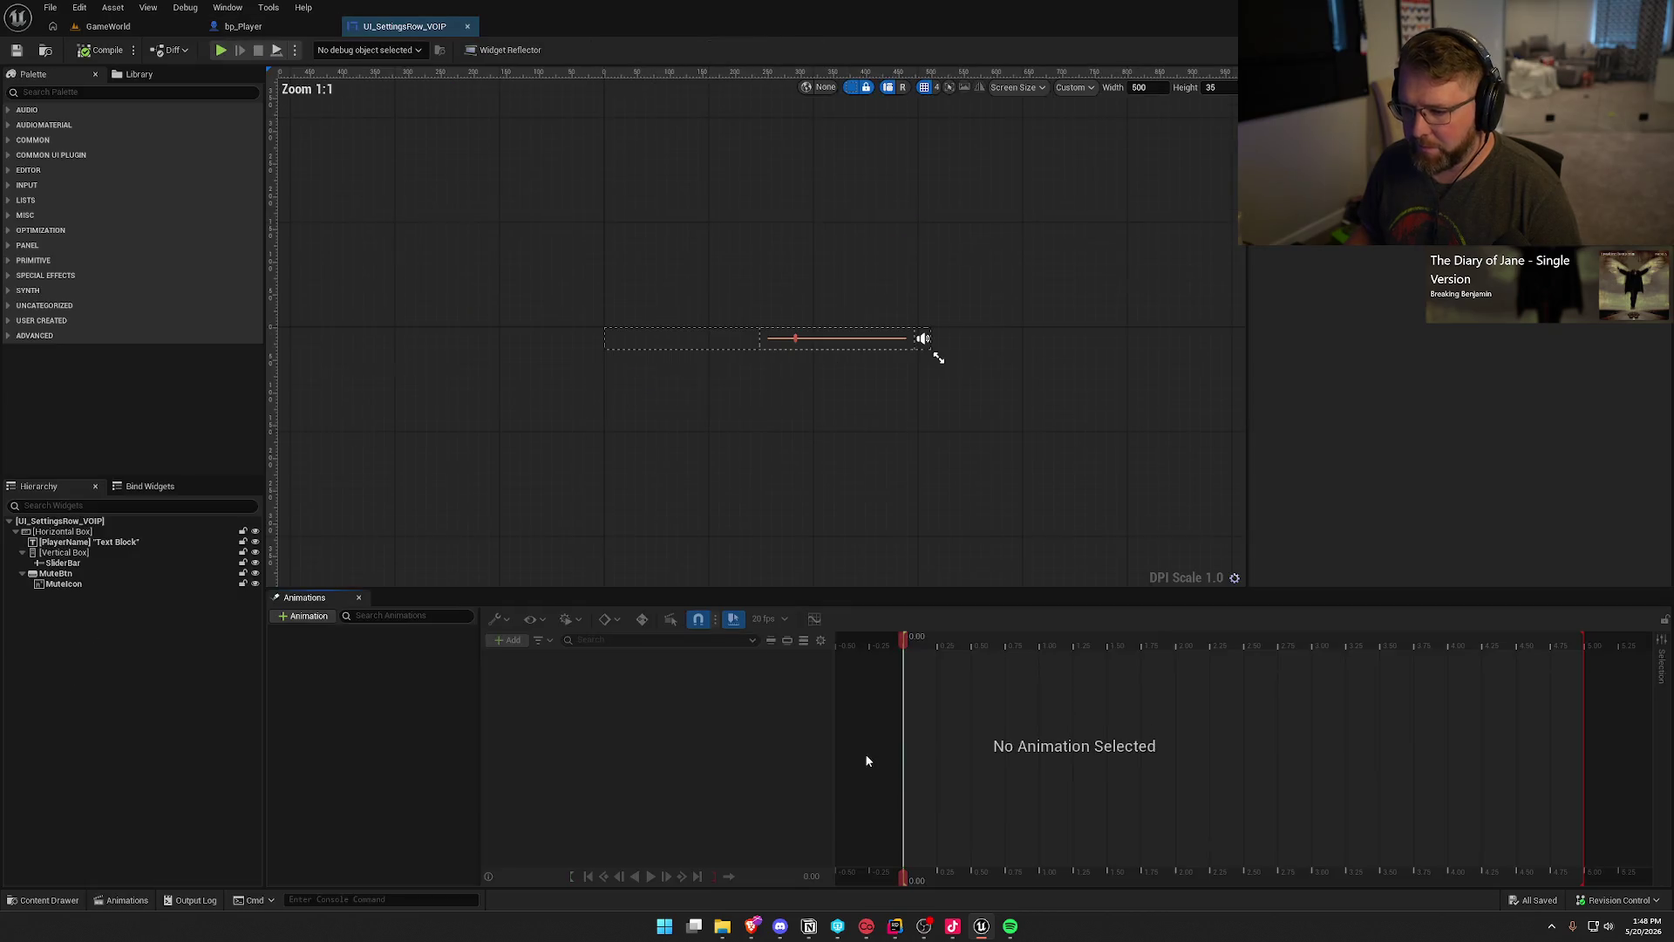
{"action": "left_click", "coordinate": [358, 597]}
{"action": "scroll", "coordinate": [640, 430], "scroll_direction": "up", "scroll_amount": 3}
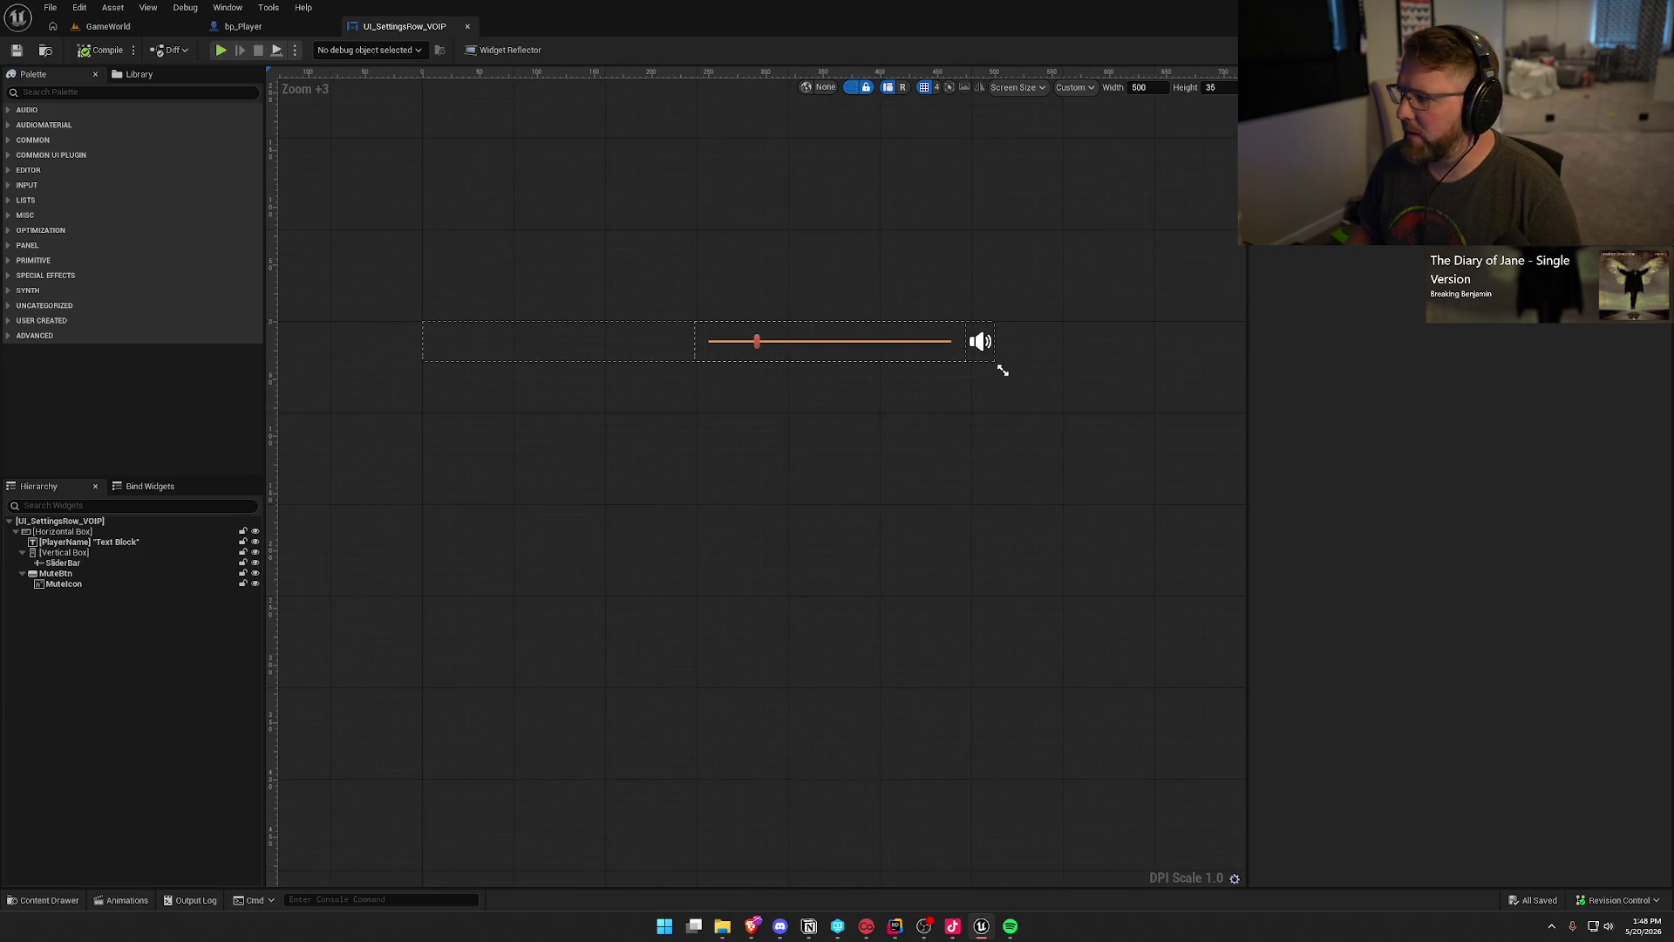
{"action": "double_click", "coordinate": [981, 342]}
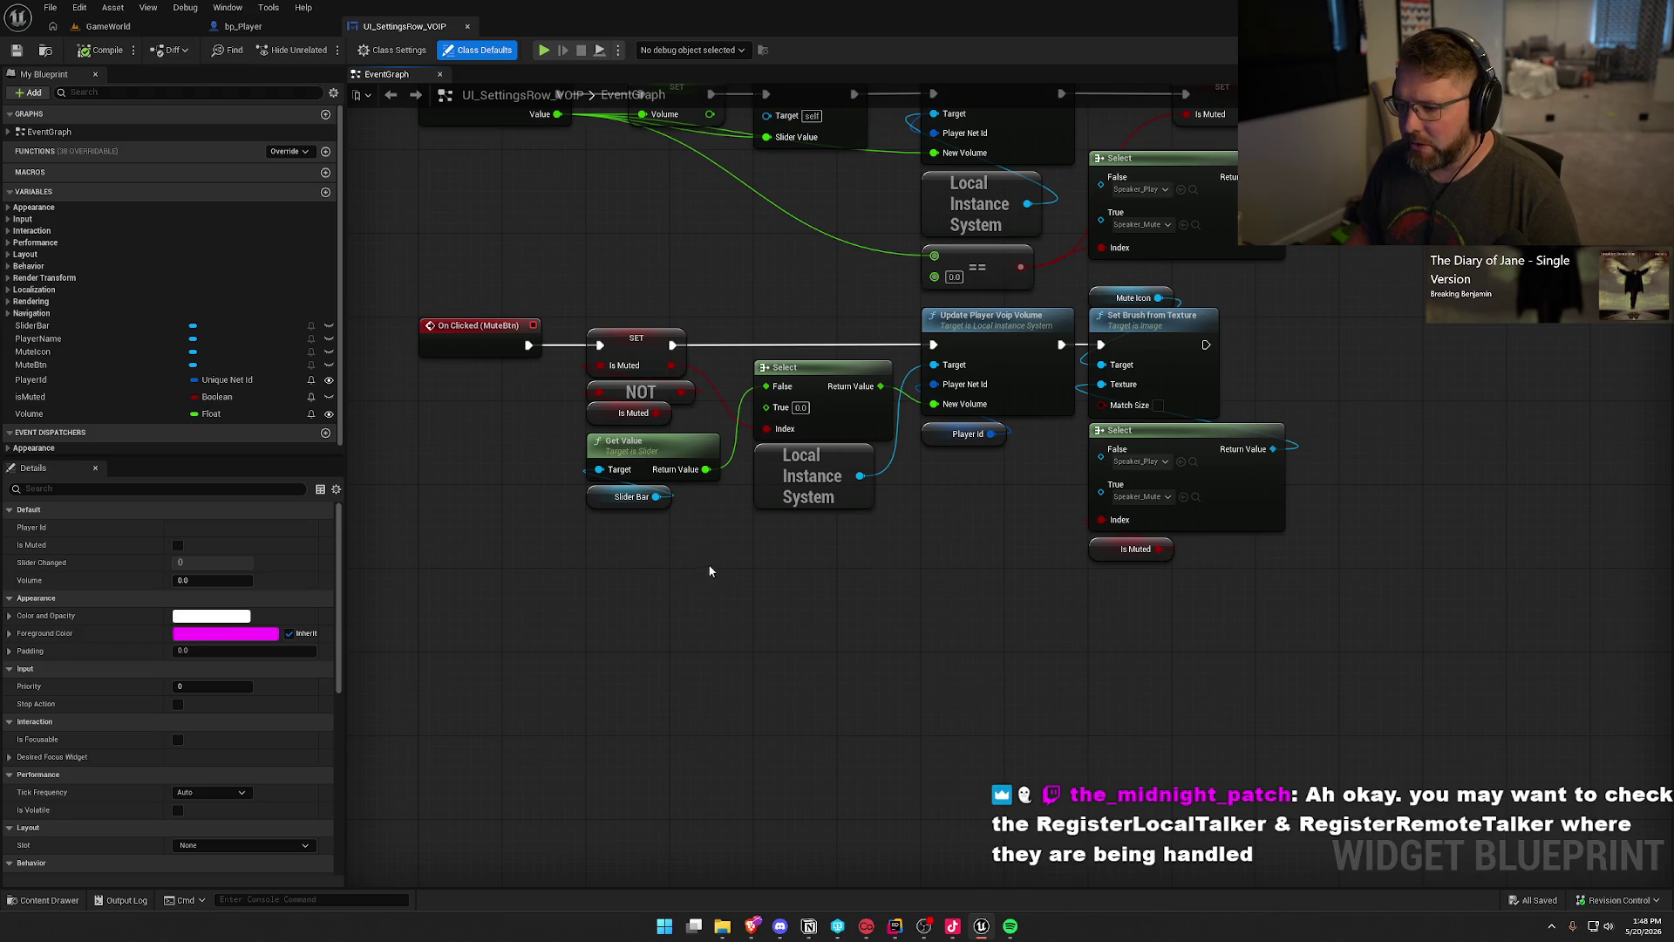
Step: Open UpdatePlayerVoipVolume's C++ source in Rider at the SetVolumeMulti call on line 97
{"action": "mouse_move", "coordinate": [920, 554]}
{"action": "left_mouse_down"}
{"action": "mouse_move", "coordinate": [796, 486]}
{"action": "mouse_move", "coordinate": [763, 492]}
{"action": "left_mouse_up"}
{"action": "left_click", "coordinate": [968, 334]}
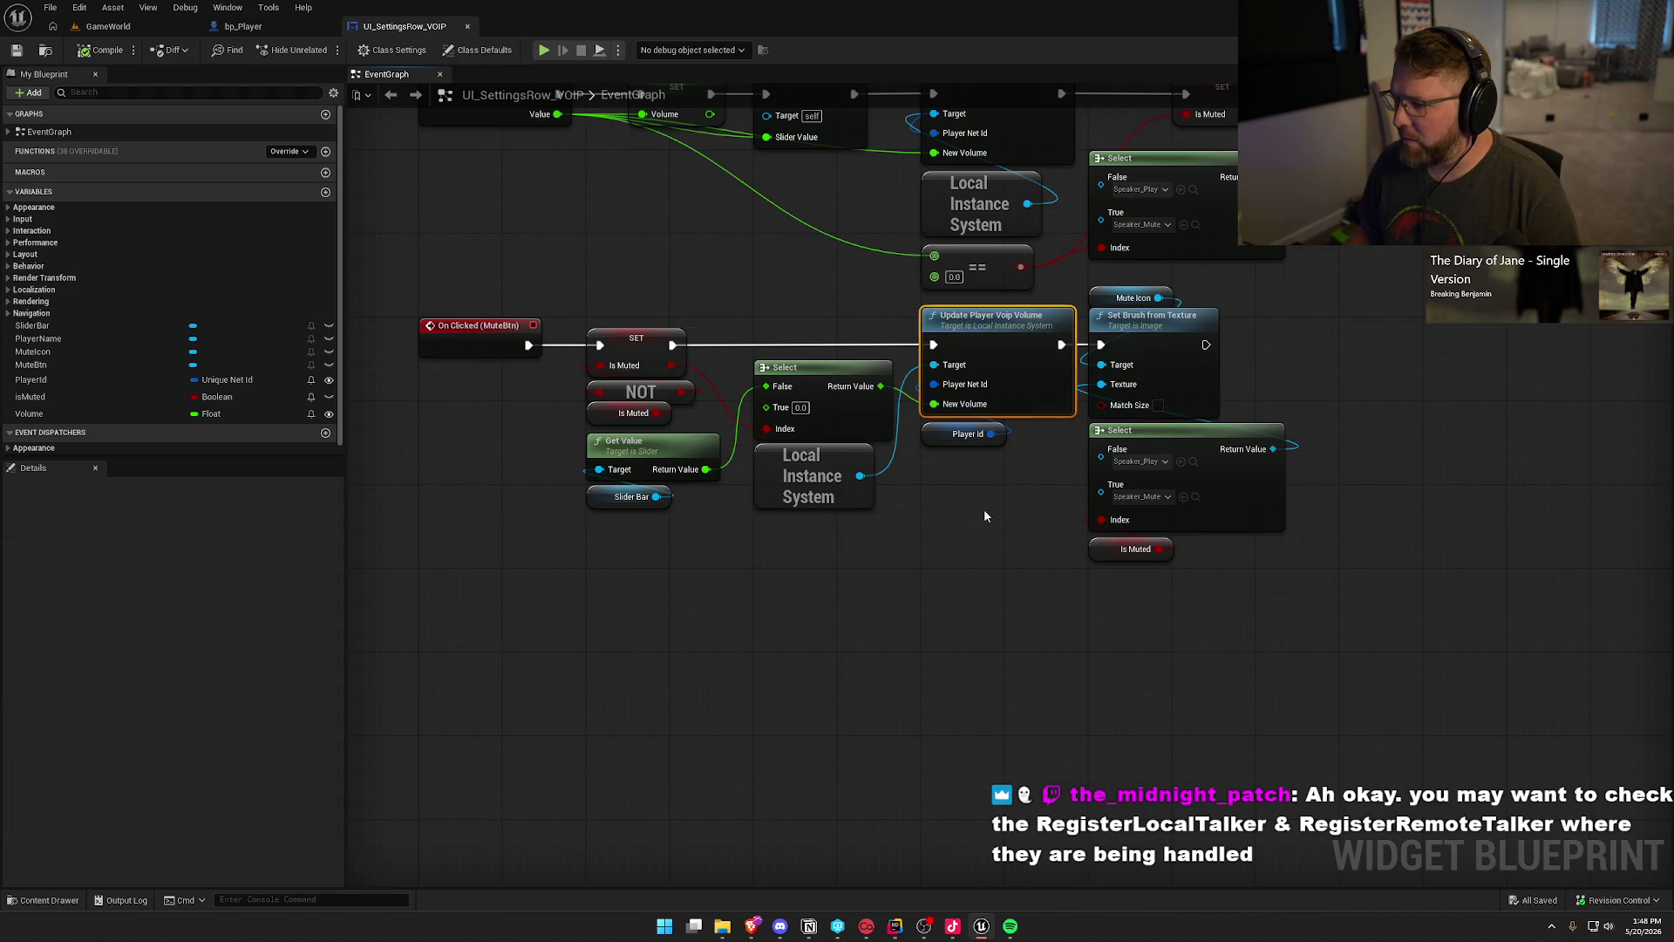
{"action": "left_click_drag", "start_coordinate": [989, 509], "coordinate": [903, 517]}
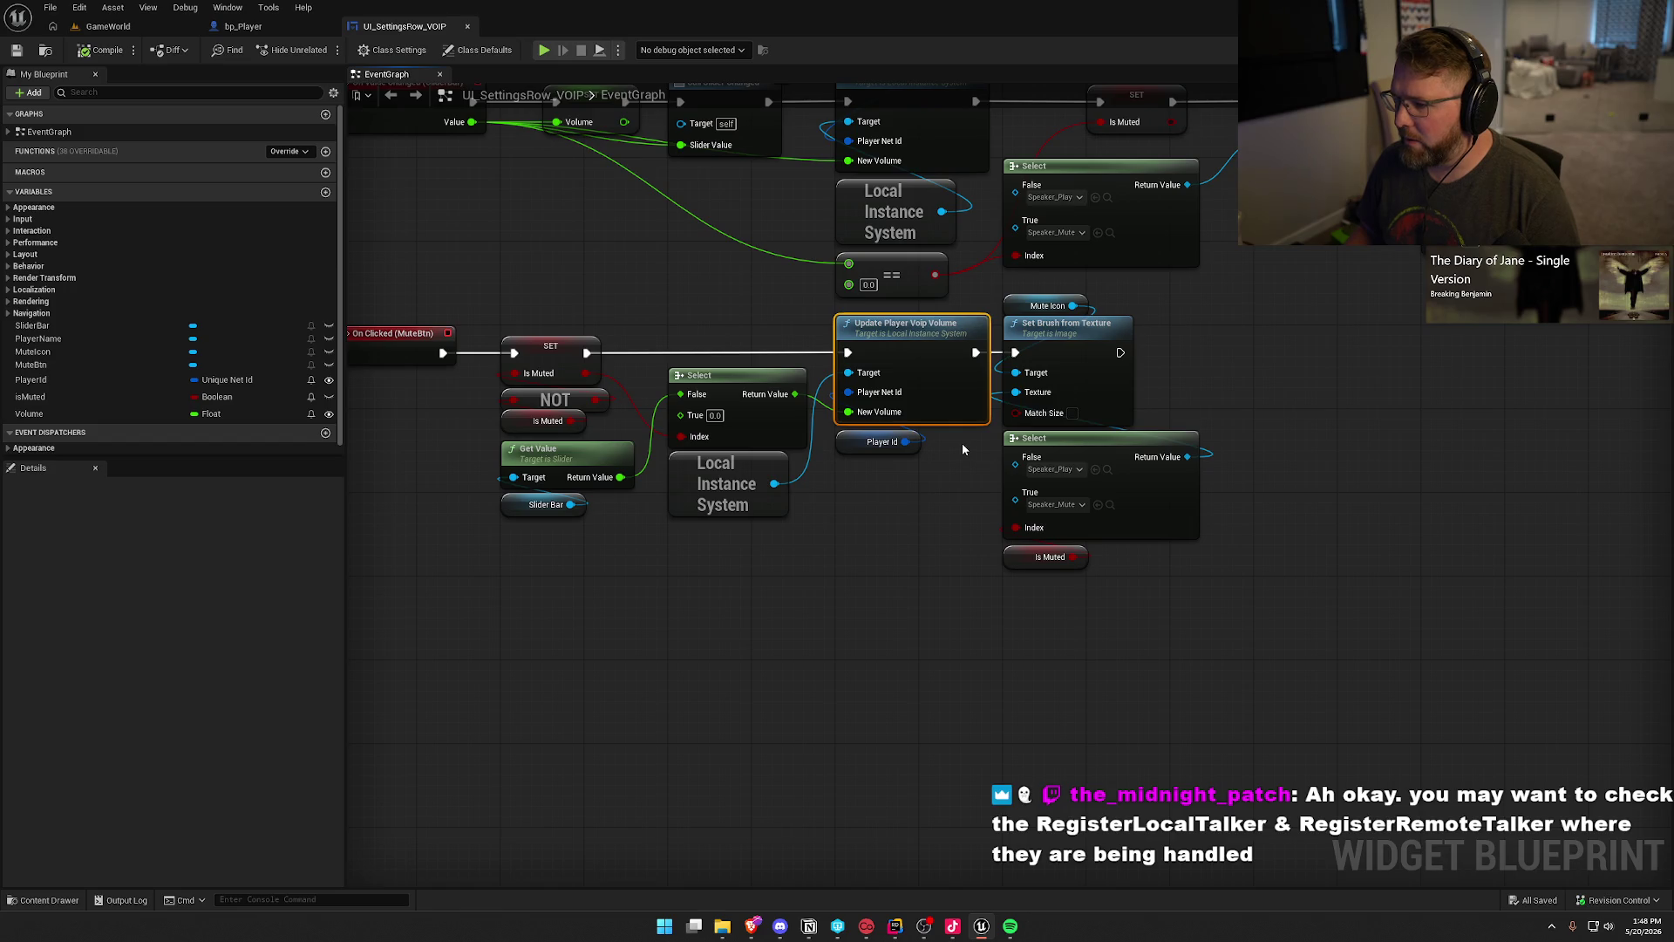
{"action": "double_click", "coordinate": [900, 352]}
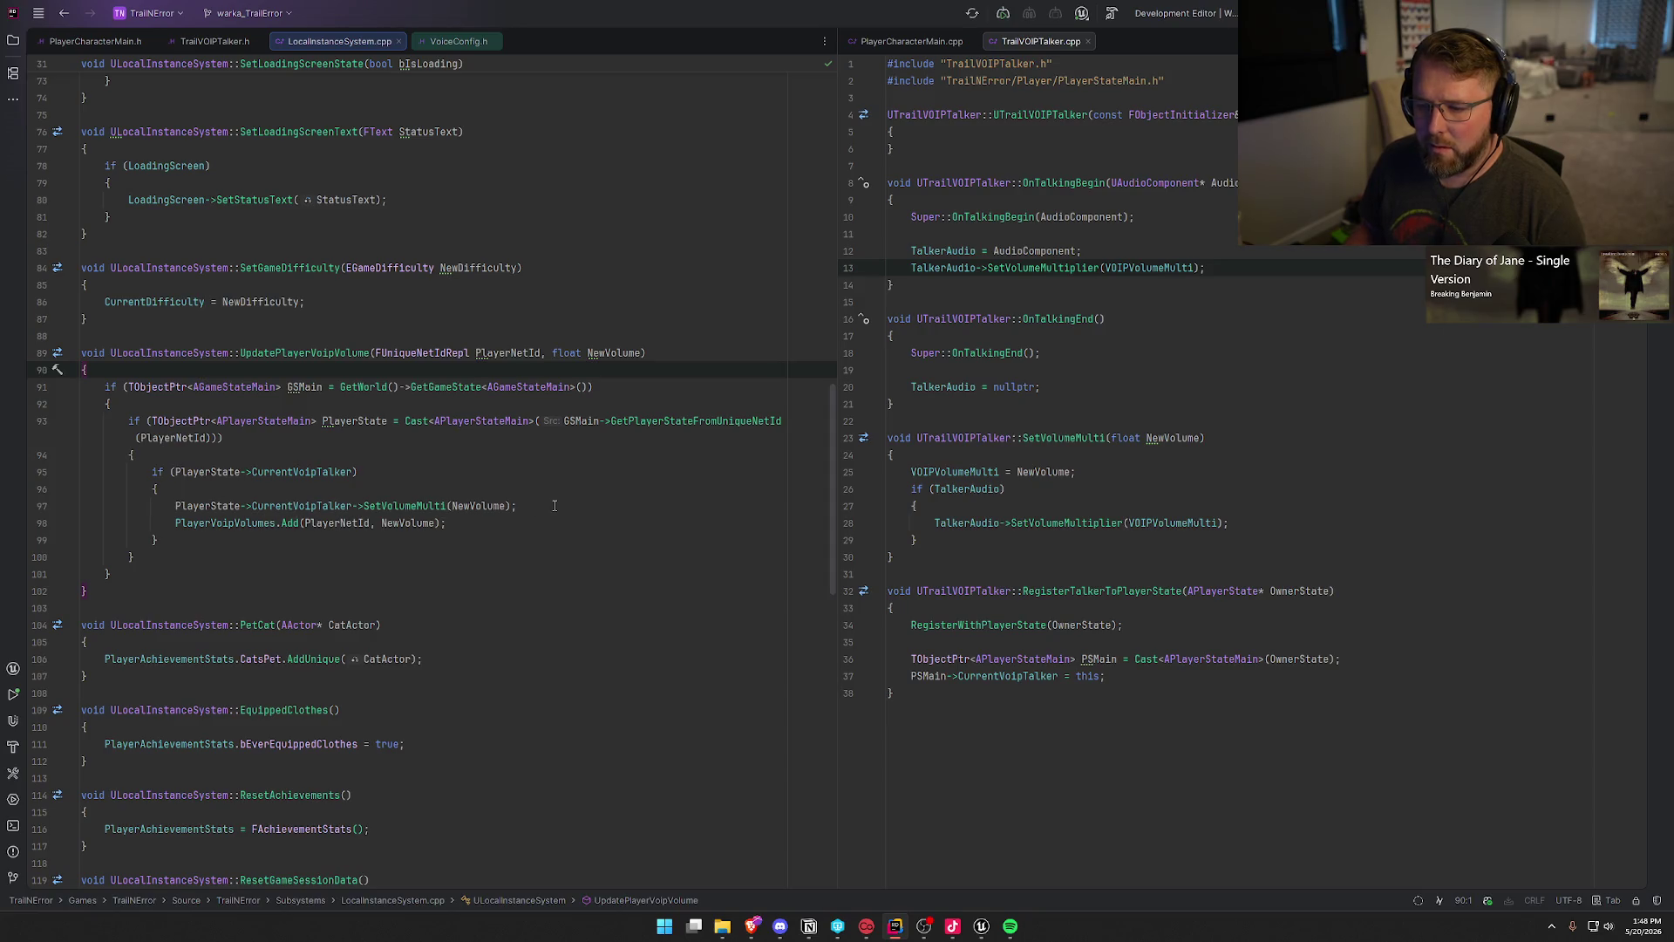
{"action": "left_click", "coordinate": [386, 506]}
Step: Move LocalInstanceSystem.cpp into the right-hand editor split, leaving VoiceConfig.h on the left
{"action": "left_click", "coordinate": [486, 520]}
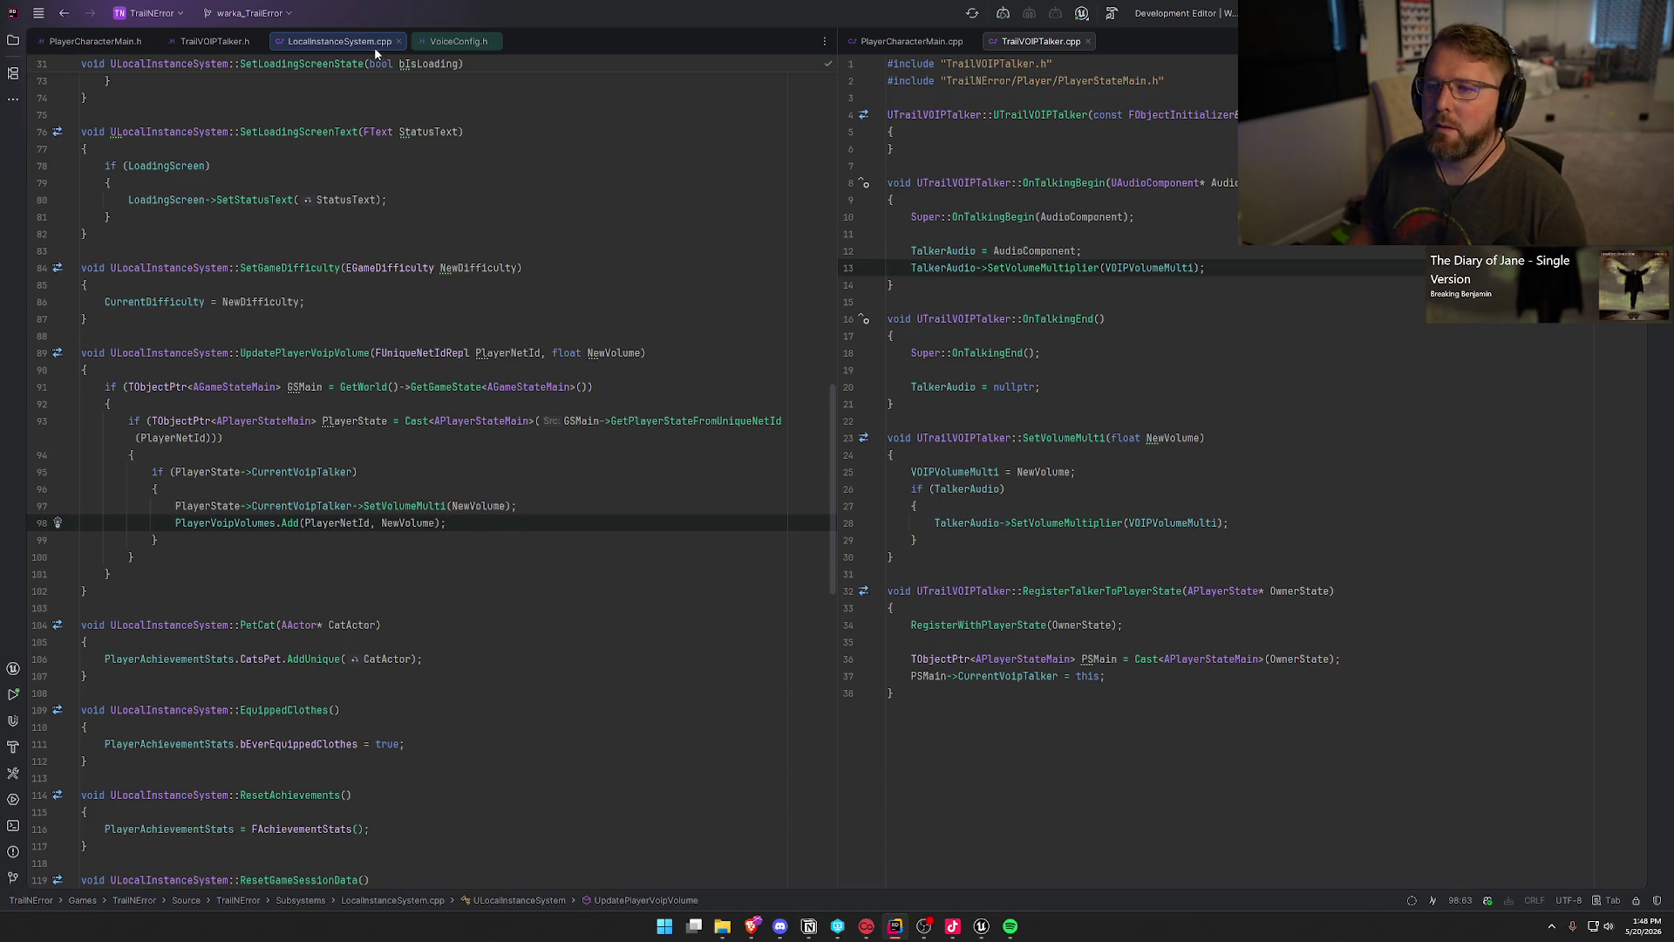
{"action": "mouse_move", "coordinate": [340, 41]}
{"action": "left_mouse_down"}
{"action": "mouse_move", "coordinate": [1127, 56]}
{"action": "mouse_move", "coordinate": [863, 69]}
{"action": "left_mouse_up"}
{"action": "left_click", "coordinate": [278, 319]}
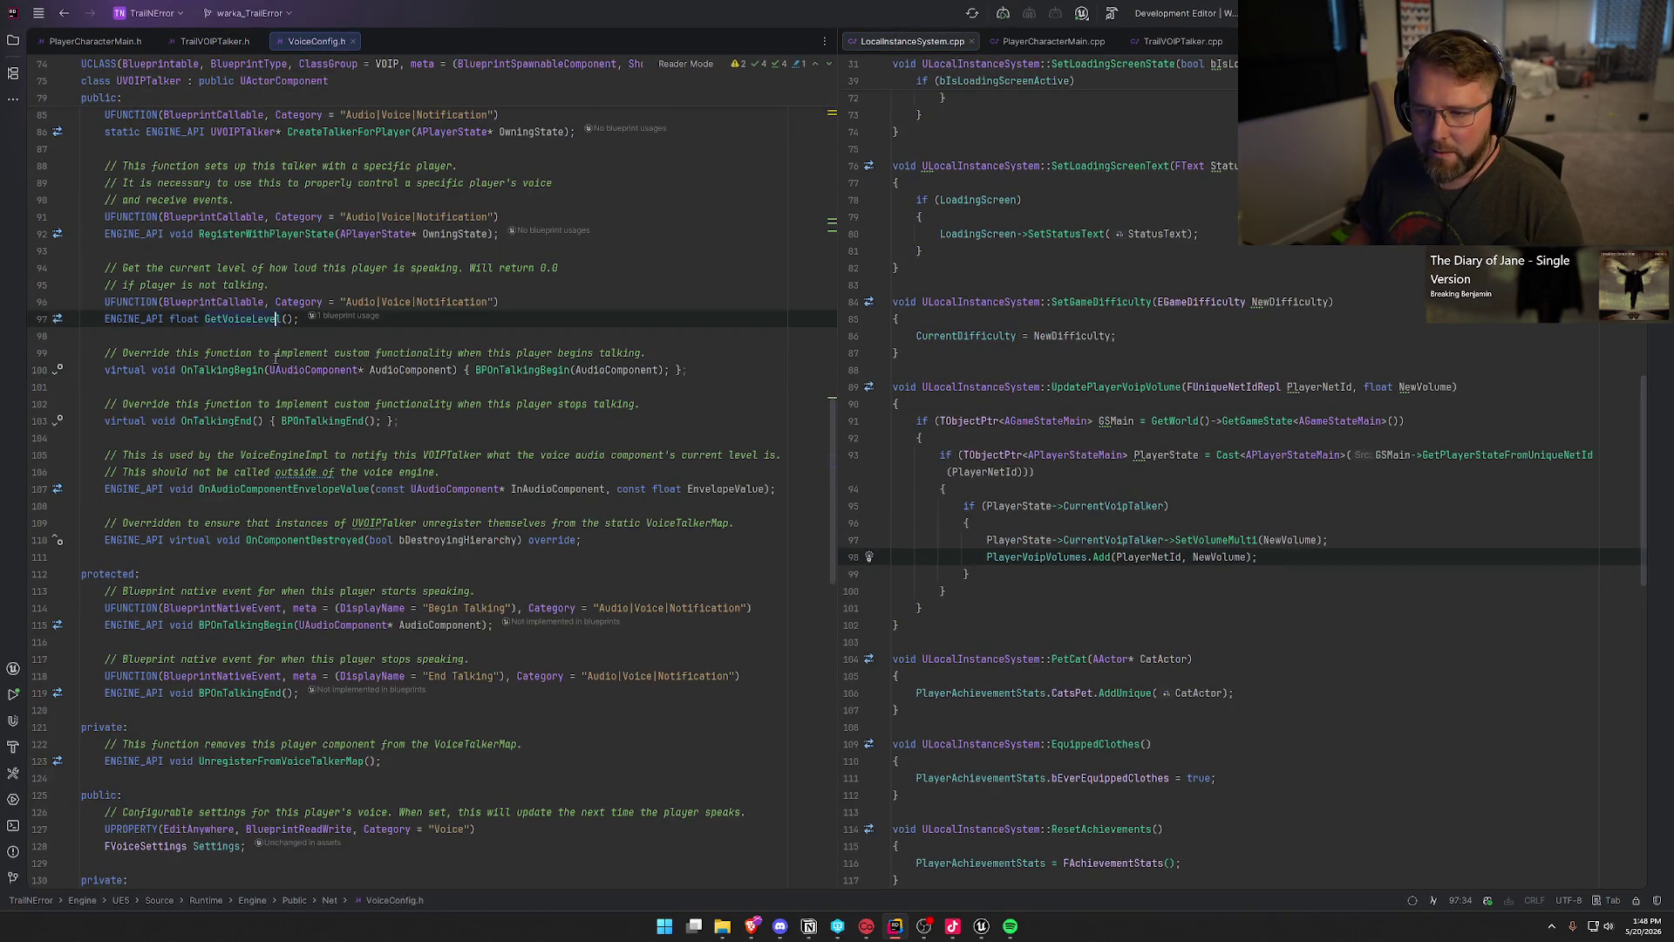
Step: Browse VoiceConfig.h to the UVOIPTalker class declaration, then return to the TrailVOIPTalker header
{"action": "scroll", "coordinate": [557, 549], "scroll_direction": "down", "scroll_amount": 6}
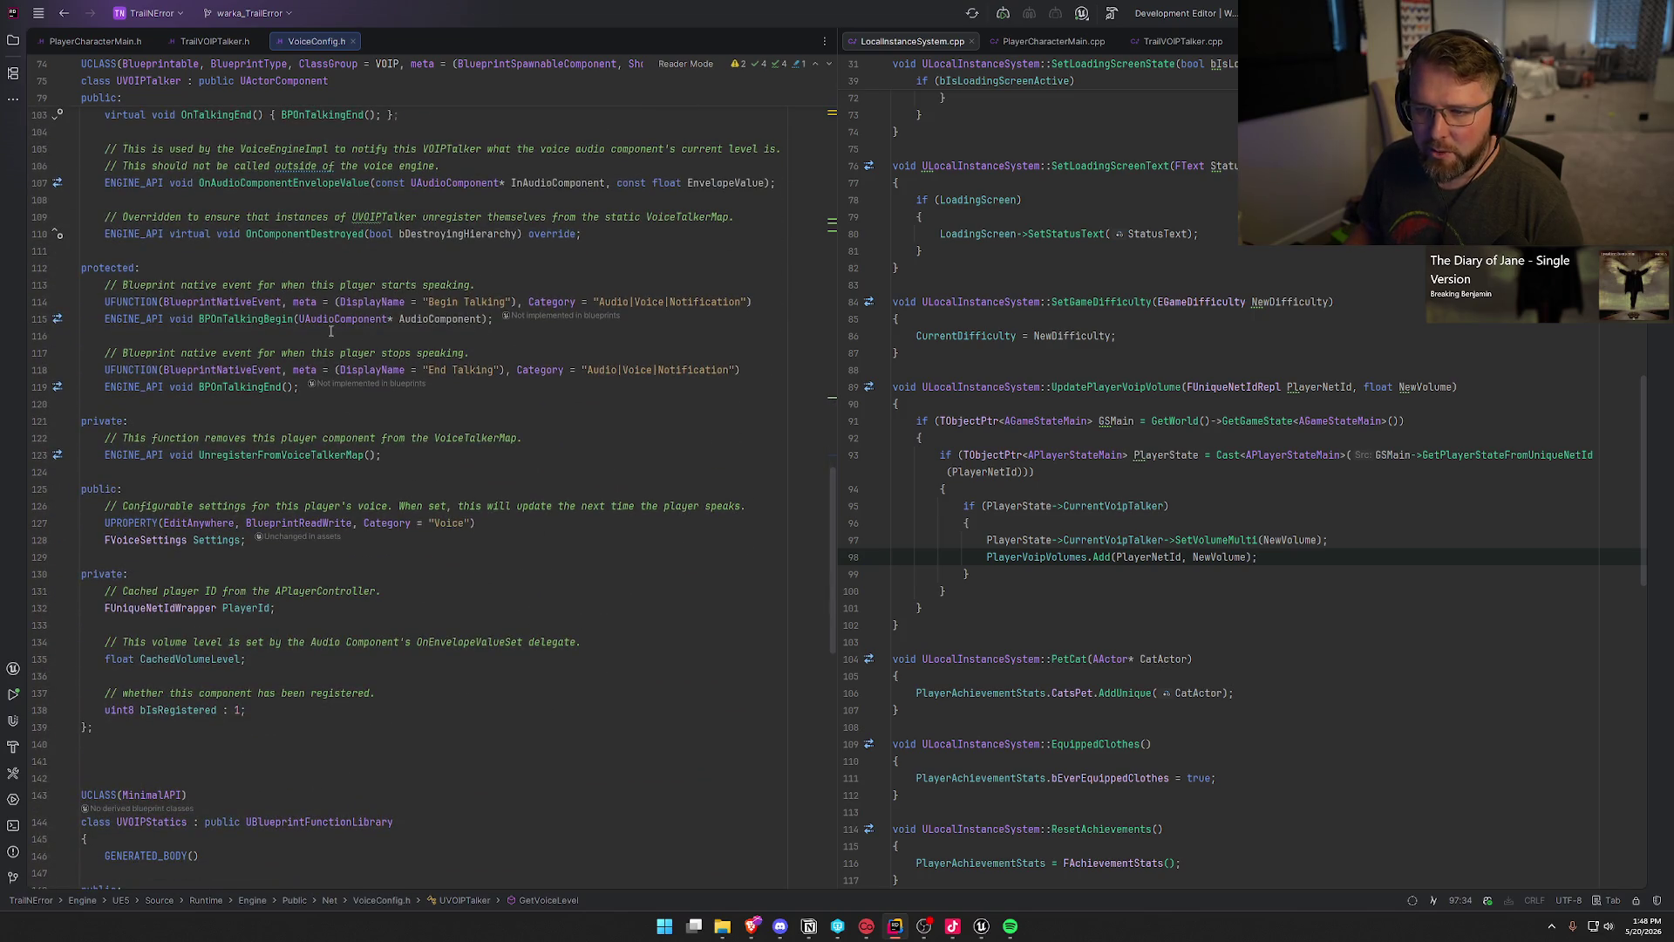
{"action": "scroll", "coordinate": [518, 536], "scroll_direction": "up", "scroll_amount": 15}
{"action": "scroll", "coordinate": [635, 568], "scroll_direction": "up", "scroll_amount": 8}
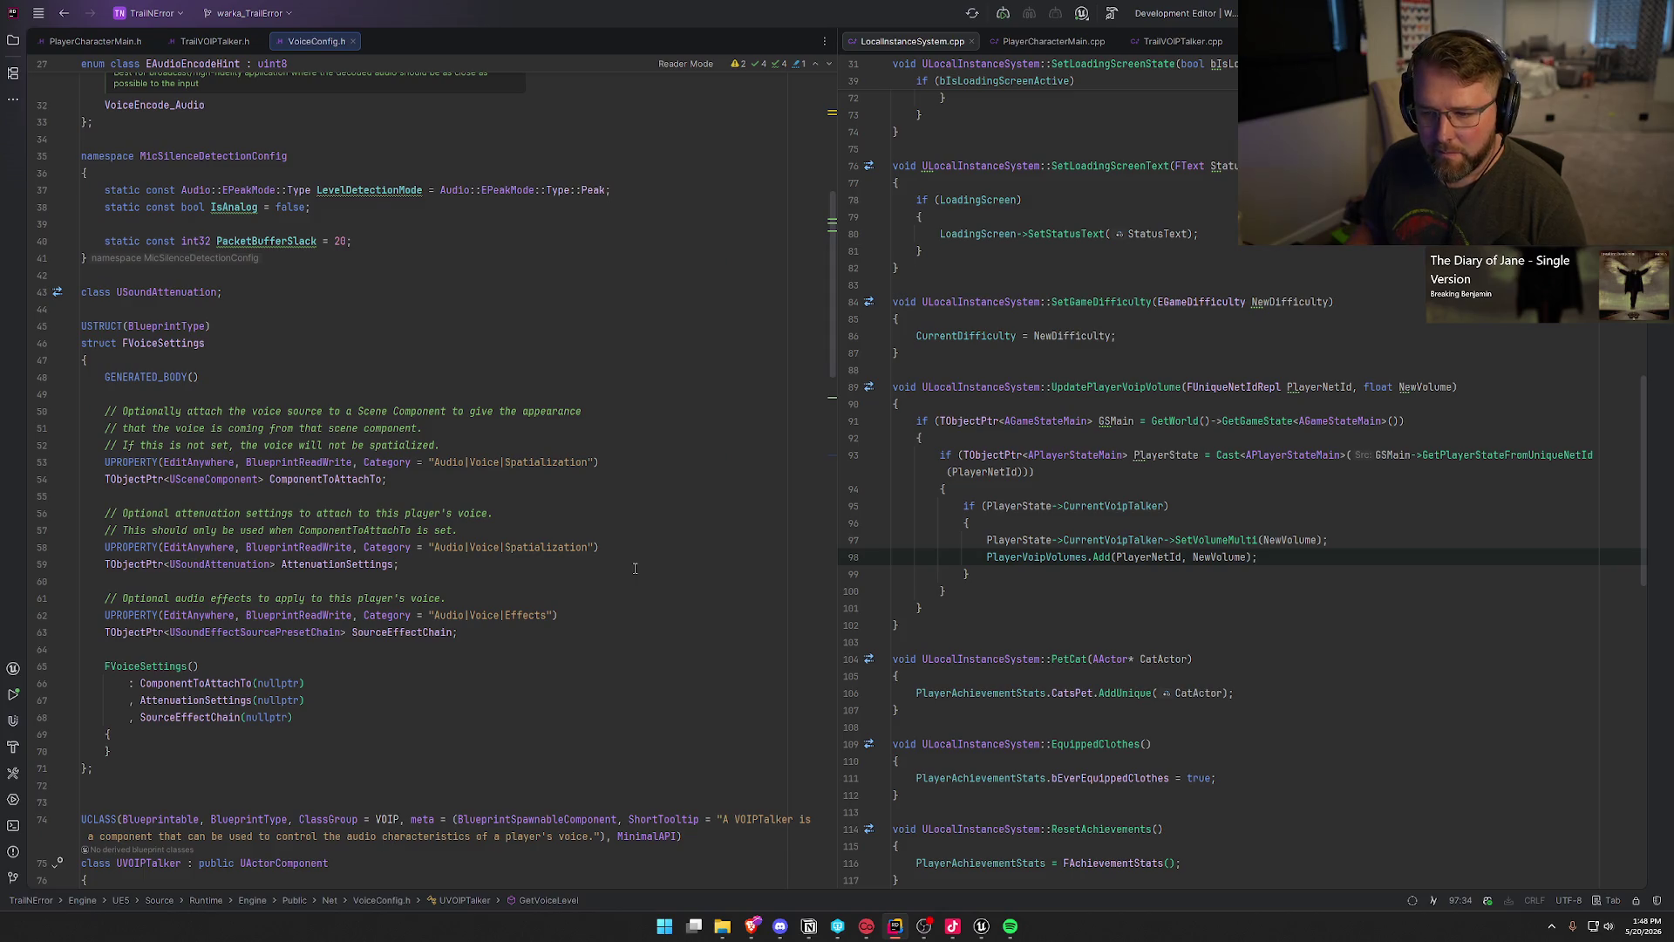
{"action": "scroll", "coordinate": [635, 568], "scroll_direction": "up", "scroll_amount": 4}
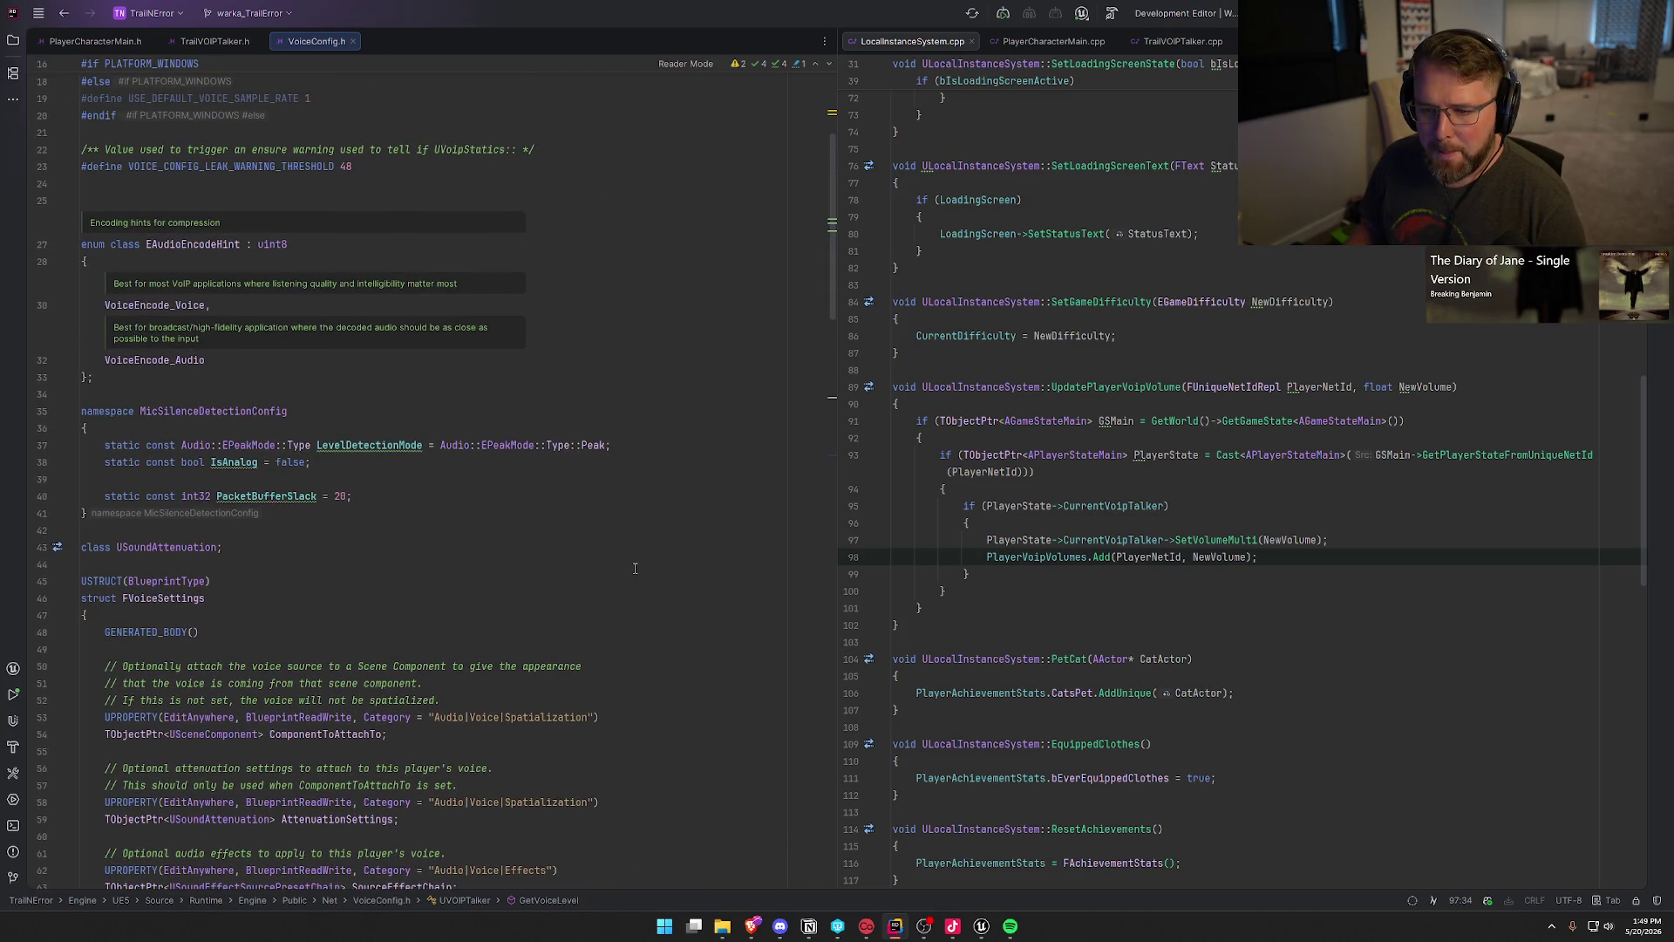
{"action": "scroll", "coordinate": [635, 568], "scroll_direction": "up", "scroll_amount": 4}
{"action": "scroll", "coordinate": [635, 565], "scroll_direction": "down", "scroll_amount": 6}
{"action": "scroll", "coordinate": [635, 564], "scroll_direction": "down", "scroll_amount": 15}
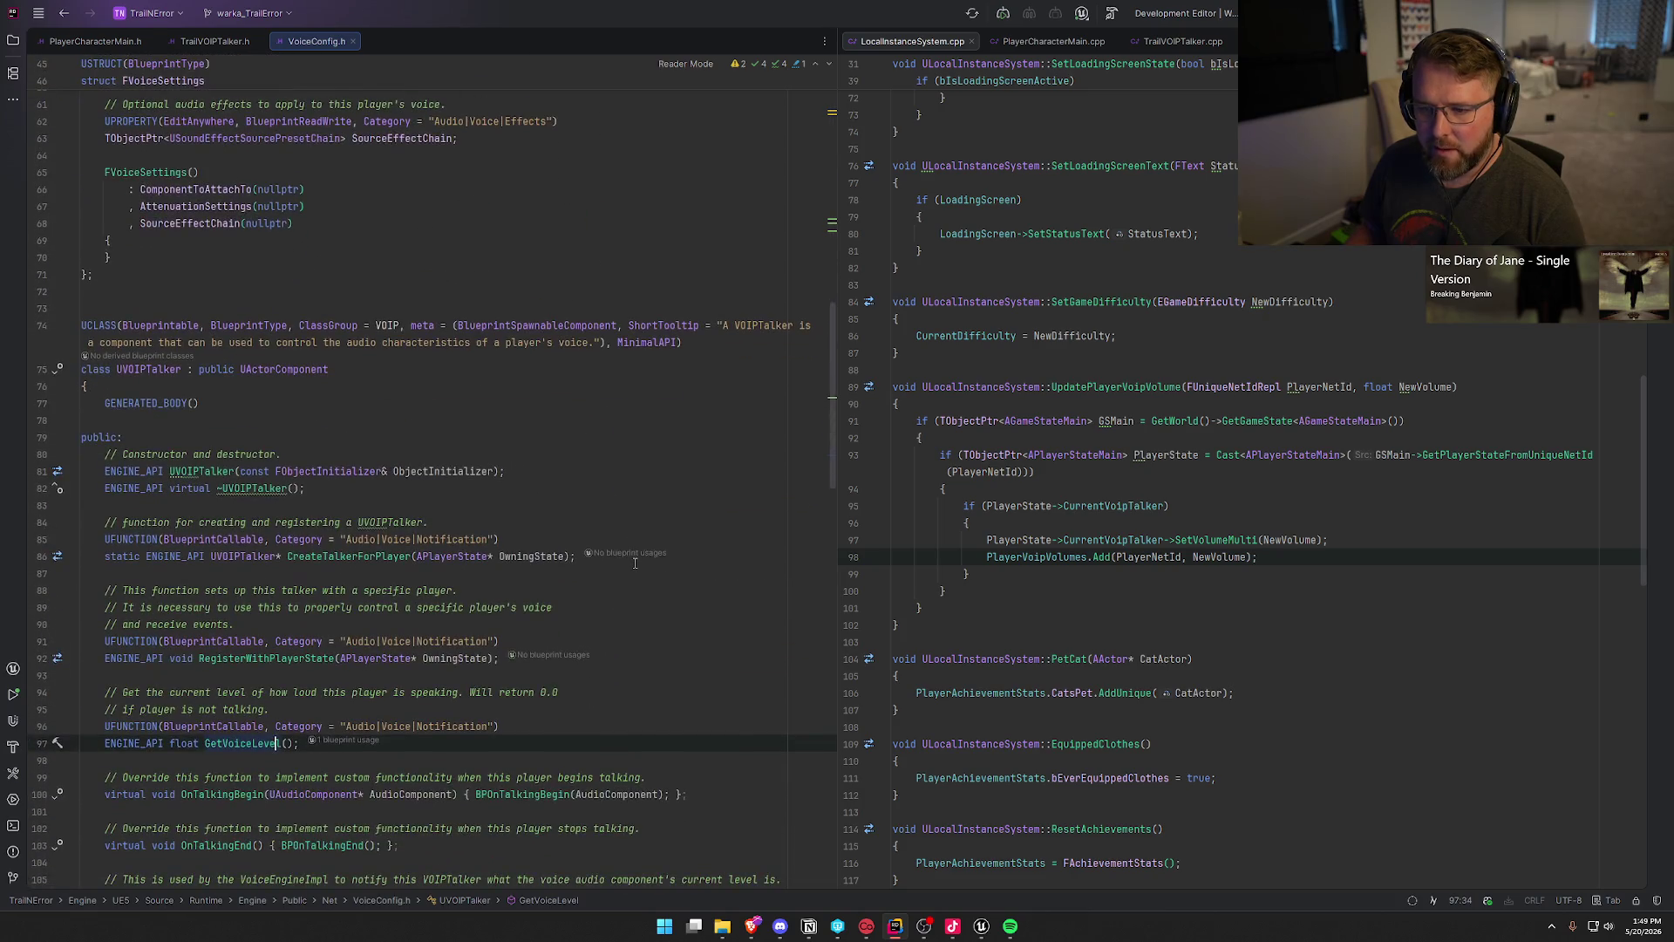
{"action": "key", "text": "ctrl+Page_Up"}
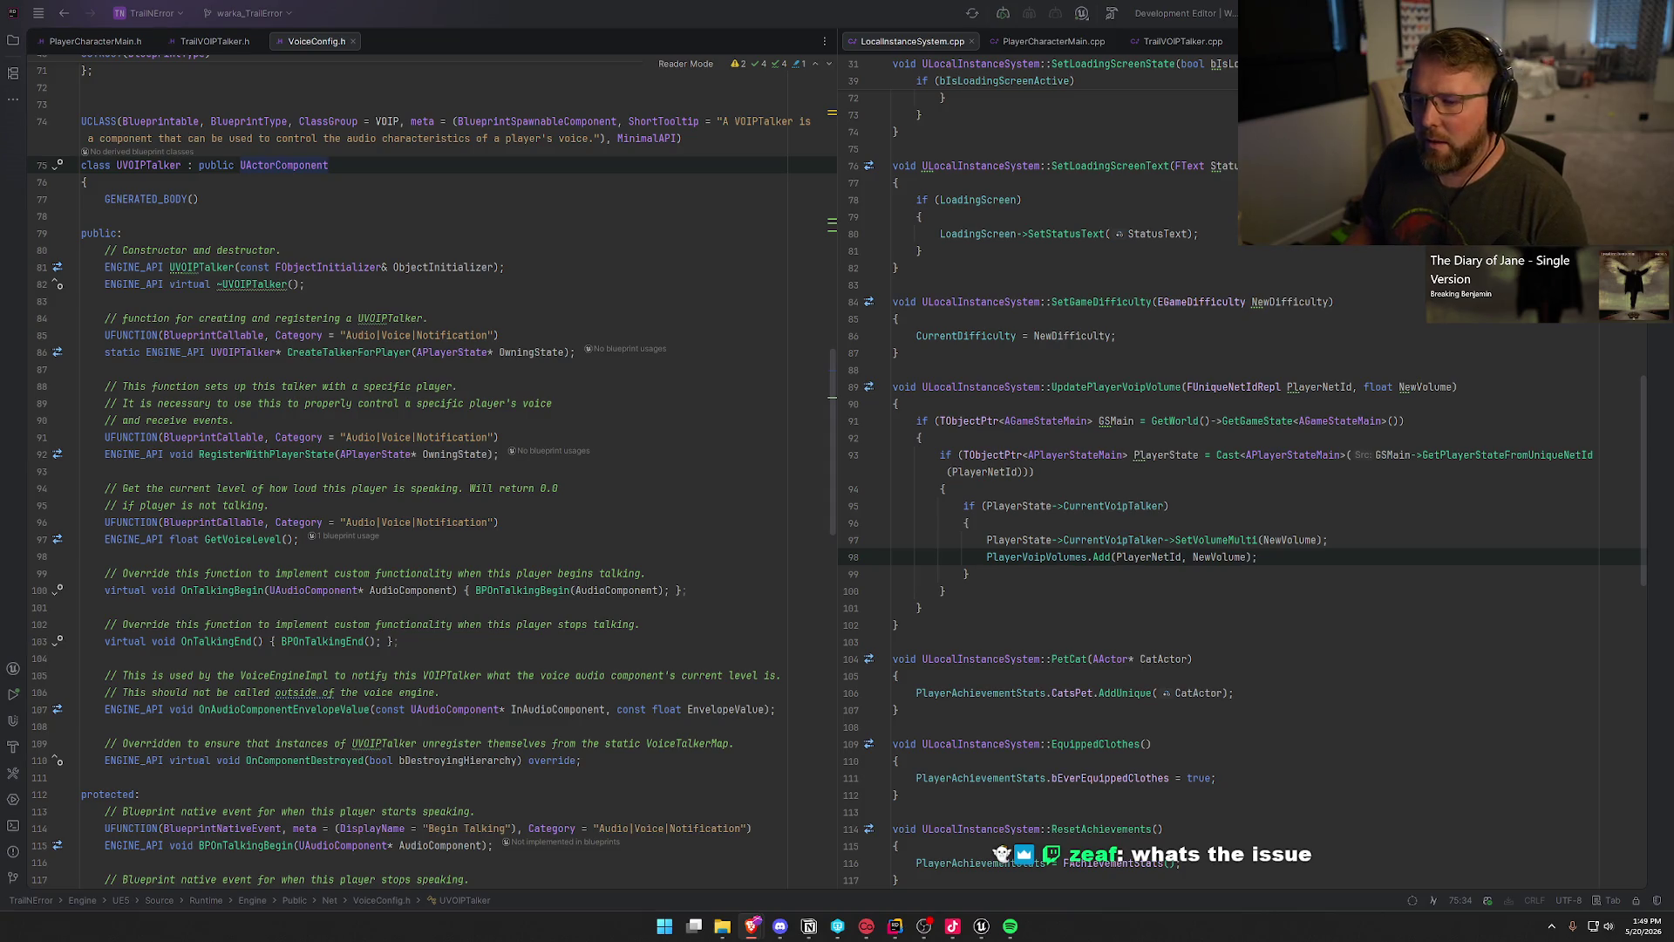
{"action": "left_click", "coordinate": [651, 423]}
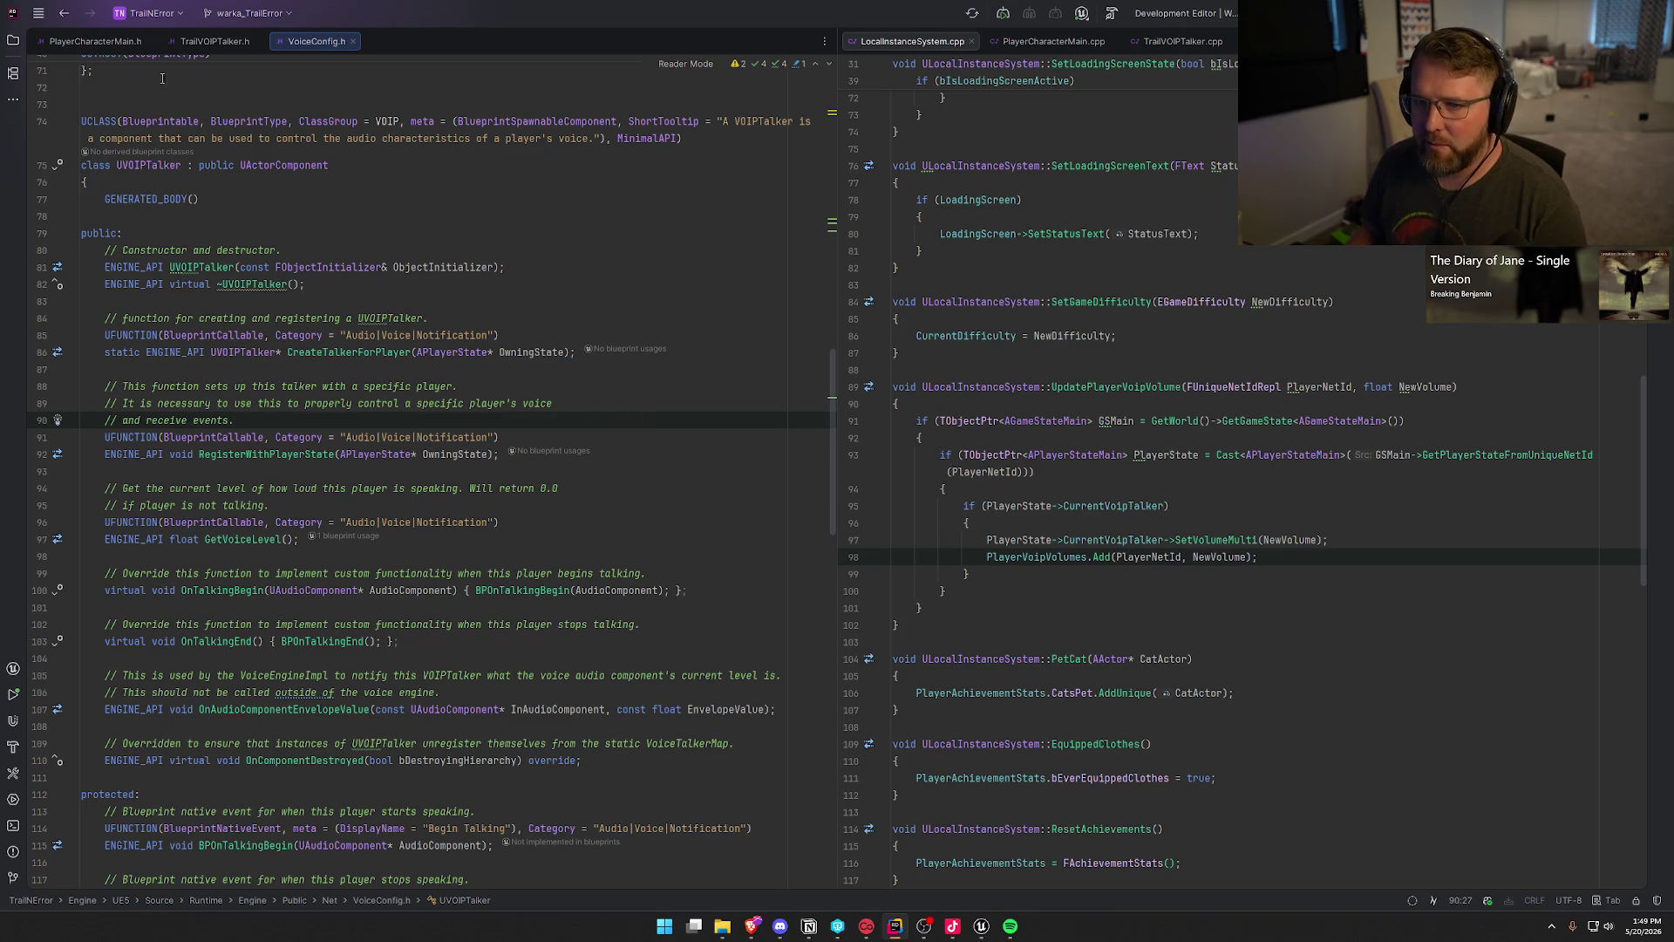
{"action": "left_click", "coordinate": [210, 41]}
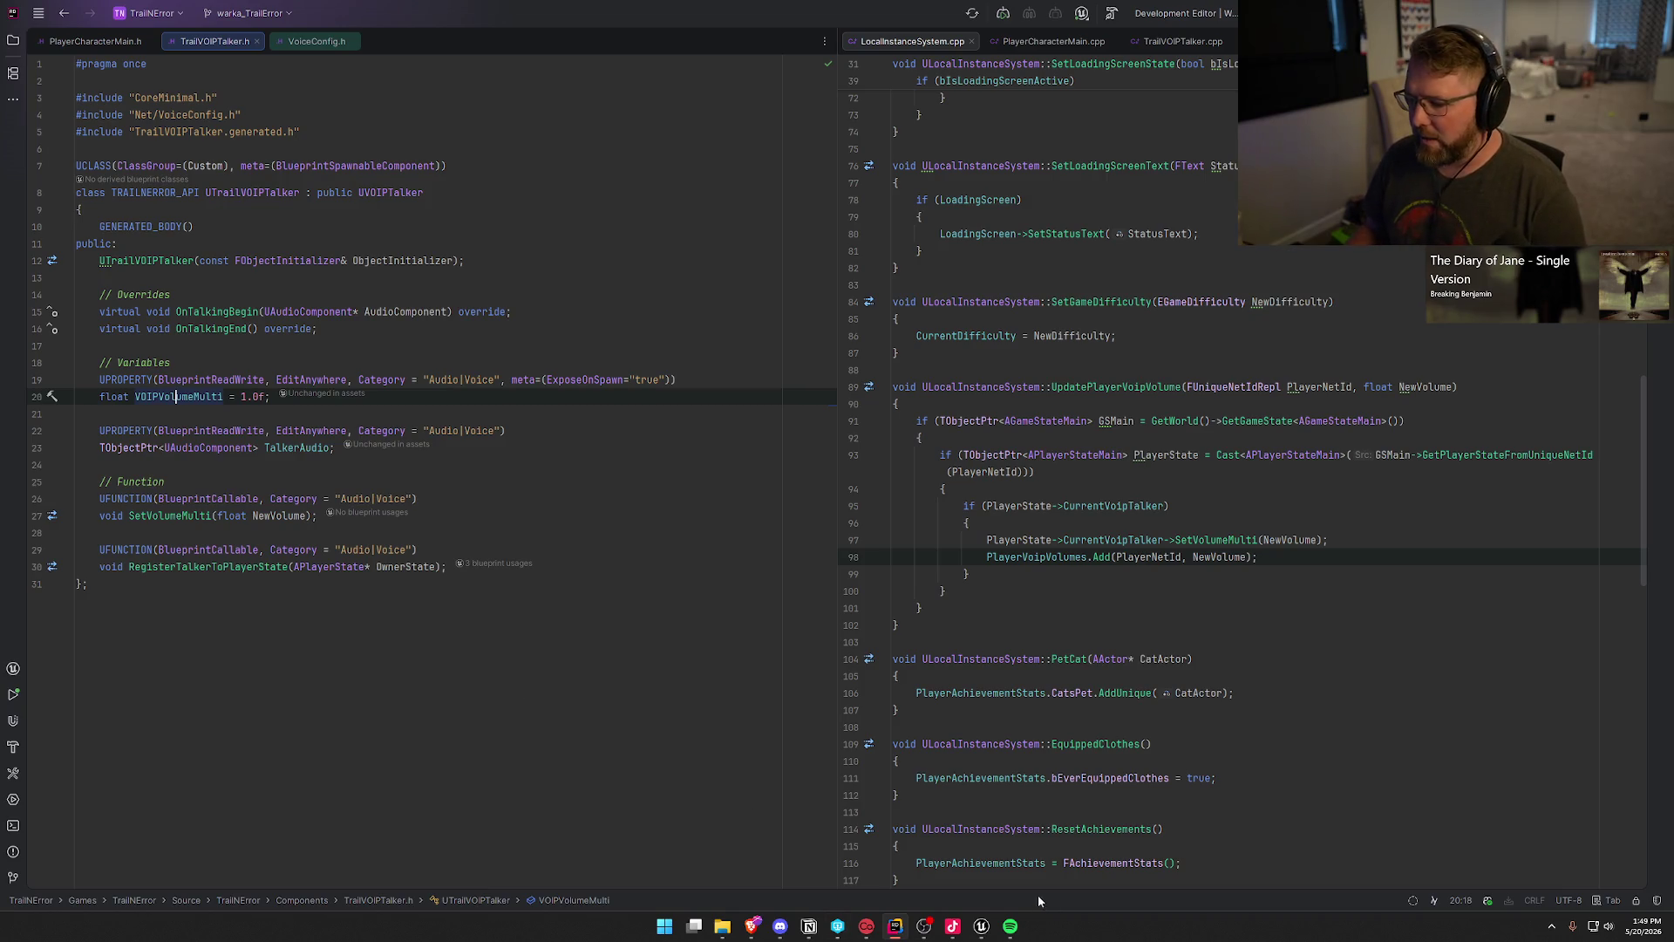
Step: Select the whole mute-button node group in Unreal's UI_SettingsRow_VOIP graph
{"action": "left_click", "coordinate": [981, 926]}
{"action": "mouse_move", "coordinate": [408, 290]}
{"action": "left_mouse_down"}
{"action": "mouse_move", "coordinate": [651, 436]}
{"action": "mouse_move", "coordinate": [1295, 614]}
{"action": "left_mouse_up"}
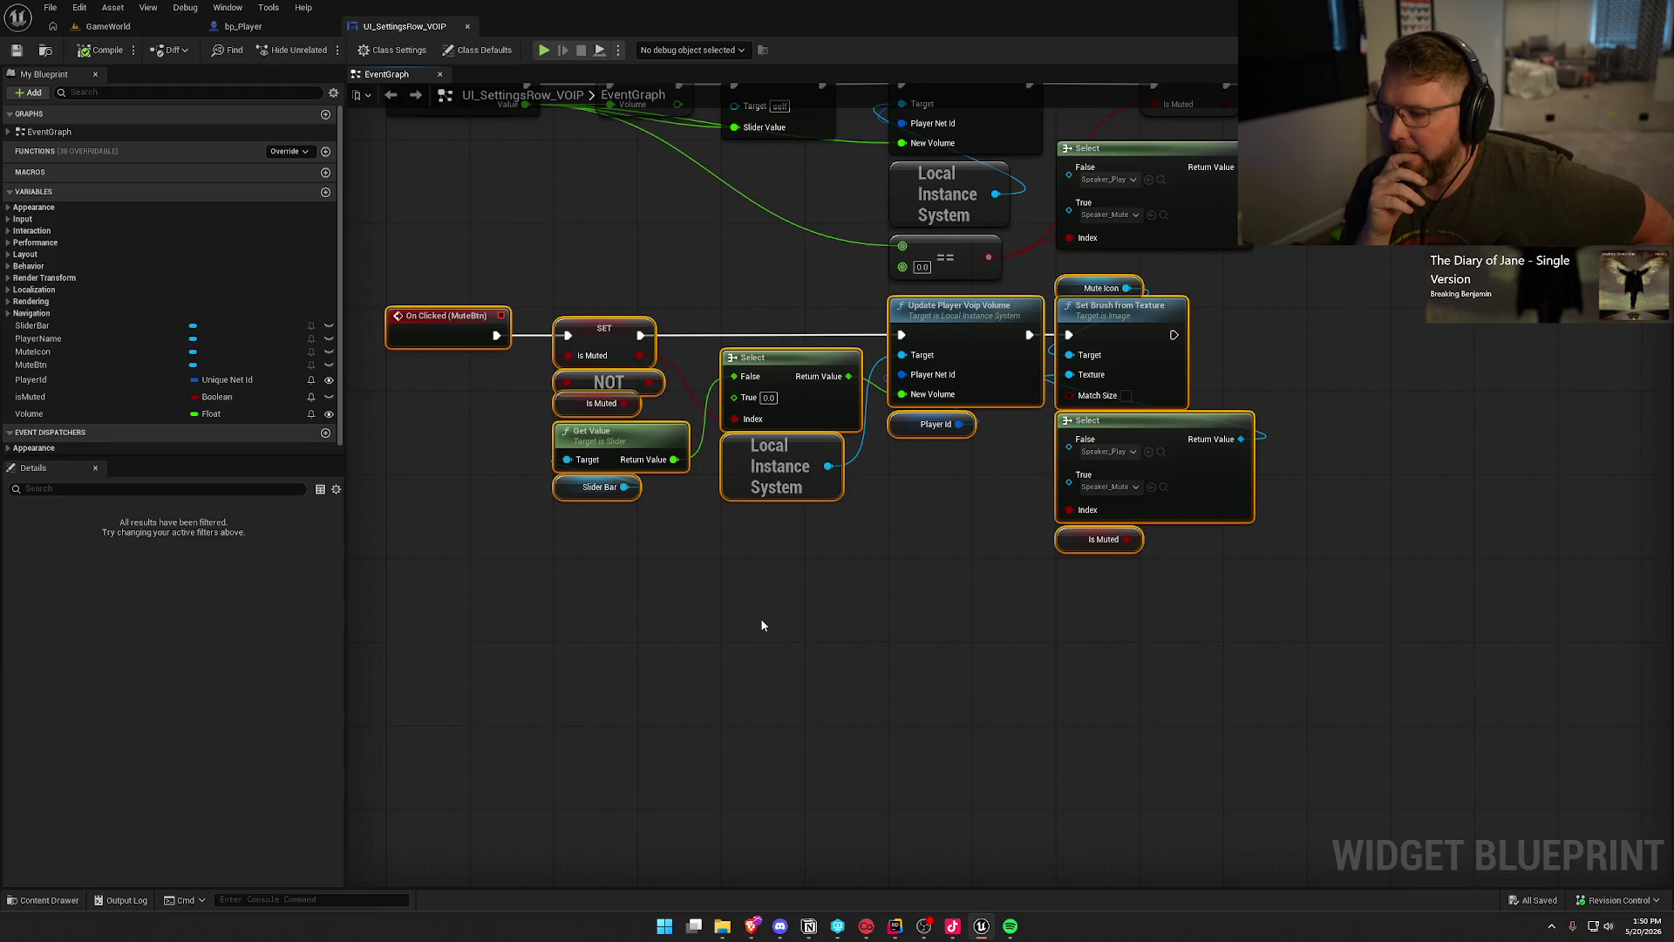
{"action": "left_click", "coordinate": [895, 926]}
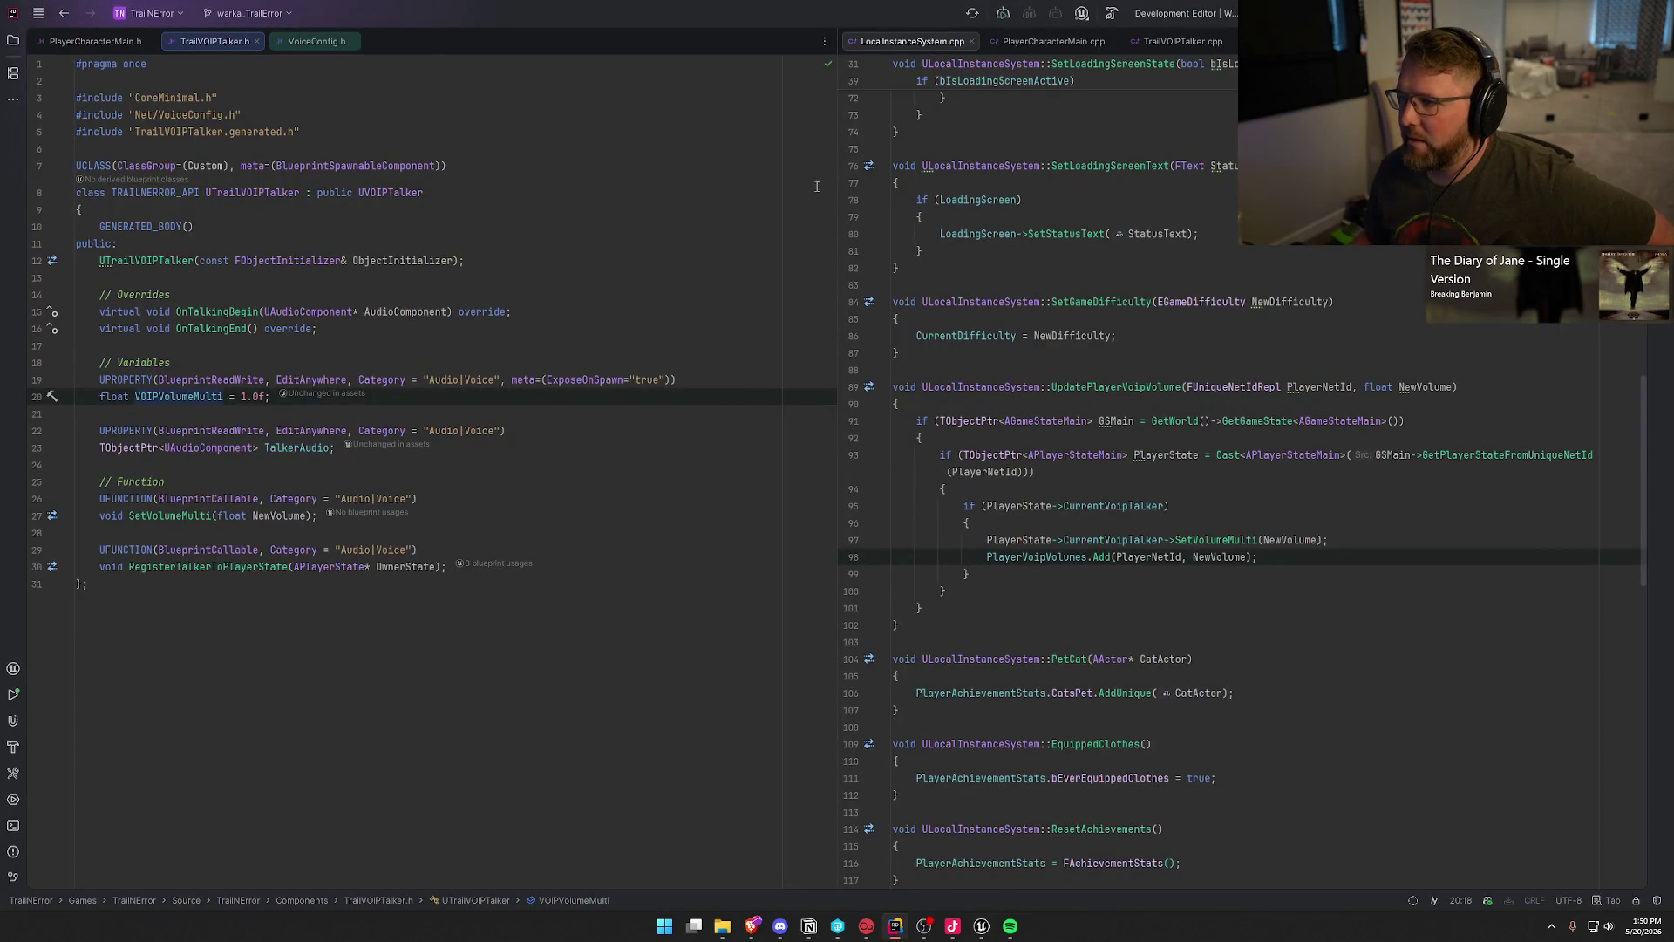
Step: In TrailVOIPTalker.cpp, trace VOIPVolumeMulti from its declaration to the line-13 SetVolumeMultiplier call
{"action": "left_click", "coordinate": [1183, 41]}
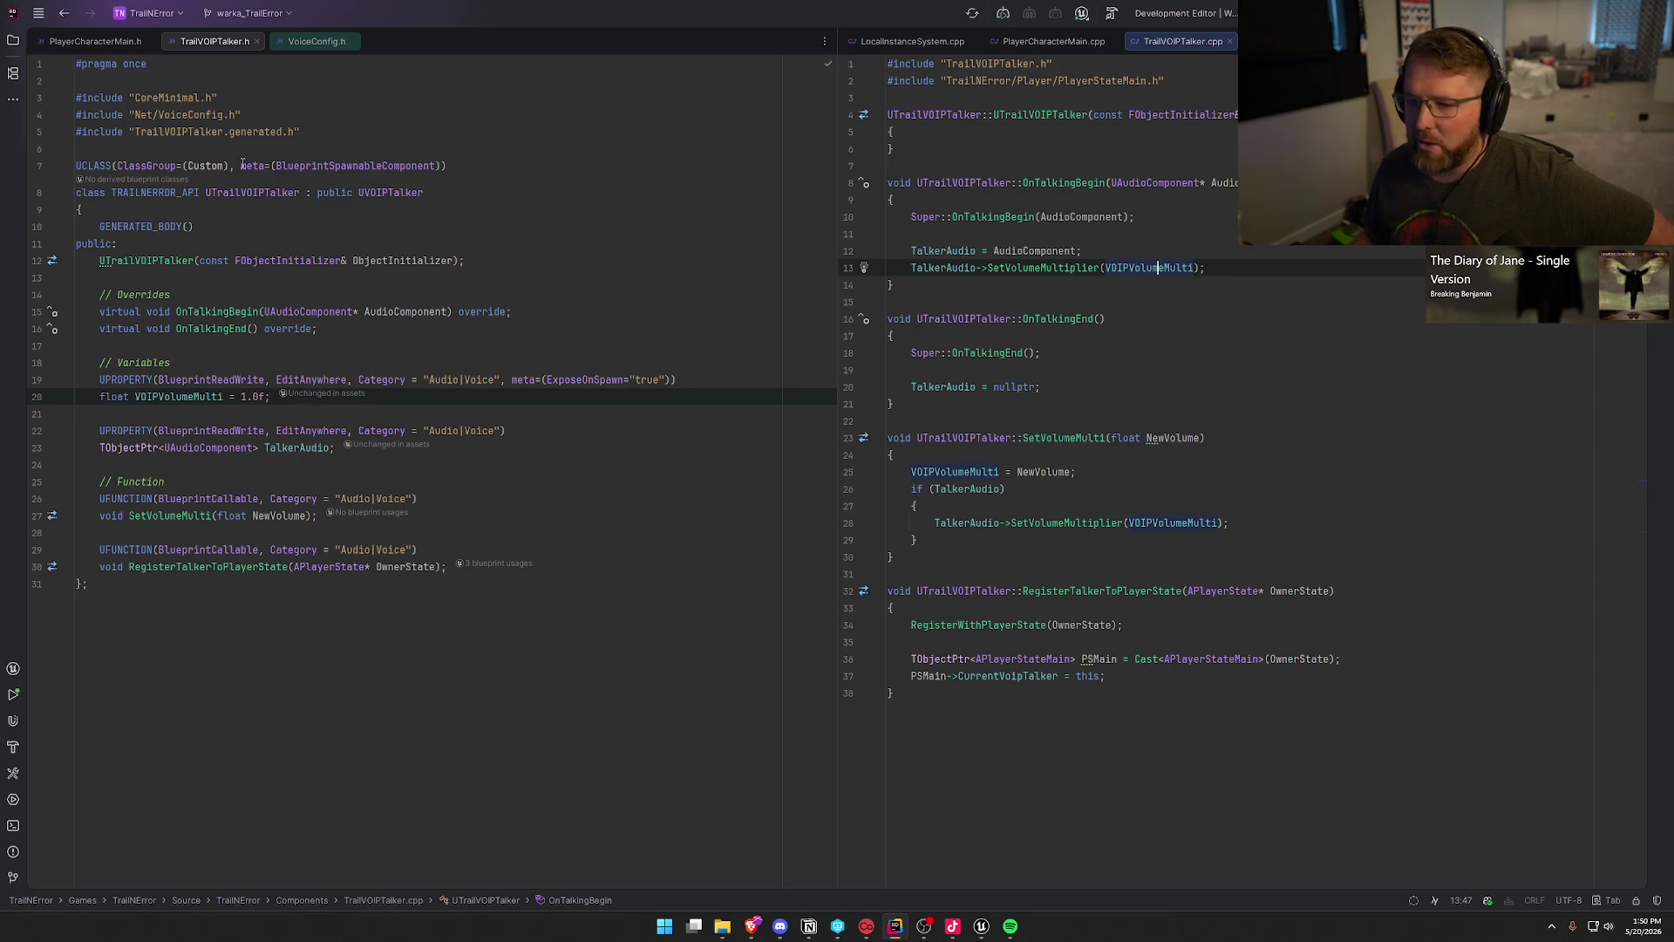
{"action": "left_click", "coordinate": [212, 312]}
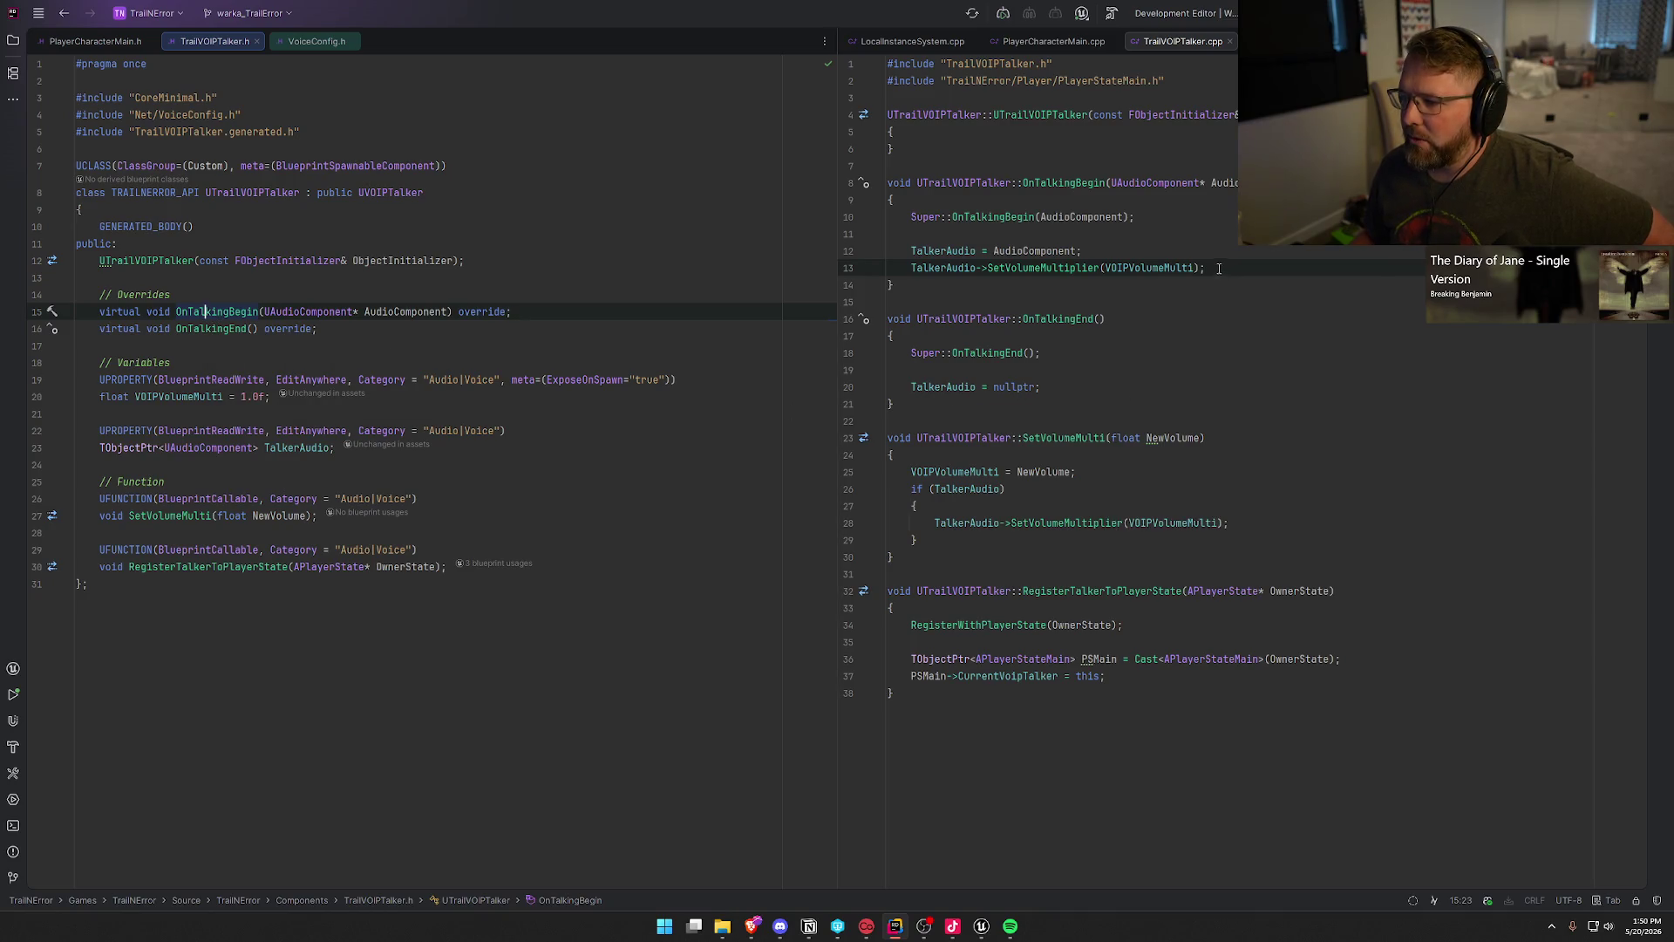
{"action": "left_click", "coordinate": [1040, 251]}
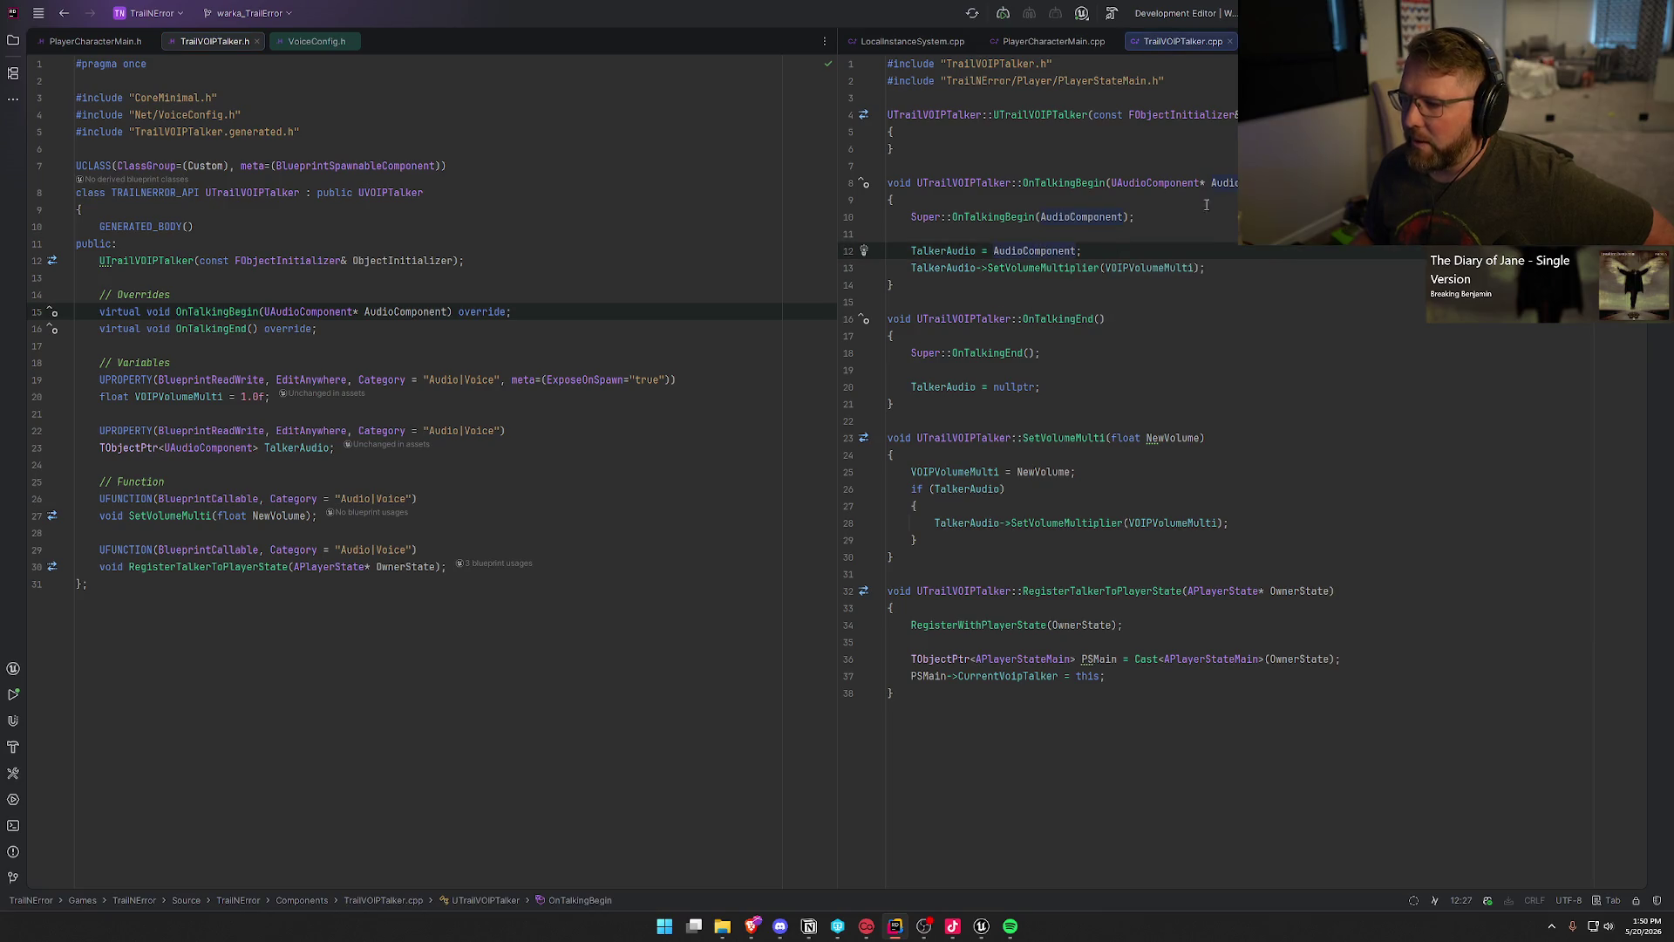
{"action": "left_click_drag", "start_coordinate": [912, 268], "coordinate": [1212, 270]}
{"action": "left_click", "coordinate": [1244, 280]}
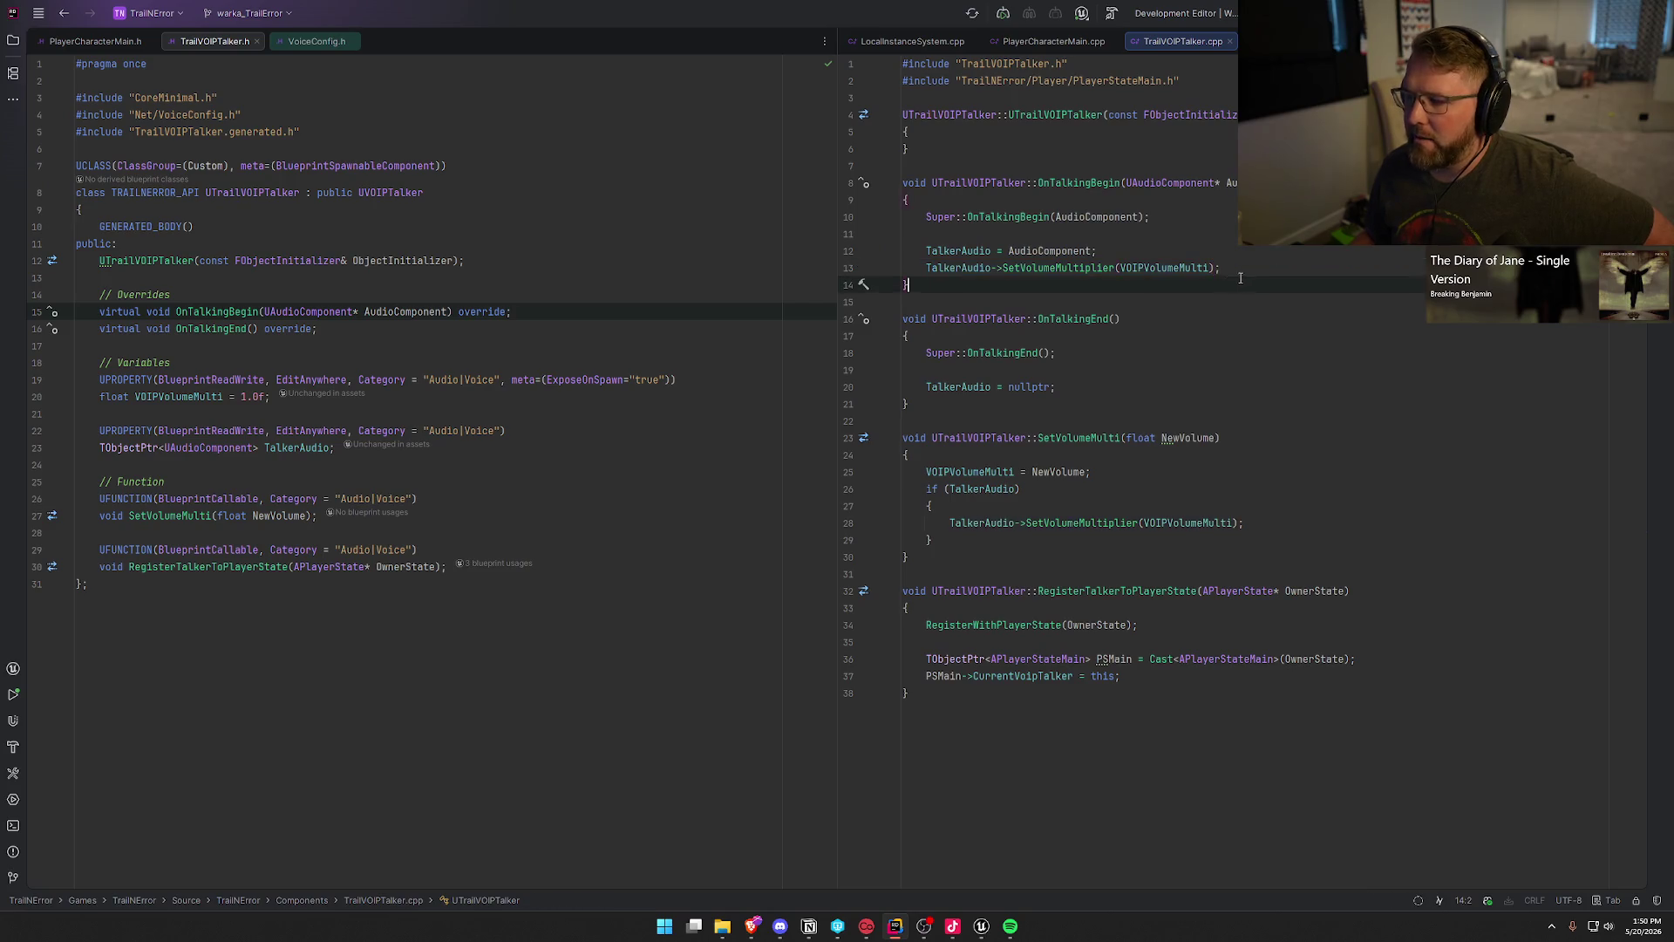
{"action": "left_click", "coordinate": [164, 397]}
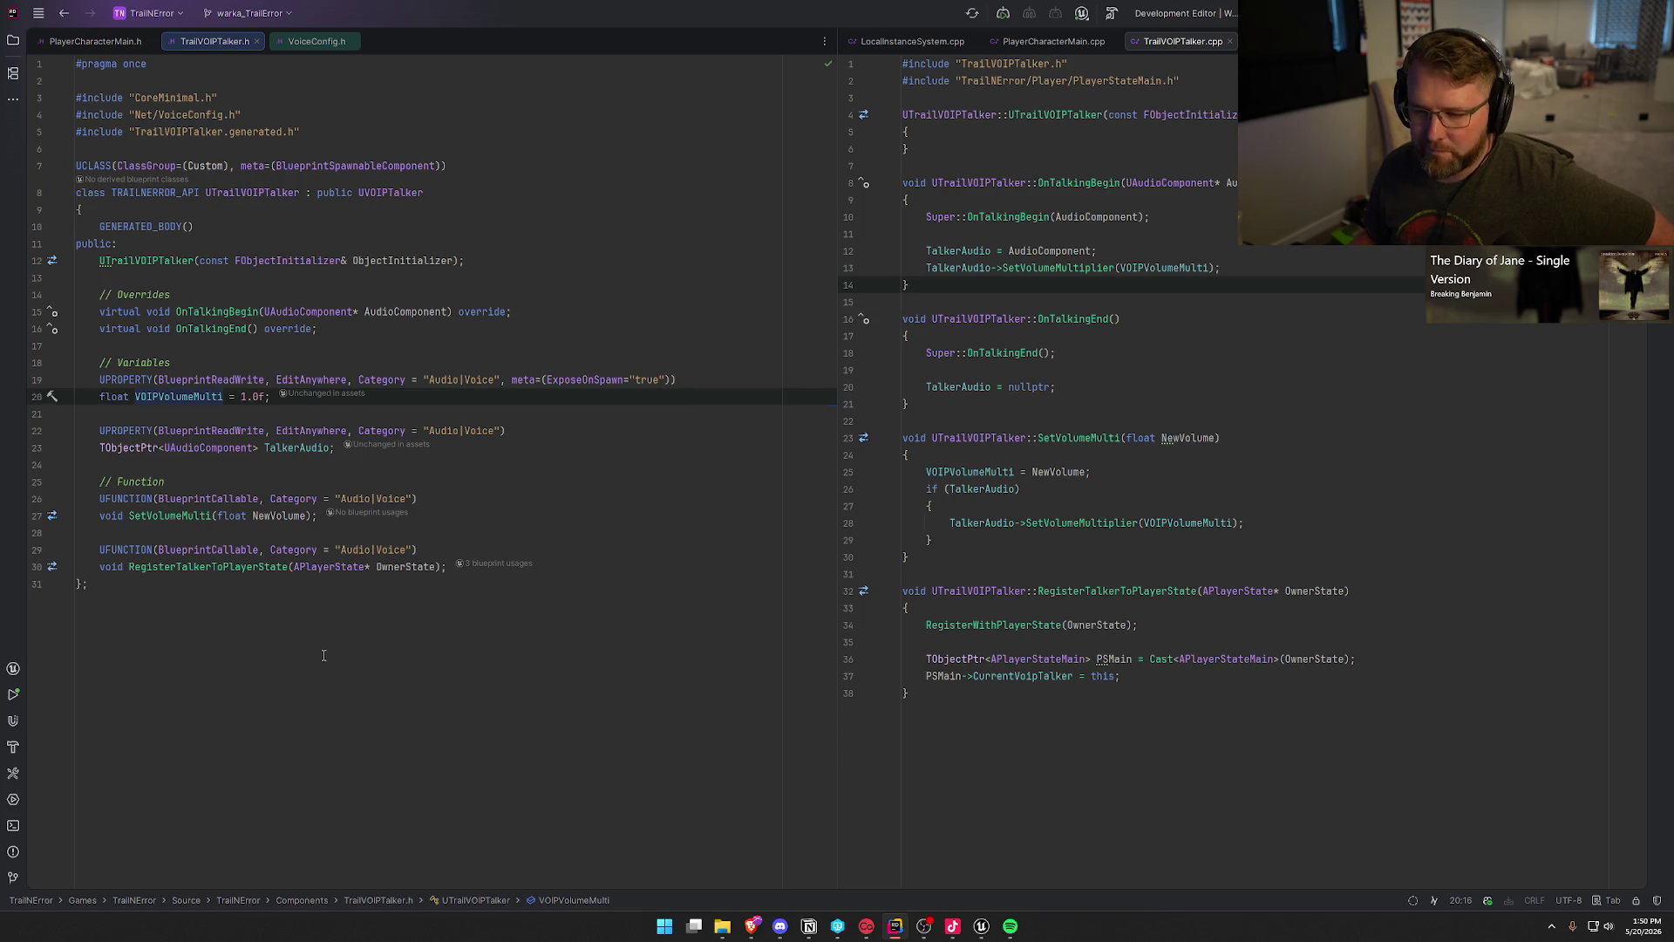
{"action": "left_click", "coordinate": [1180, 268]}
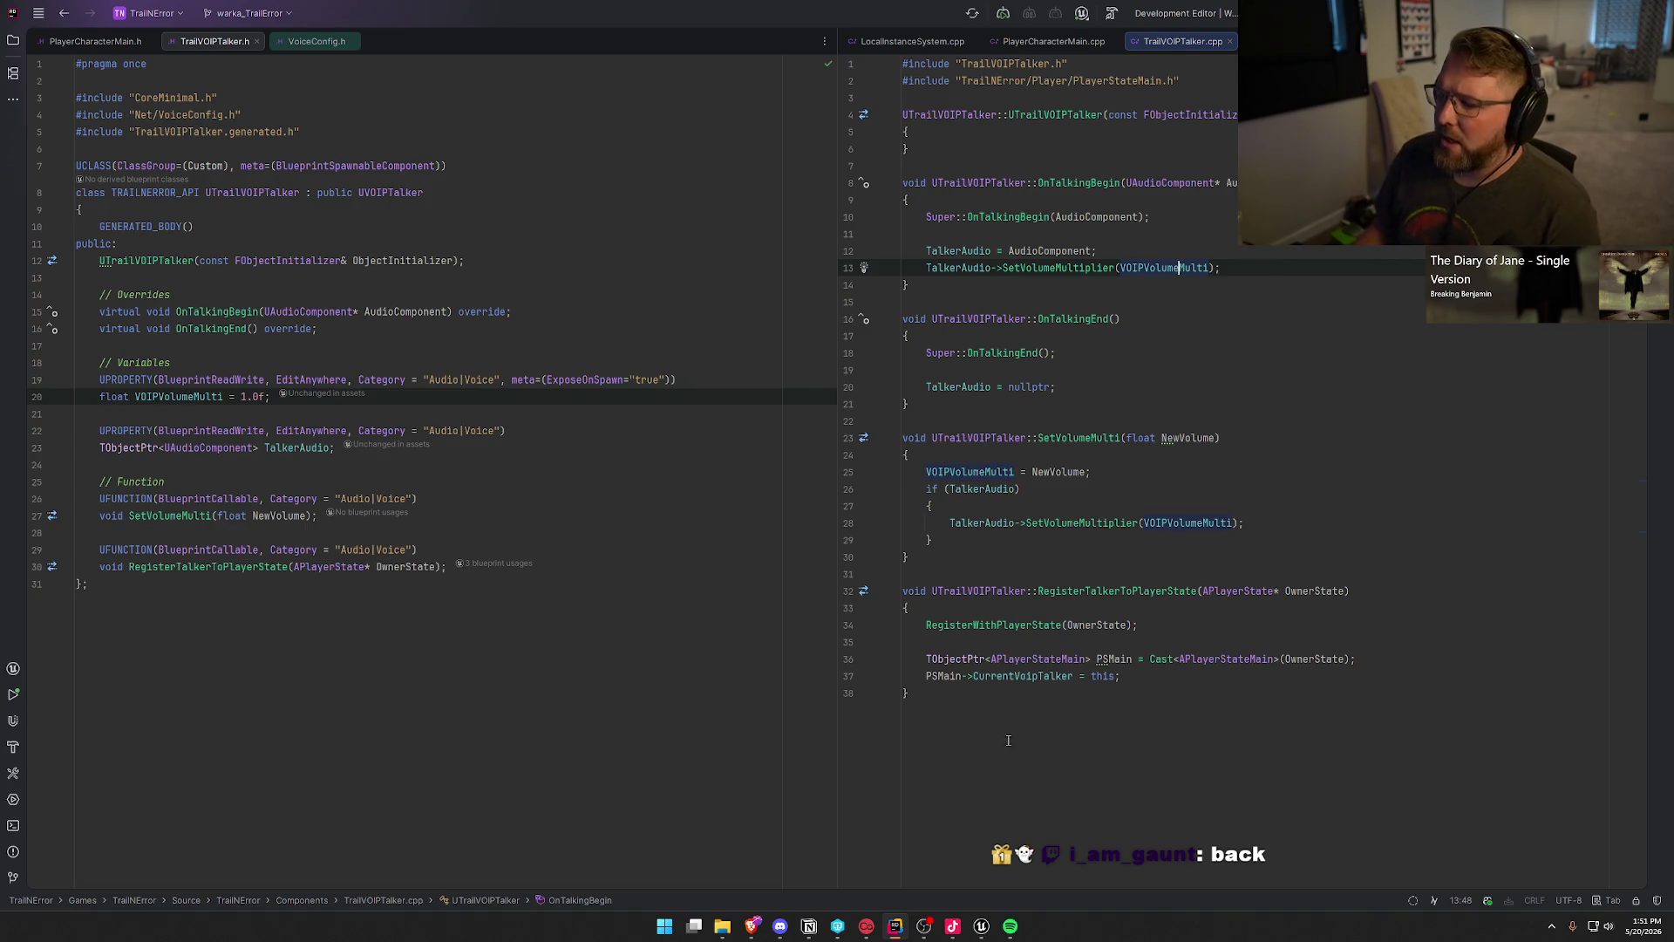
{"action": "left_click", "coordinate": [981, 926]}
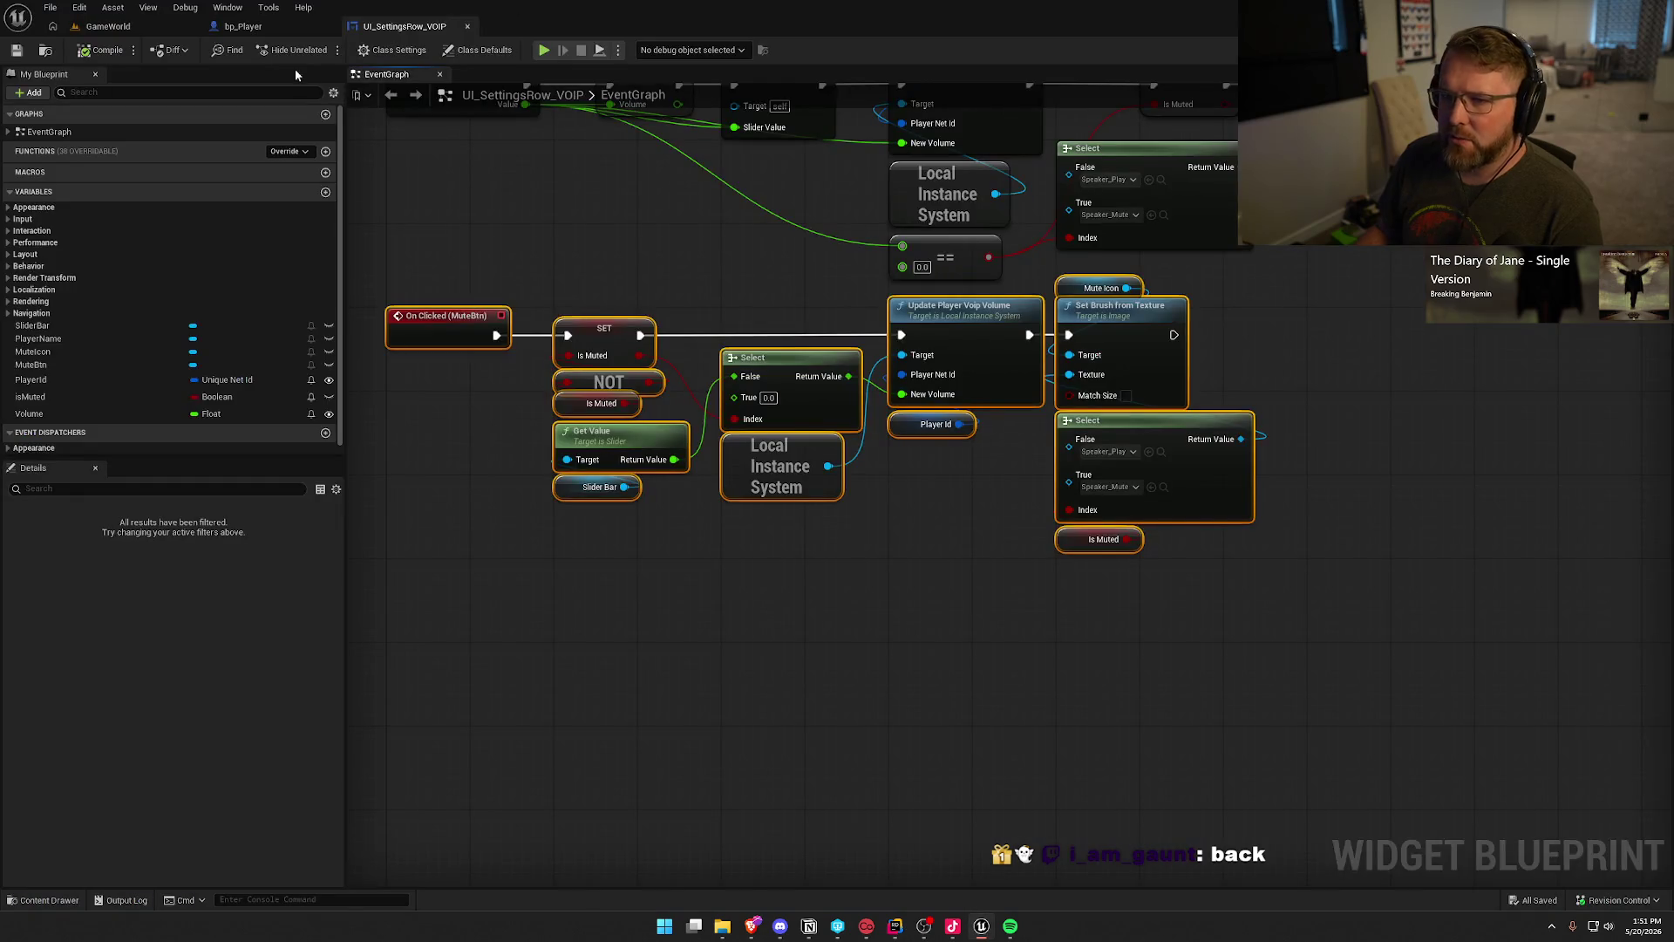
Step: Open bp_Player's InitVOIP graph and inspect its opening nodes and the Player Voip Volumes default
{"action": "left_click", "coordinate": [268, 28]}
{"action": "left_click_drag", "start_coordinate": [401, 186], "coordinate": [1160, 660]}
{"action": "left_click", "coordinate": [906, 602]}
{"action": "left_click_drag", "start_coordinate": [912, 593], "coordinate": [849, 542]}
{"action": "left_click_drag", "start_coordinate": [693, 157], "coordinate": [872, 464]}
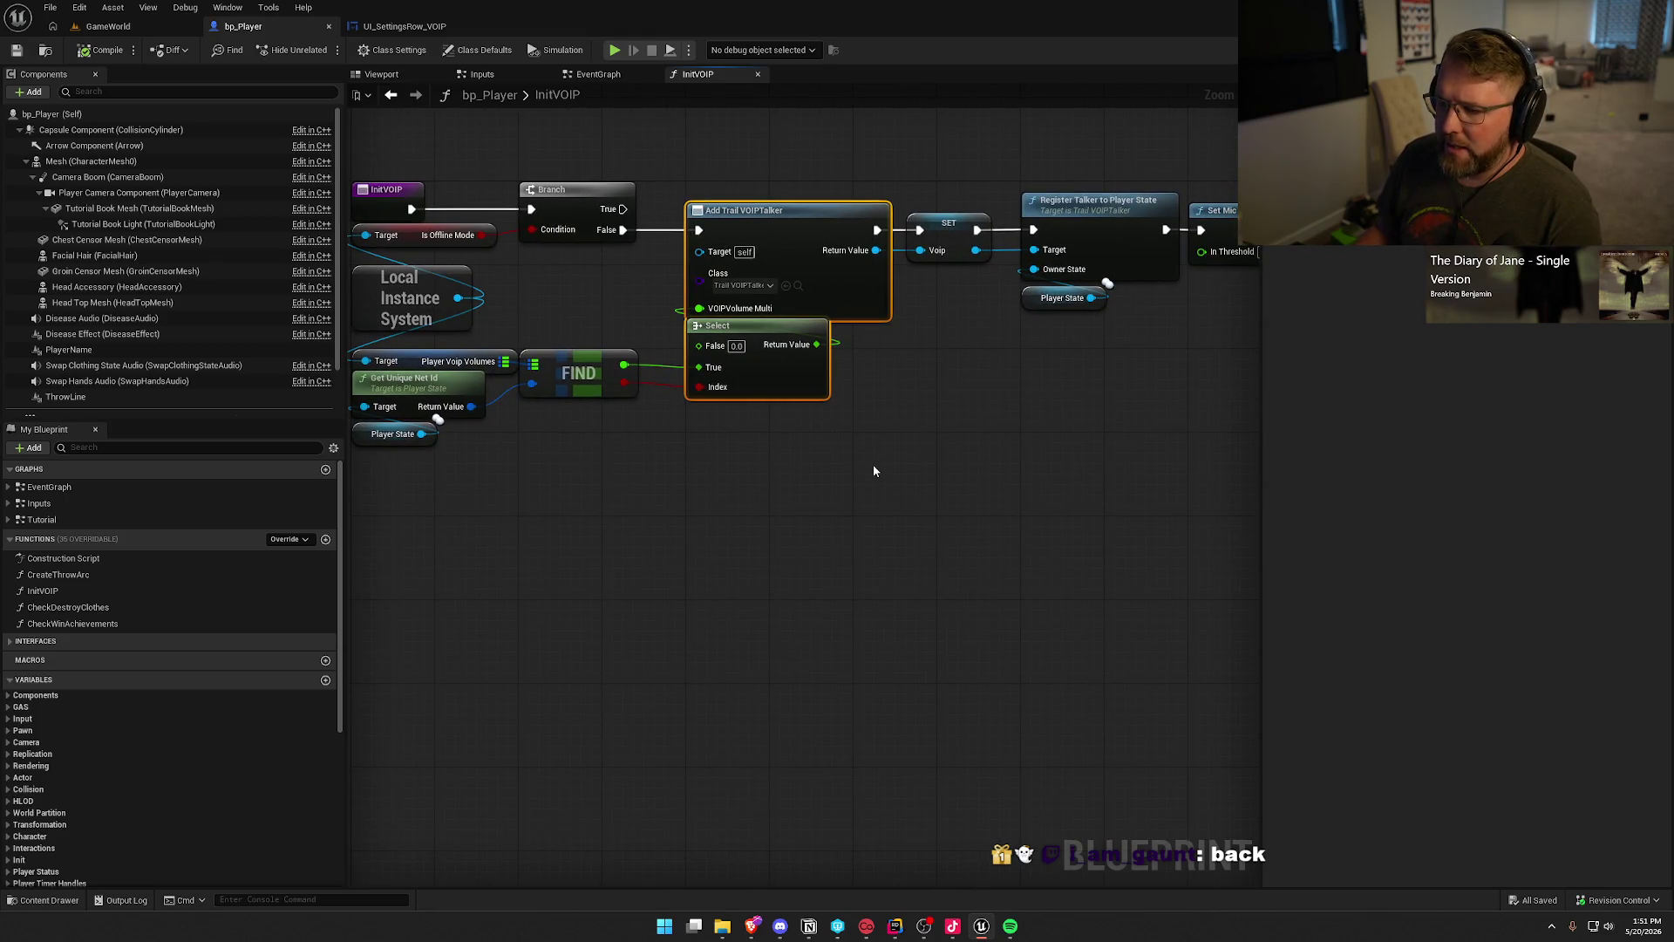
{"action": "left_click", "coordinate": [760, 478]}
{"action": "mouse_move", "coordinate": [780, 496]}
{"action": "left_mouse_down"}
{"action": "mouse_move", "coordinate": [815, 474]}
{"action": "mouse_move", "coordinate": [433, 342]}
{"action": "left_mouse_up"}
{"action": "mouse_move", "coordinate": [527, 297]}
{"action": "left_mouse_down"}
{"action": "mouse_move", "coordinate": [556, 333]}
{"action": "mouse_move", "coordinate": [553, 380]}
{"action": "mouse_move", "coordinate": [414, 280]}
{"action": "left_mouse_up"}
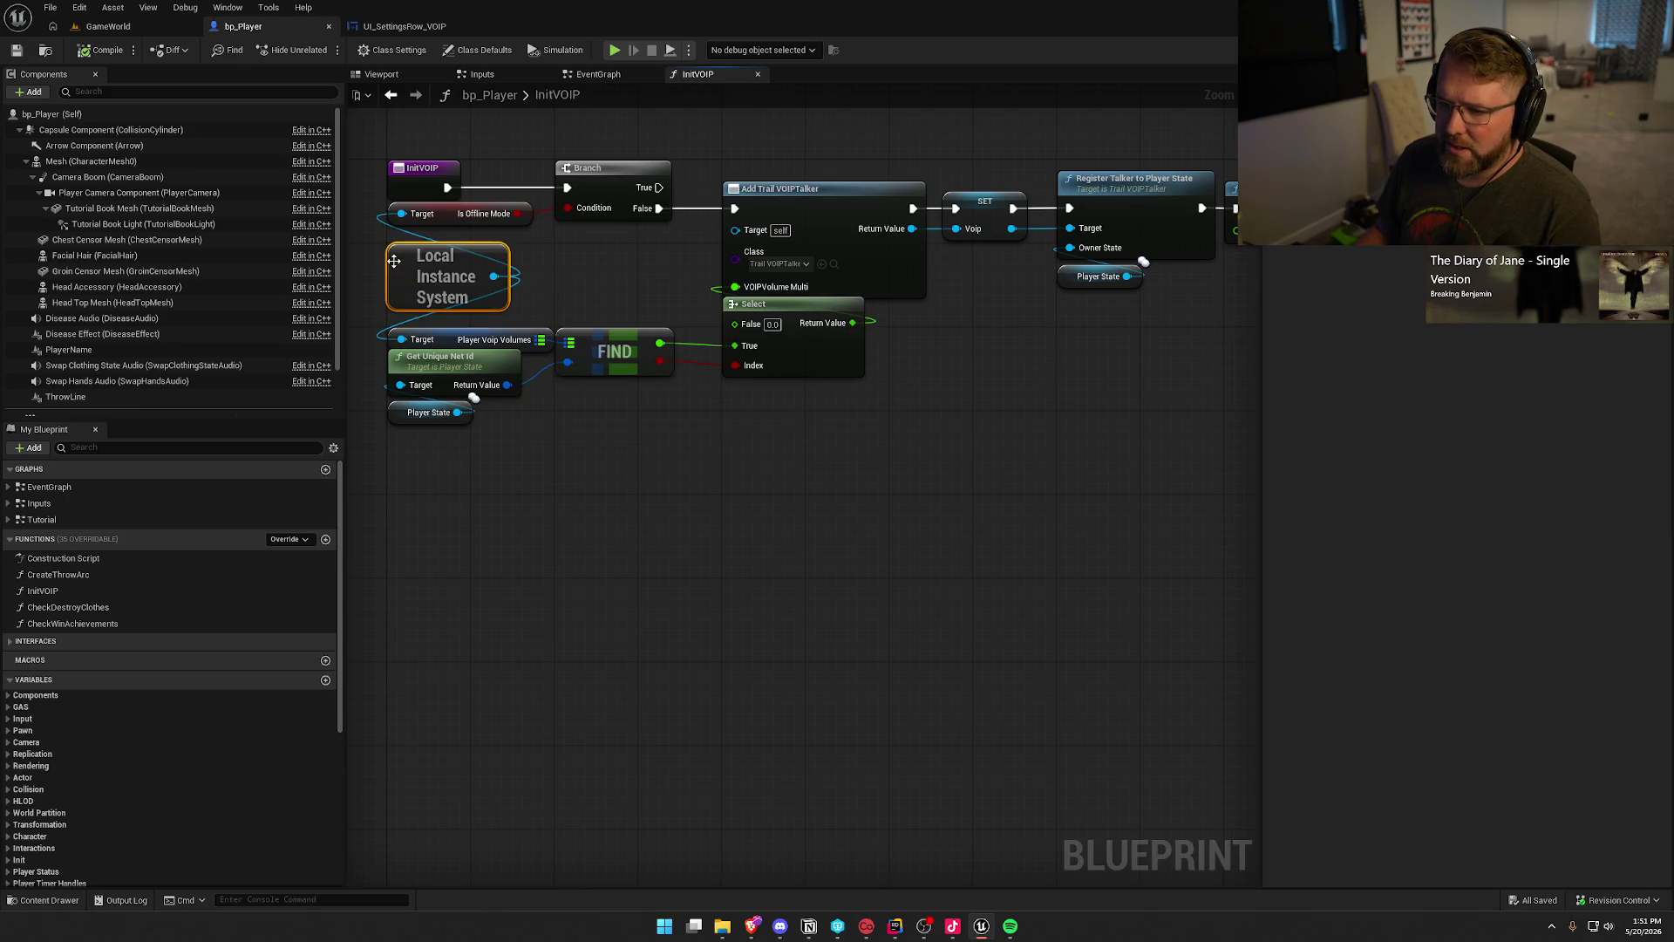
{"action": "left_click_drag", "start_coordinate": [534, 392], "coordinate": [599, 408]}
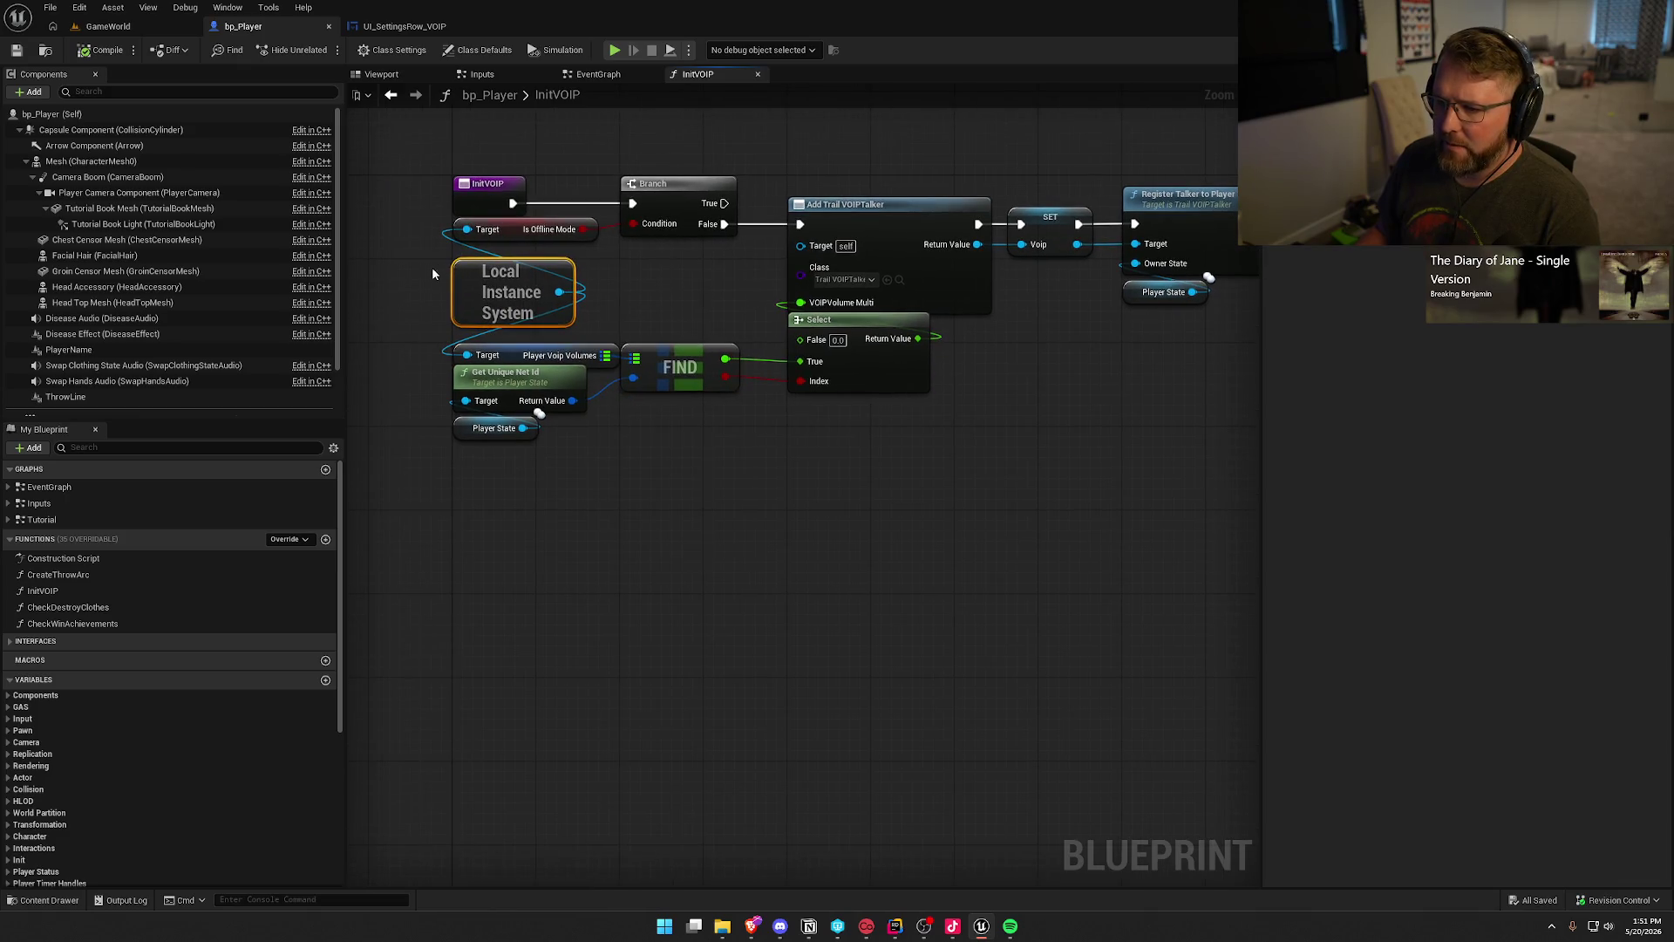
{"action": "mouse_move", "coordinate": [593, 311]}
{"action": "left_mouse_down"}
{"action": "mouse_move", "coordinate": [616, 357]}
{"action": "mouse_move", "coordinate": [597, 364]}
{"action": "left_mouse_up"}
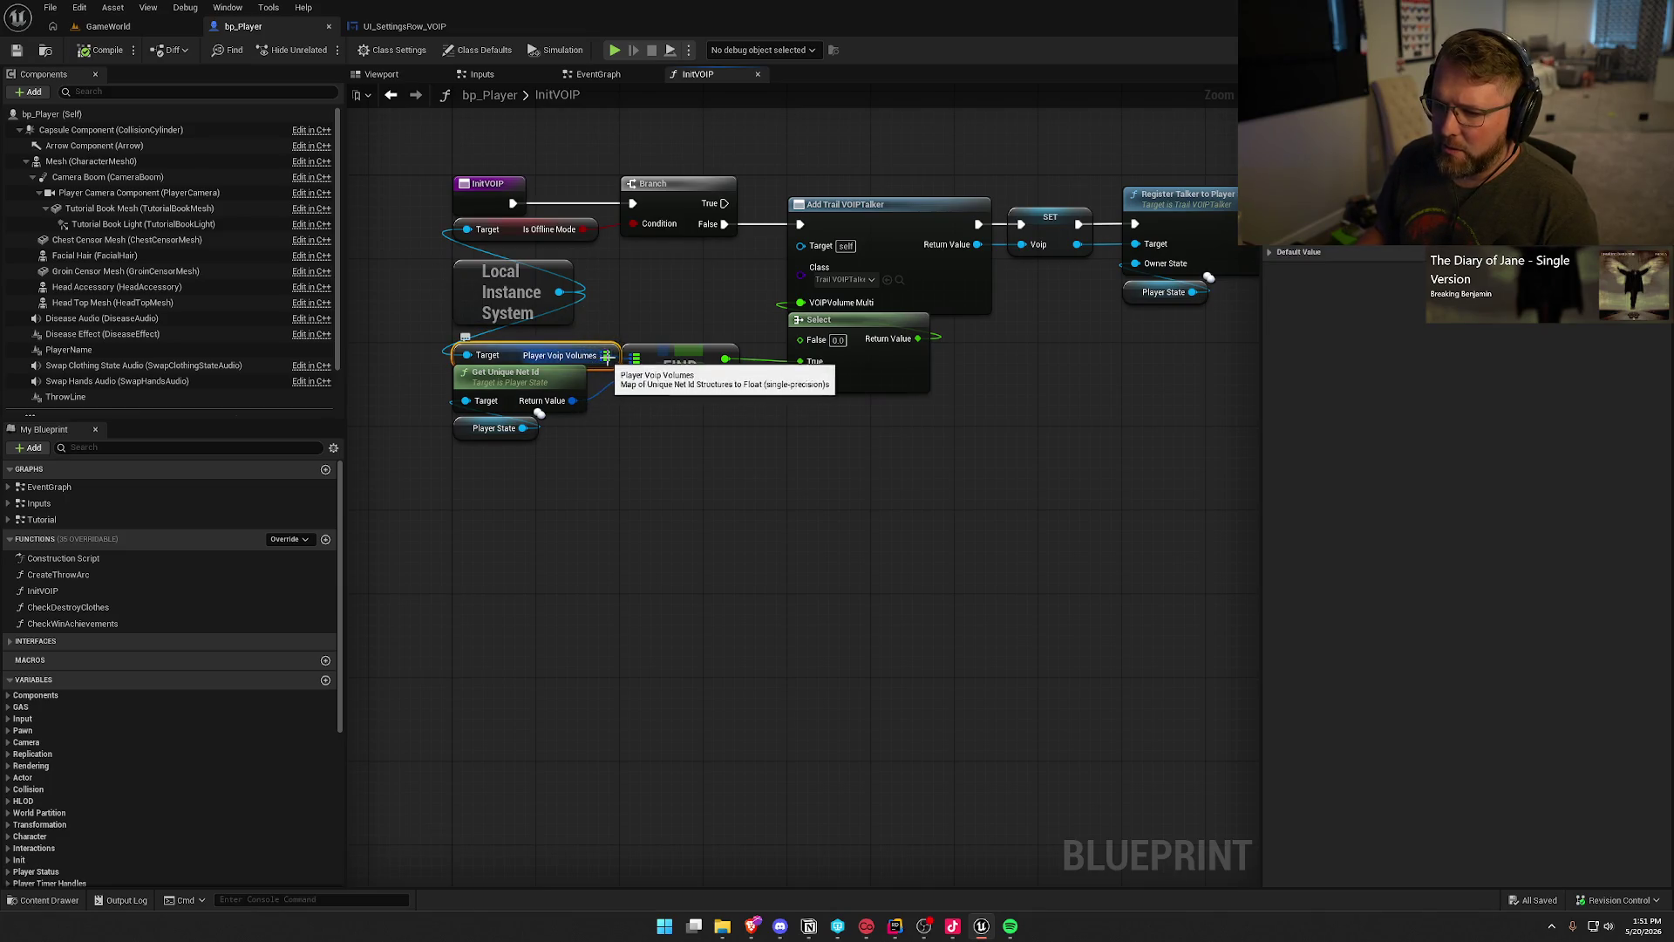
{"action": "left_click", "coordinate": [589, 424]}
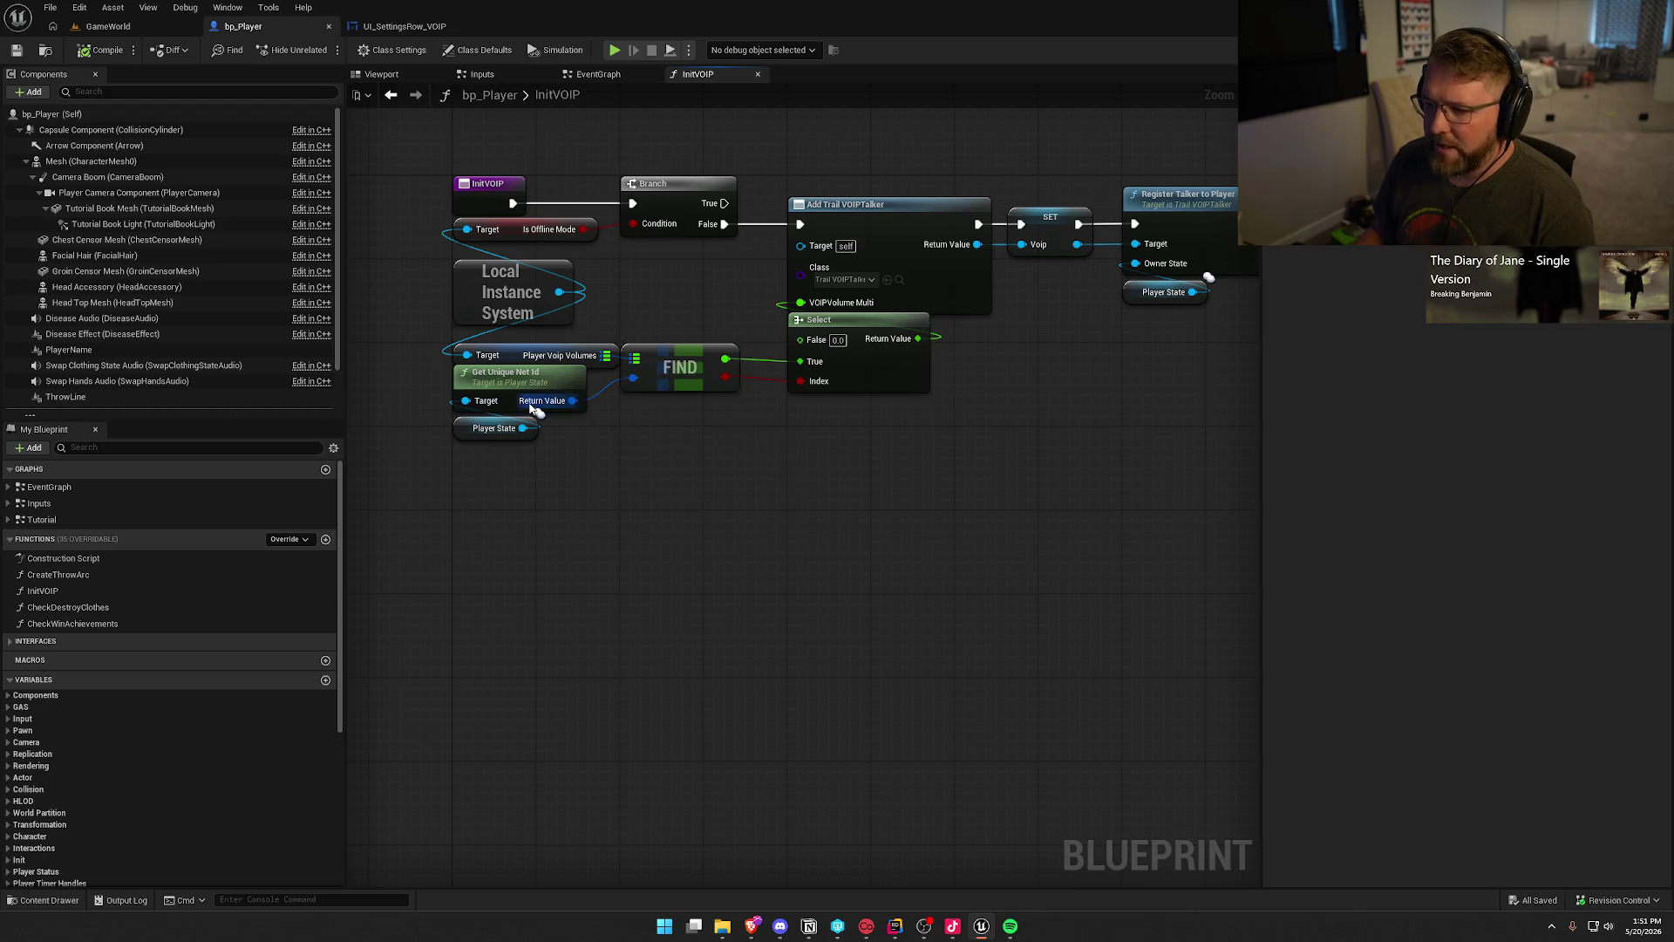
Step: Inspect the Add Trail VOIPTalker, Select, SET, talker registration and Set Mic Threshold nodes
{"action": "left_click_drag", "start_coordinate": [536, 491], "coordinate": [492, 489]}
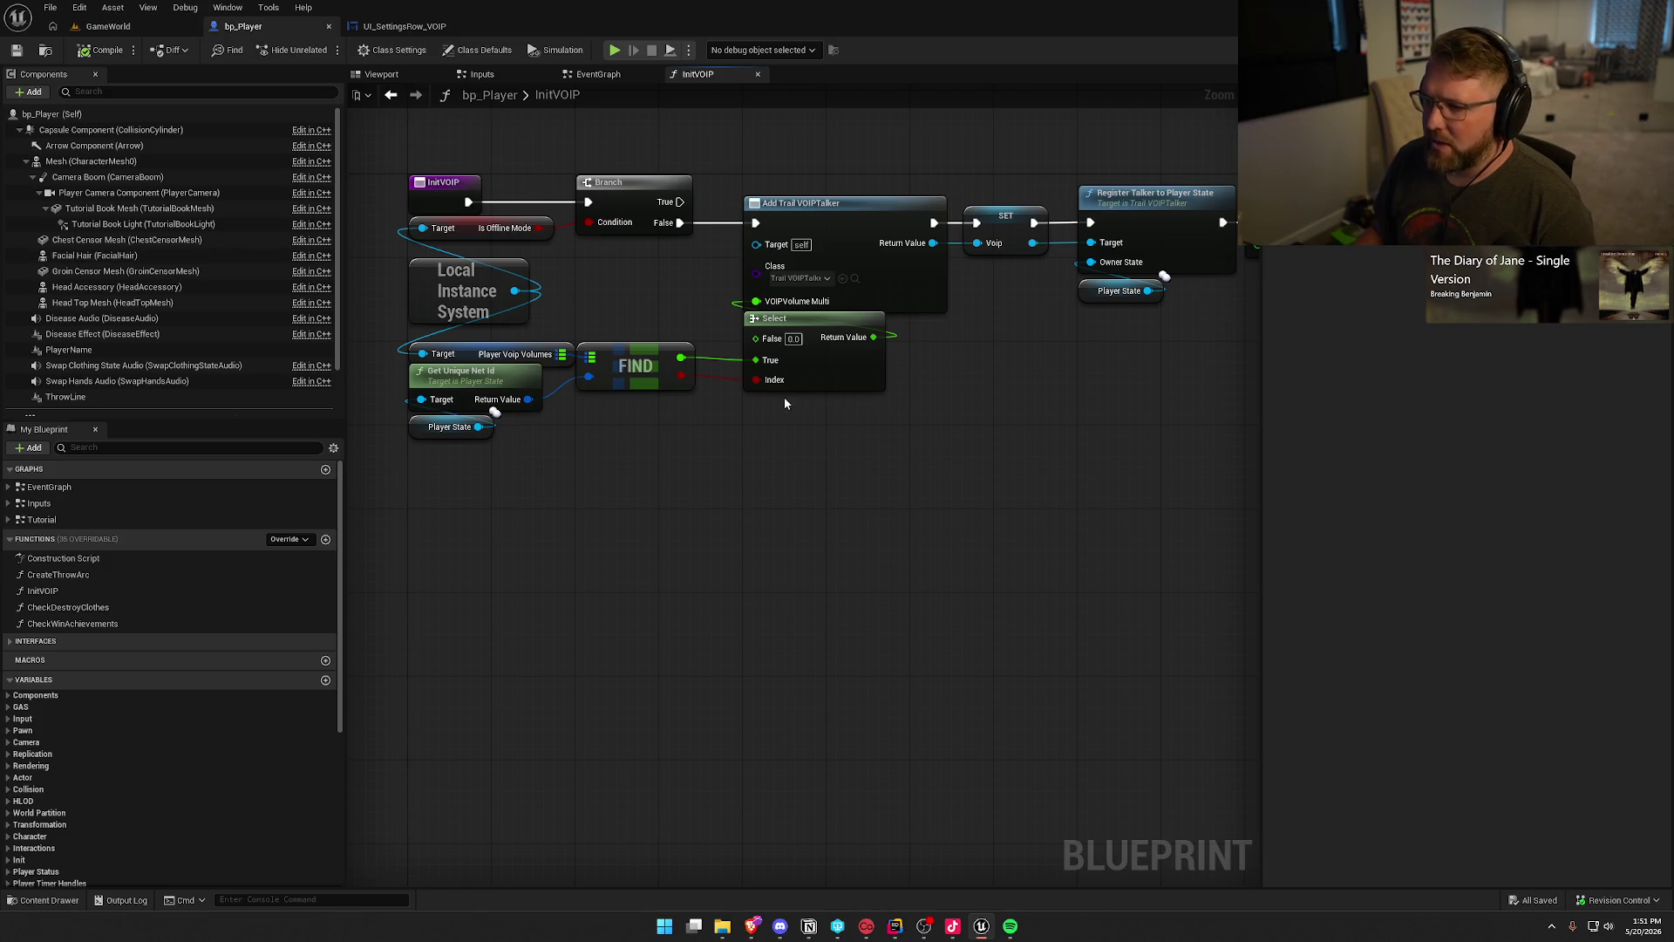
{"action": "mouse_move", "coordinate": [719, 171]}
{"action": "left_mouse_down"}
{"action": "mouse_move", "coordinate": [909, 421]}
{"action": "mouse_move", "coordinate": [1060, 455]}
{"action": "left_mouse_up"}
{"action": "left_click", "coordinate": [1054, 466]}
{"action": "left_click_drag", "start_coordinate": [1151, 483], "coordinate": [639, 496]}
{"action": "left_click_drag", "start_coordinate": [737, 366], "coordinate": [532, 167]}
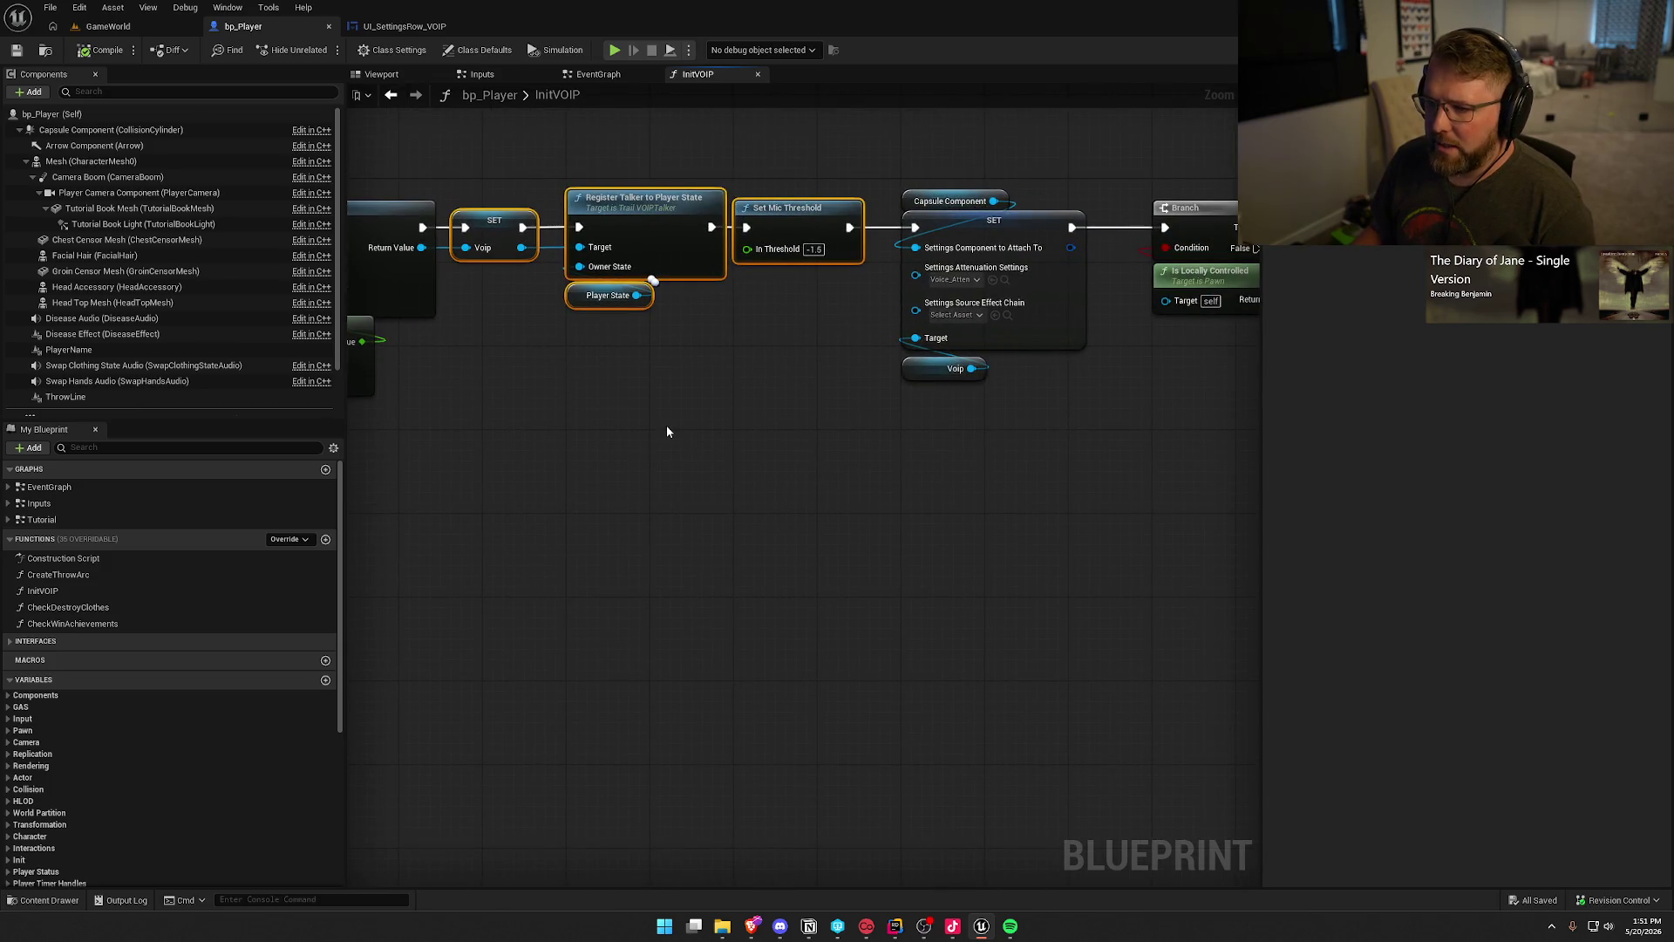
{"action": "left_click", "coordinate": [667, 427]}
Step: Compare against the C++ line in Rider that stores the current VOIP talker
{"action": "key", "text": "alt+Tab"}
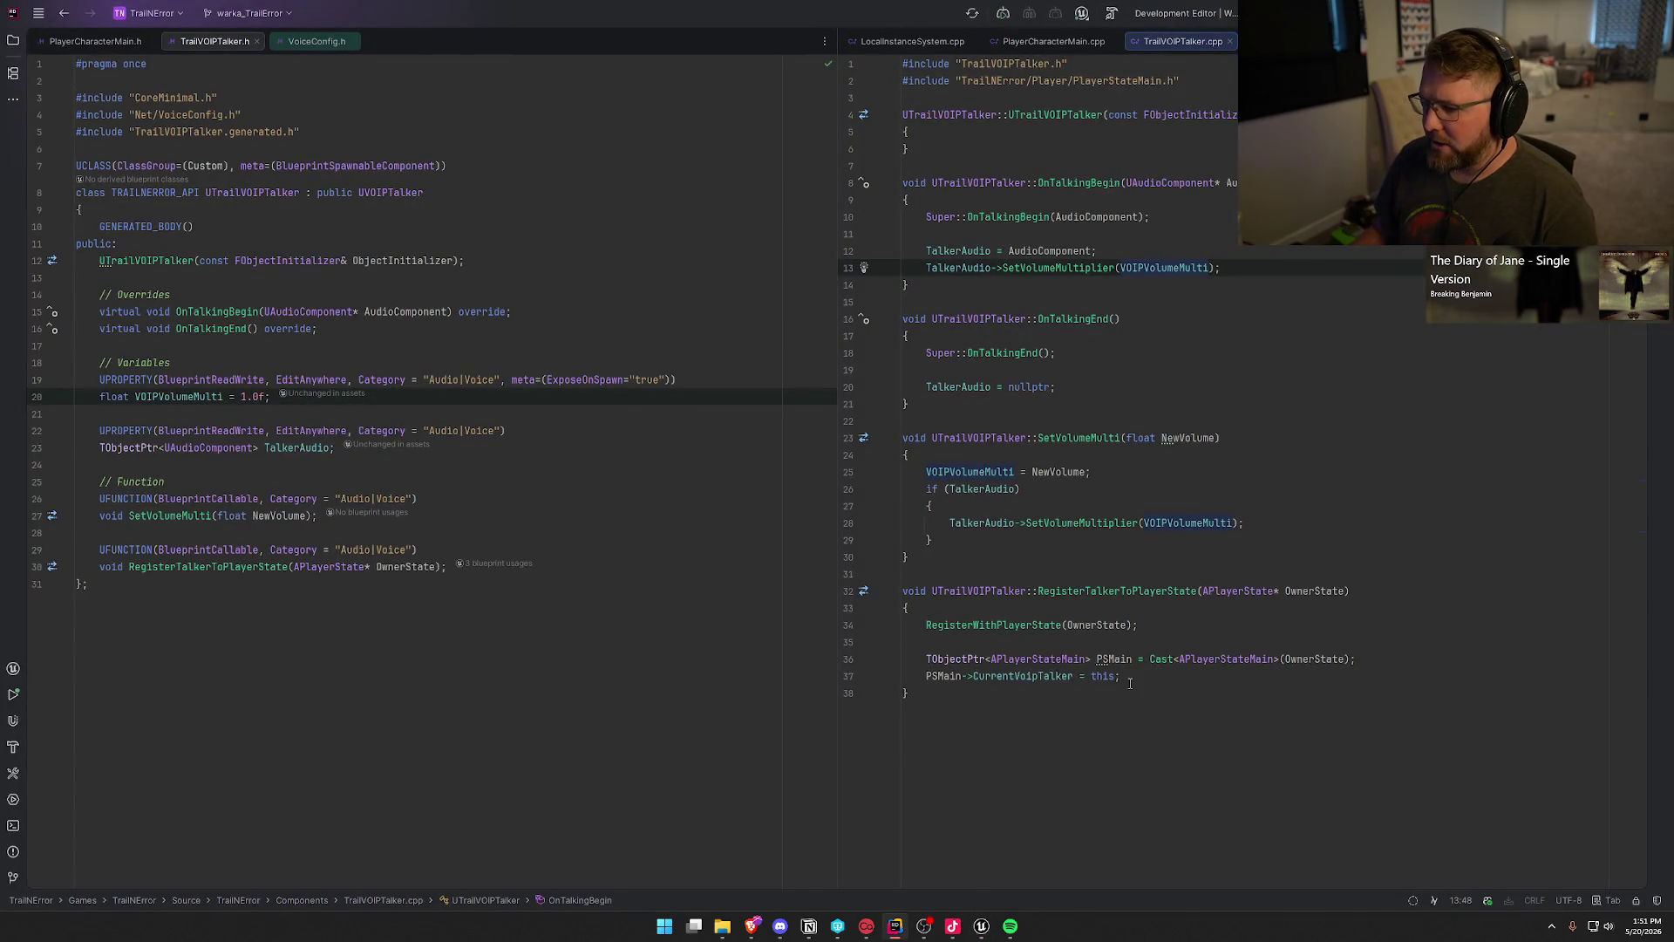
{"action": "left_click_drag", "start_coordinate": [924, 679], "coordinate": [1170, 677]}
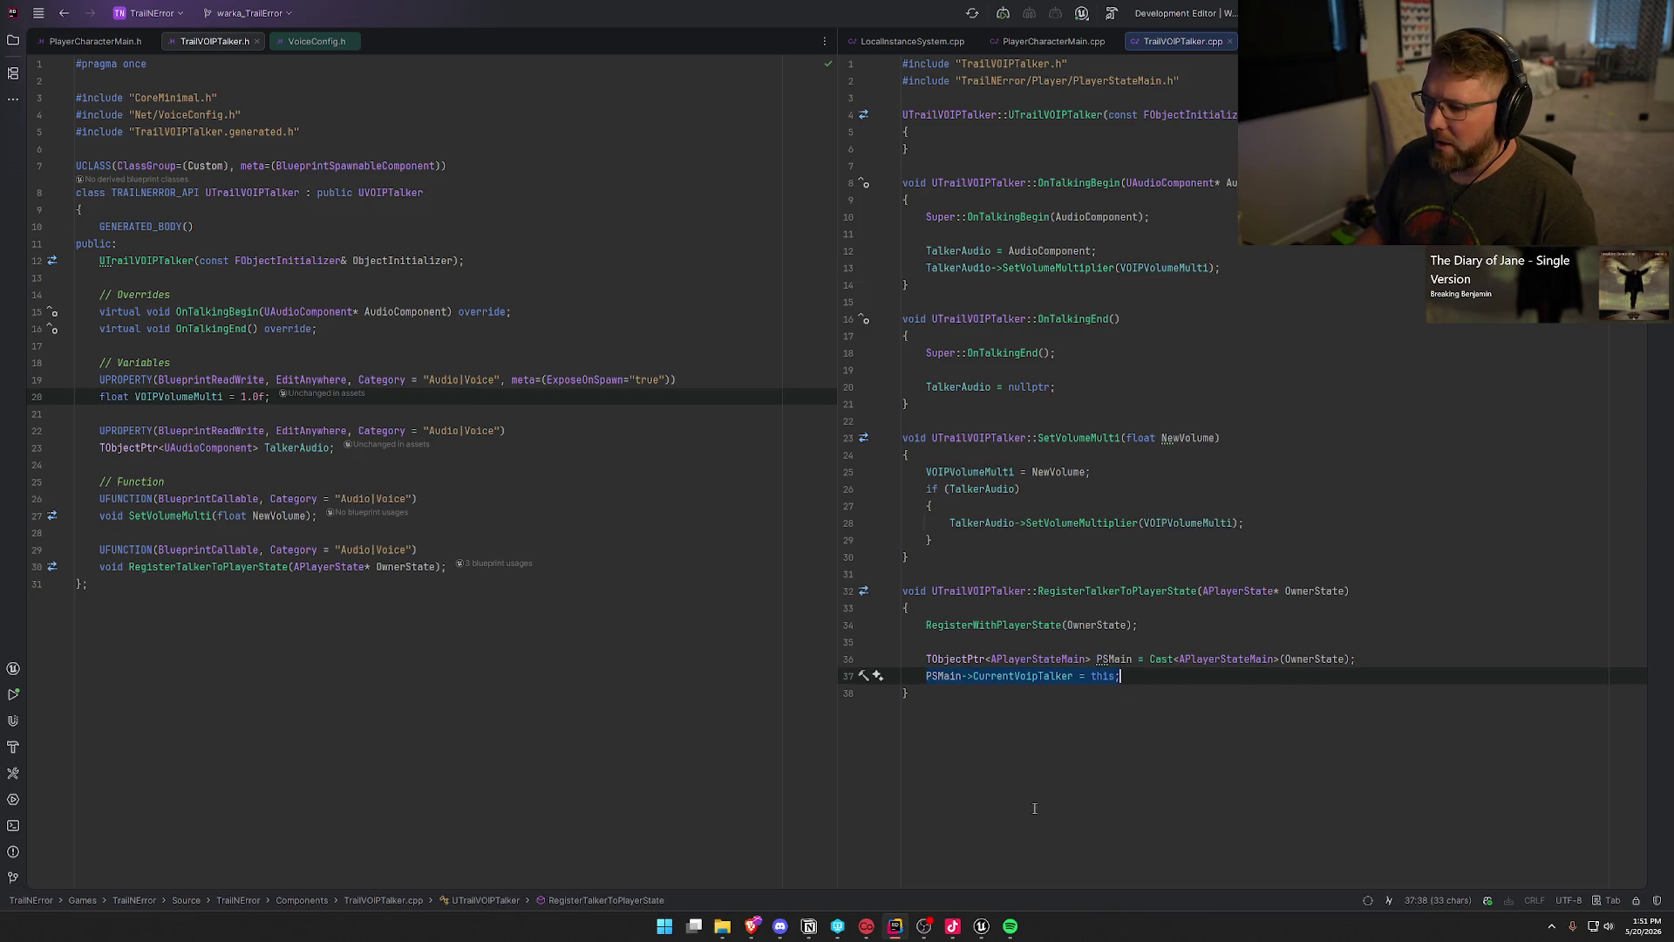
{"action": "key", "text": "alt+Tab"}
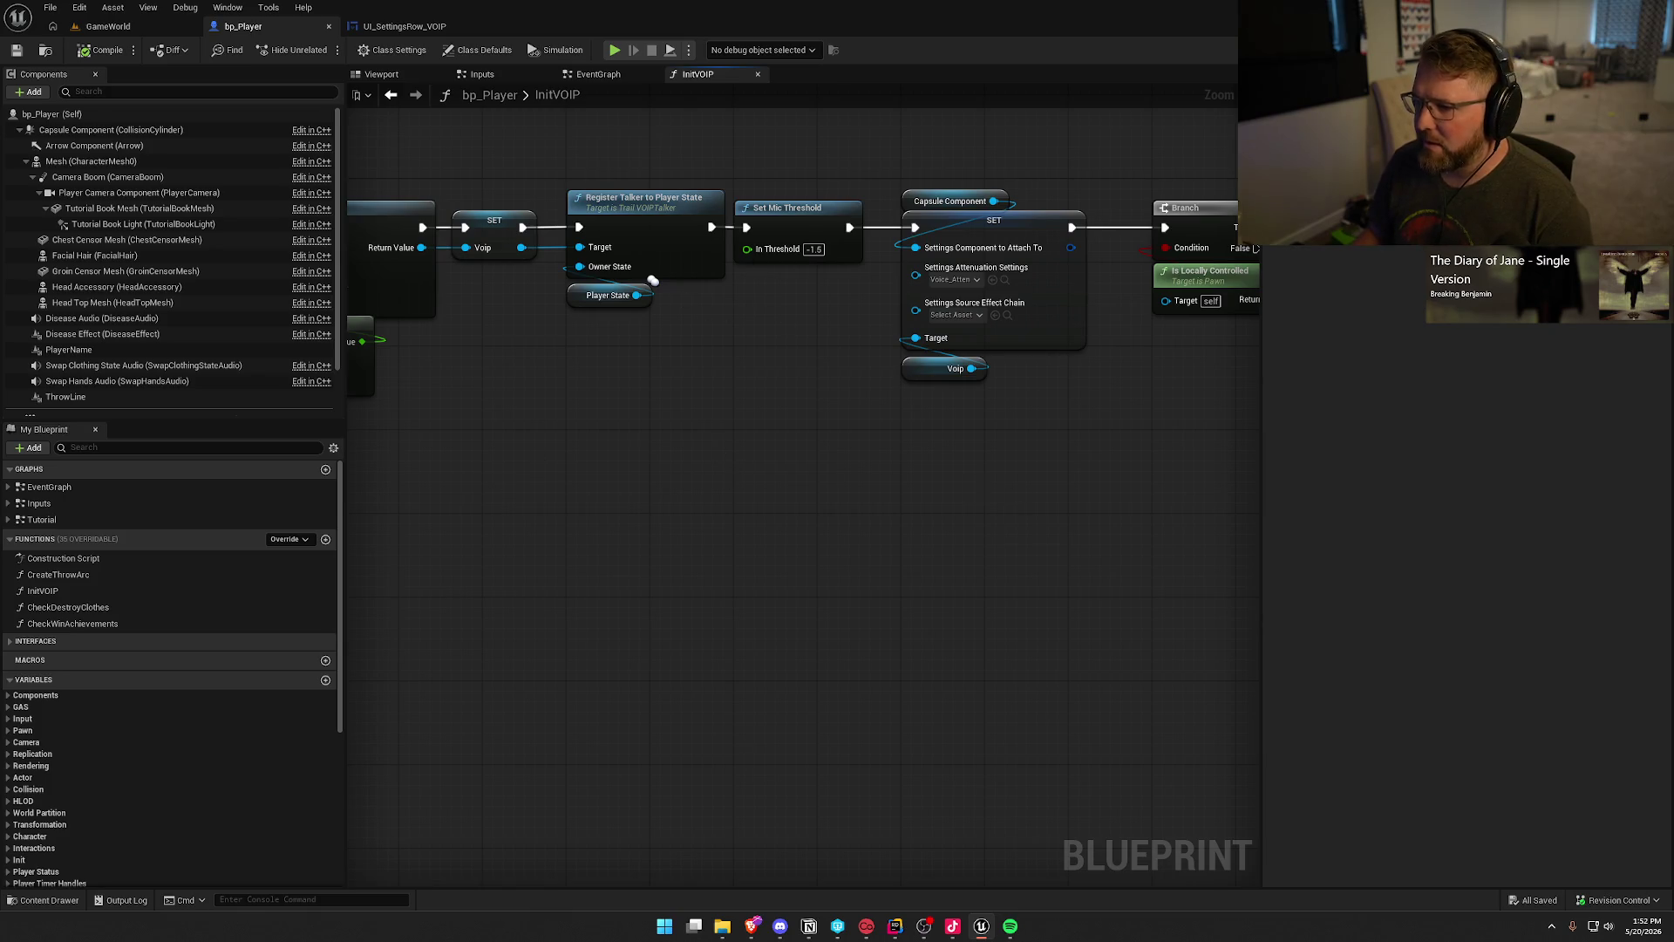
Step: Inspect the Branch, Execute Console Command, Append and Get Device Settings nodes, then return to InitVOIP's start
{"action": "left_click_drag", "start_coordinate": [971, 480], "coordinate": [767, 478]}
{"action": "left_click_drag", "start_coordinate": [571, 166], "coordinate": [867, 418]}
{"action": "left_click", "coordinate": [859, 414]}
{"action": "left_click_drag", "start_coordinate": [971, 471], "coordinate": [642, 434]}
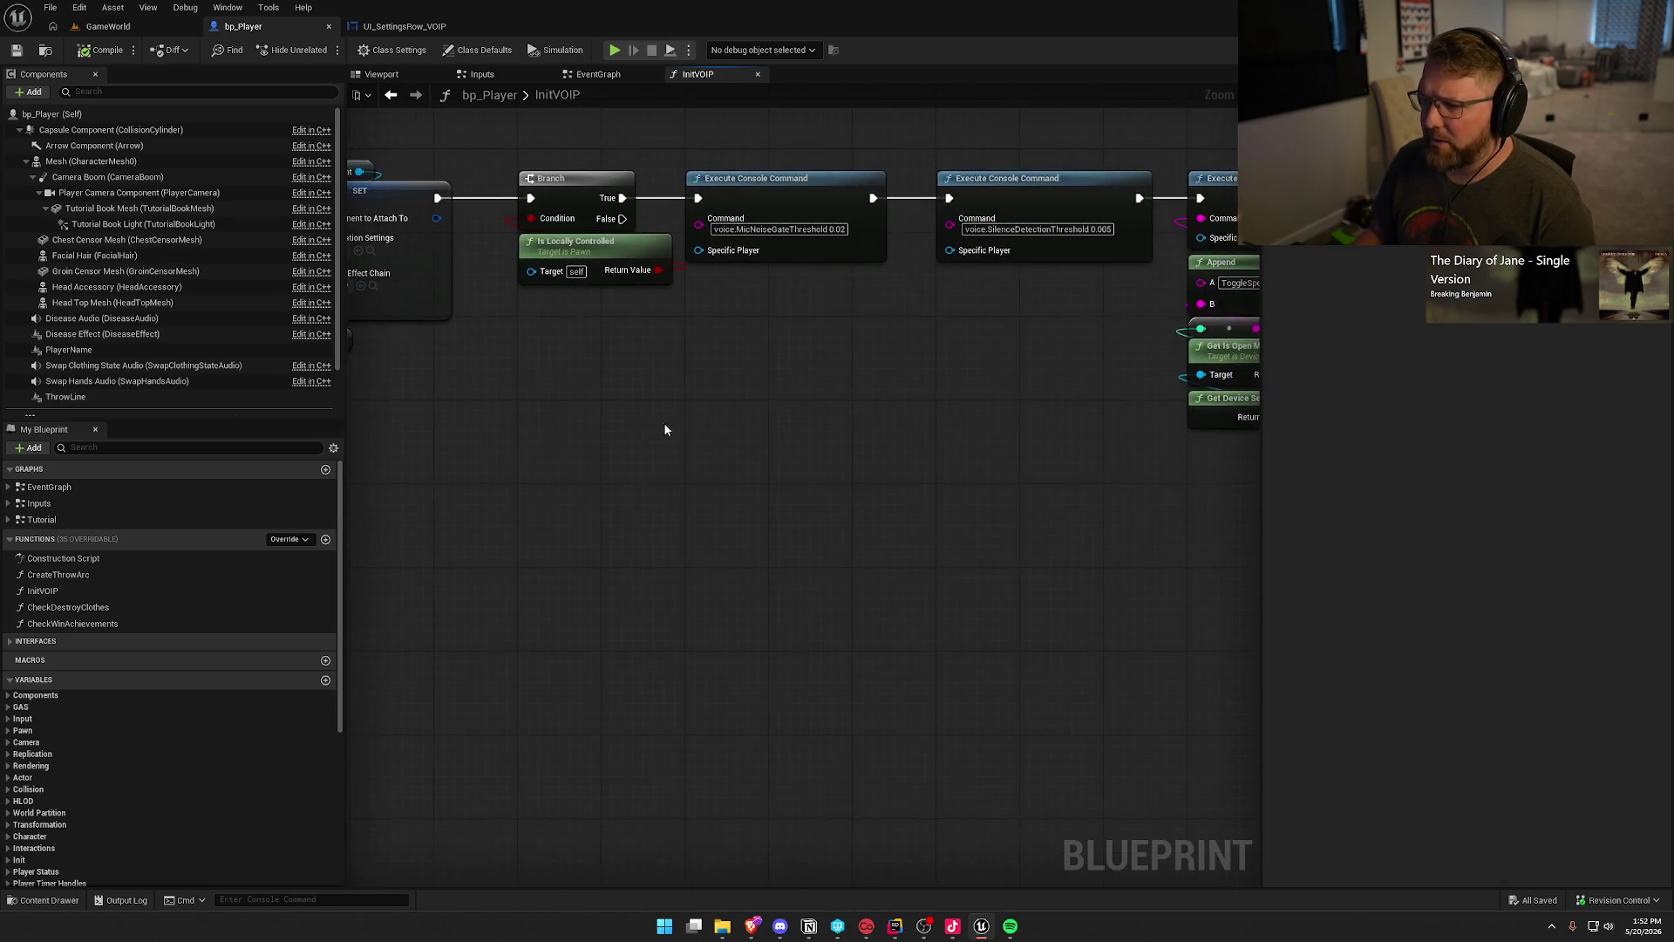
{"action": "mouse_move", "coordinate": [890, 367]}
{"action": "left_mouse_down"}
{"action": "mouse_move", "coordinate": [473, 170]}
{"action": "mouse_move", "coordinate": [375, 175]}
{"action": "left_mouse_up"}
{"action": "left_click", "coordinate": [823, 422]}
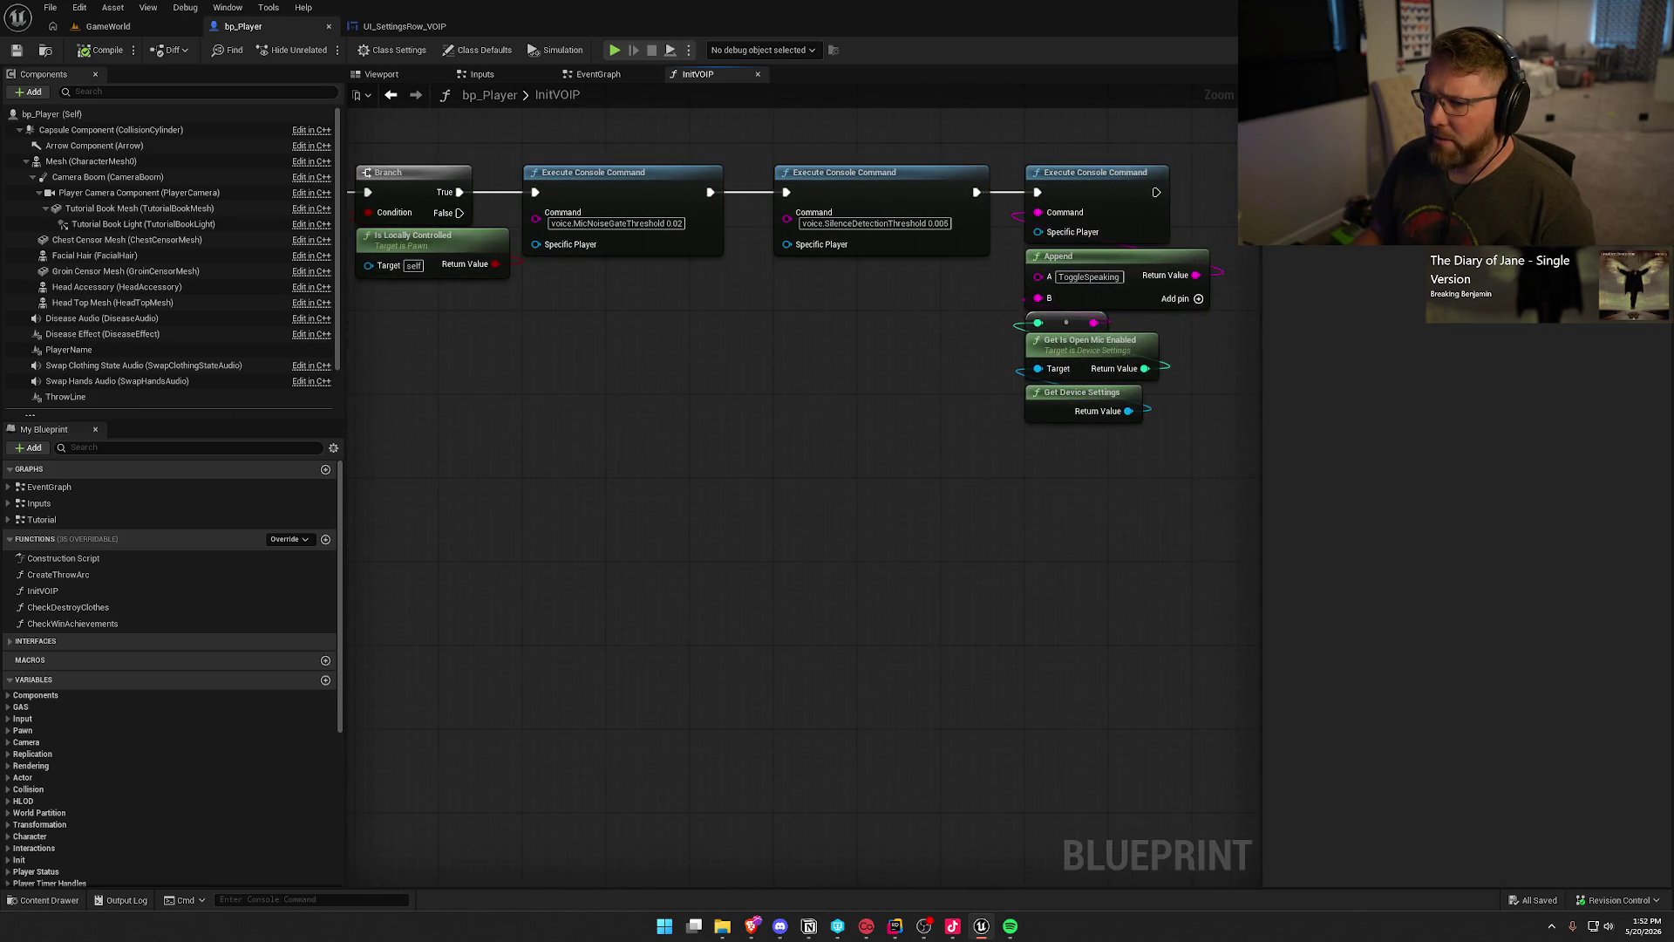
{"action": "left_click_drag", "start_coordinate": [443, 374], "coordinate": [578, 400]}
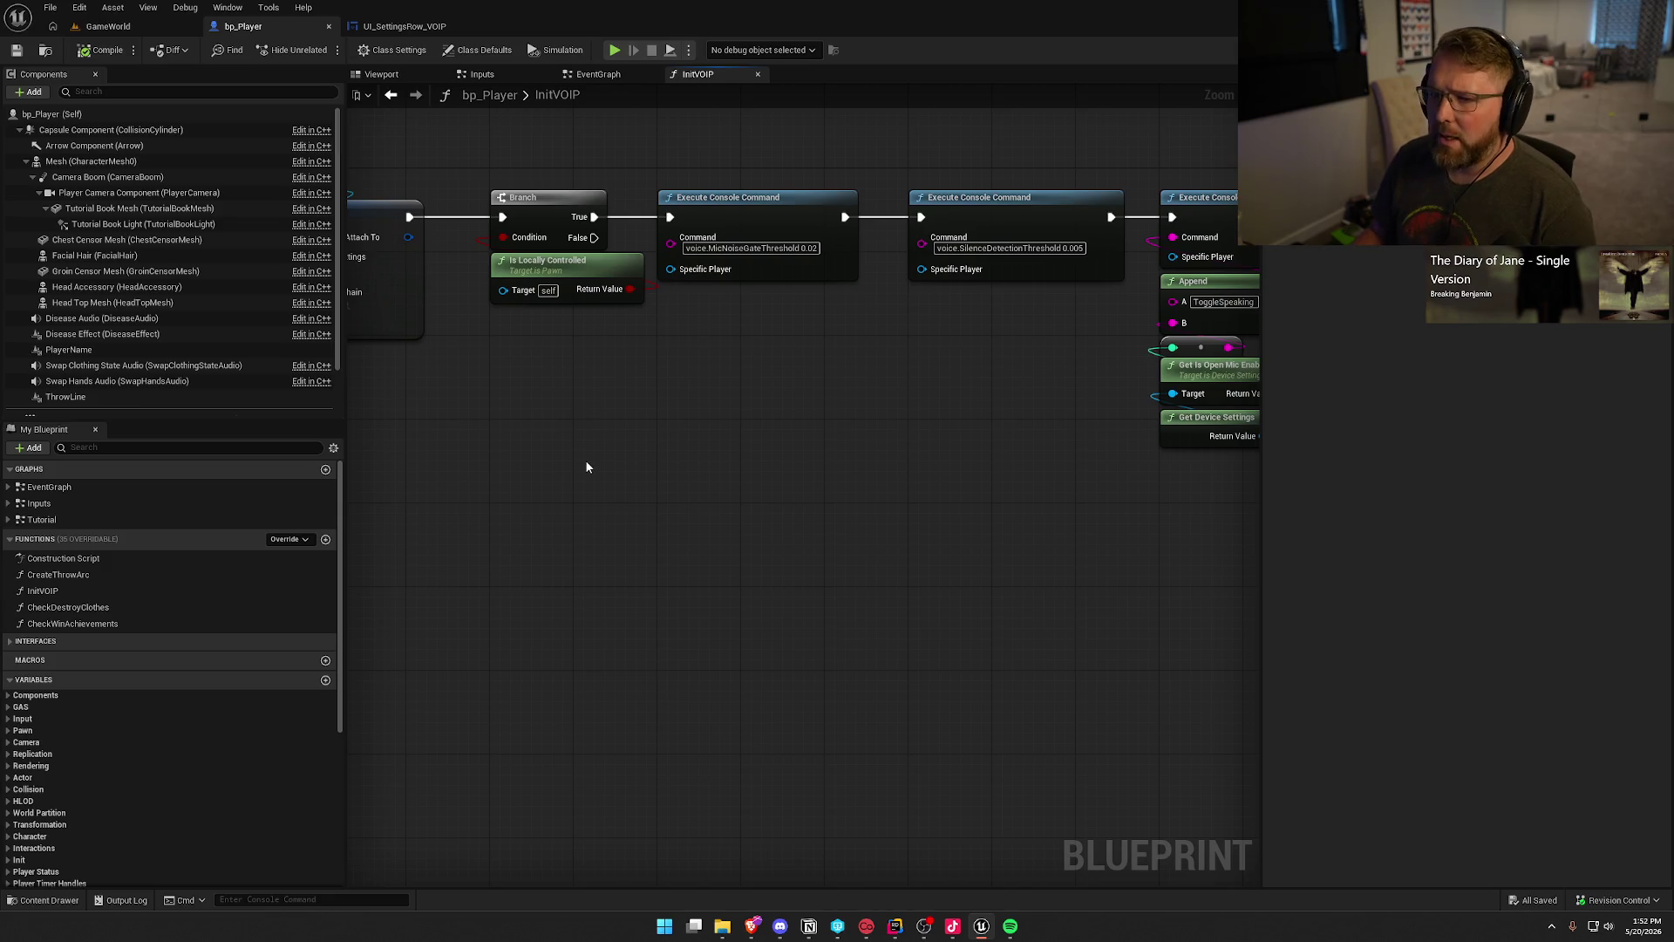
{"action": "left_click_drag", "start_coordinate": [747, 464], "coordinate": [419, 418]}
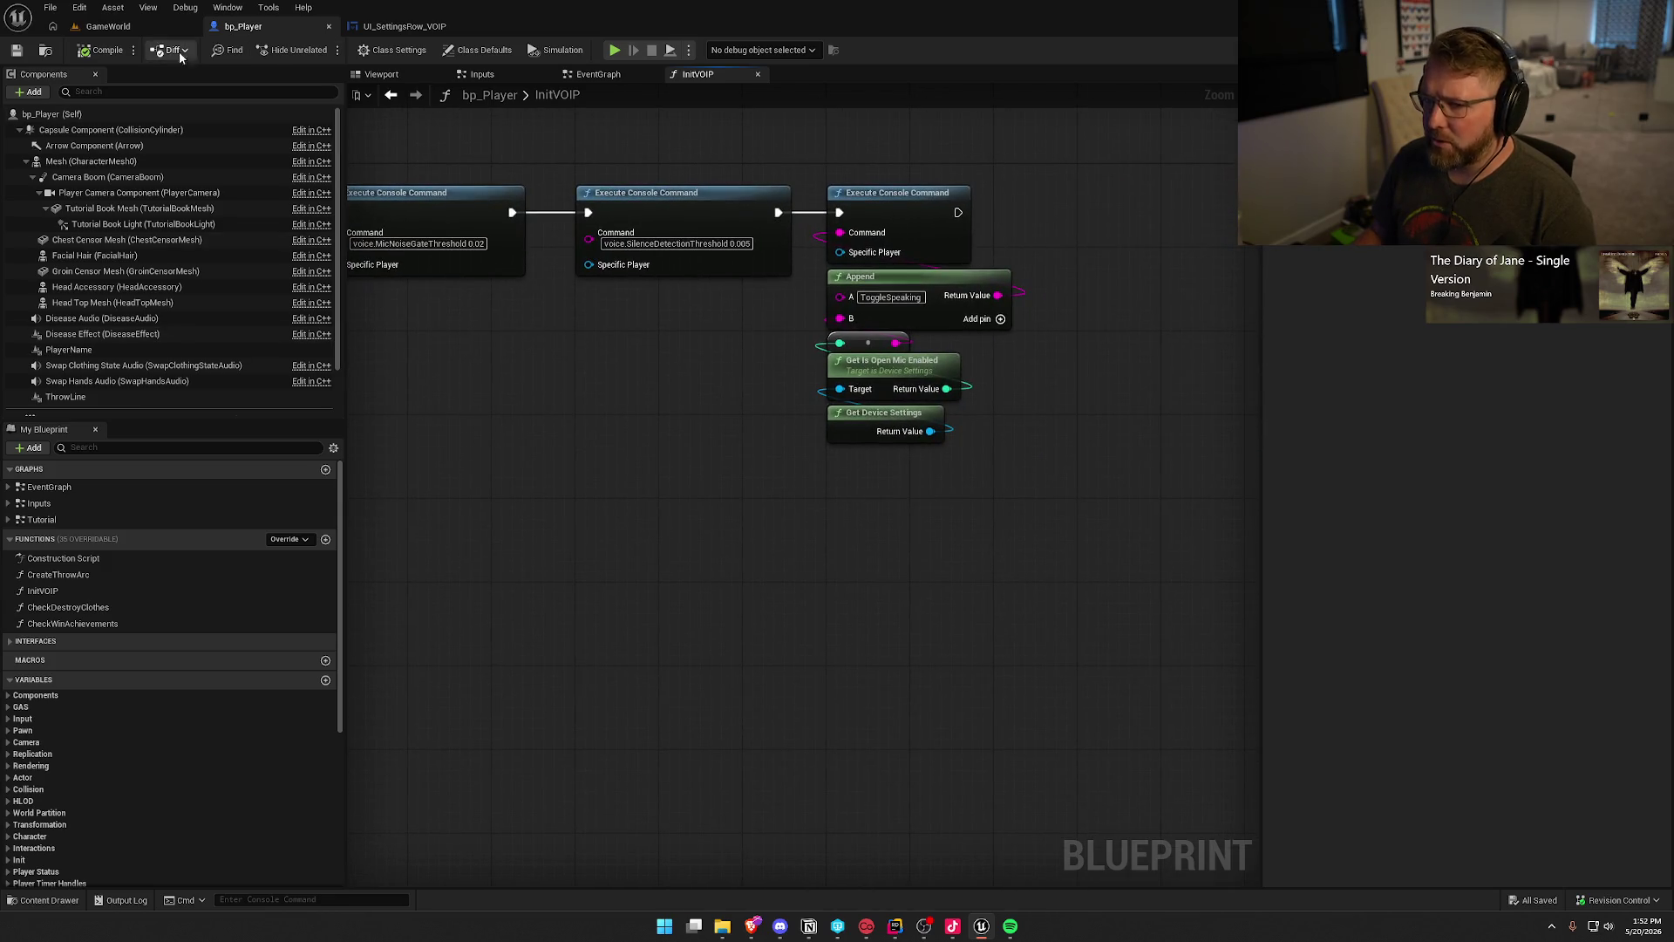
{"action": "left_click_drag", "start_coordinate": [1085, 475], "coordinate": [778, 148]}
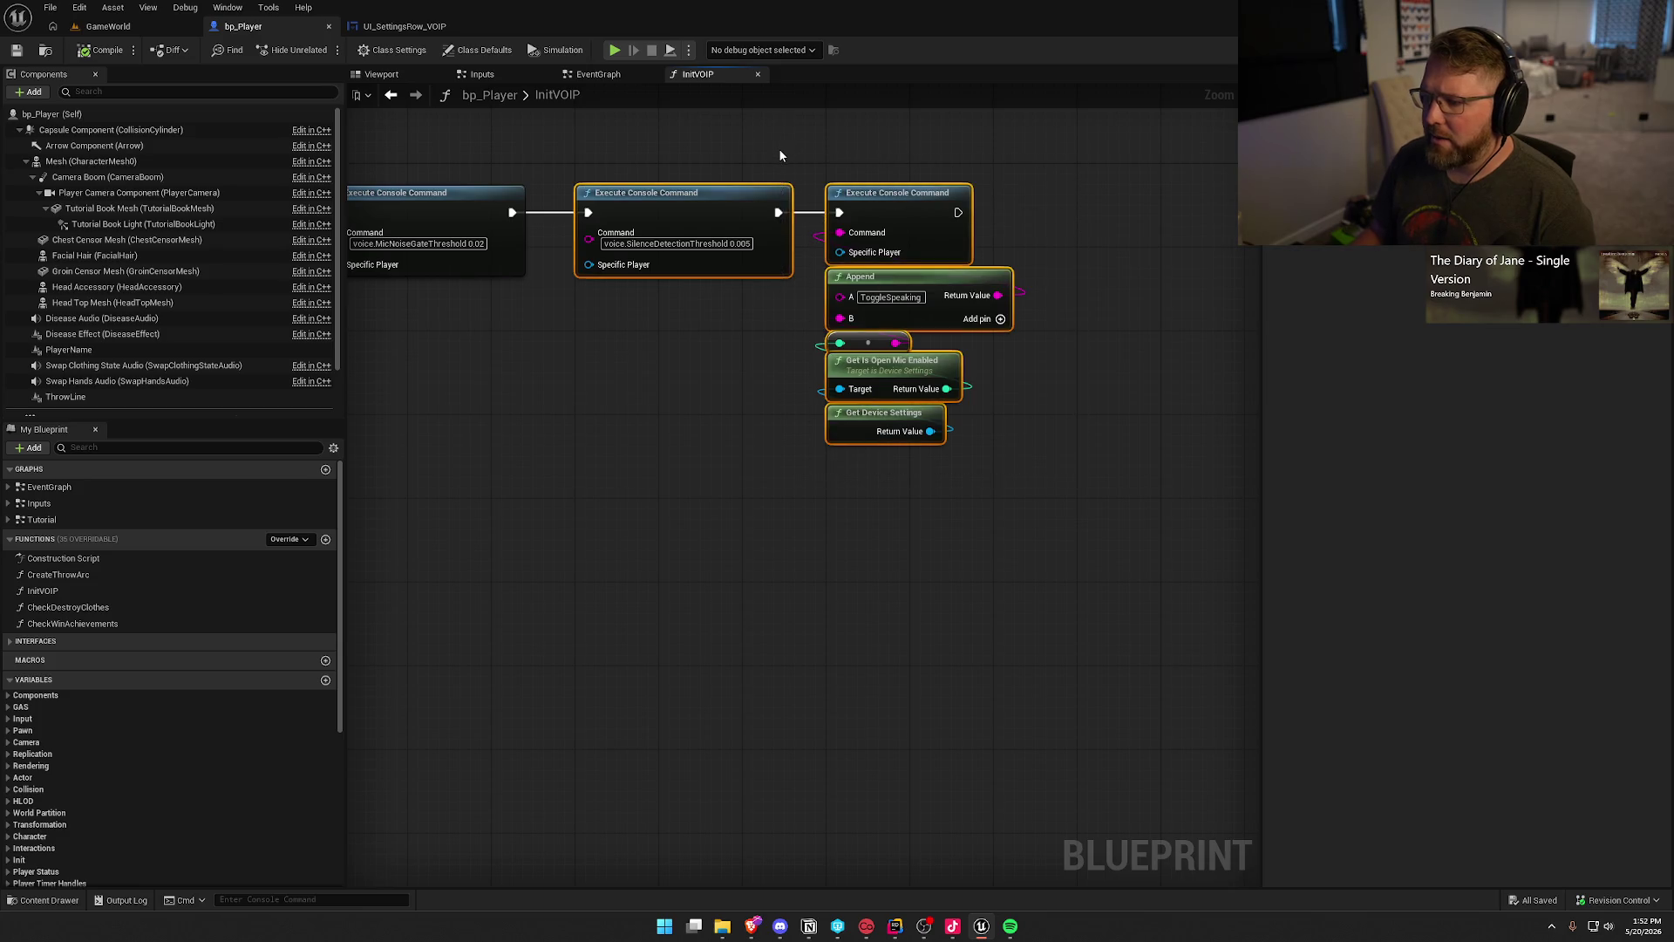
{"action": "key", "text": "Delete"}
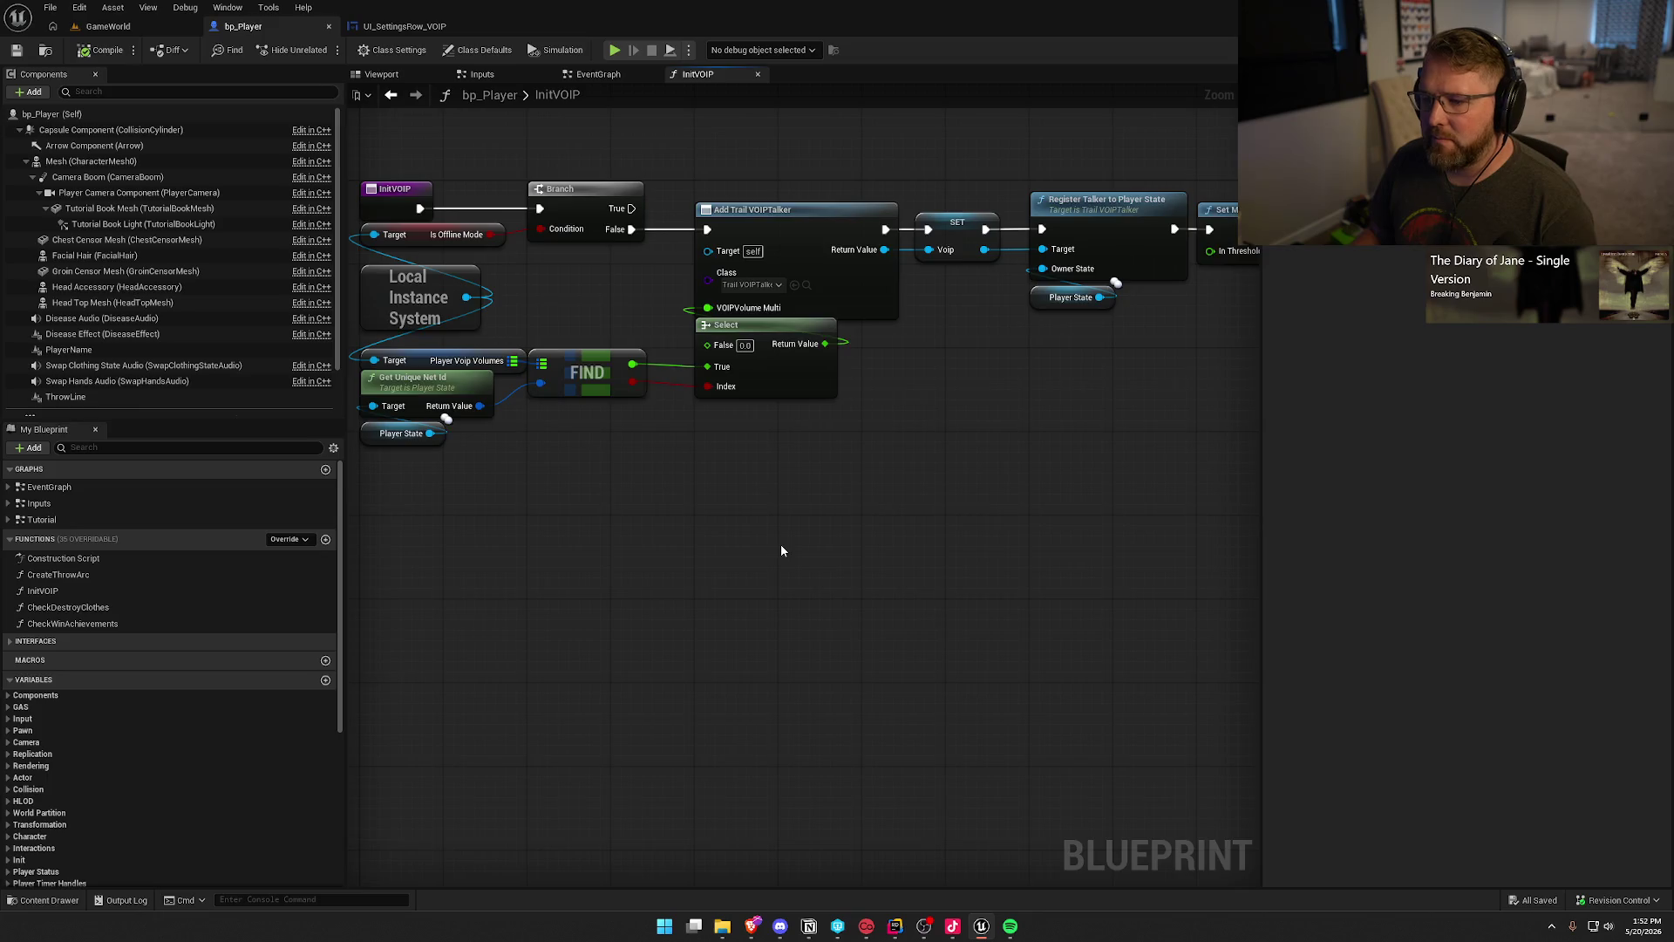
{"action": "left_click_drag", "start_coordinate": [781, 550], "coordinate": [804, 579]}
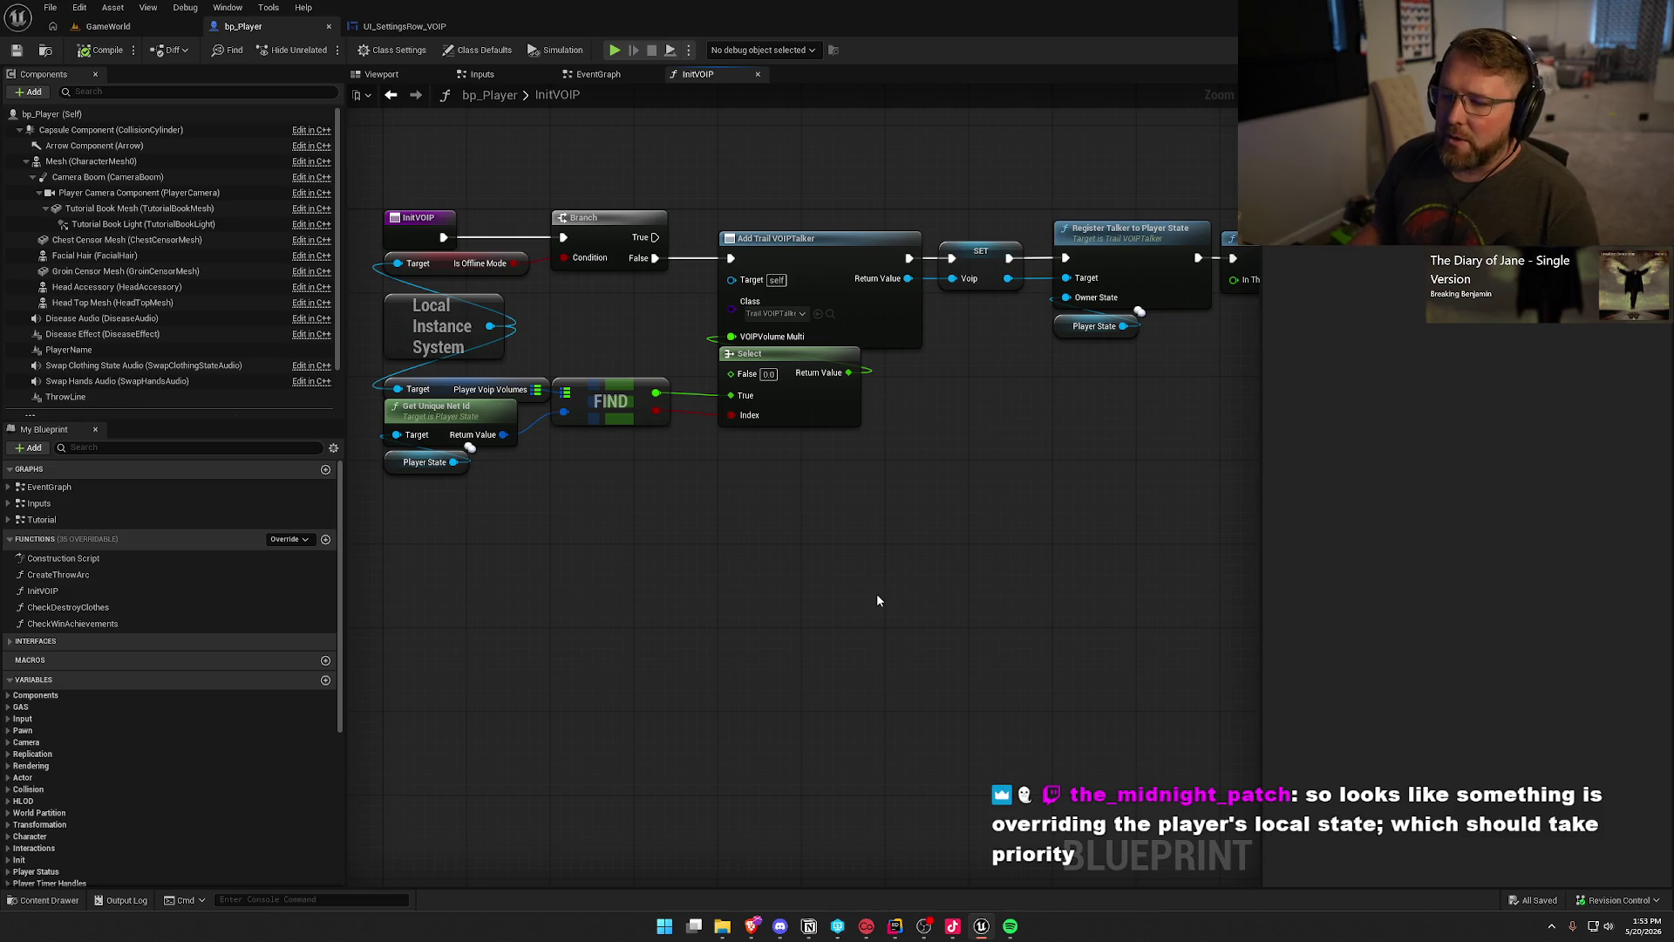
{"action": "key", "text": "alt+Tab"}
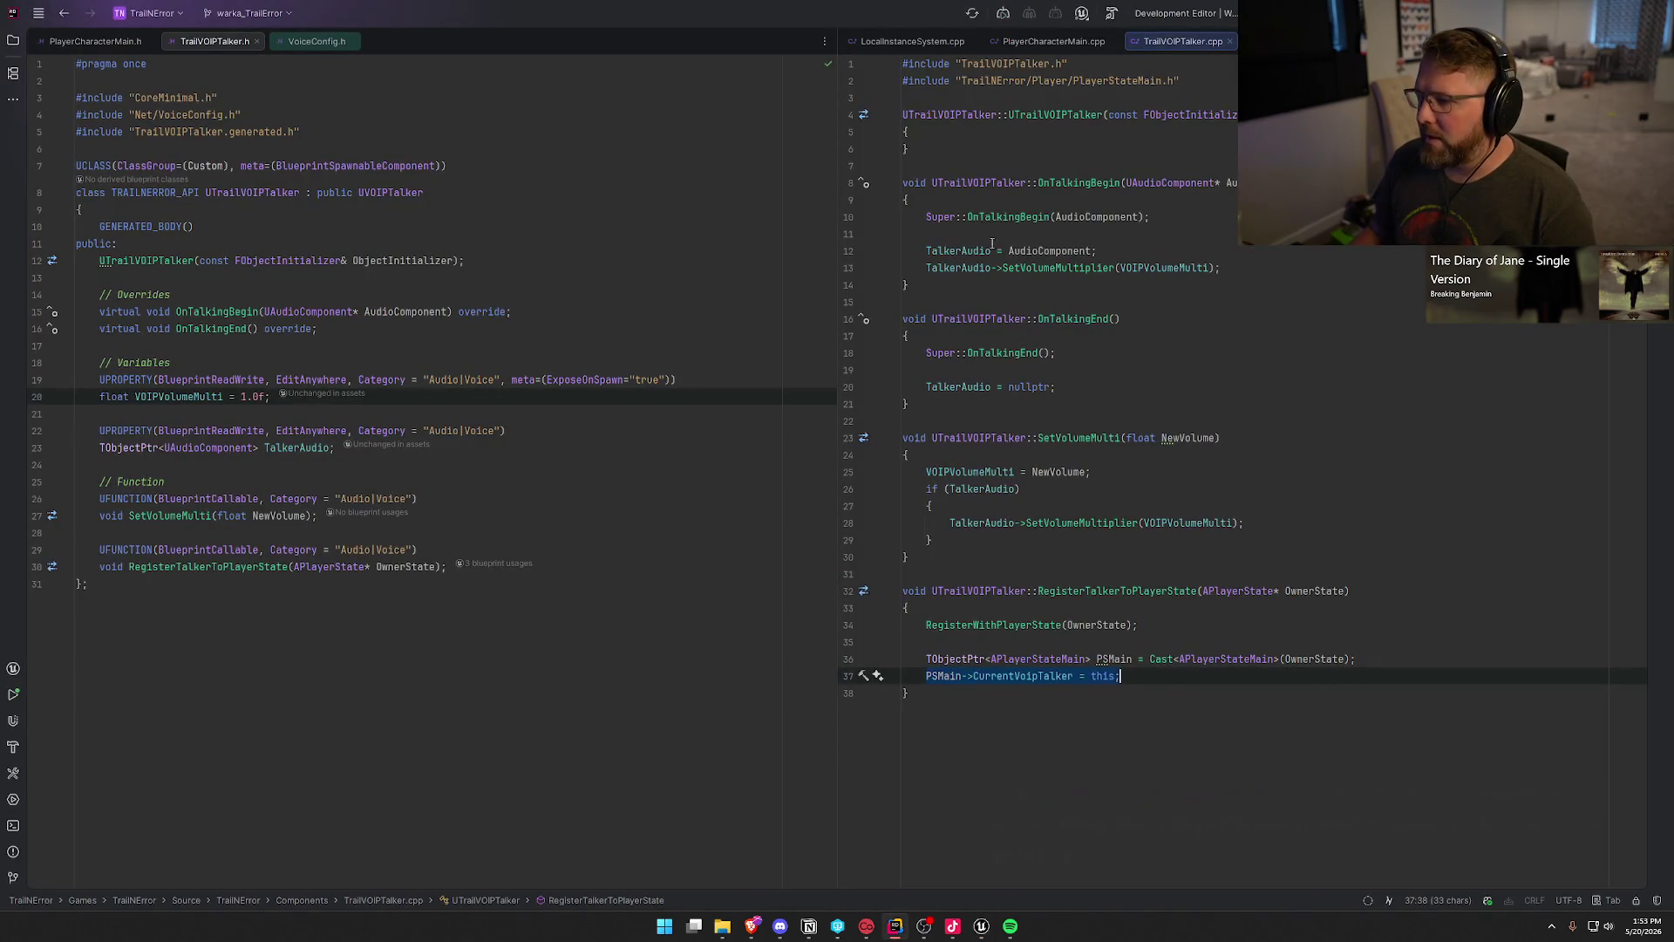
{"action": "left_click", "coordinate": [1238, 268]}
{"action": "key", "text": "shift+Home"}
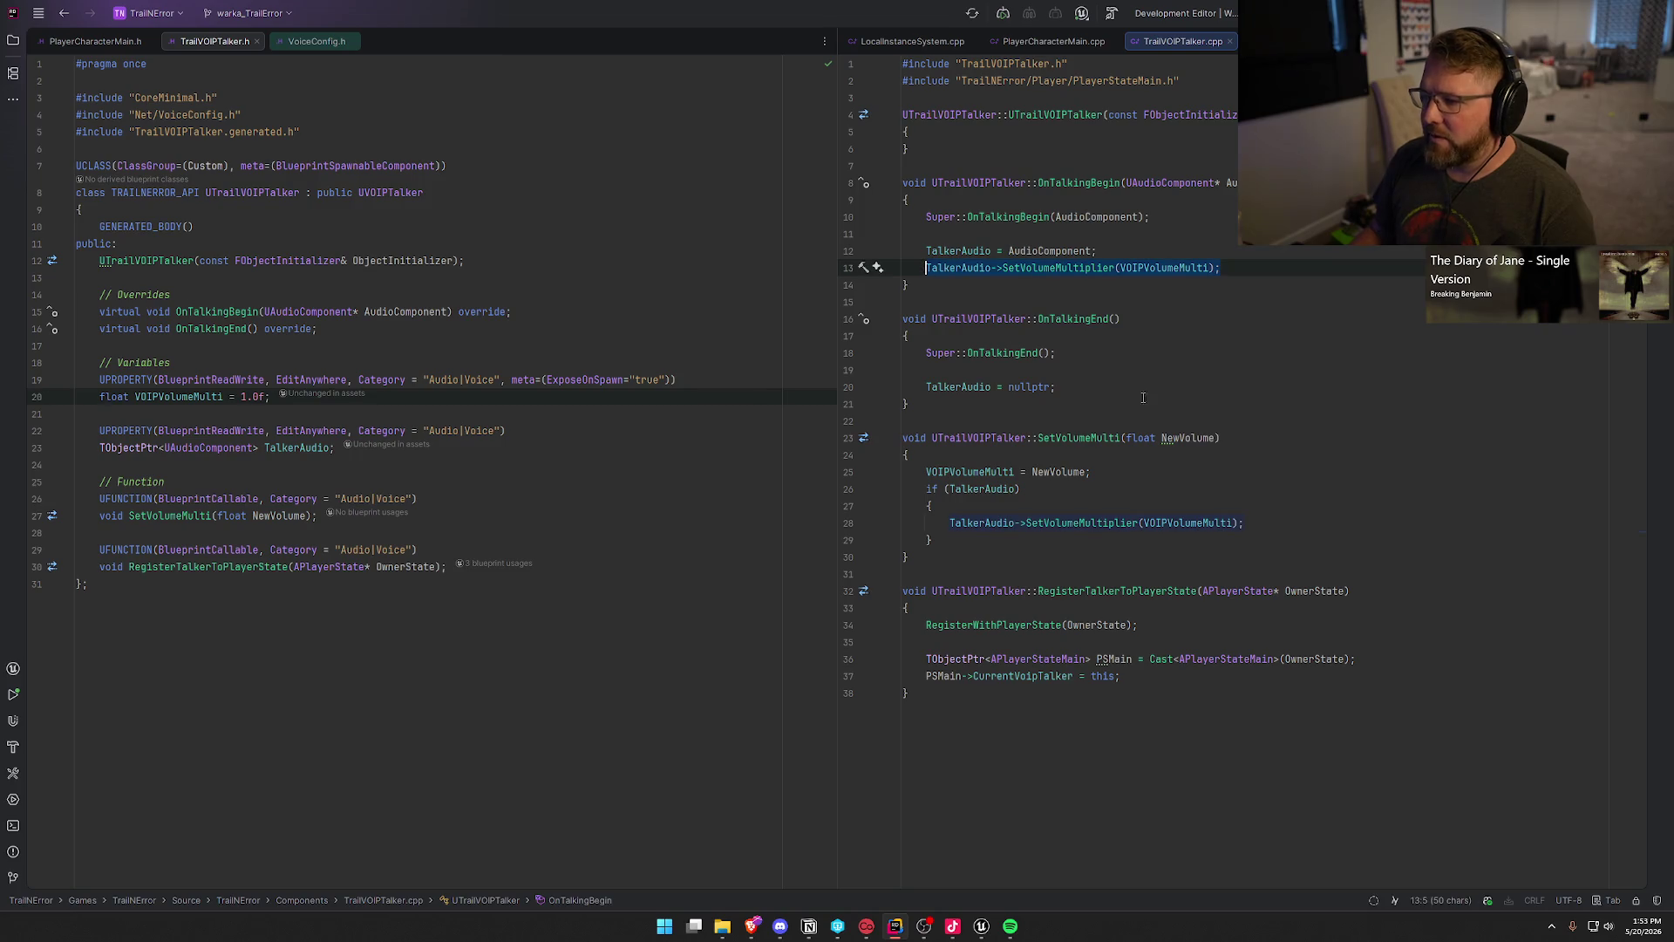
{"action": "left_click", "coordinate": [1155, 268]}
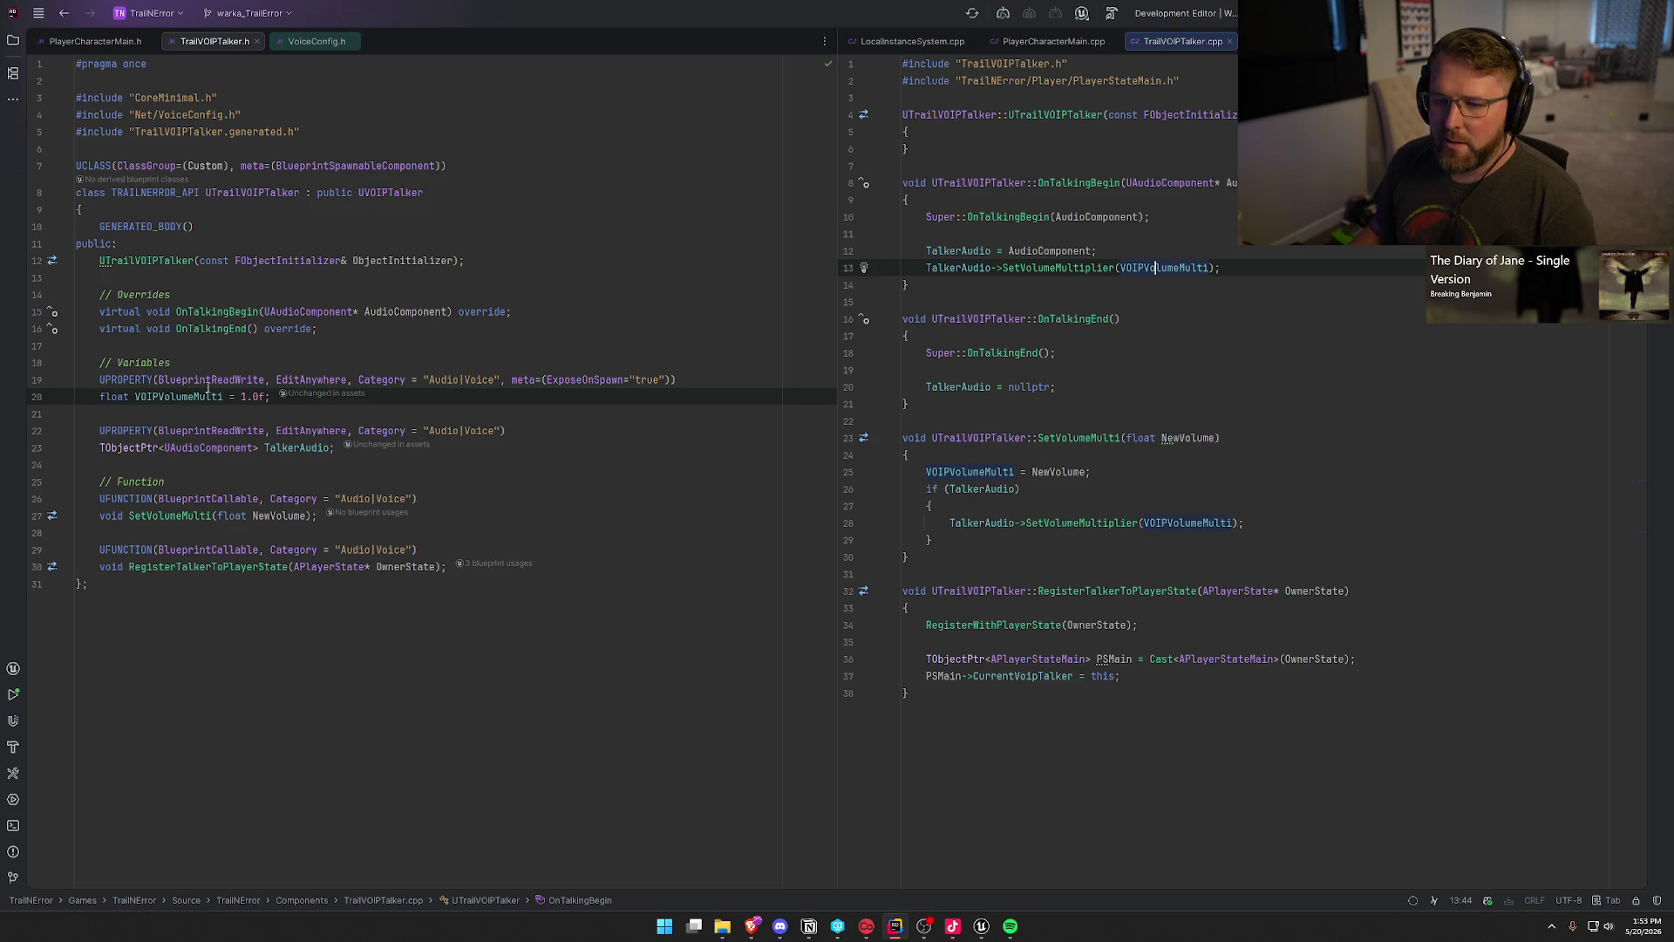
{"action": "left_click_drag", "start_coordinate": [272, 397], "coordinate": [104, 377]}
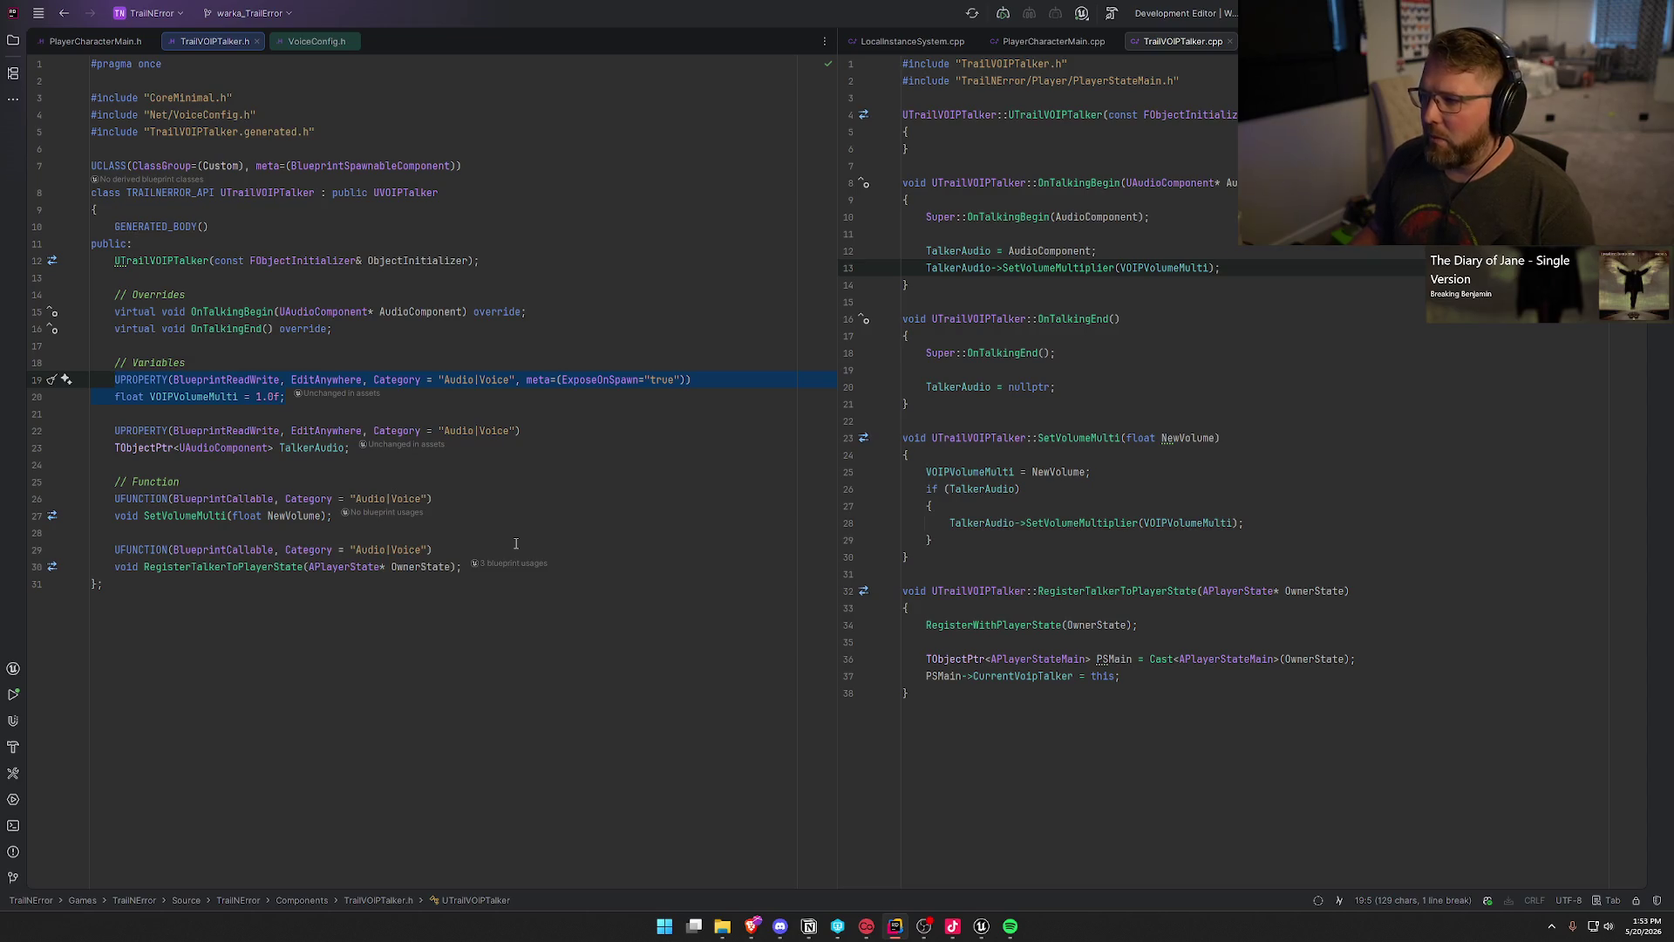
{"action": "key", "text": "alt+Tab"}
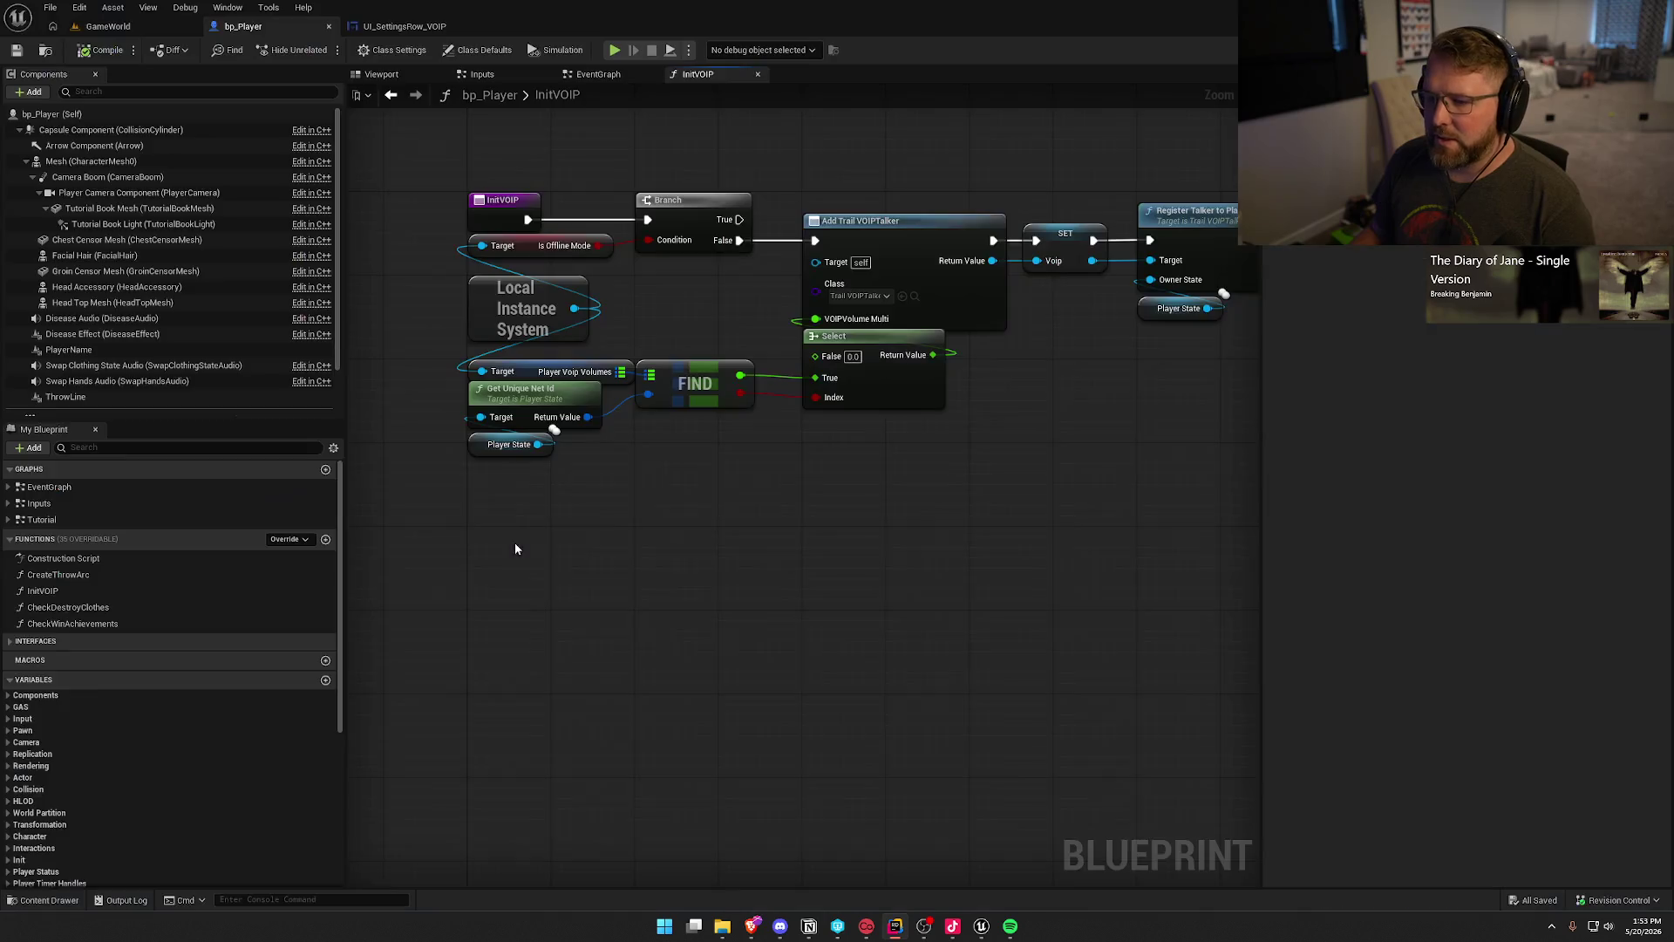
{"action": "left_click_drag", "start_coordinate": [460, 351], "coordinate": [686, 372]}
{"action": "mouse_move", "coordinate": [434, 297]}
{"action": "left_mouse_down"}
{"action": "mouse_move", "coordinate": [589, 346]}
{"action": "mouse_move", "coordinate": [523, 344]}
{"action": "mouse_move", "coordinate": [575, 380]}
{"action": "left_mouse_up"}
{"action": "key", "text": "alt+Tab"}
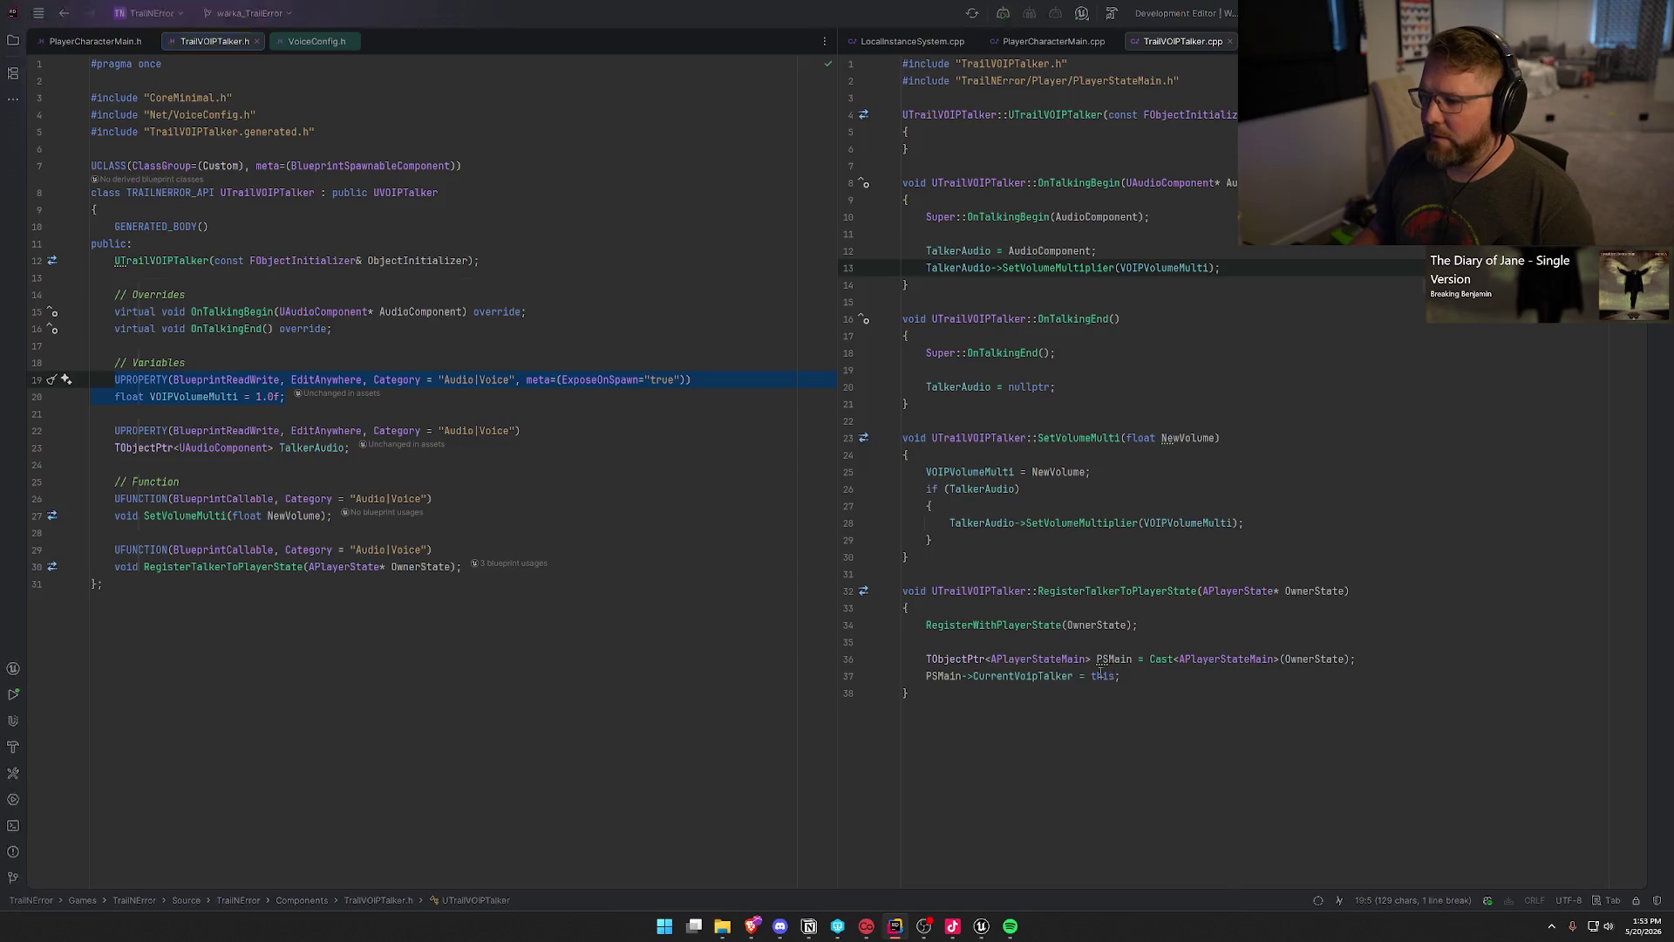
{"action": "key", "text": "alt+Tab"}
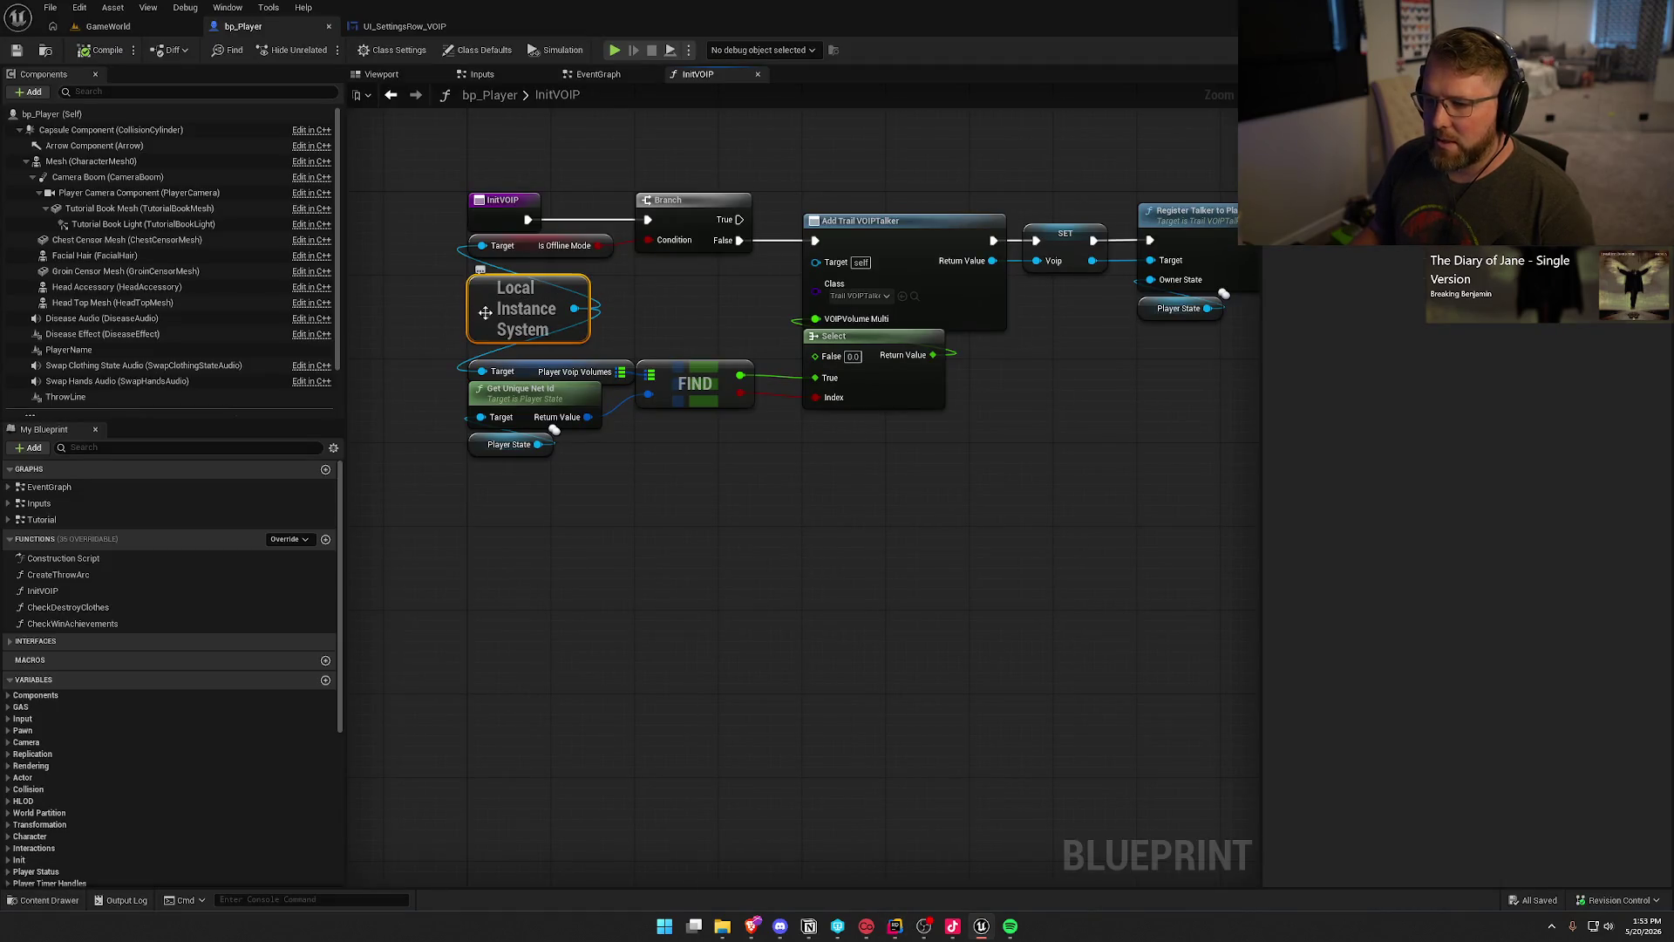
{"action": "key", "text": "alt+Tab"}
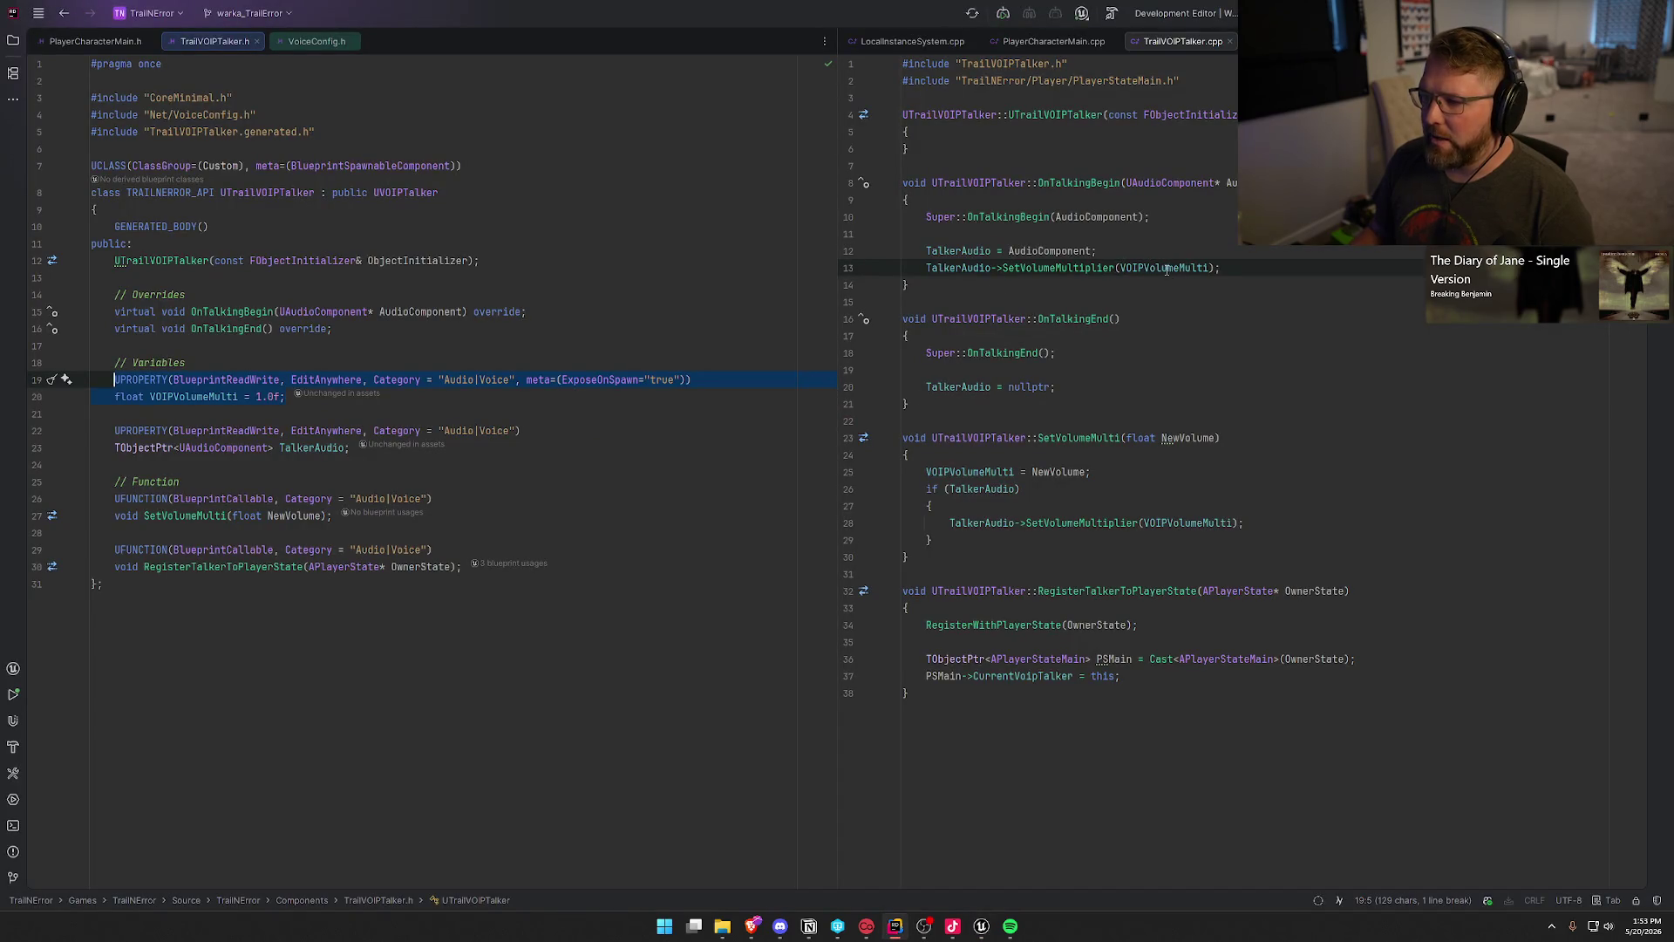
{"action": "key", "text": "alt+Tab"}
{"action": "mouse_move", "coordinate": [448, 350]}
{"action": "left_mouse_down"}
{"action": "mouse_move", "coordinate": [634, 390]}
{"action": "mouse_move", "coordinate": [603, 448]}
{"action": "left_mouse_up"}
{"action": "key", "text": "alt+Tab"}
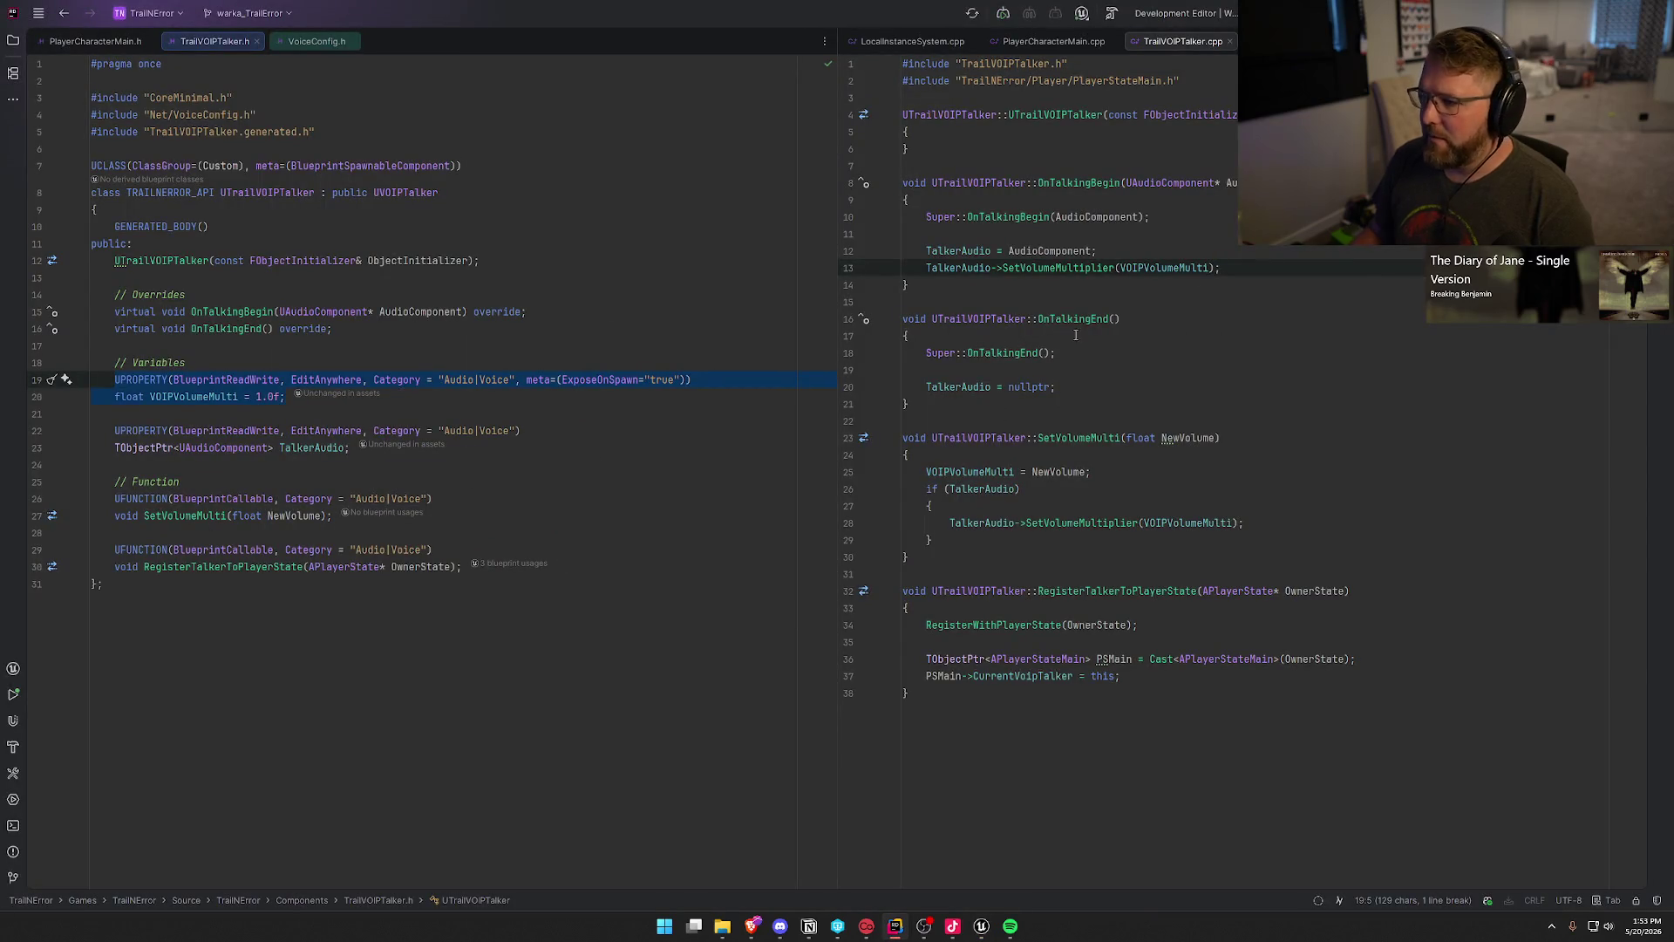
{"action": "left_click", "coordinate": [1237, 270]}
{"action": "mouse_move", "coordinate": [1132, 528]}
{"action": "key", "text": "alt+Tab"}
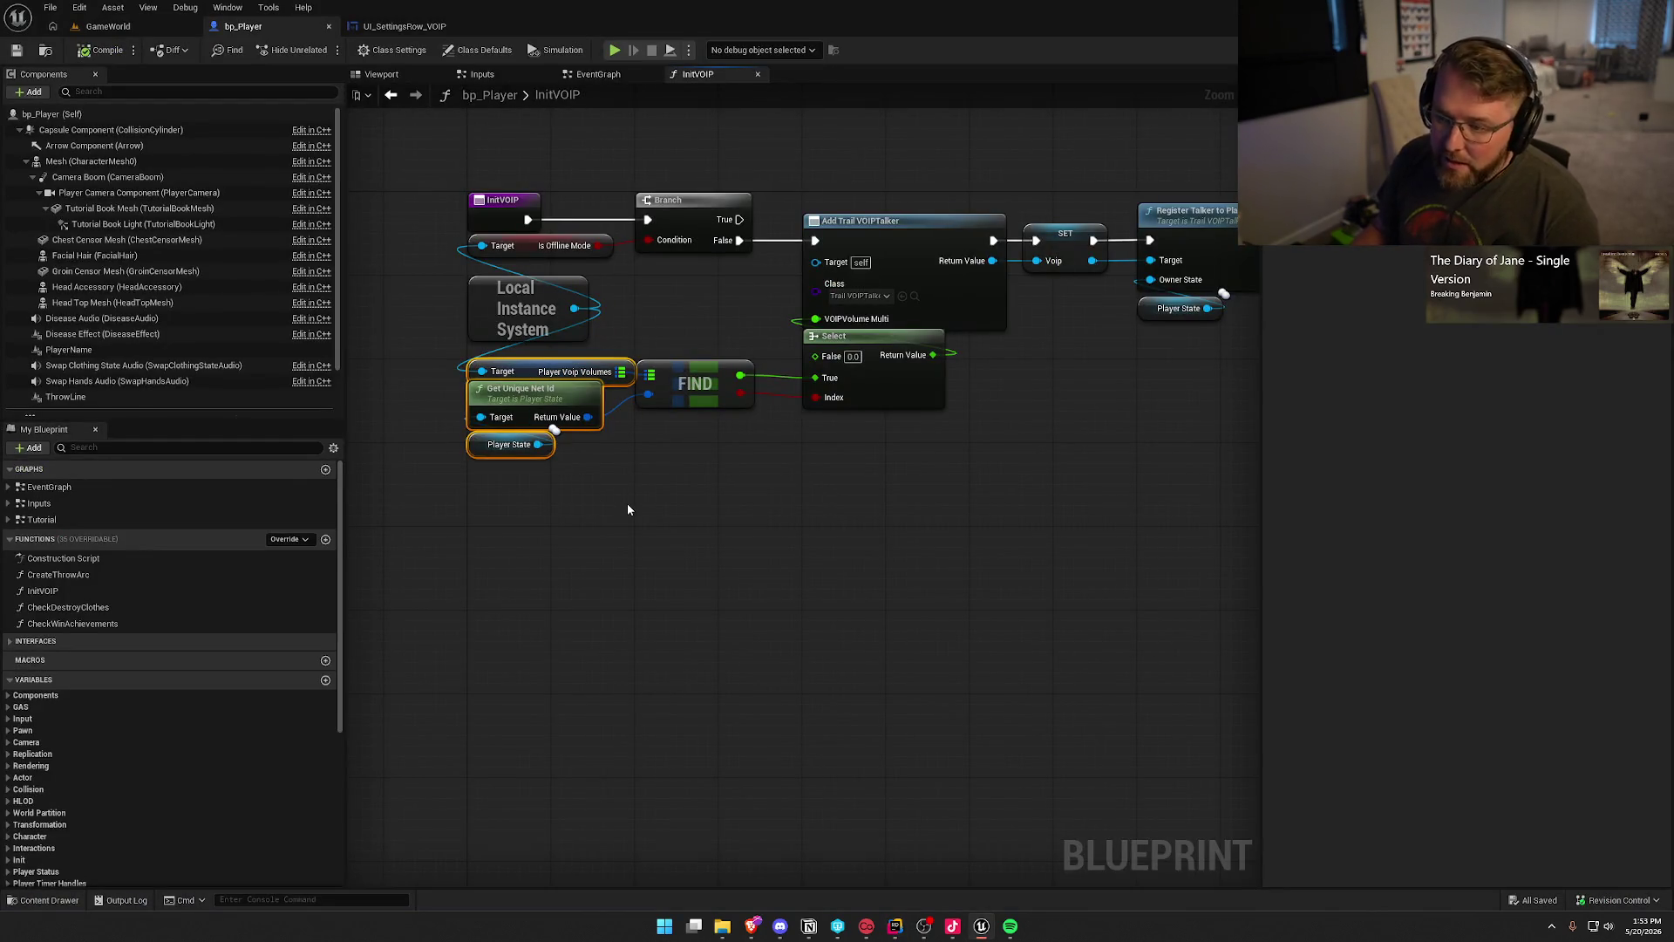
{"action": "key", "text": "alt+Tab"}
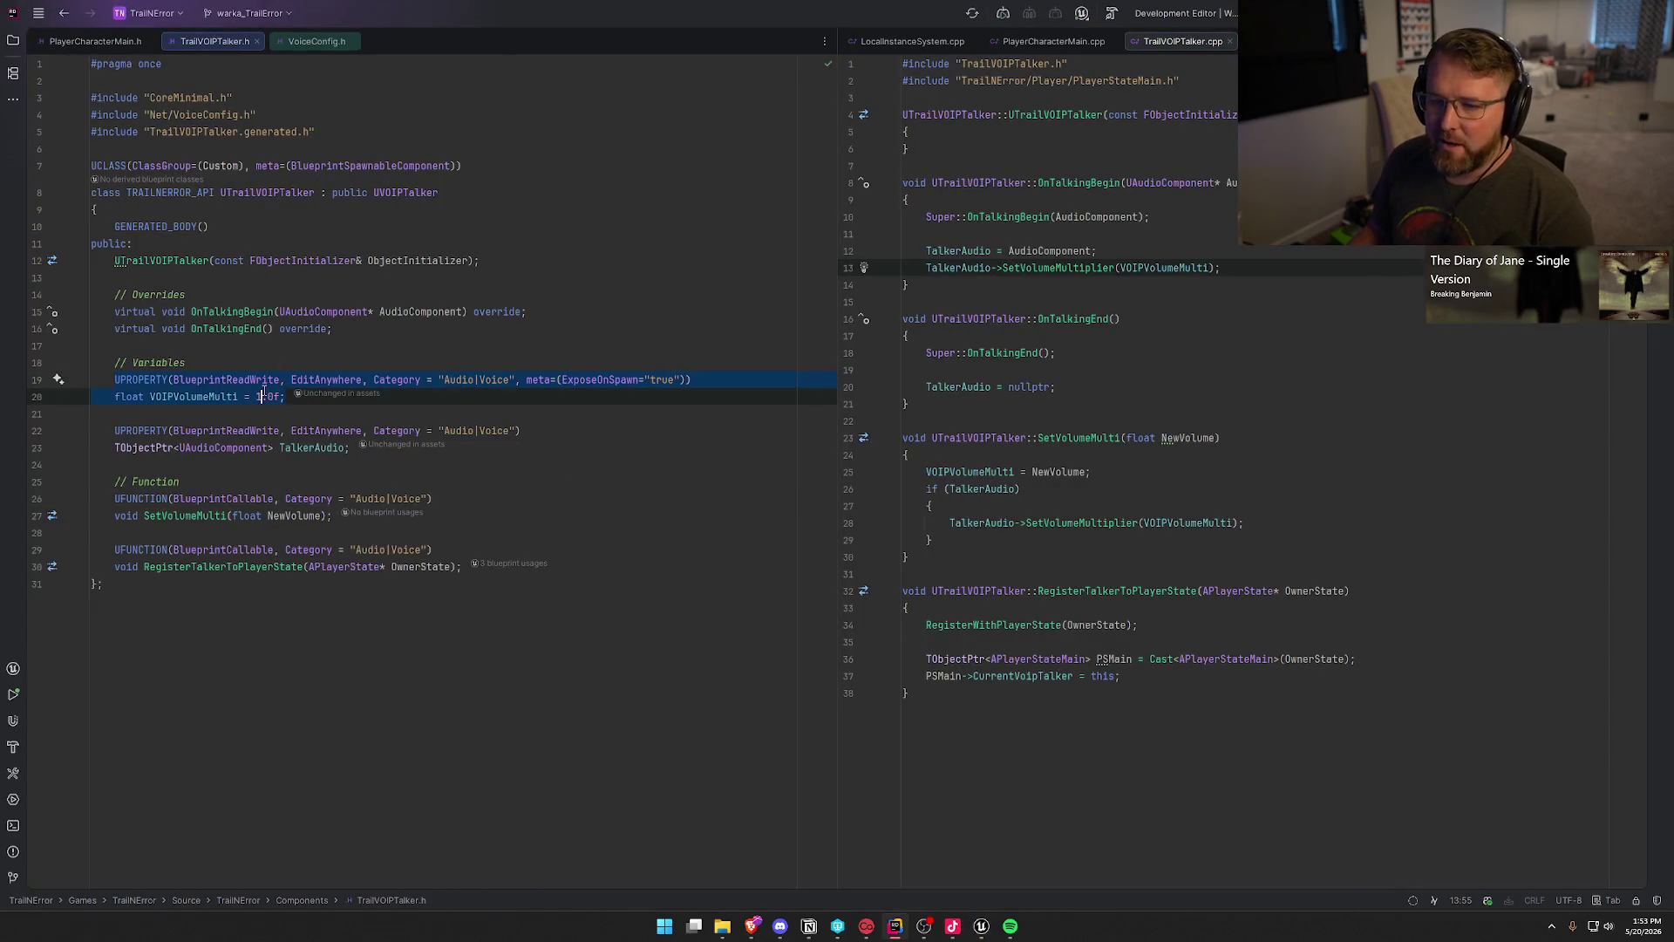
{"action": "left_click", "coordinate": [286, 398]}
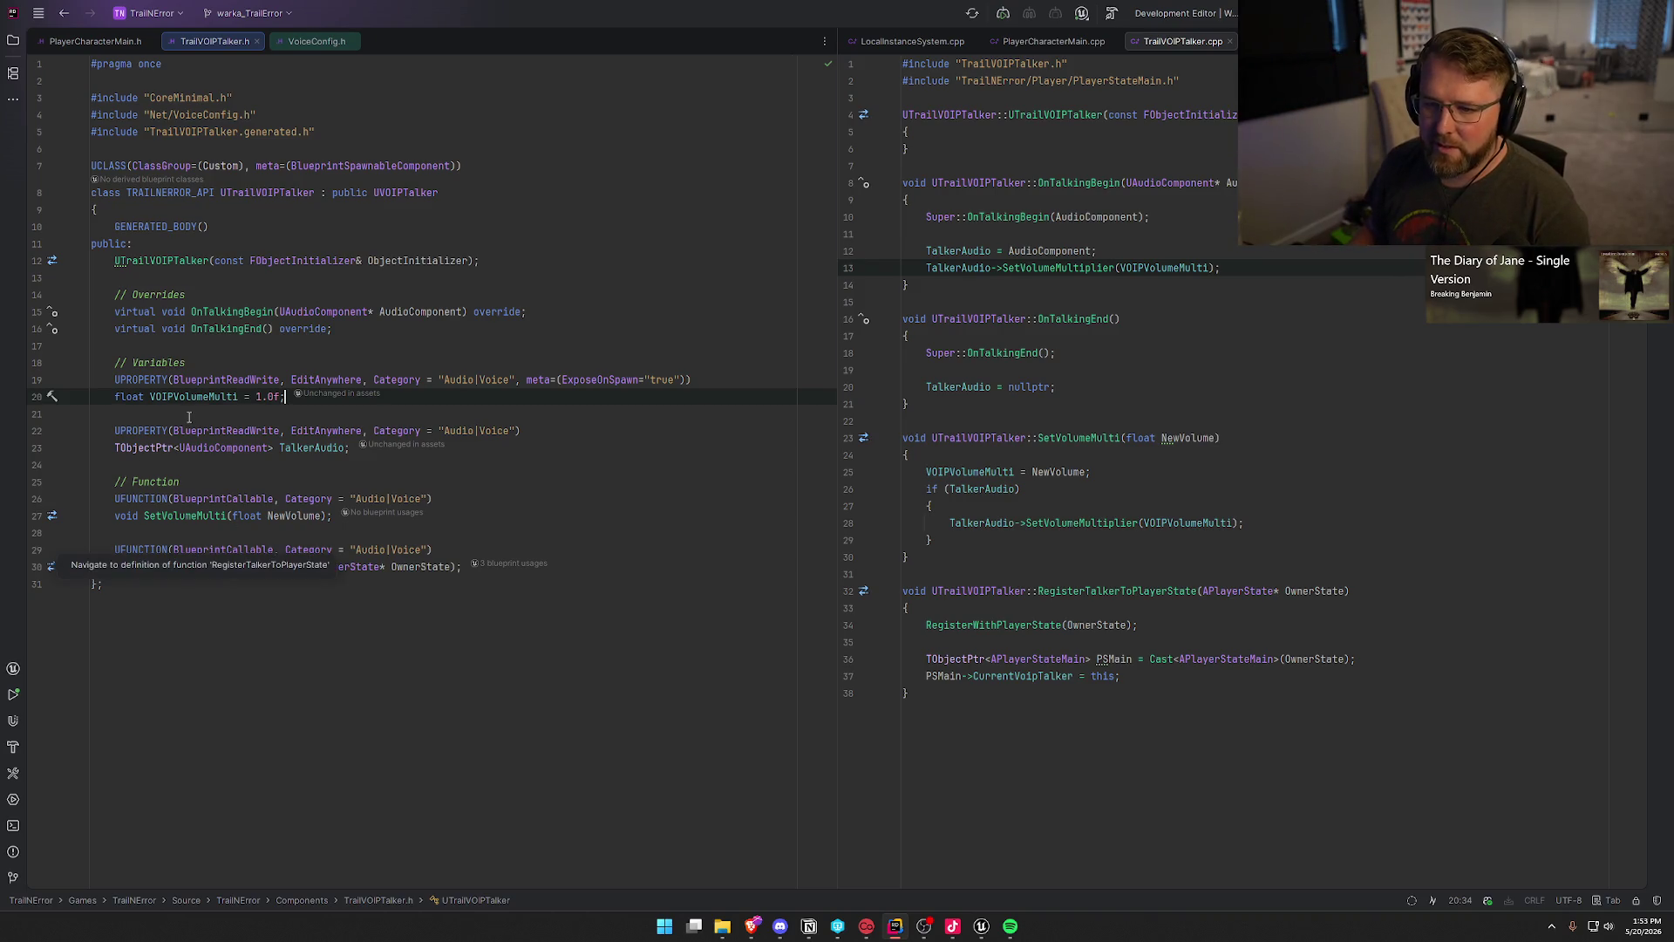
{"action": "left_click", "coordinate": [437, 692]}
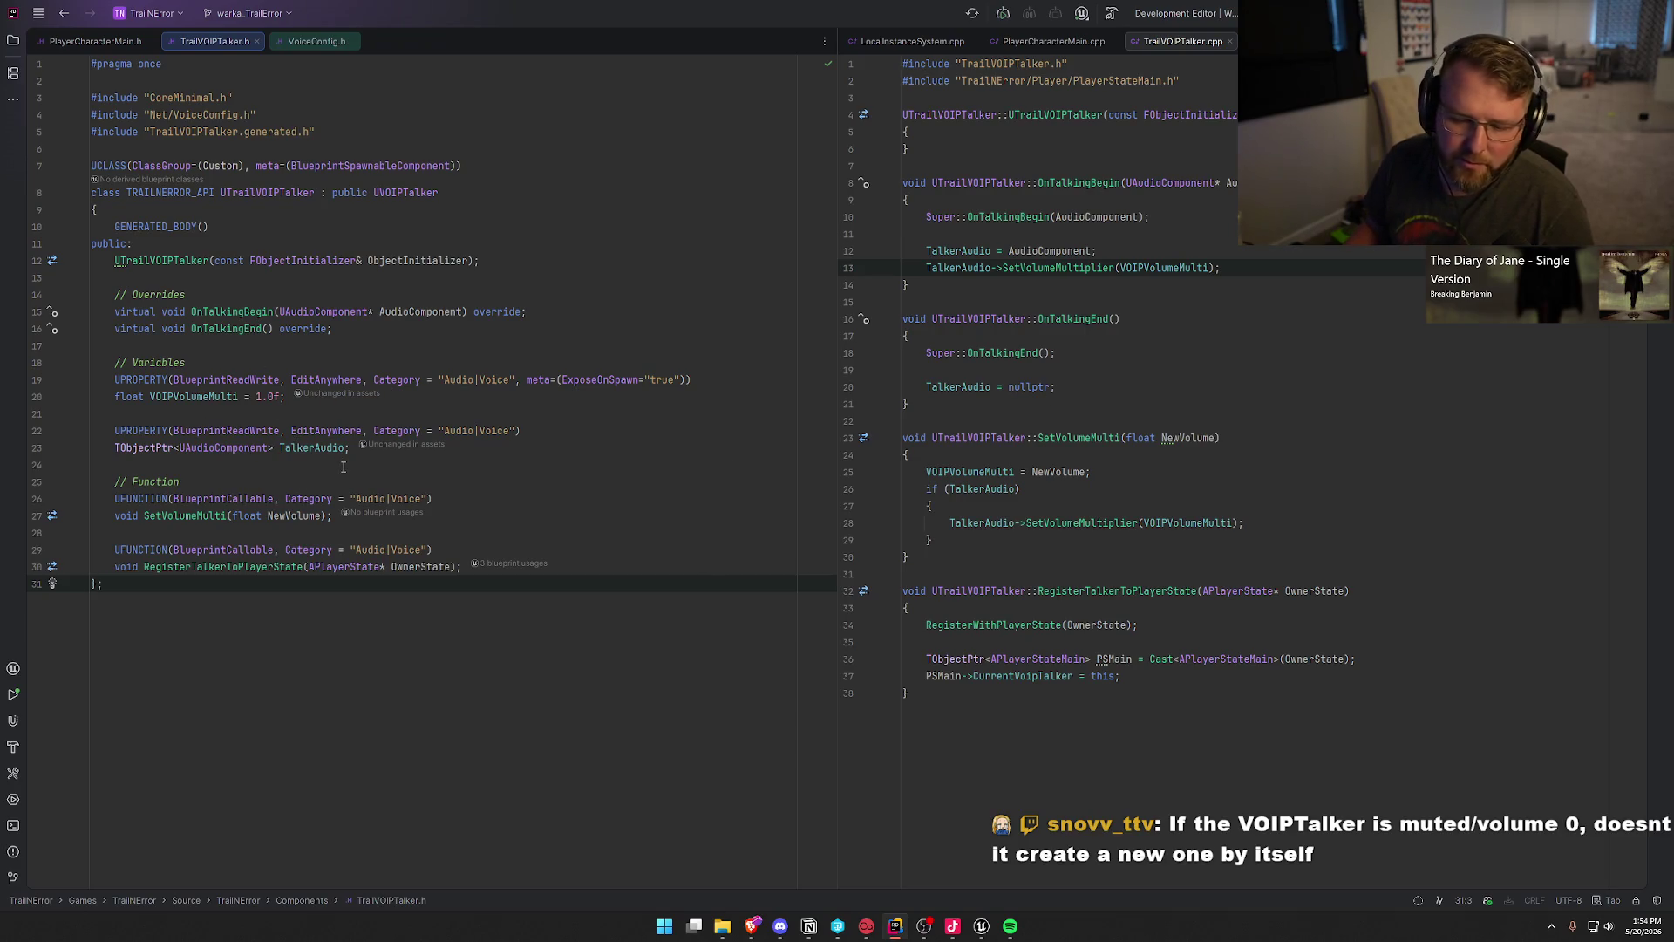
{"action": "left_click", "coordinate": [981, 926]}
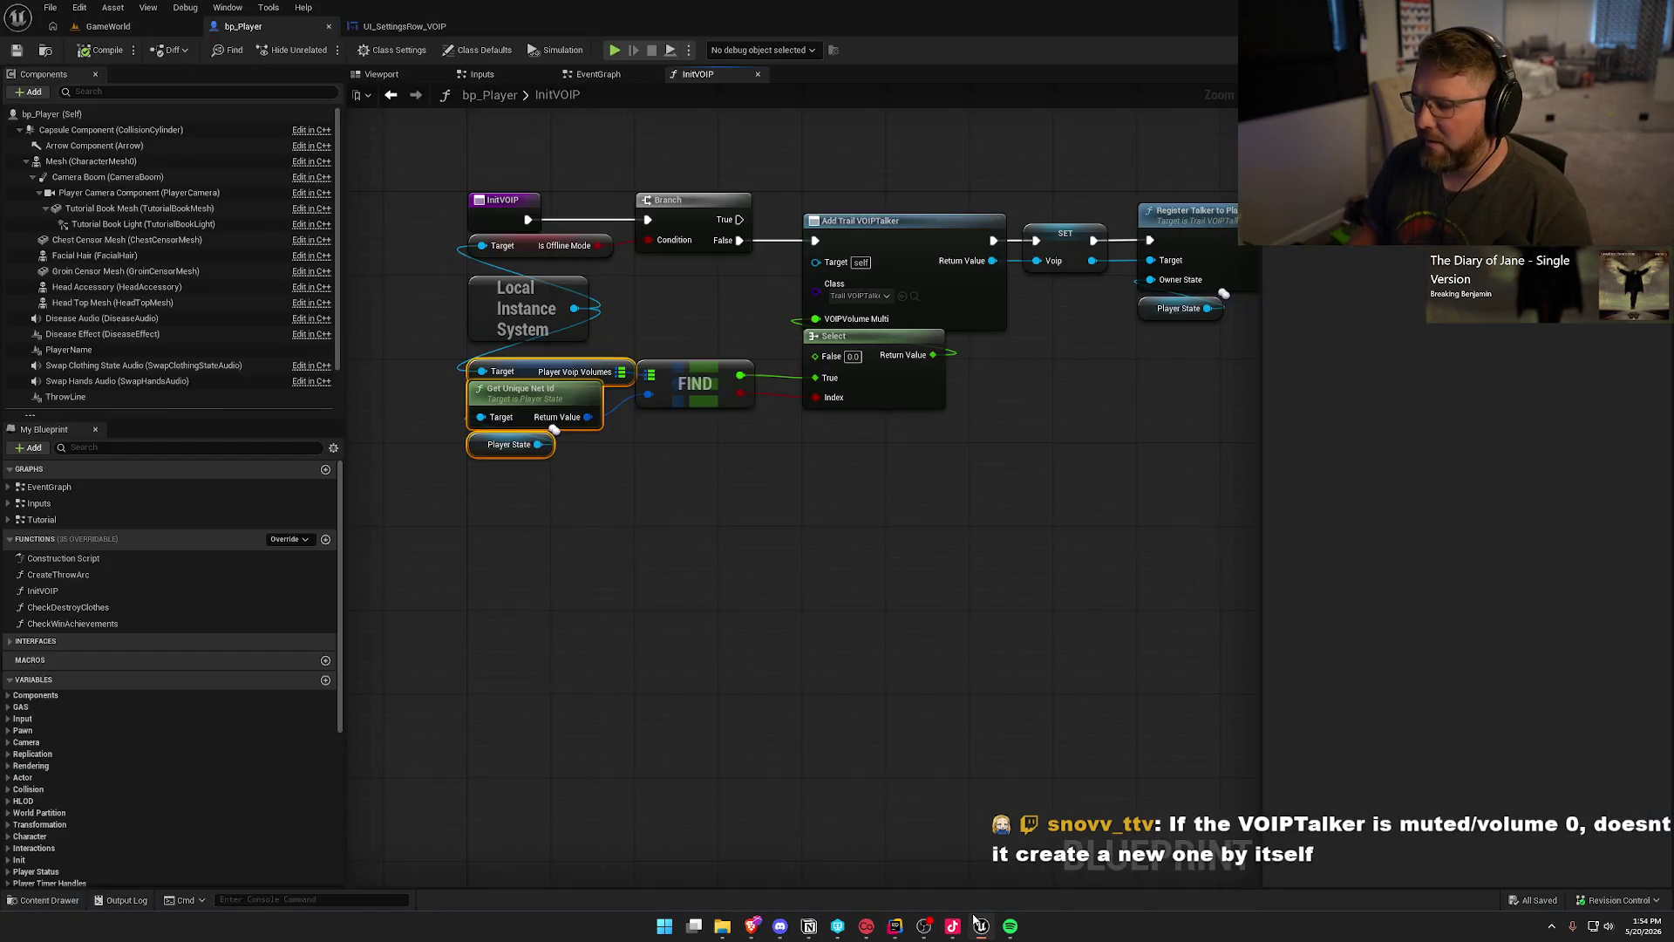
Step: Select the On Clicked (MuteBtn) event and the SET, NOT and Is Muted toggle nodes
{"action": "left_click", "coordinate": [692, 587]}
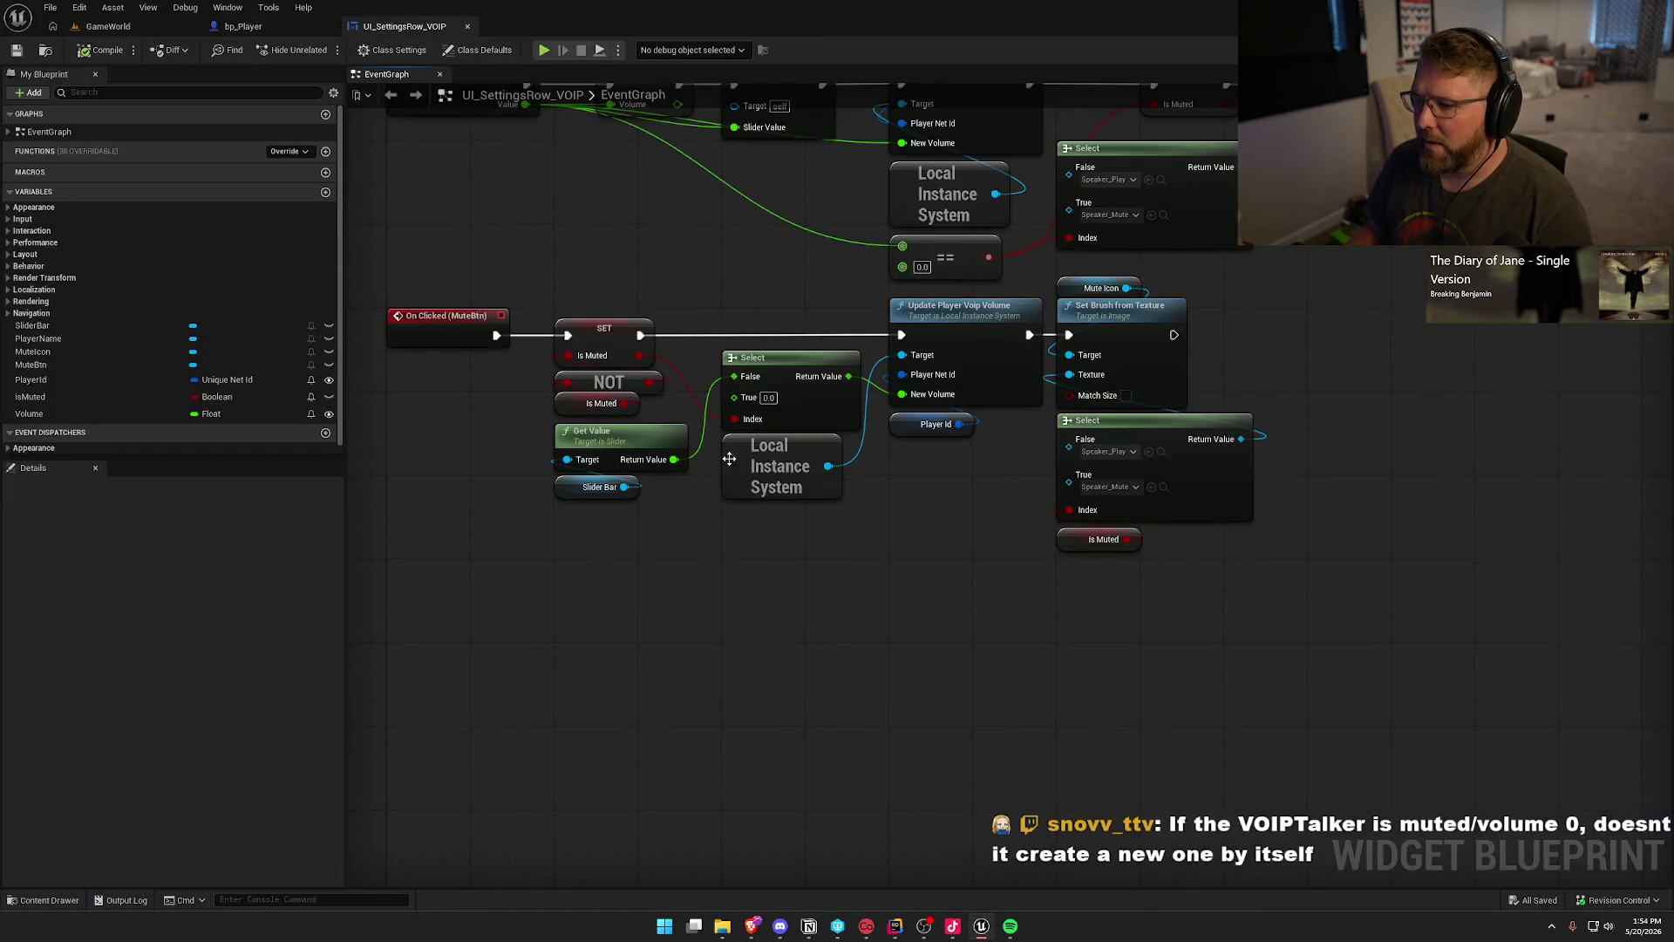
{"action": "left_click_drag", "start_coordinate": [413, 278], "coordinate": [475, 378]}
{"action": "left_click_drag", "start_coordinate": [578, 297], "coordinate": [659, 410]}
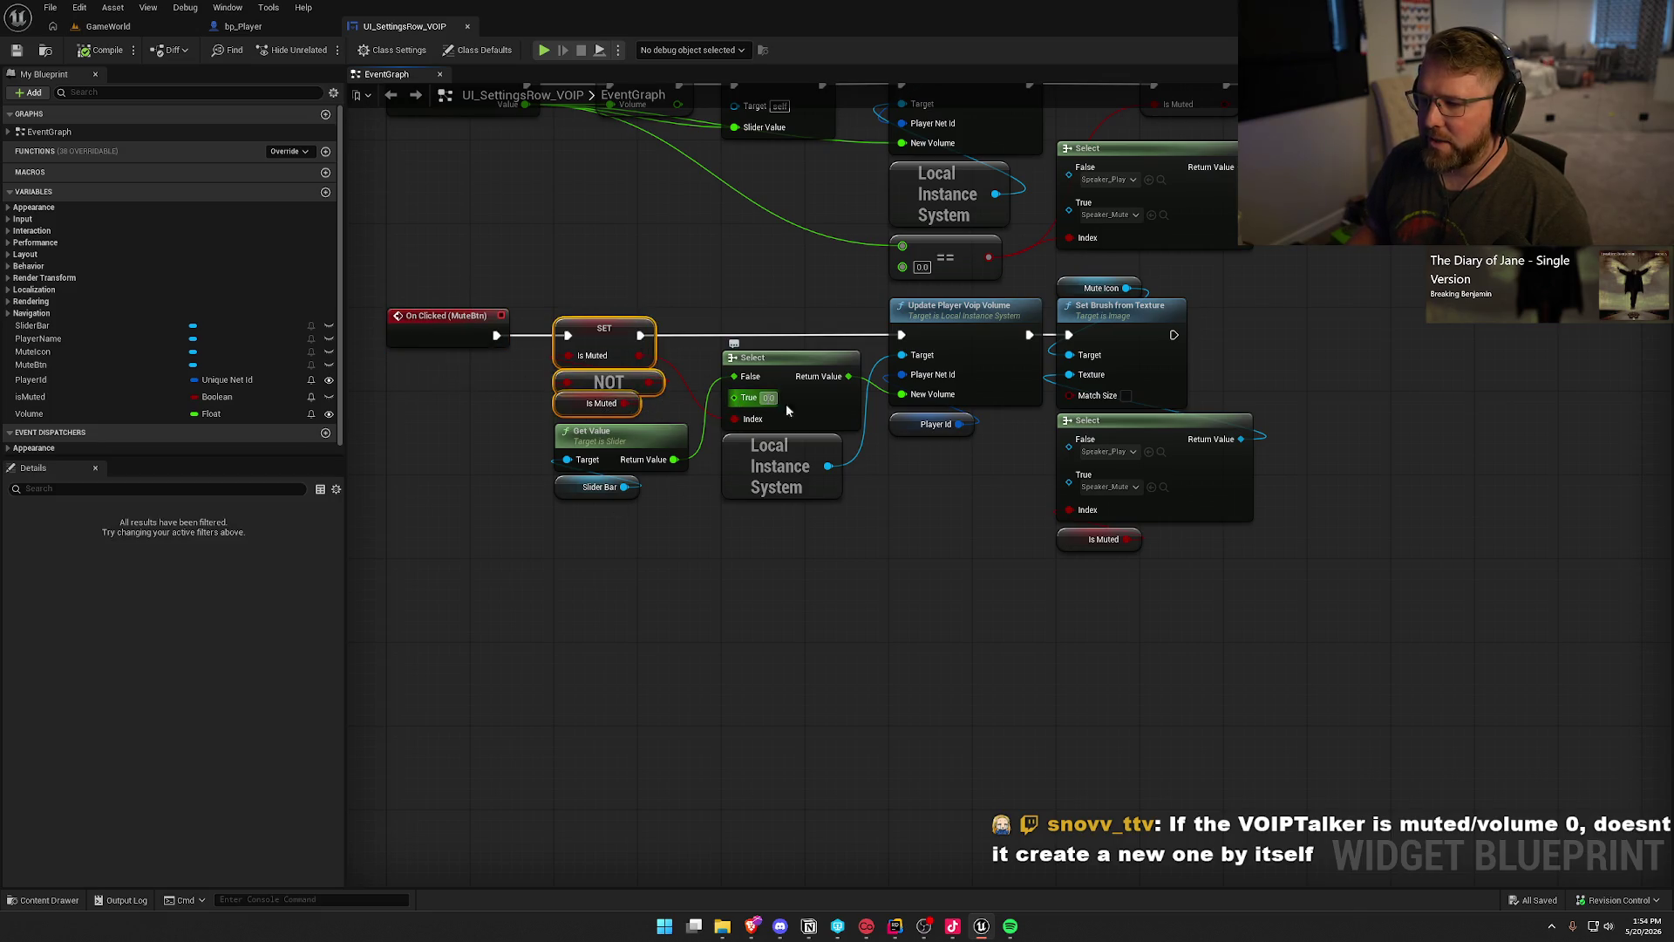
{"action": "left_click", "coordinate": [1008, 567]}
Step: In TrailVOIPTalker.cpp, select the SetVolumeMultiplier statement and check VOIPVolumeMulti's 1.0f default
{"action": "key", "text": "alt+Tab"}
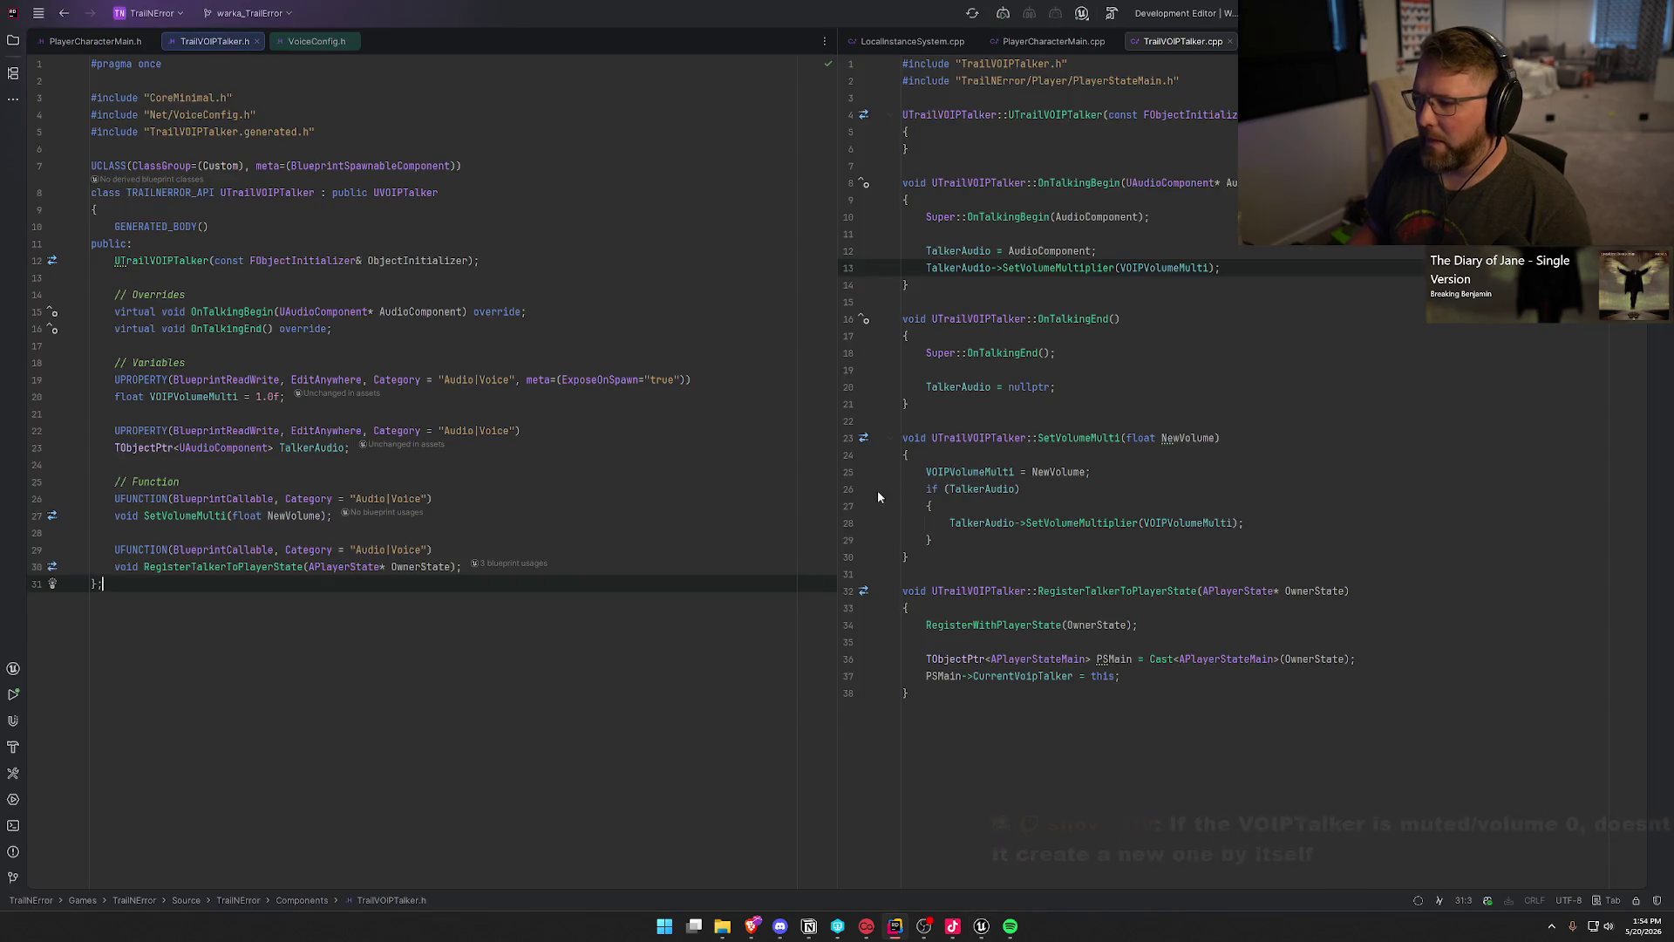
{"action": "left_click", "coordinate": [1244, 271]}
{"action": "key", "text": "shift+Home"}
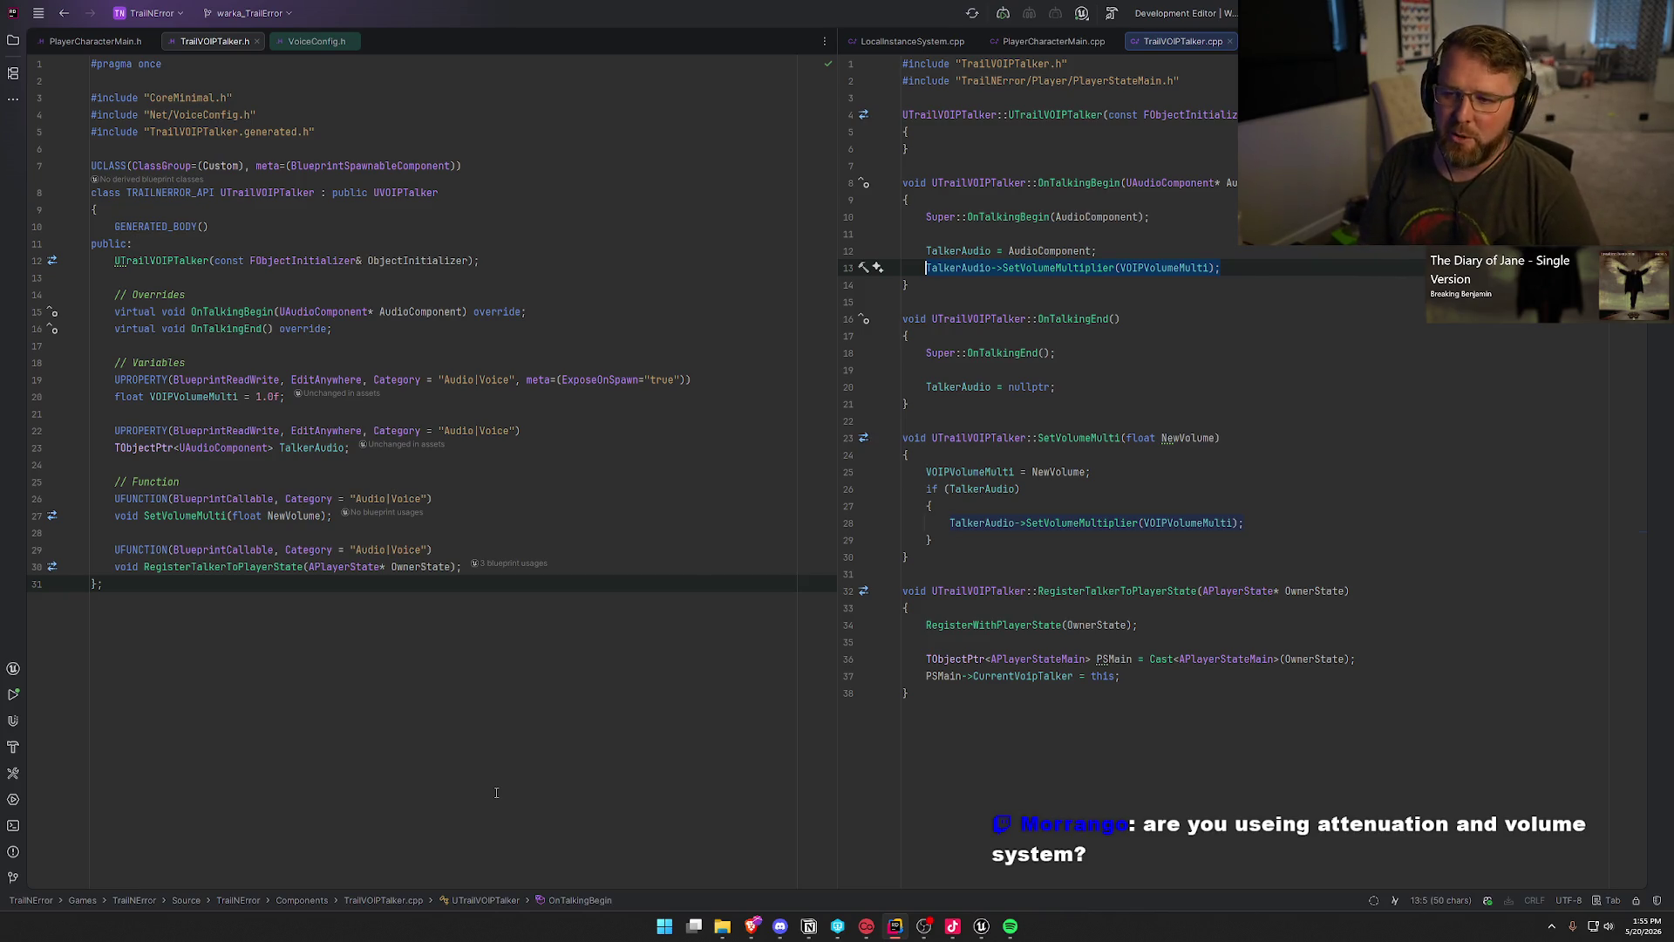
{"action": "left_click", "coordinate": [260, 397]}
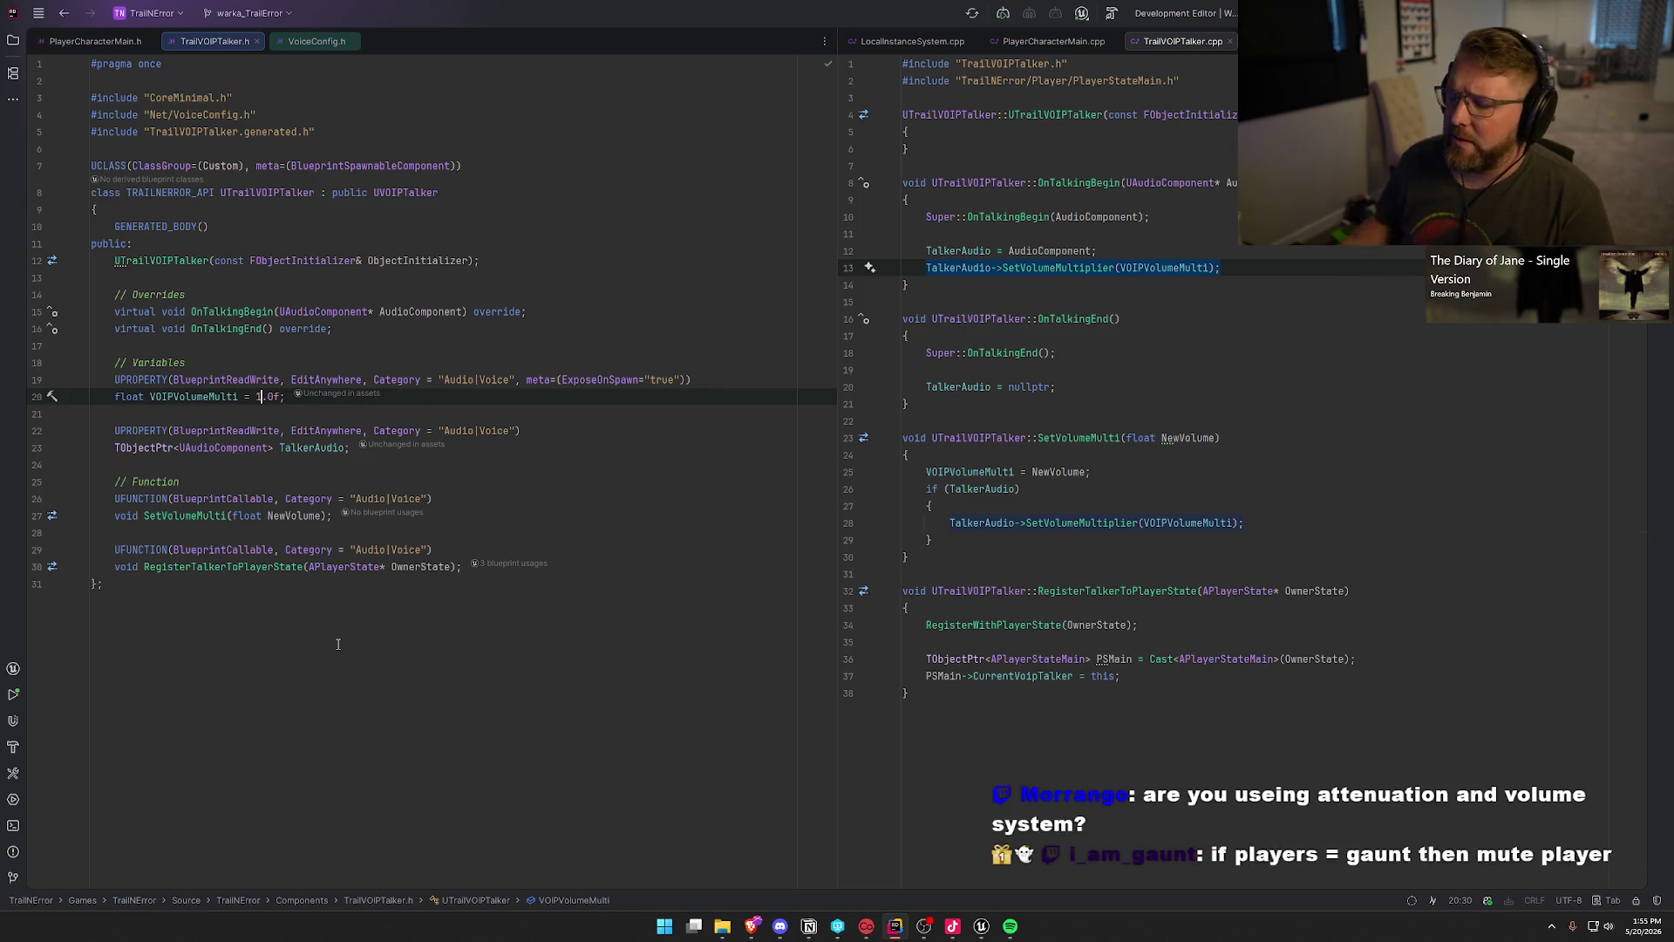
{"action": "left_click", "coordinate": [981, 926]}
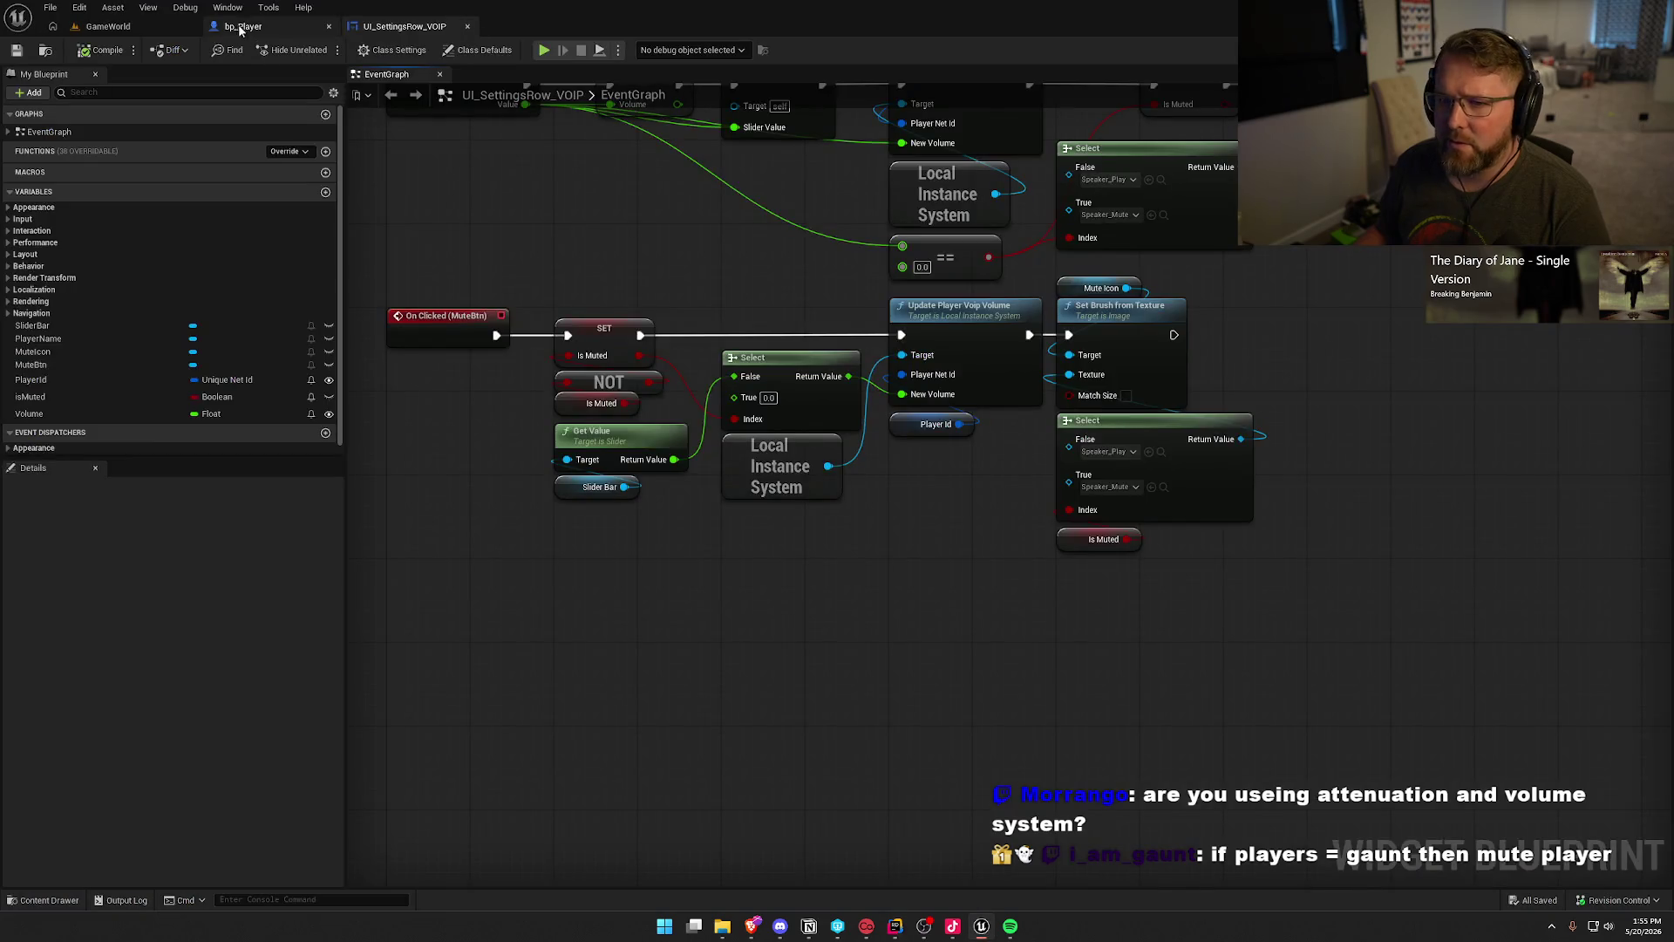
Step: Review InitVOIP's talker, mic threshold and capsule attachment nodes, then maximize the Twitch window over the editor
{"action": "left_click_drag", "start_coordinate": [884, 479], "coordinate": [756, 494]}
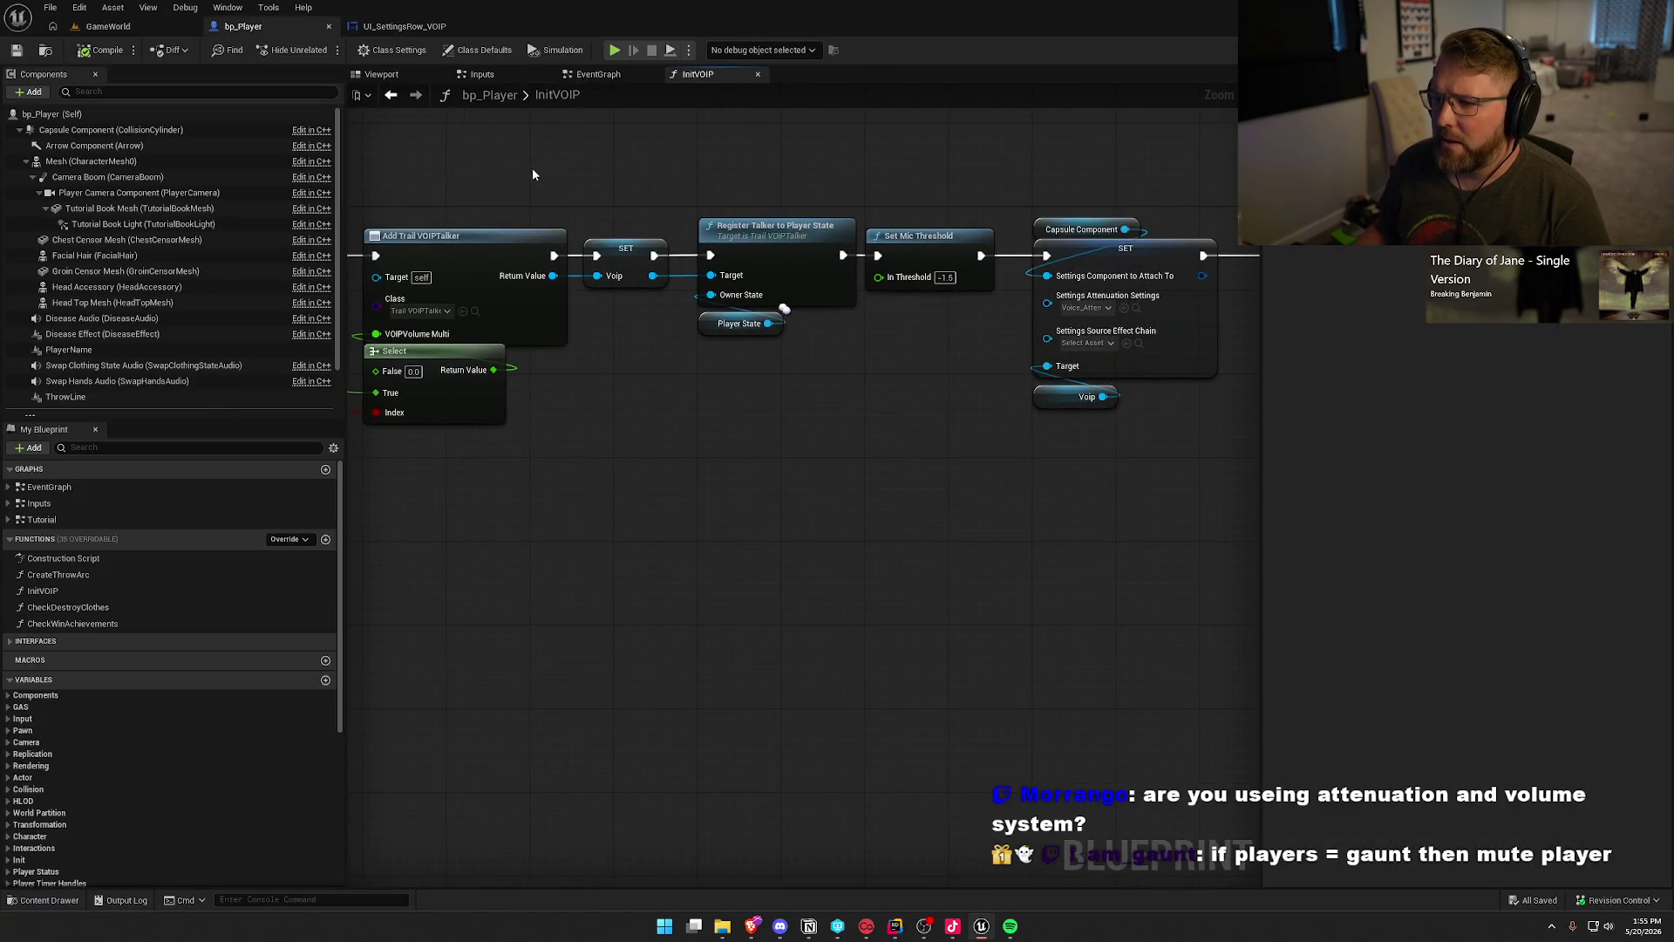
{"action": "mouse_move", "coordinate": [417, 180]}
{"action": "left_mouse_down"}
{"action": "mouse_move", "coordinate": [584, 482]}
{"action": "mouse_move", "coordinate": [839, 484]}
{"action": "mouse_move", "coordinate": [639, 388]}
{"action": "left_mouse_up"}
{"action": "mouse_move", "coordinate": [600, 124]}
{"action": "left_mouse_down"}
{"action": "mouse_move", "coordinate": [811, 375]}
{"action": "mouse_move", "coordinate": [940, 422]}
{"action": "left_mouse_up"}
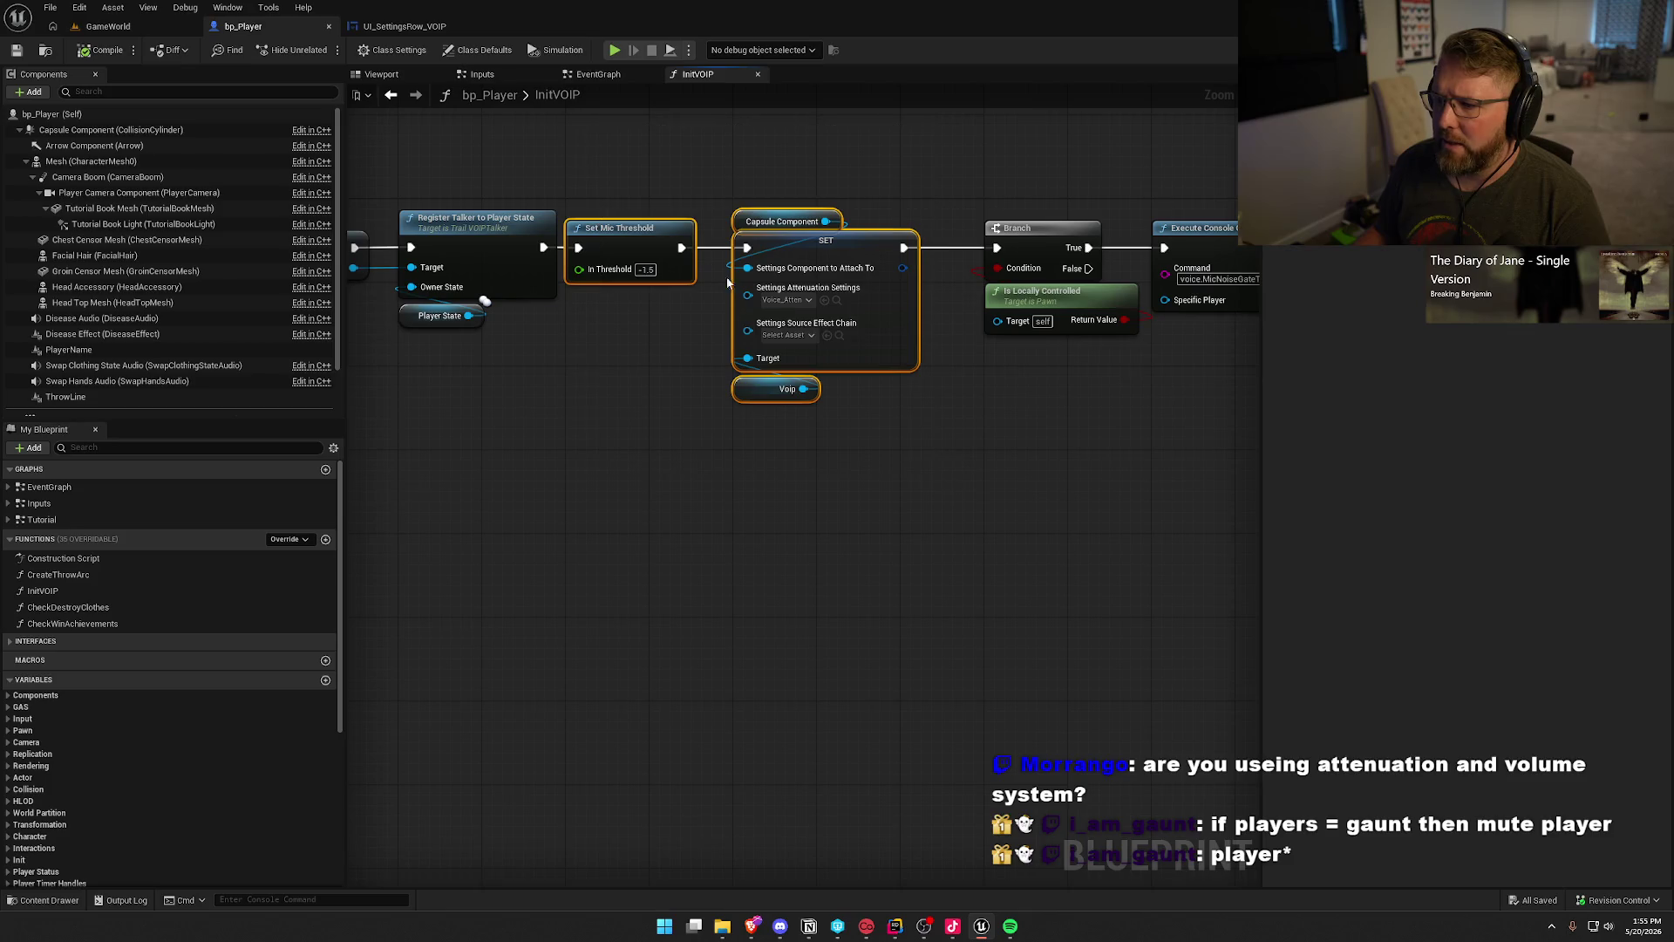
{"action": "left_click", "coordinate": [598, 427]}
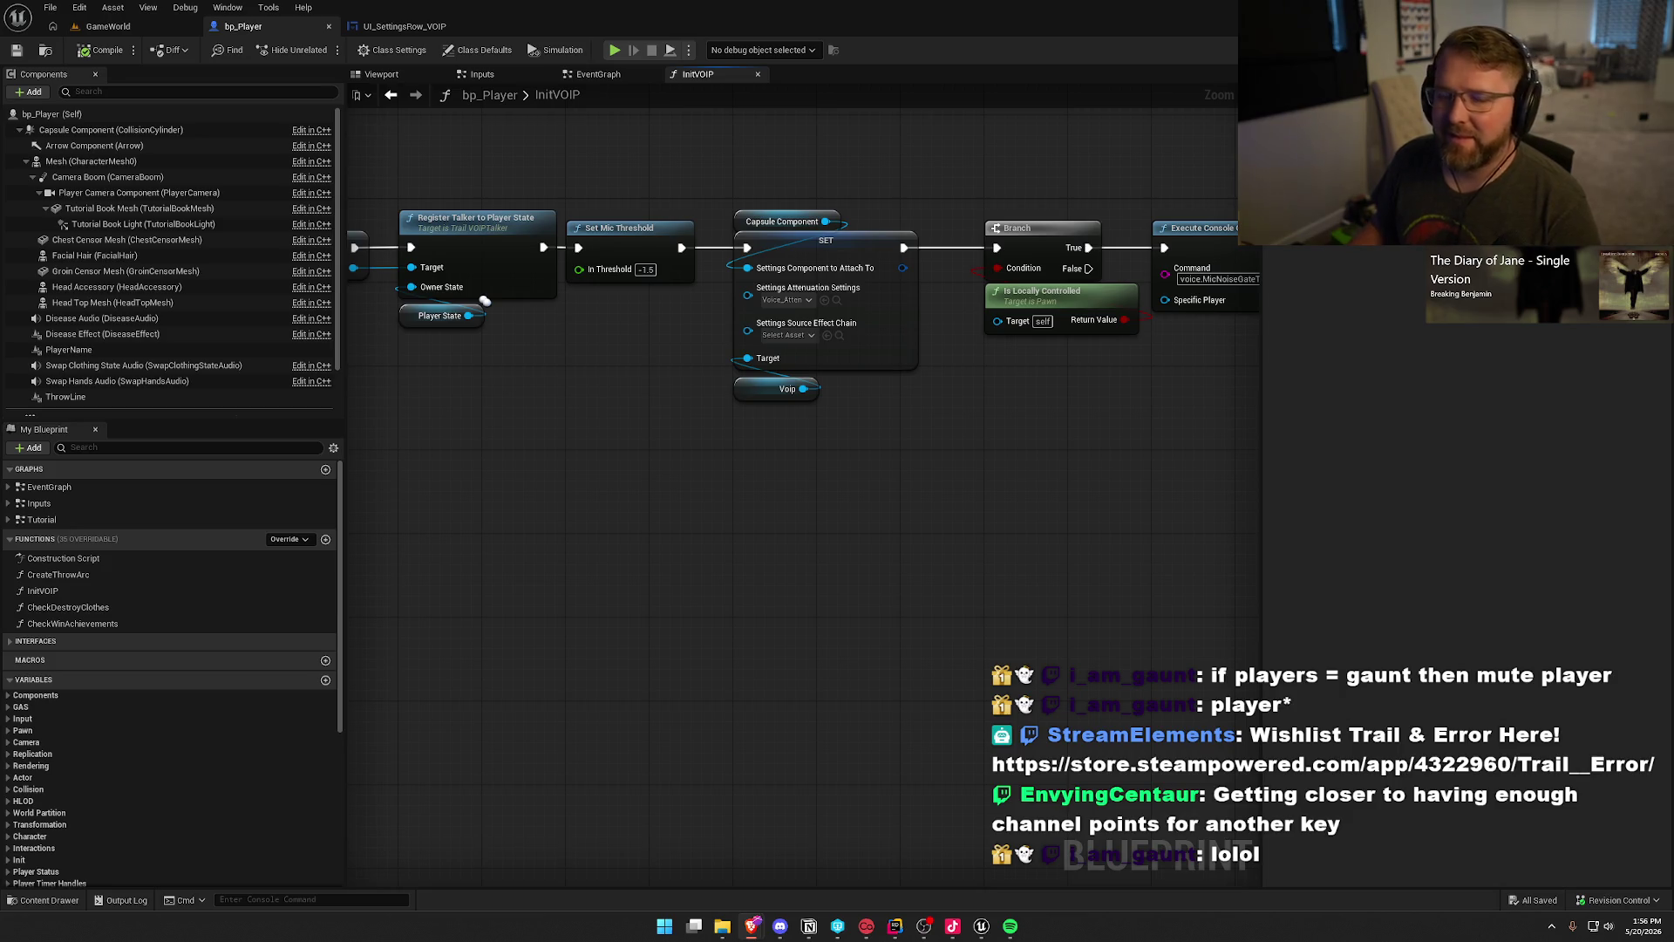
{"action": "left_click_drag", "start_coordinate": [0, 196], "coordinate": [456, 193]}
{"action": "double_click", "coordinate": [462, 200]}
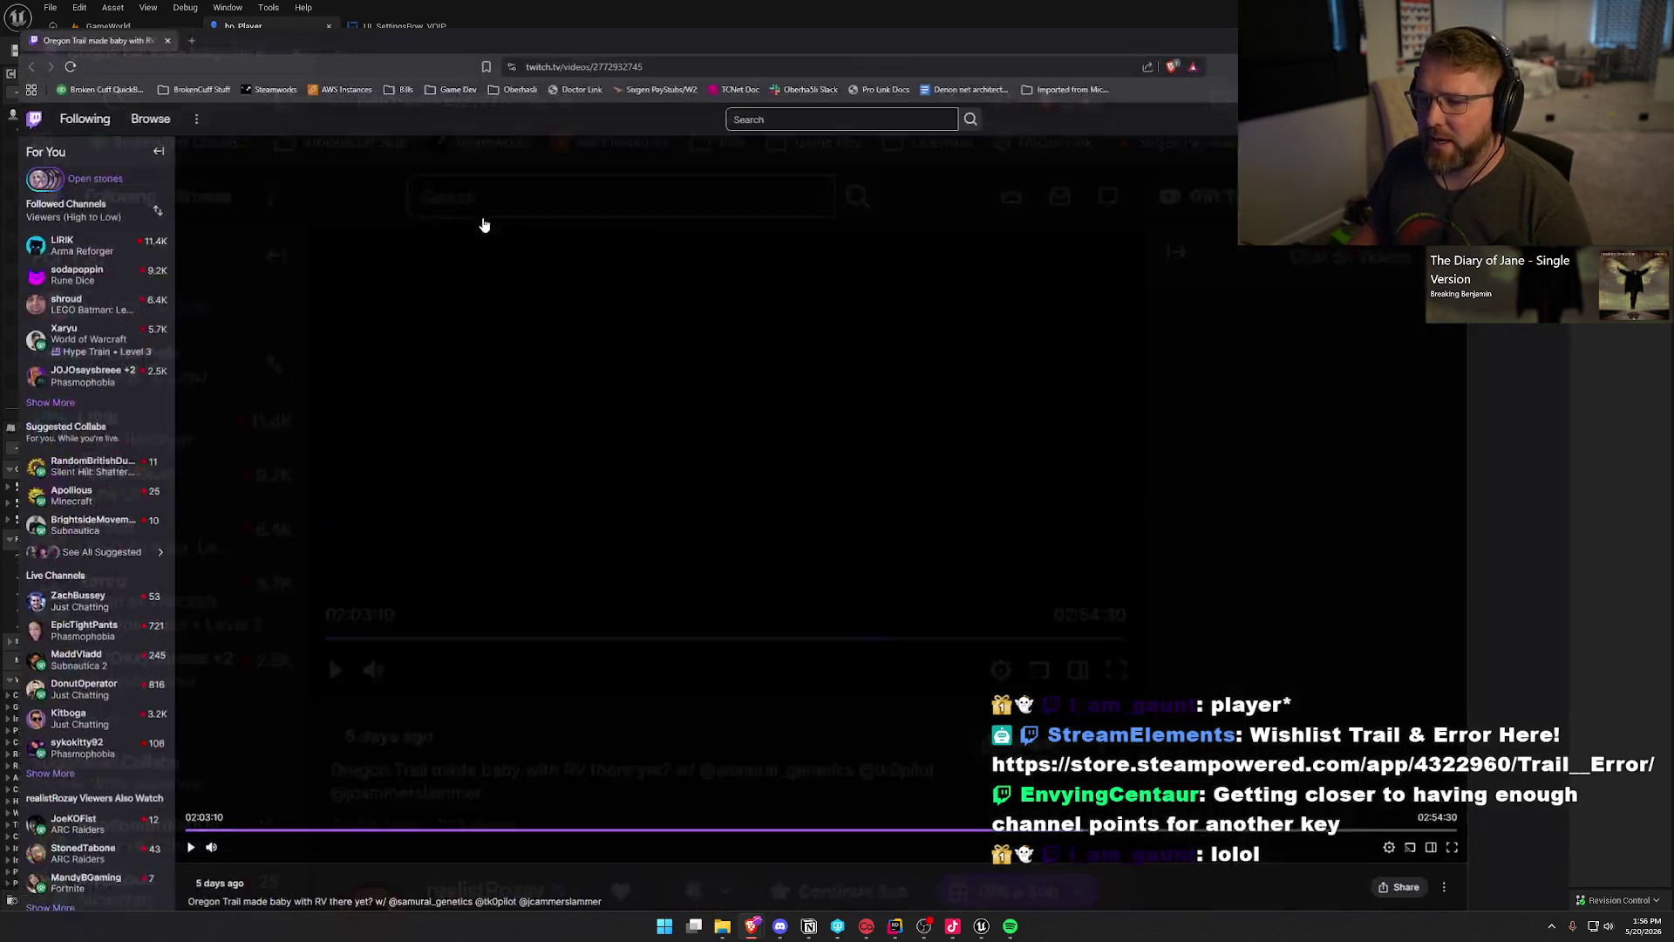
Step: Play the gameplay VOD, skip forward past the wagon post and money-bag scenes, and pause at 02:09:36
{"action": "left_click", "coordinate": [172, 821]}
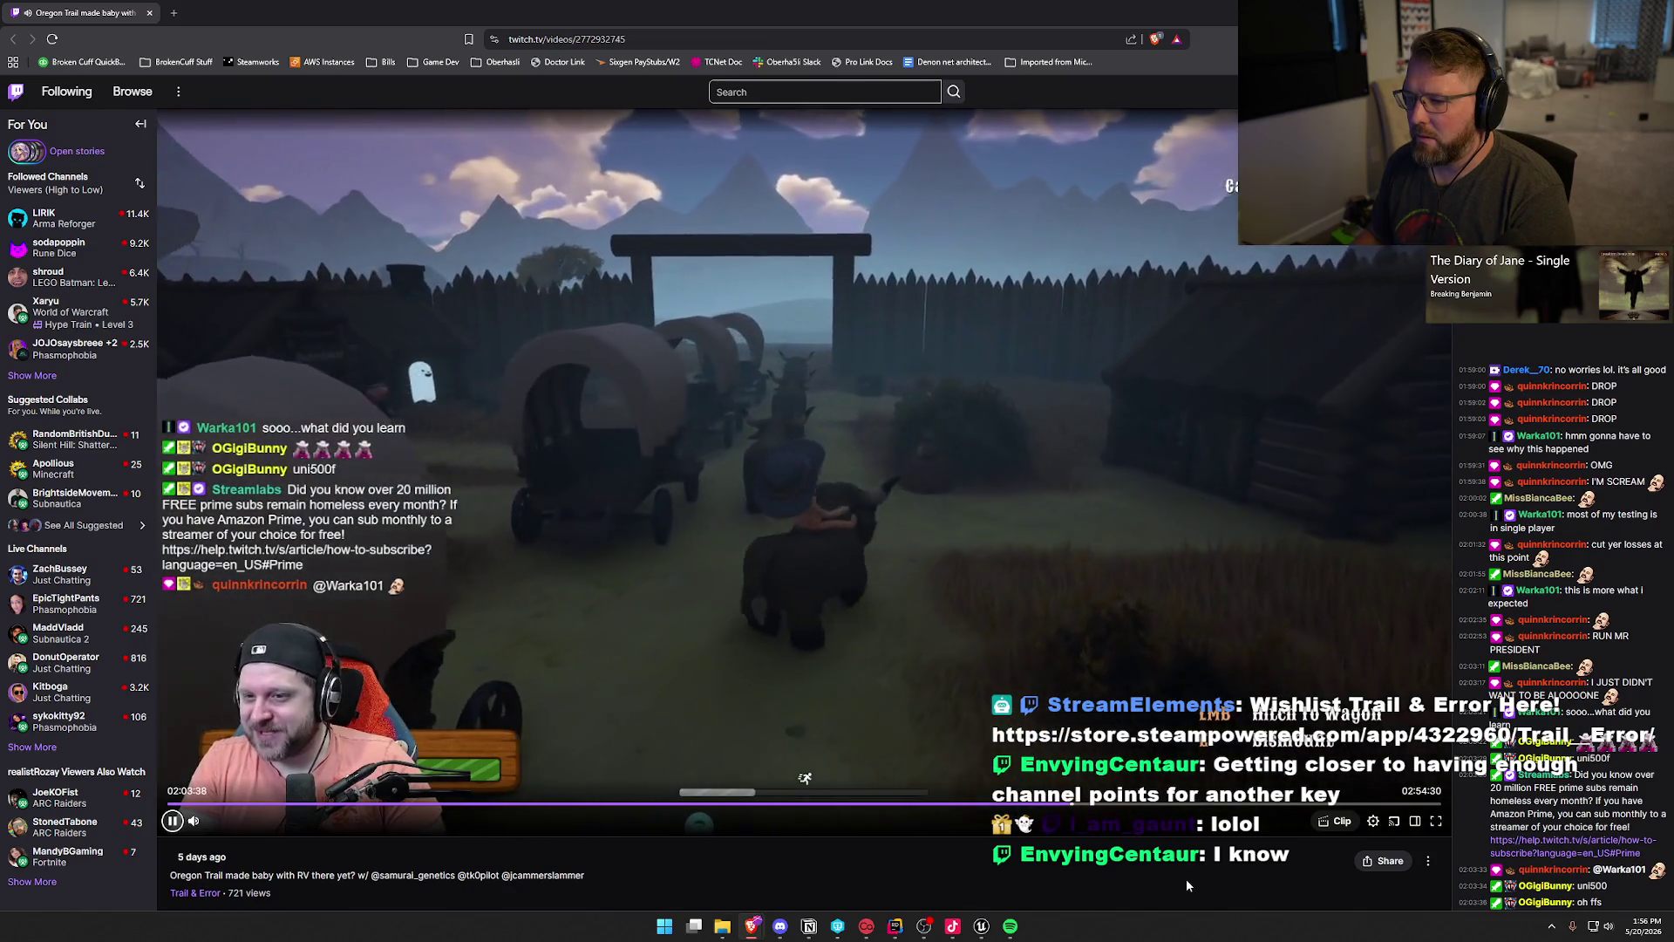
{"action": "key", "text": "Right"}
{"action": "key", "text": "Right"}
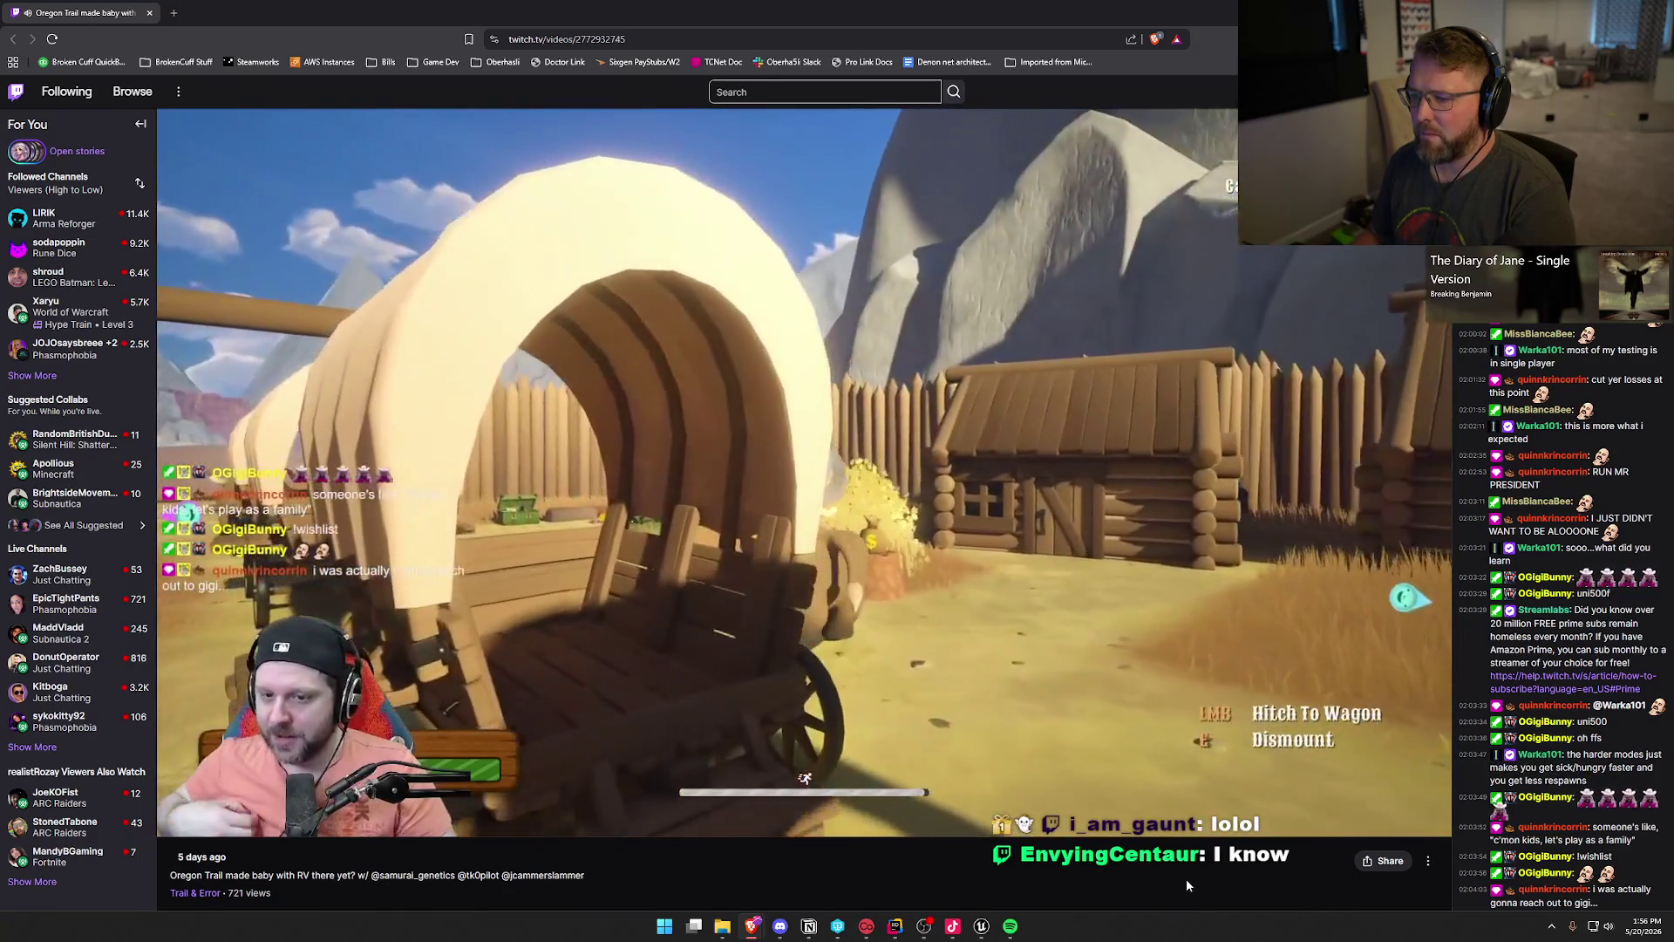
{"action": "key", "text": "Right"}
{"action": "key", "text": "Right"}
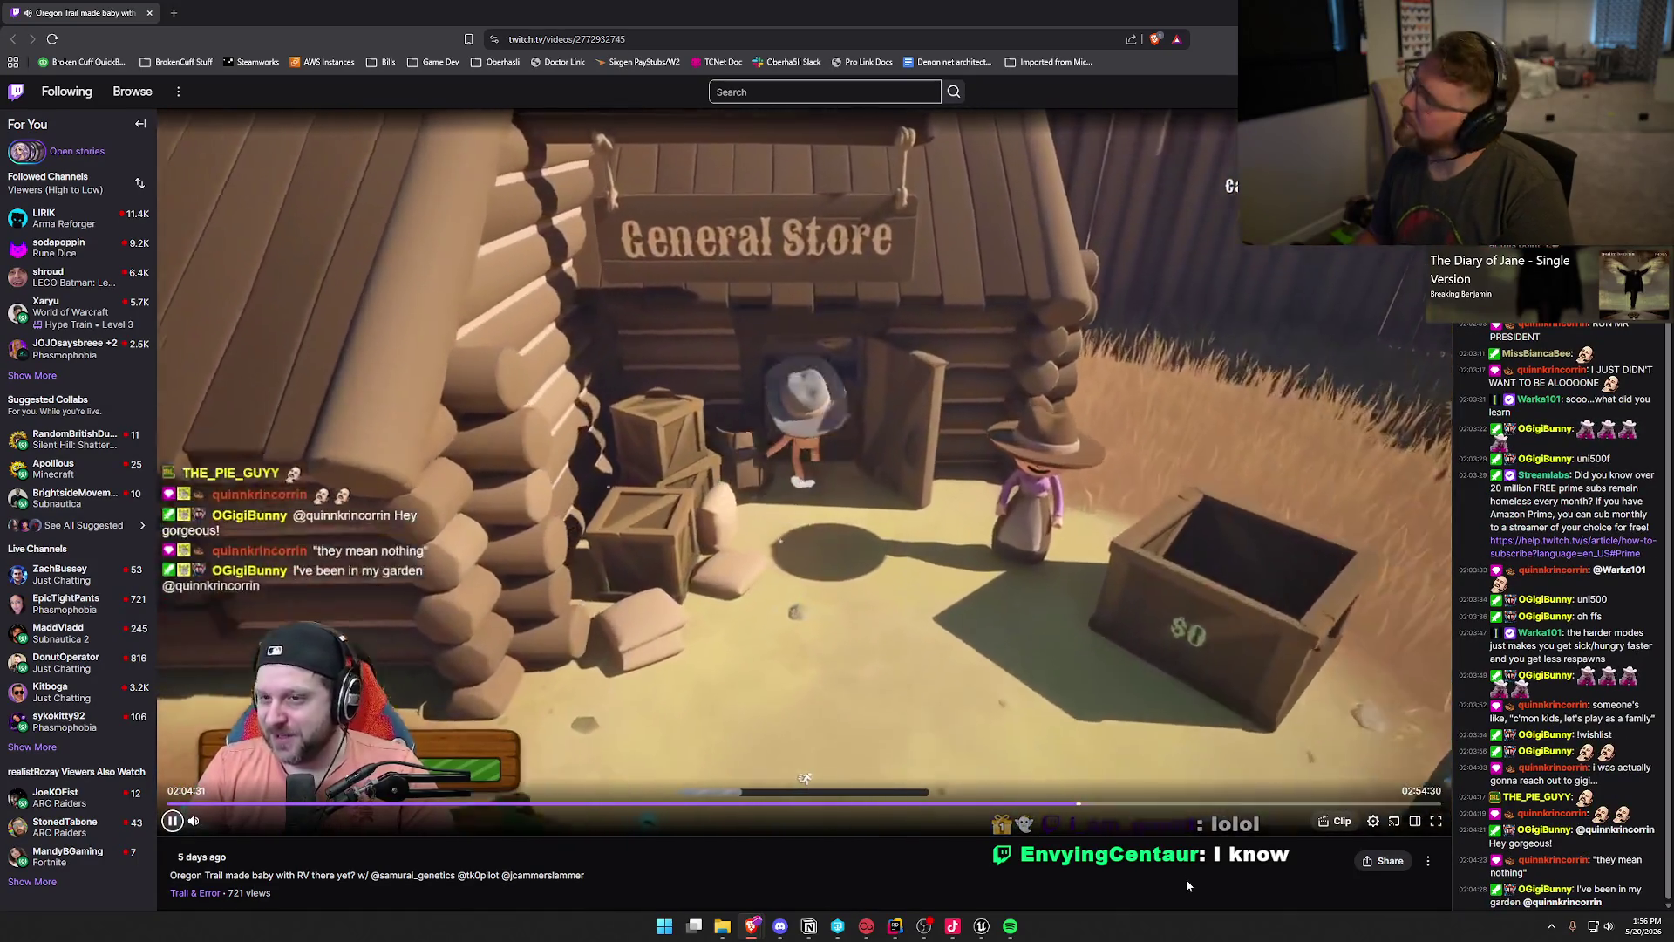
{"action": "key", "text": "Right"}
{"action": "key", "text": "Right"}
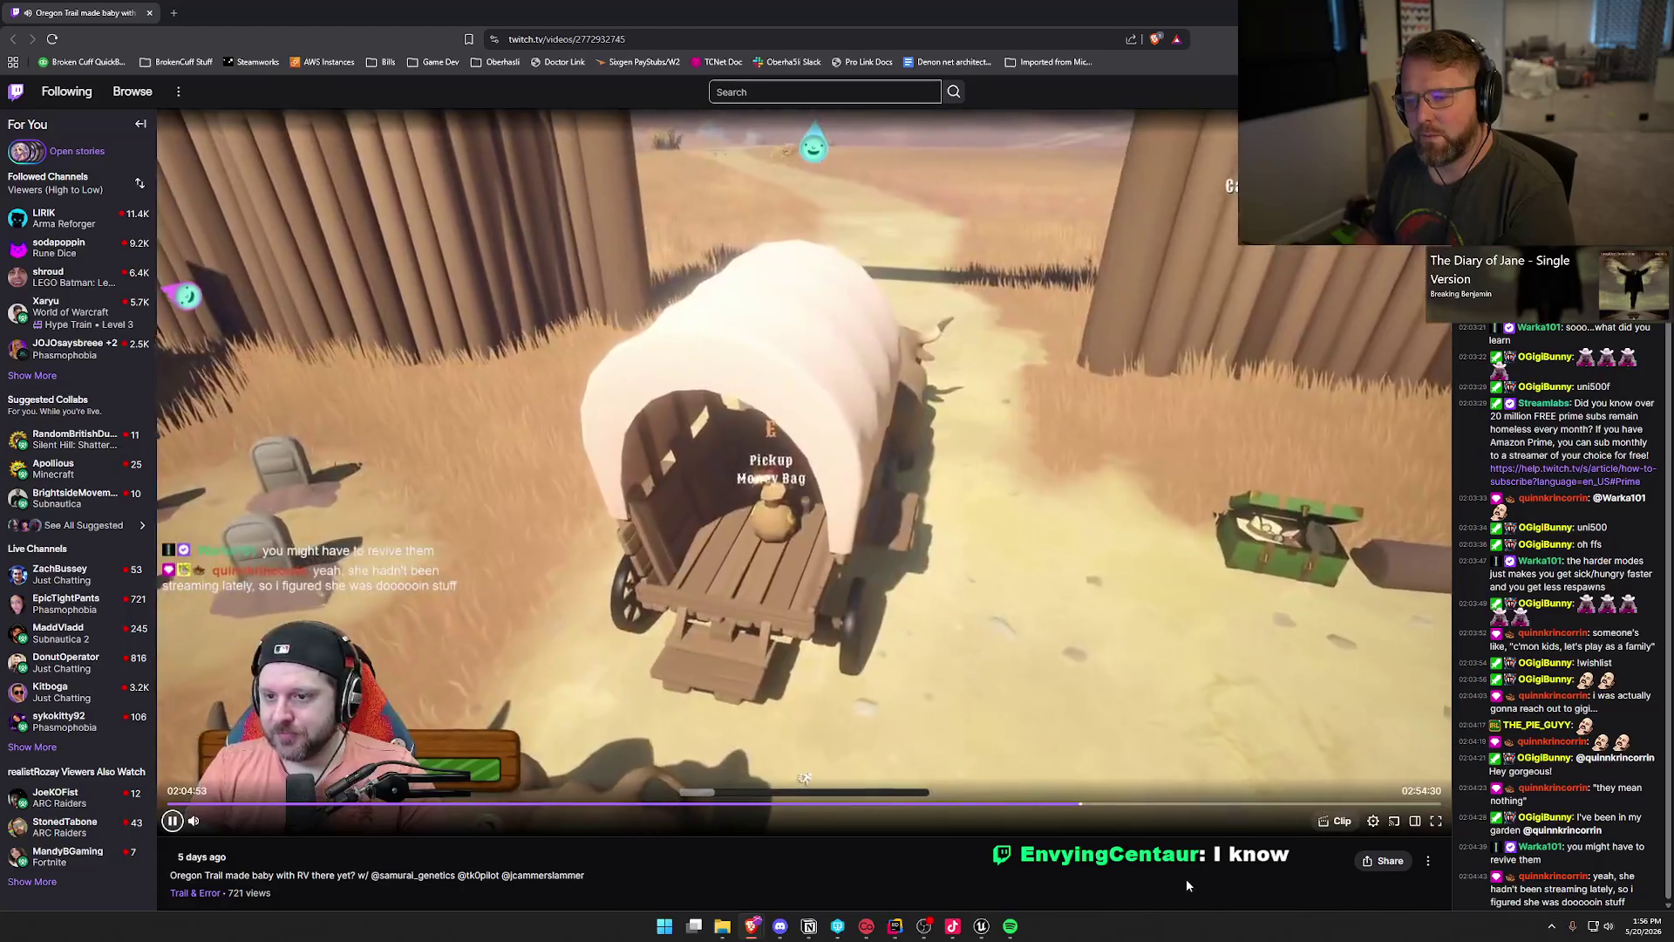
{"action": "key", "text": "Right"}
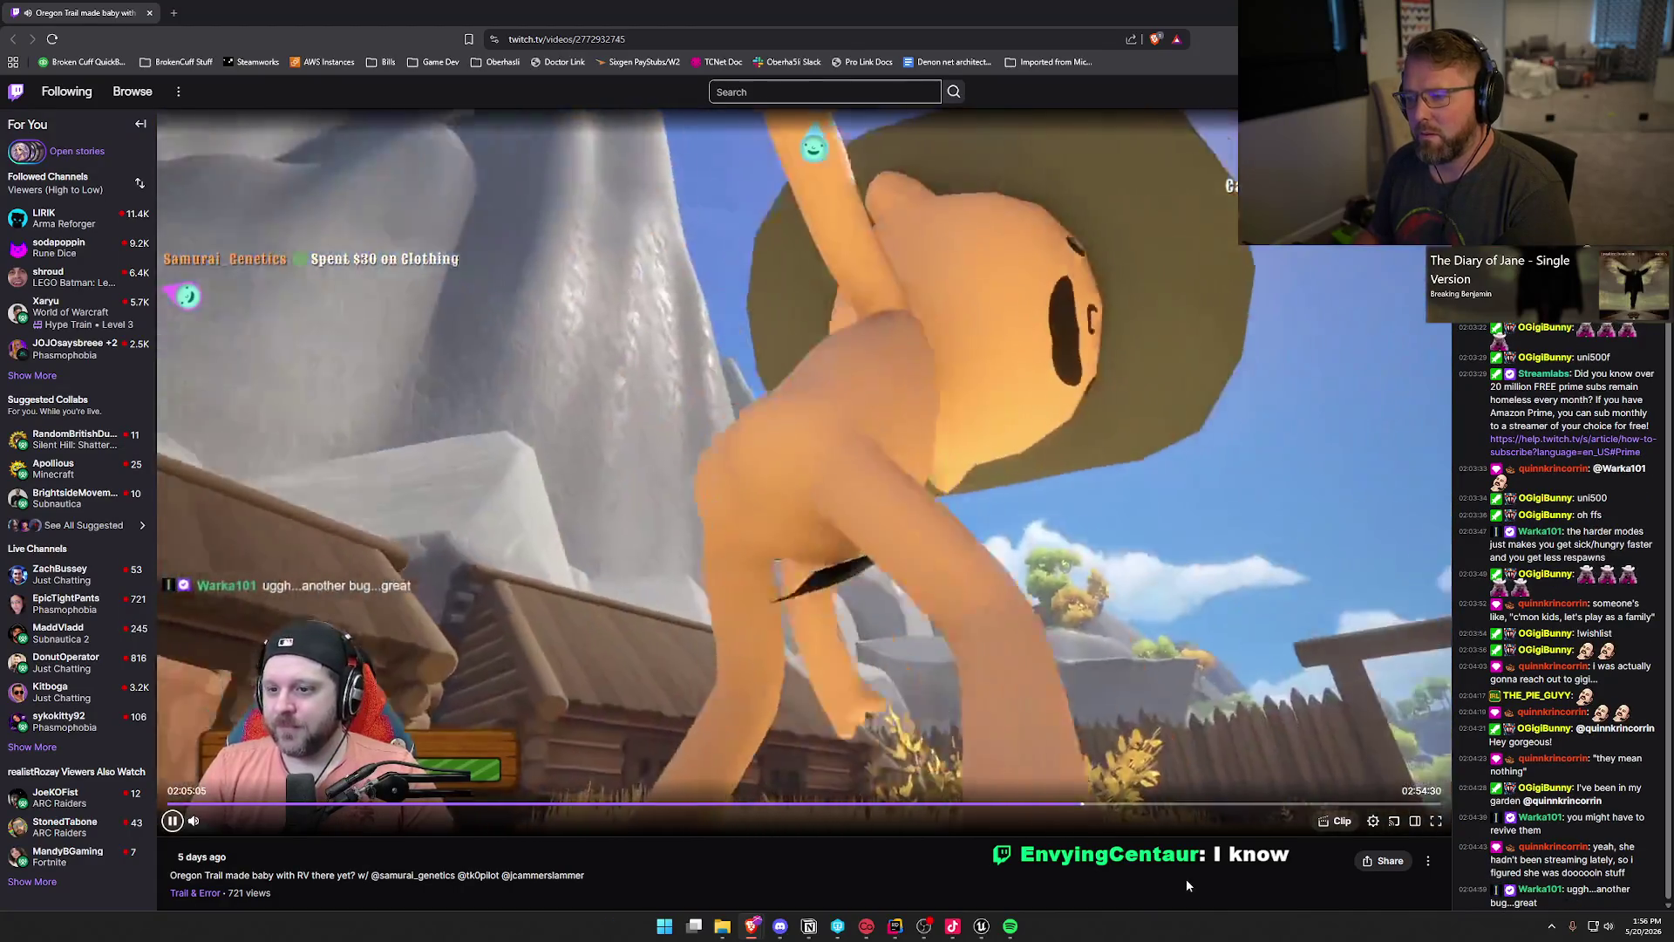
{"action": "key", "text": "Right"}
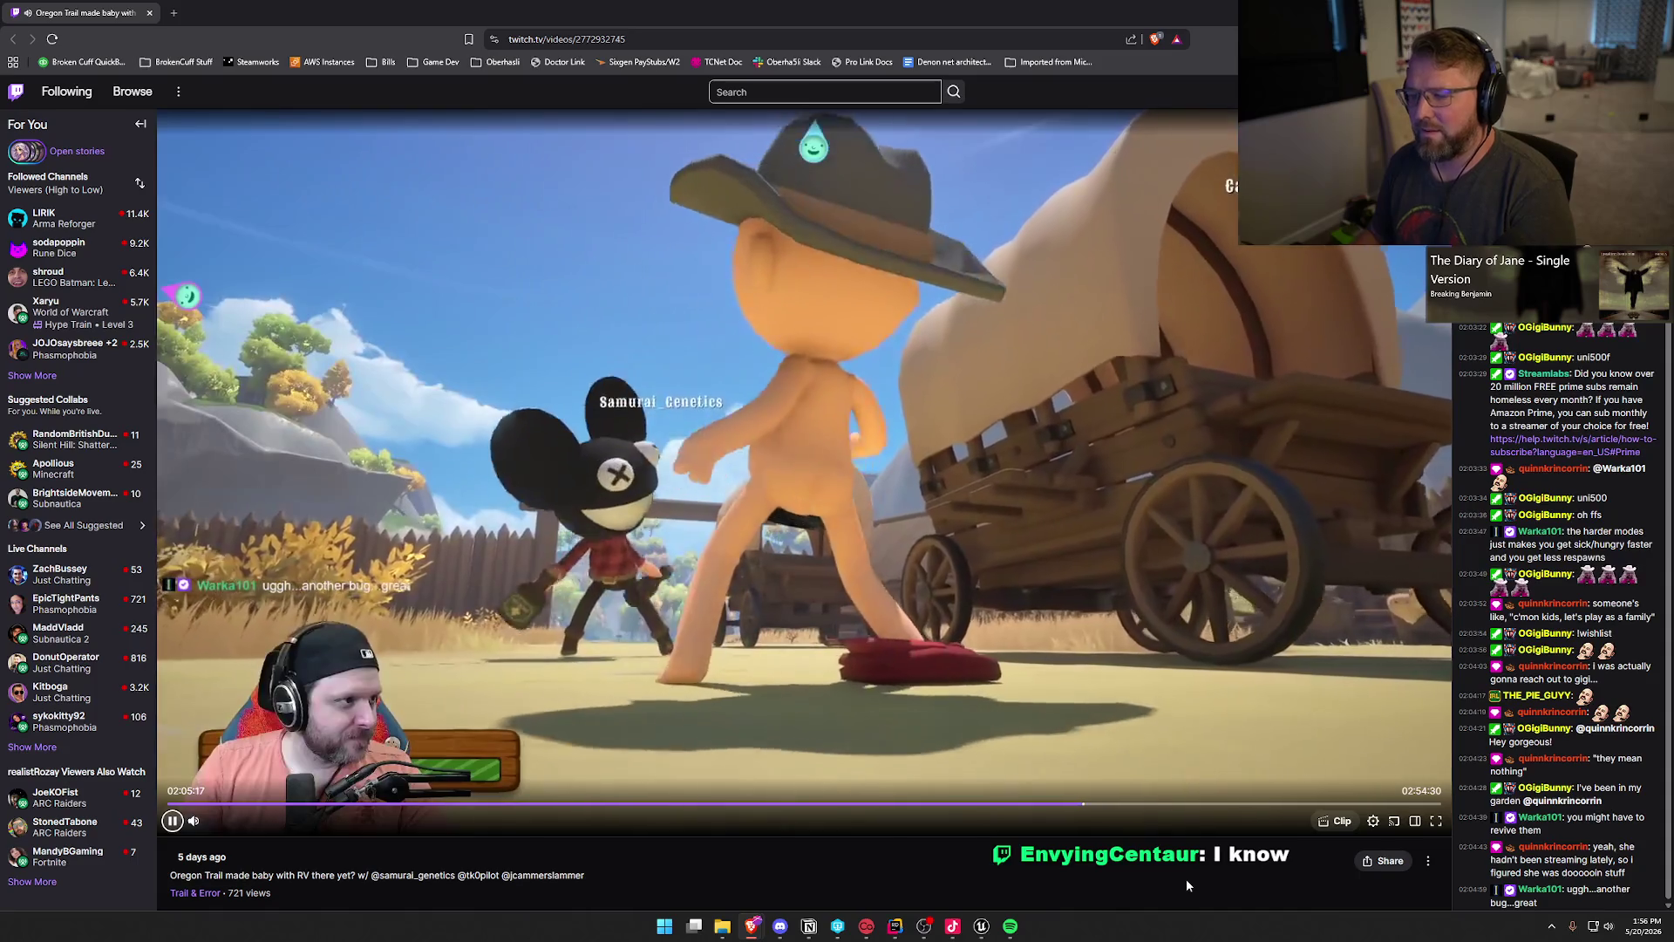
{"action": "key", "text": "Right"}
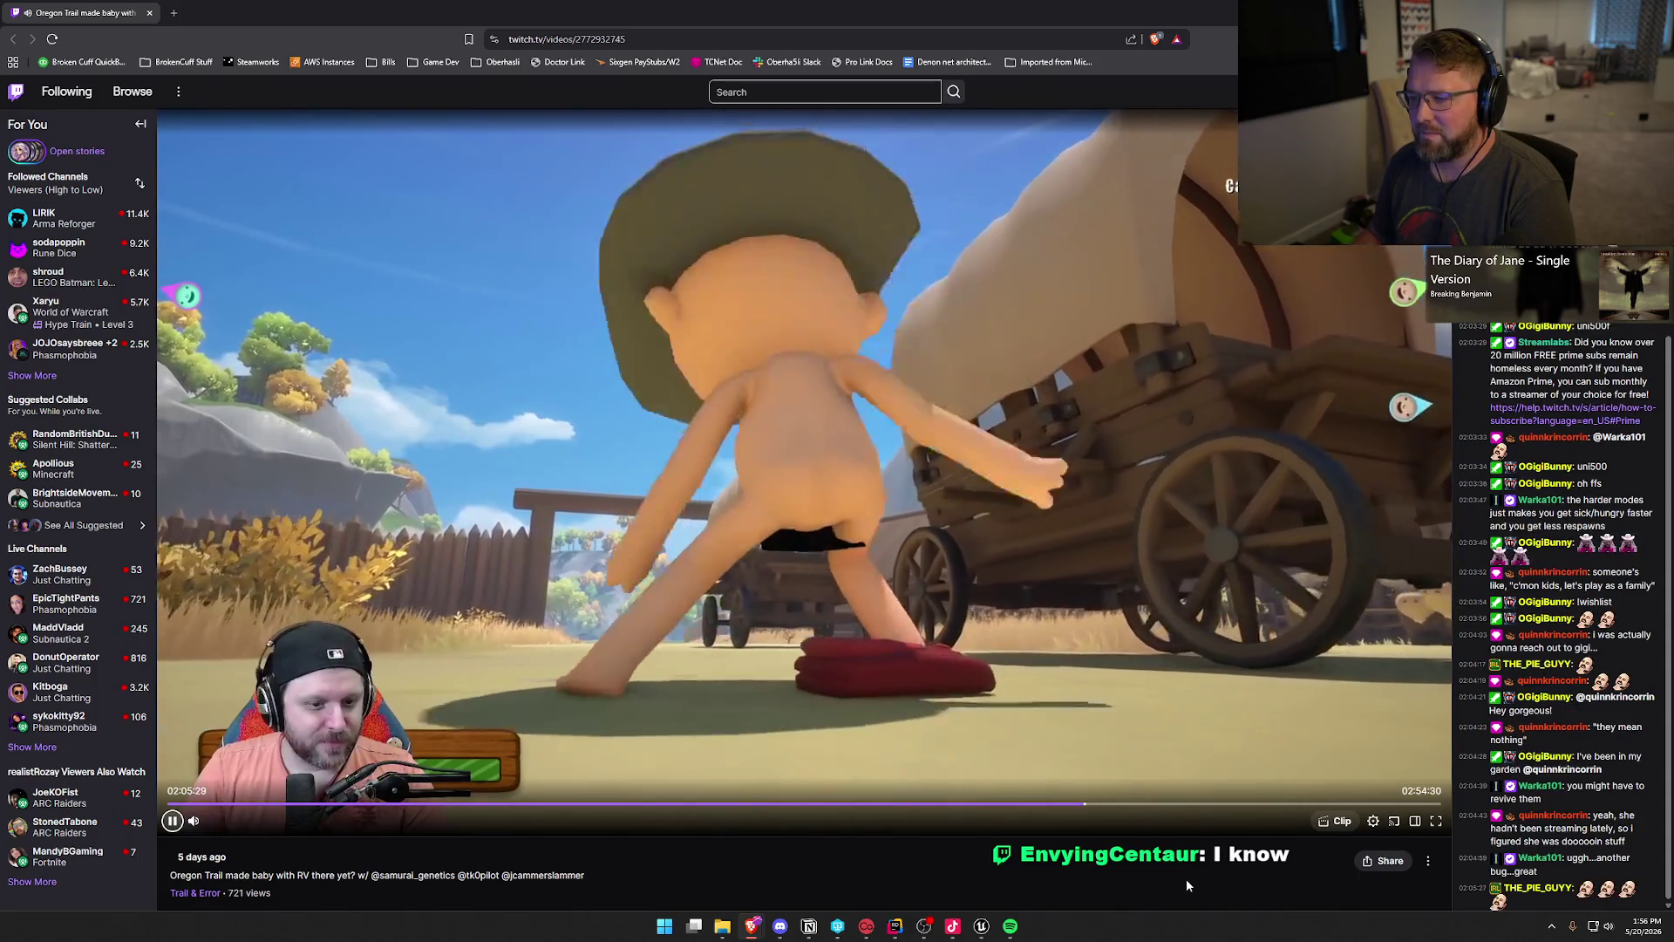
{"action": "key", "text": "Right"}
{"action": "key", "text": "Right"}
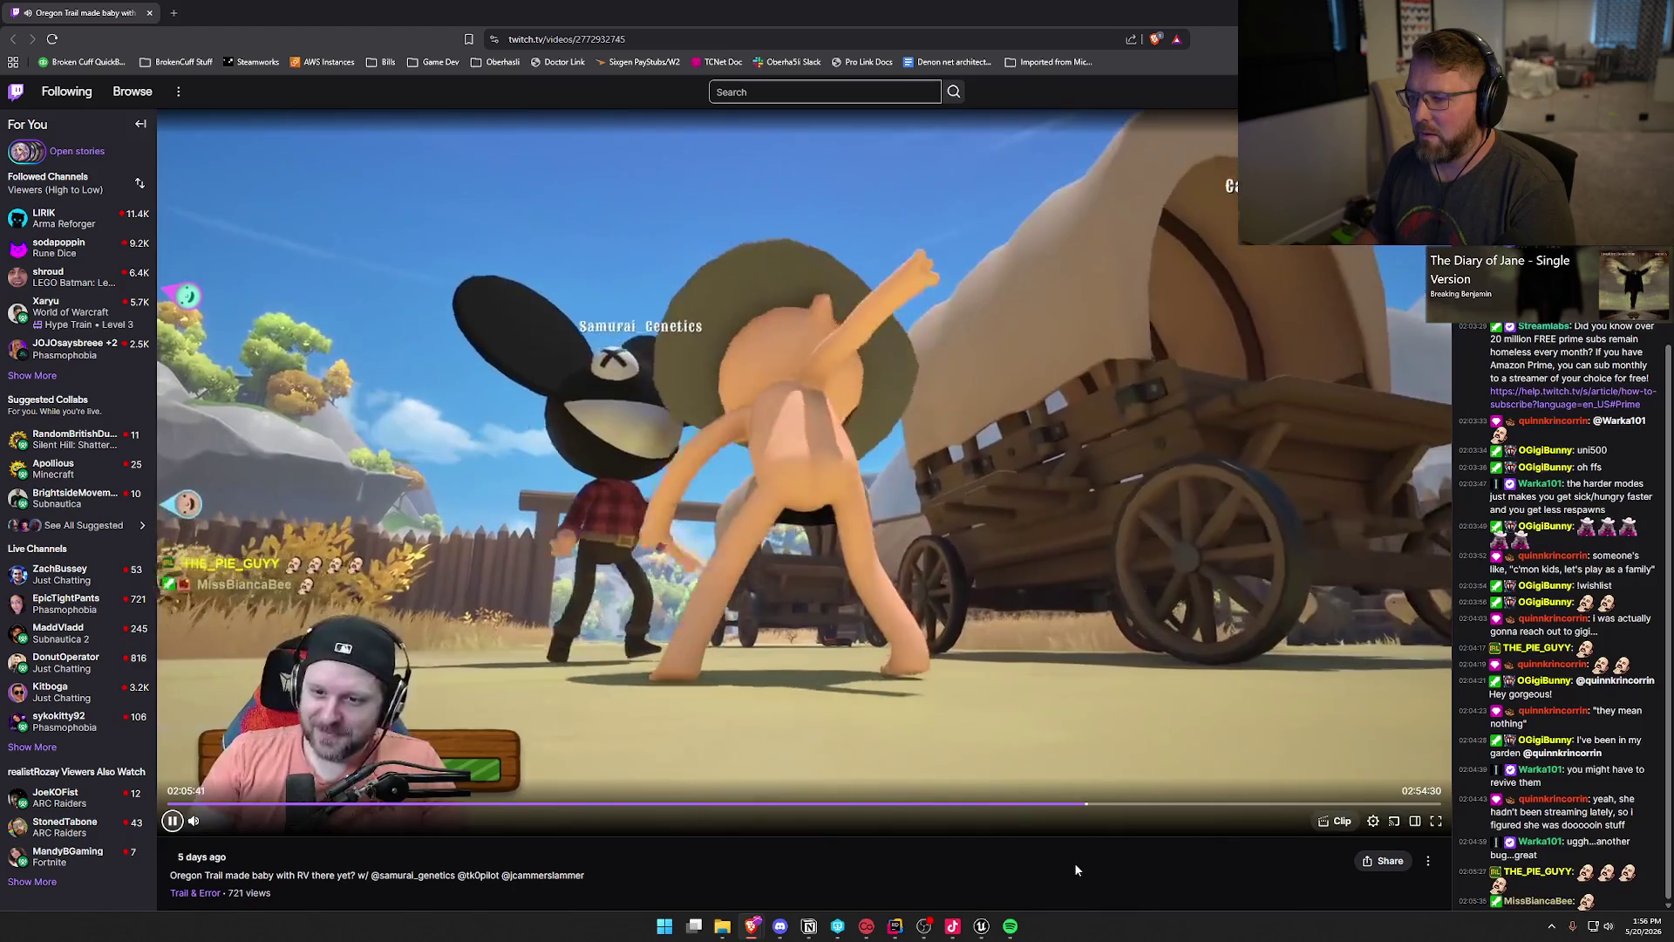
{"action": "key", "text": "Right"}
{"action": "key", "text": "Right"}
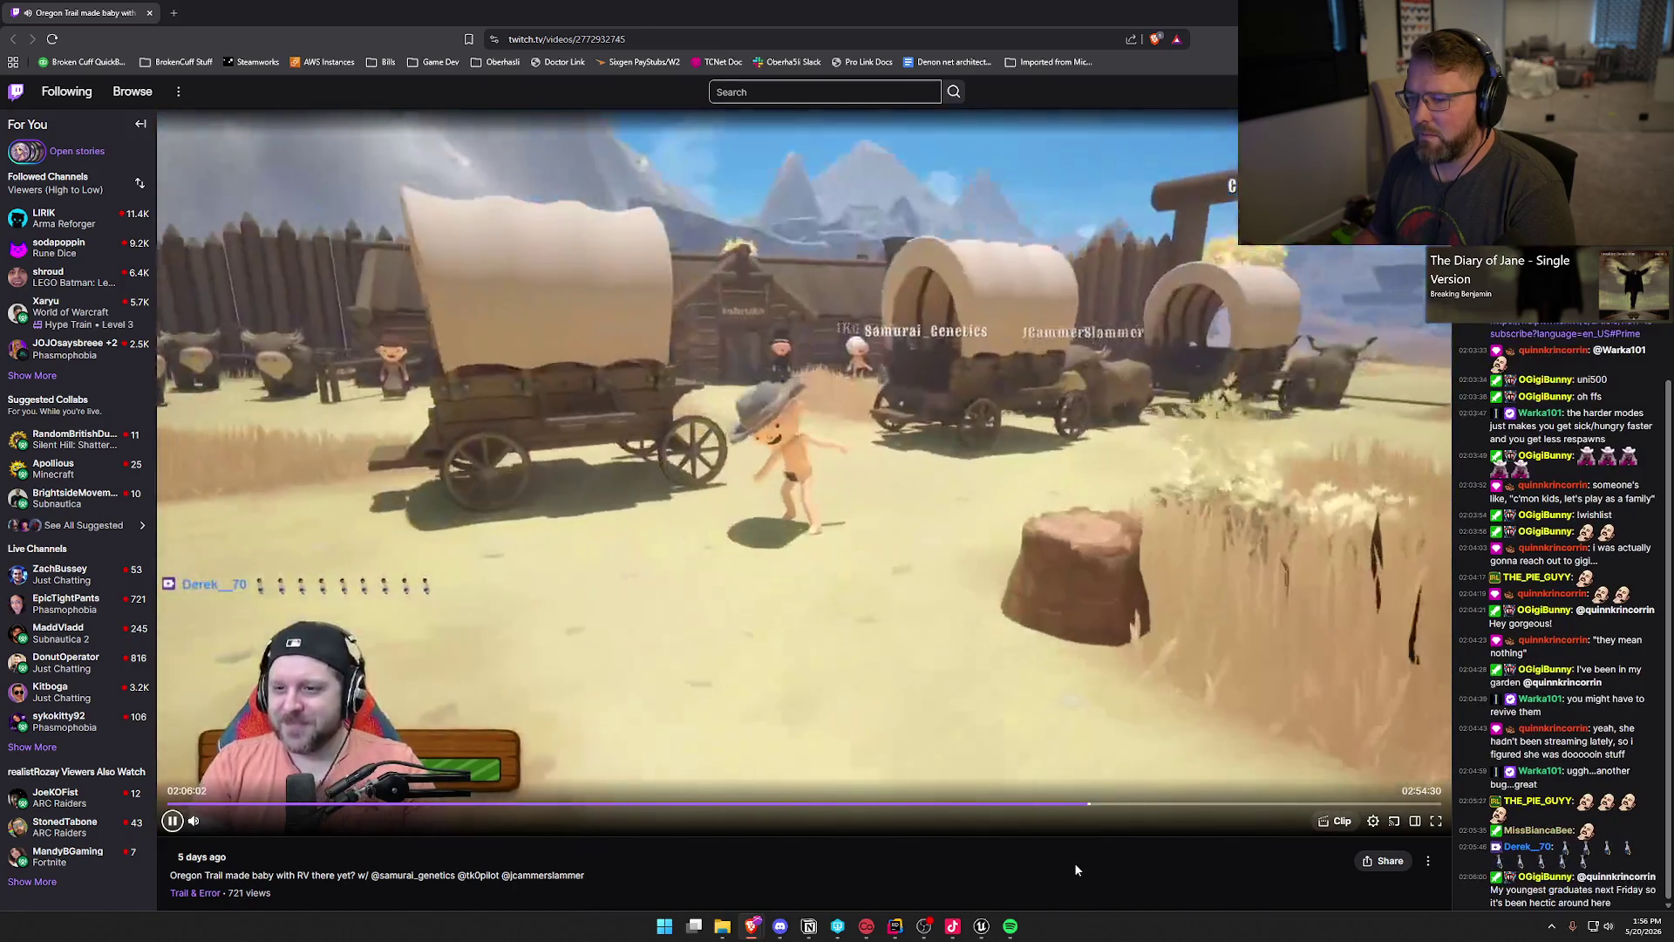
{"action": "key", "text": "Right"}
{"action": "key", "text": "Right"}
{"action": "key", "text": "Right"}
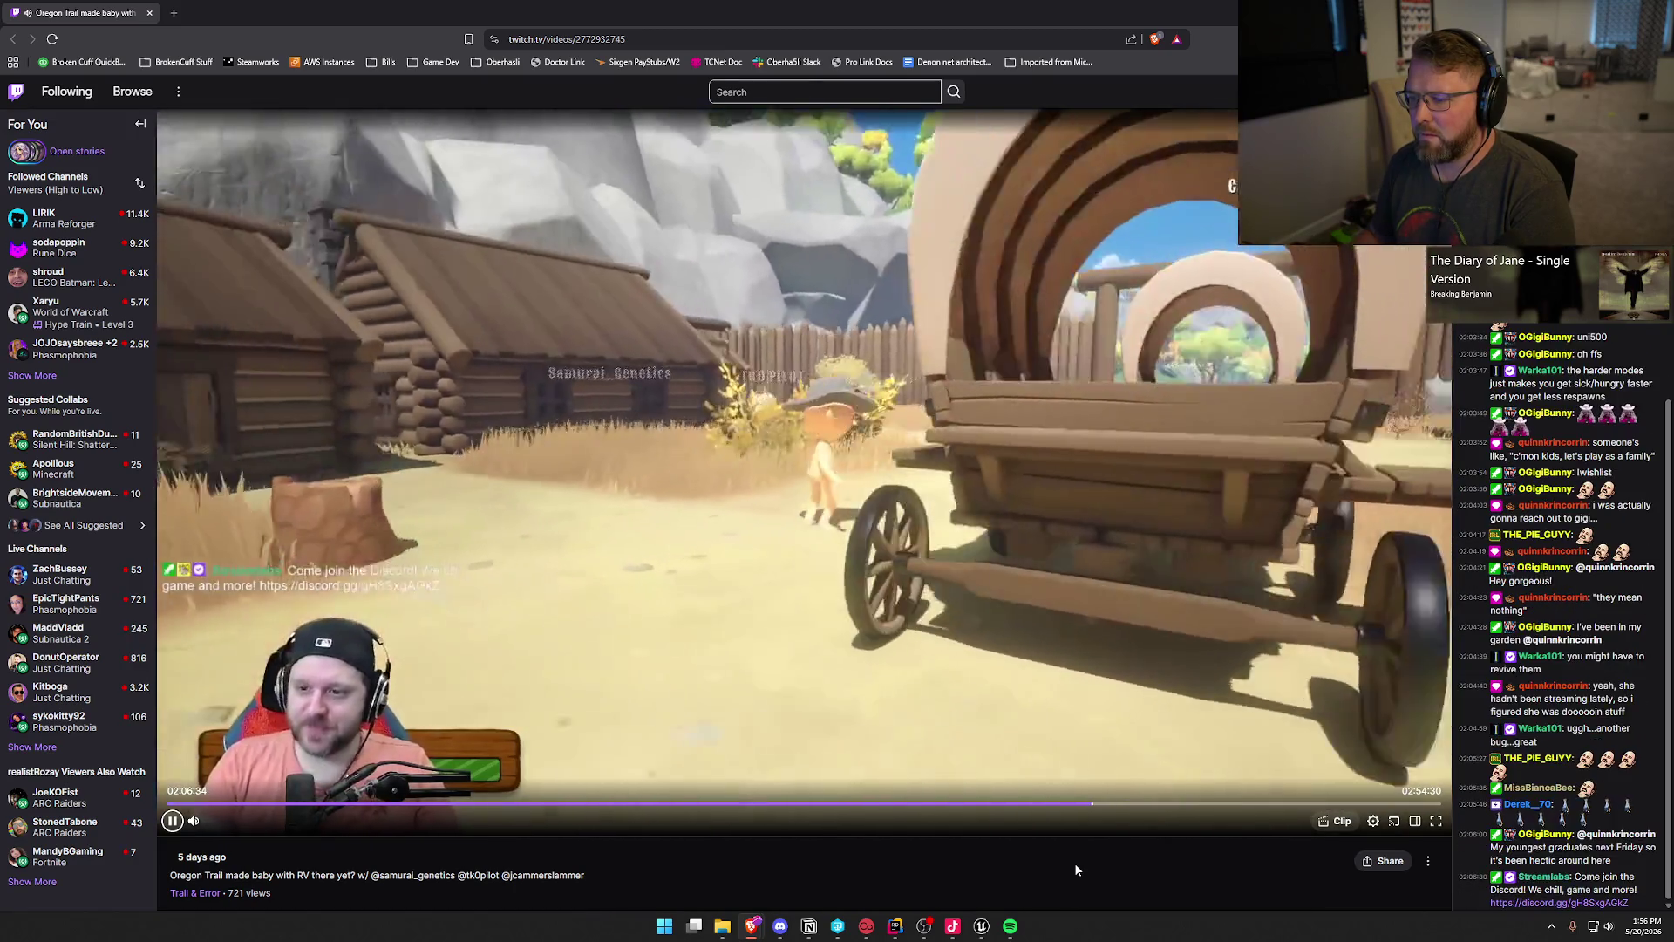
{"action": "key", "text": "Right"}
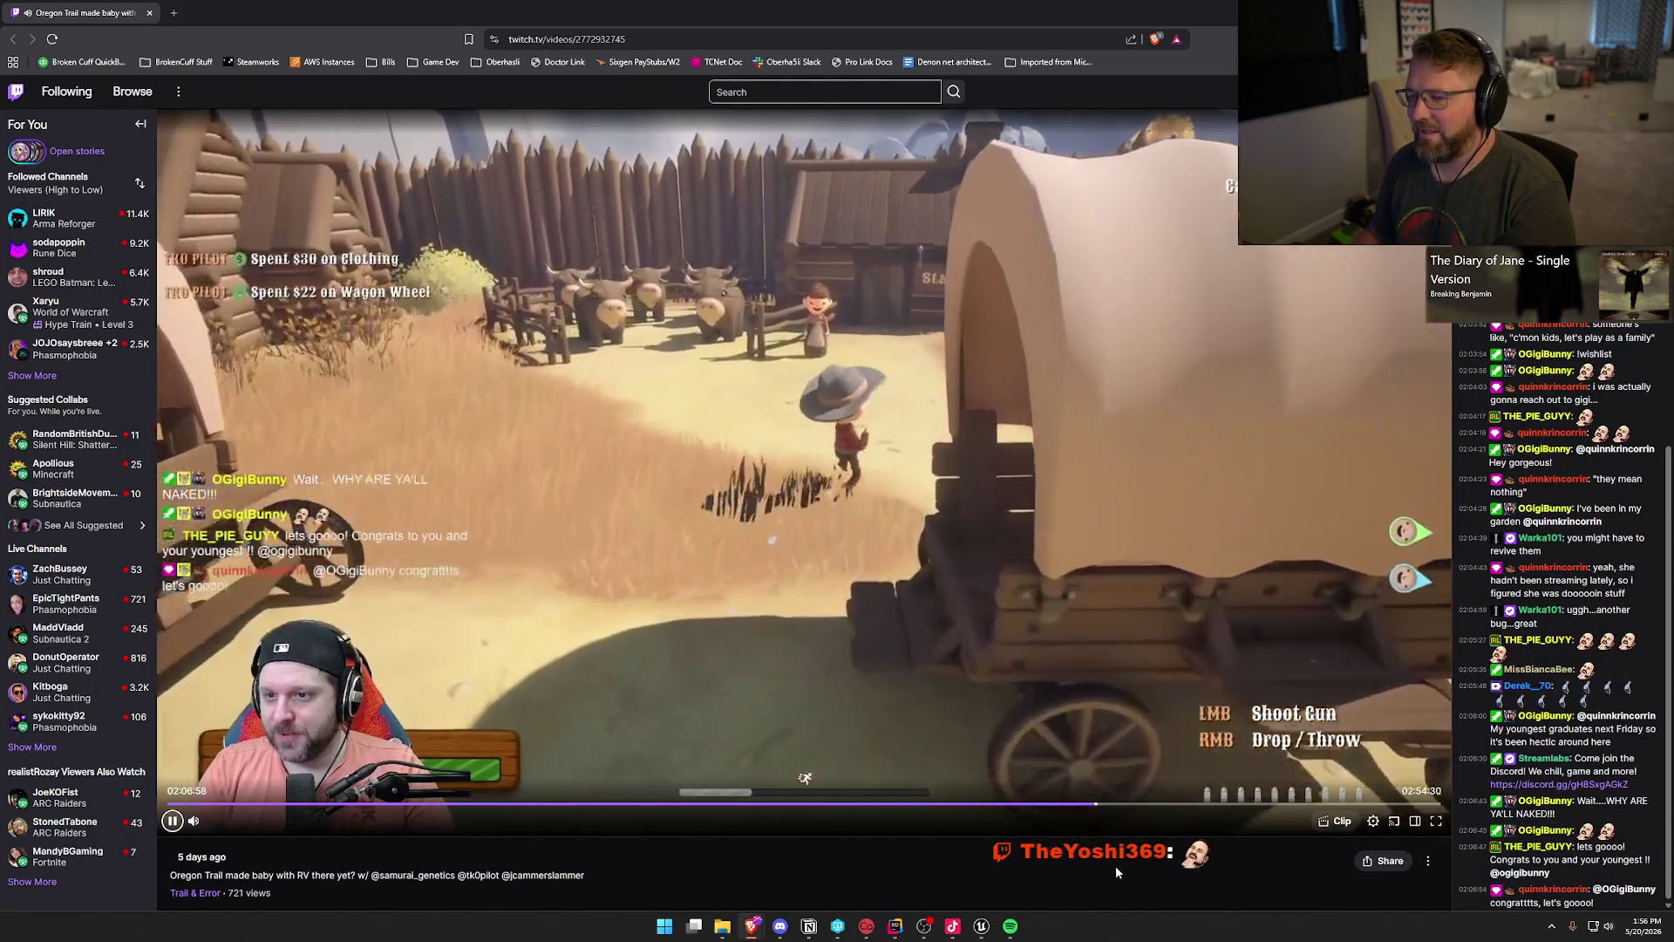
{"action": "key", "text": "Right"}
{"action": "key", "text": "Right"}
{"action": "key", "text": "Right"}
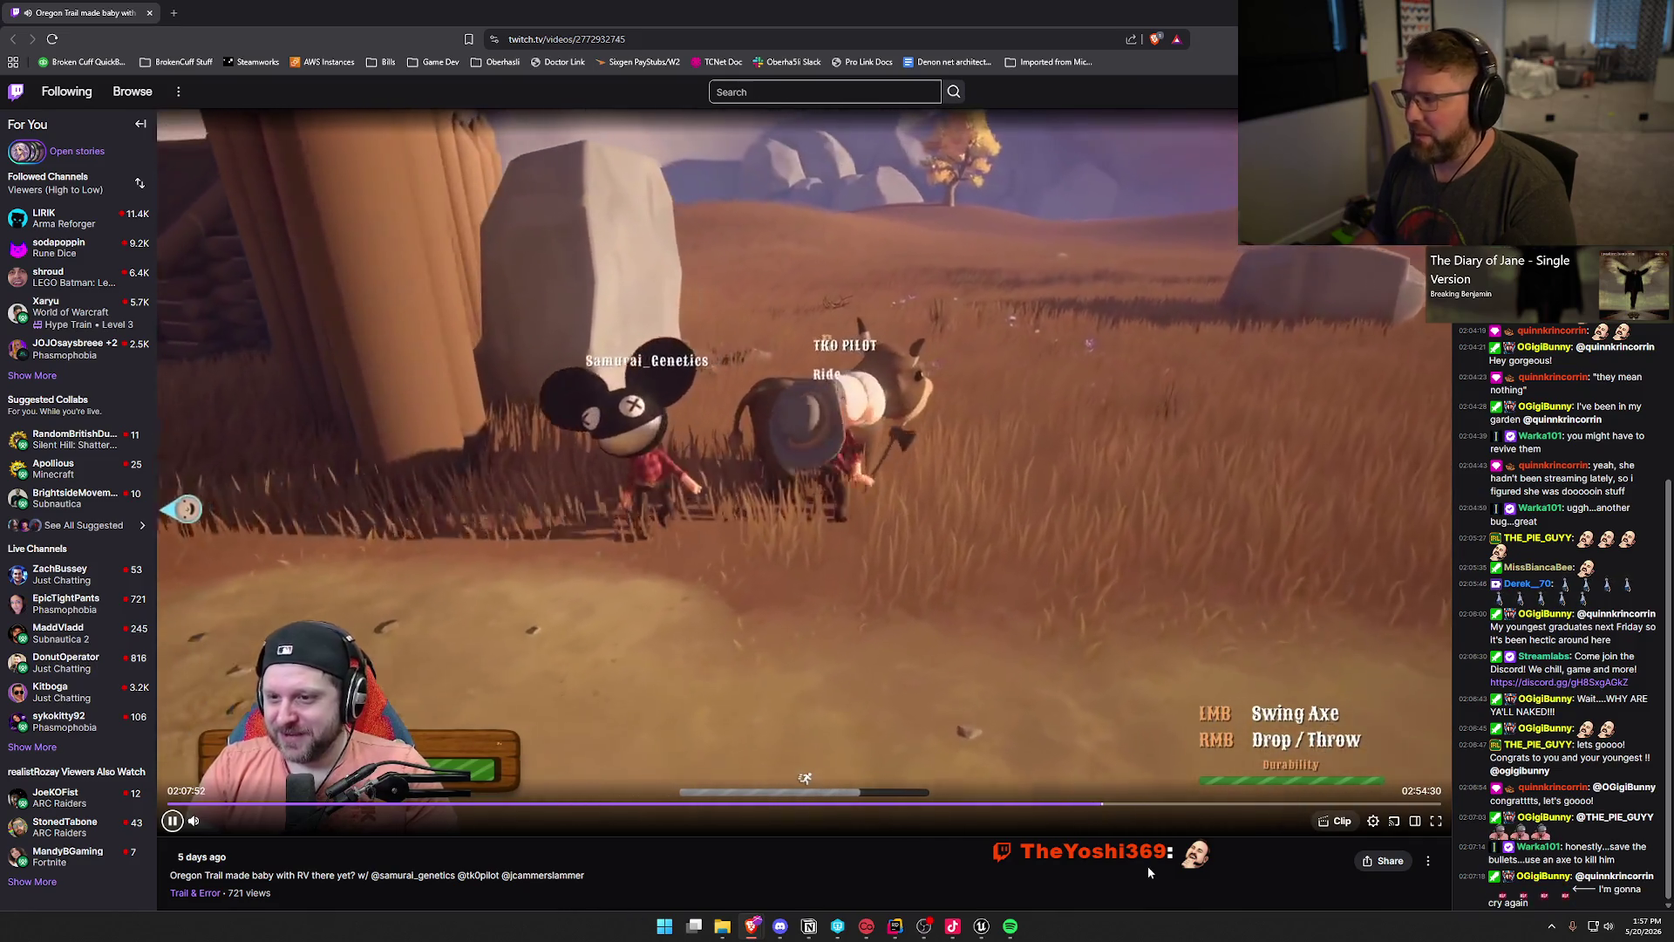
{"action": "key", "text": "Right"}
{"action": "key", "text": "Right"}
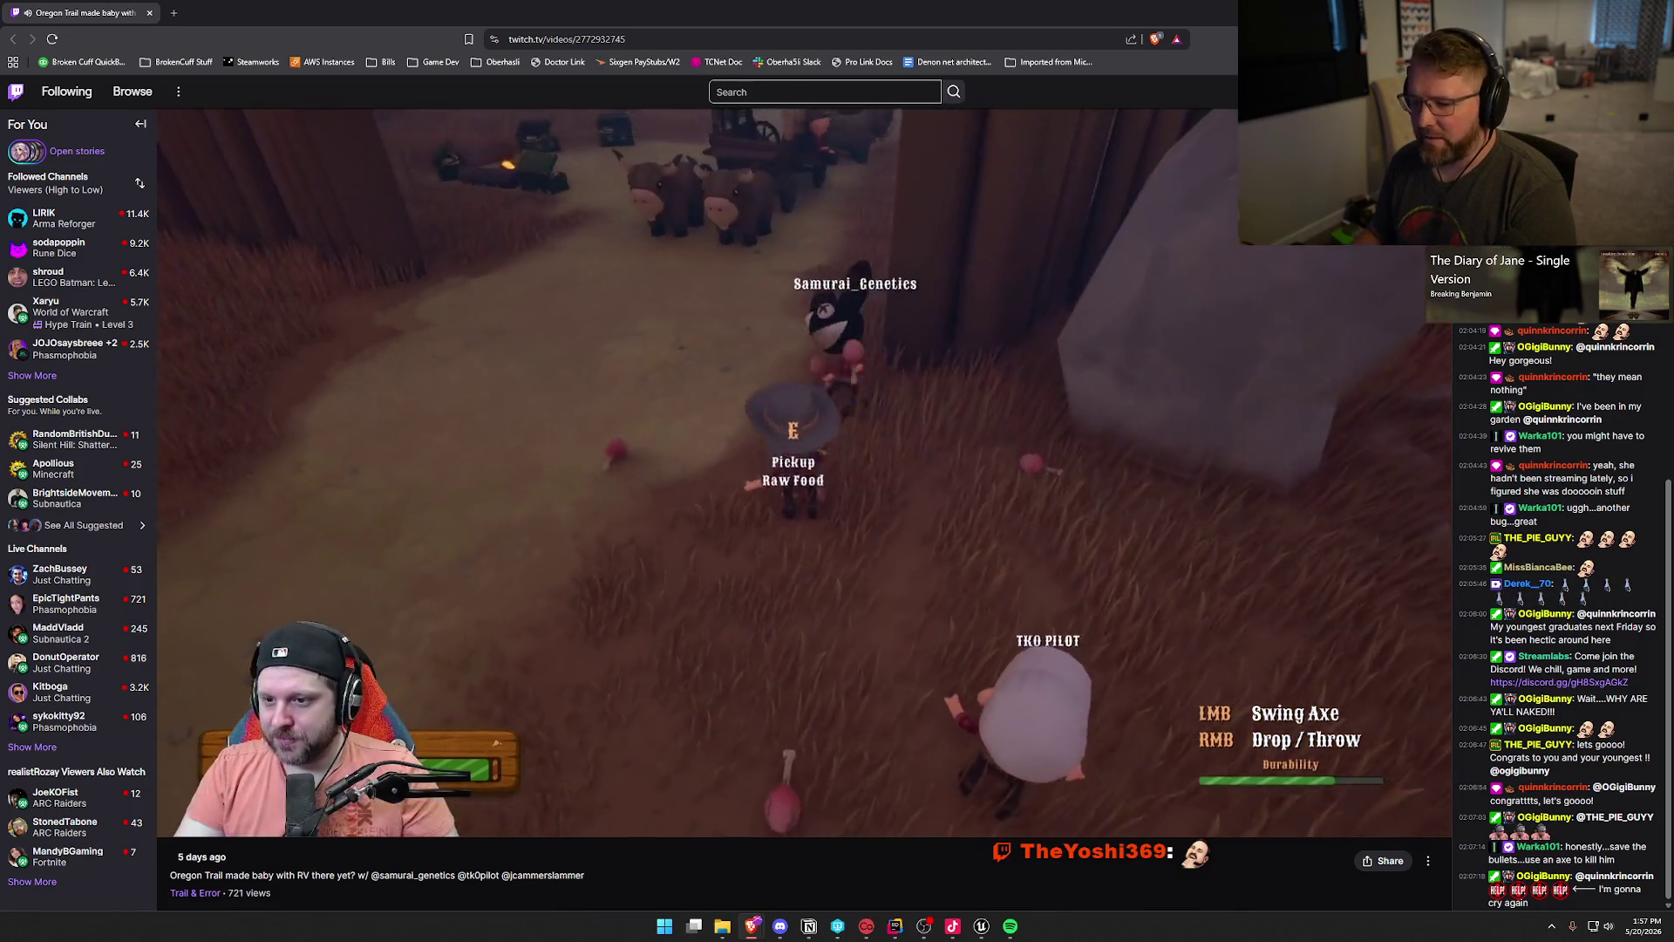
{"action": "key", "text": "Right"}
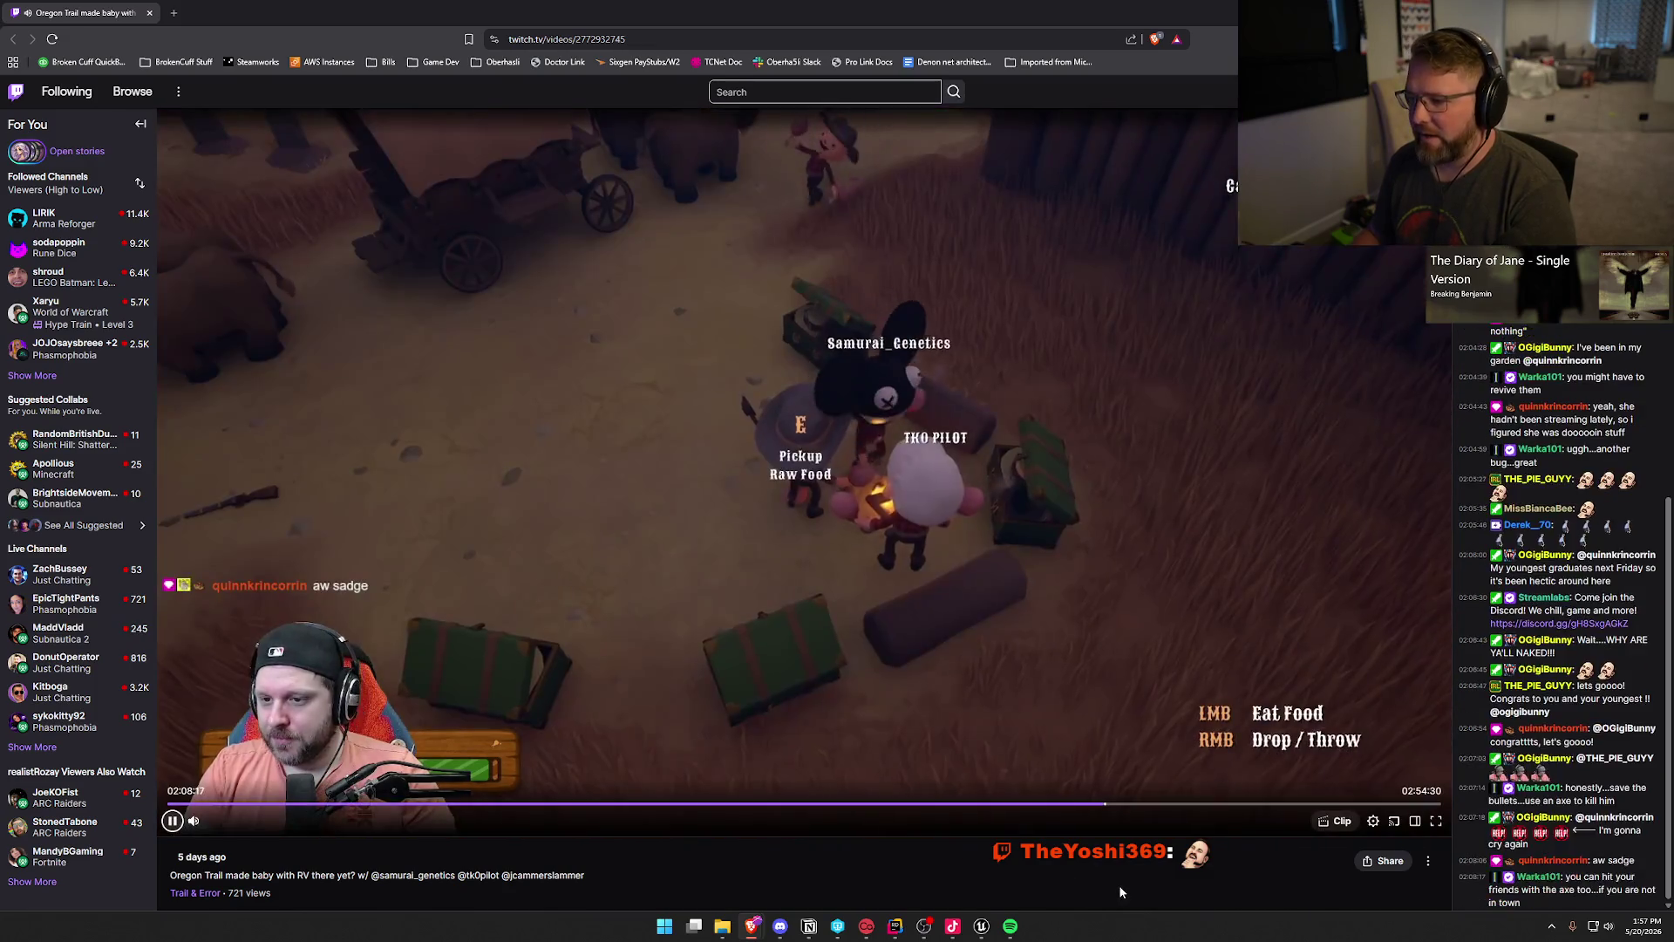
{"action": "key", "text": "Right"}
{"action": "key", "text": "Right"}
{"action": "key", "text": "Right"}
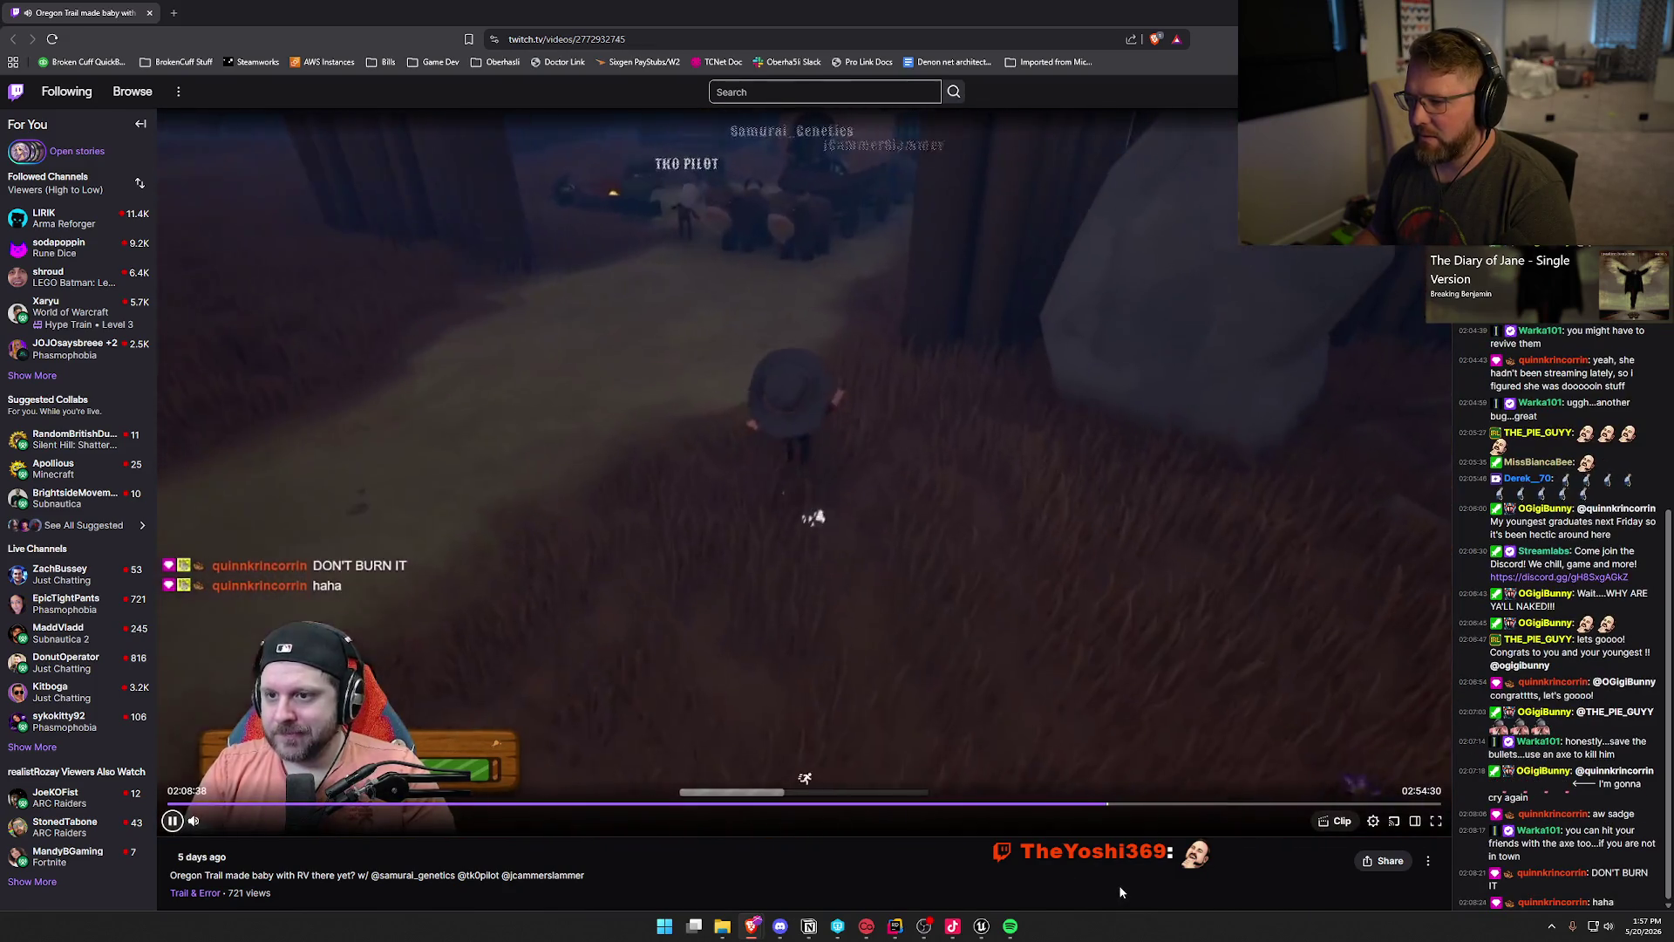
{"action": "key", "text": "Right"}
{"action": "key", "text": "Right"}
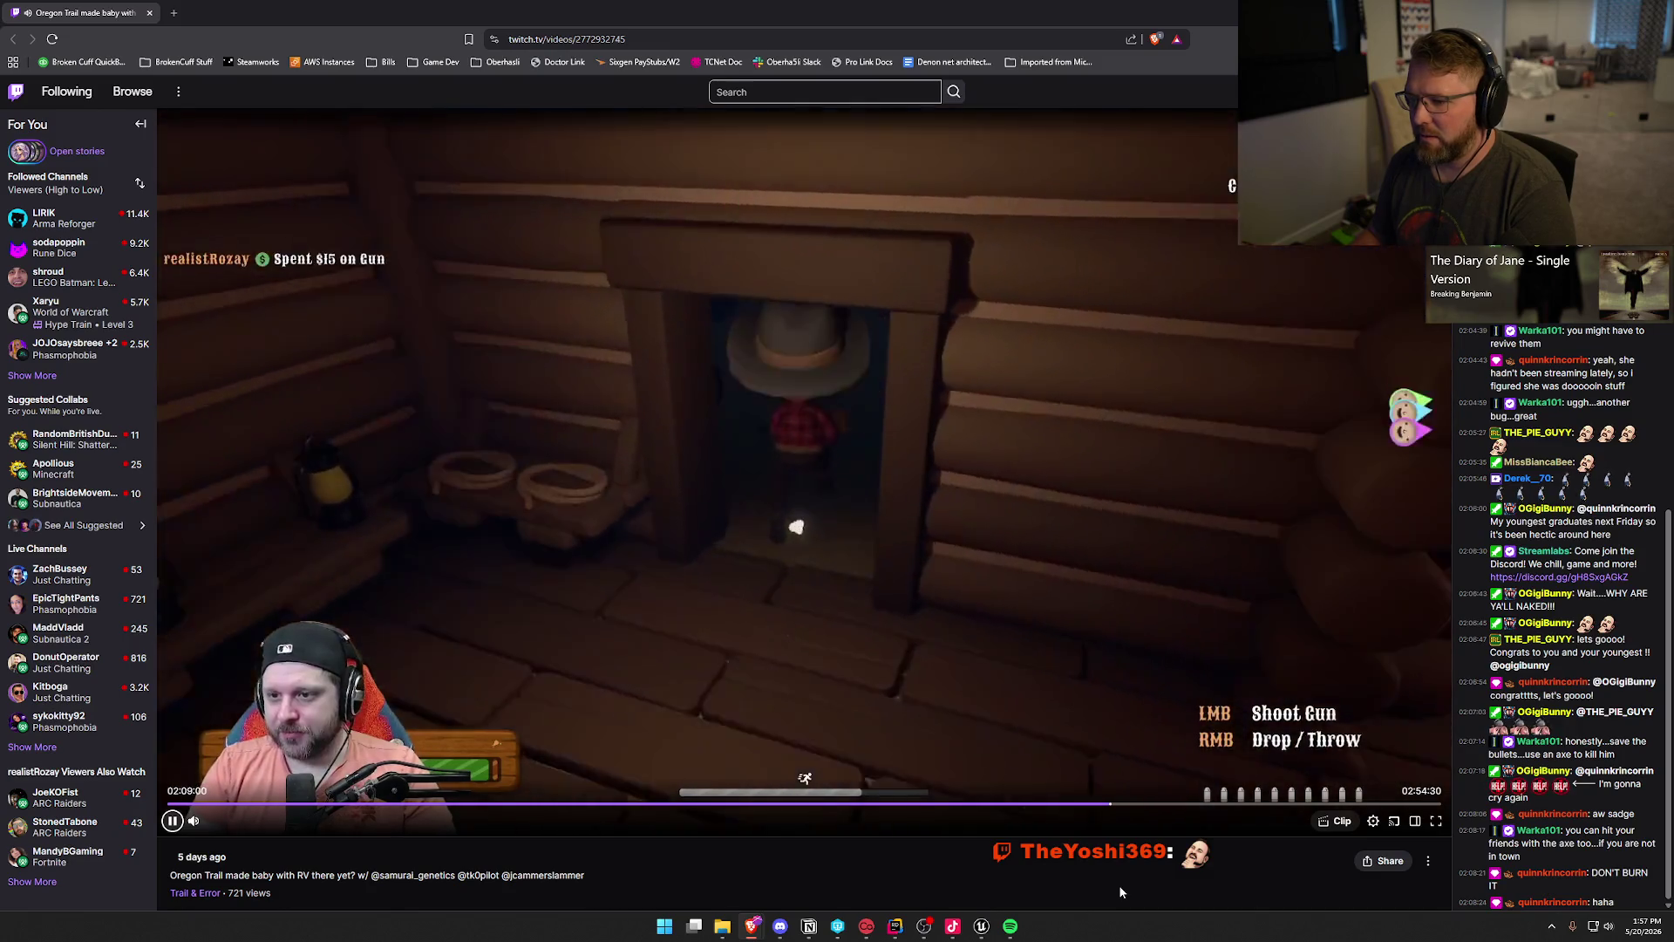
{"action": "key", "text": "Right"}
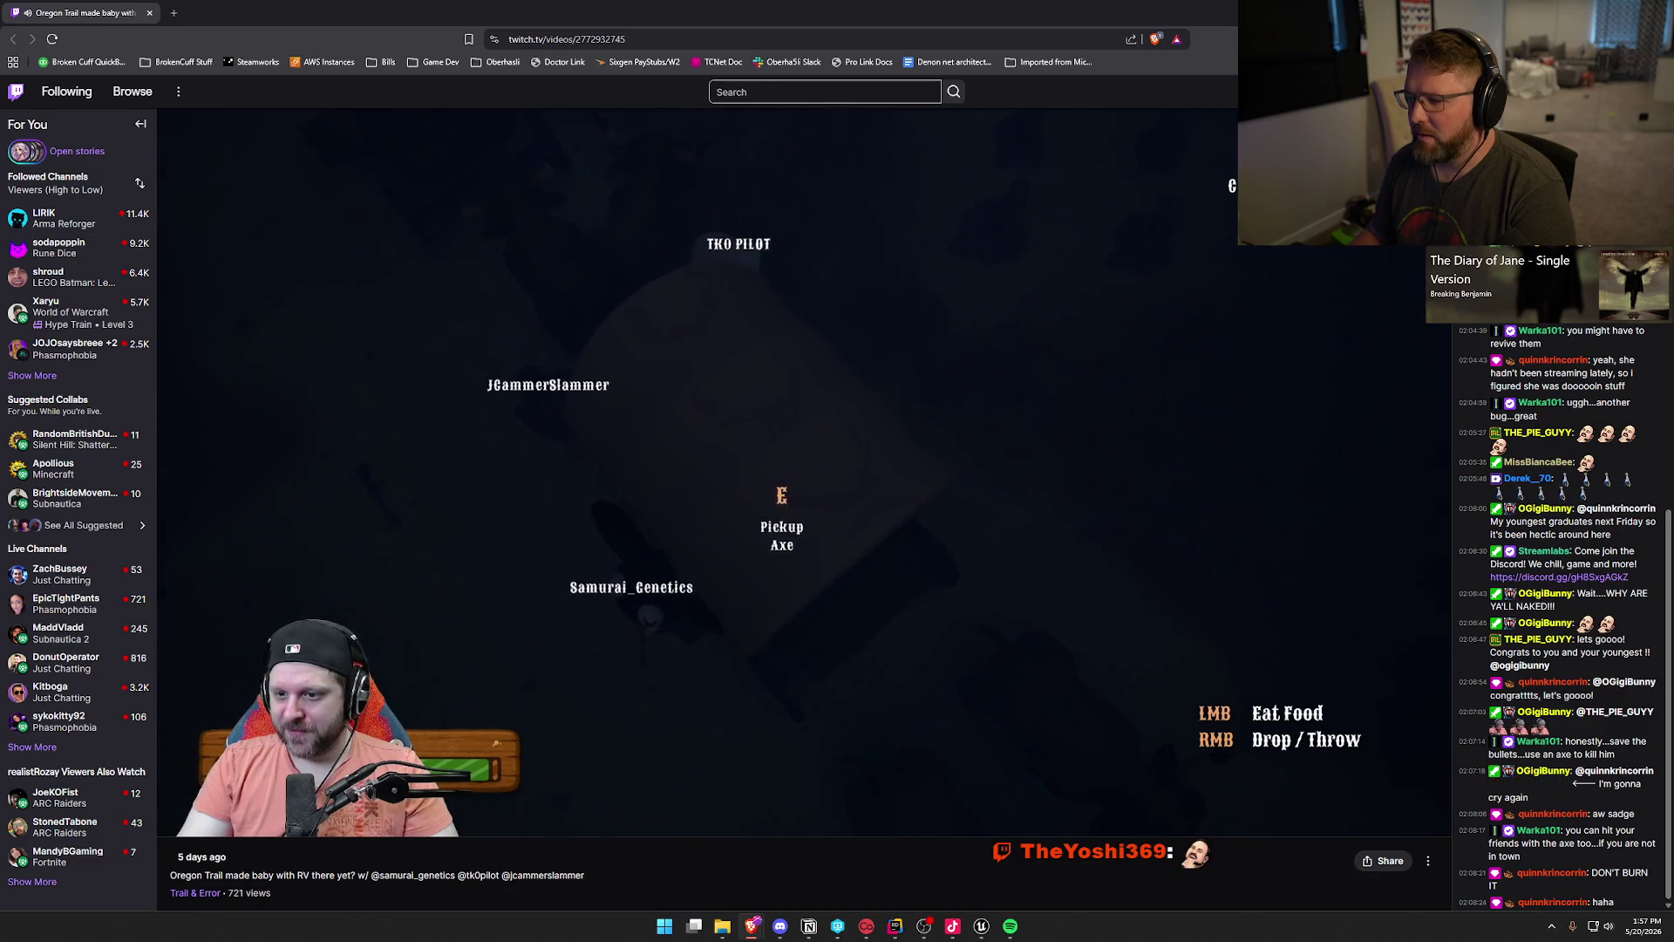
{"action": "key", "text": "Right"}
{"action": "key", "text": "space"}
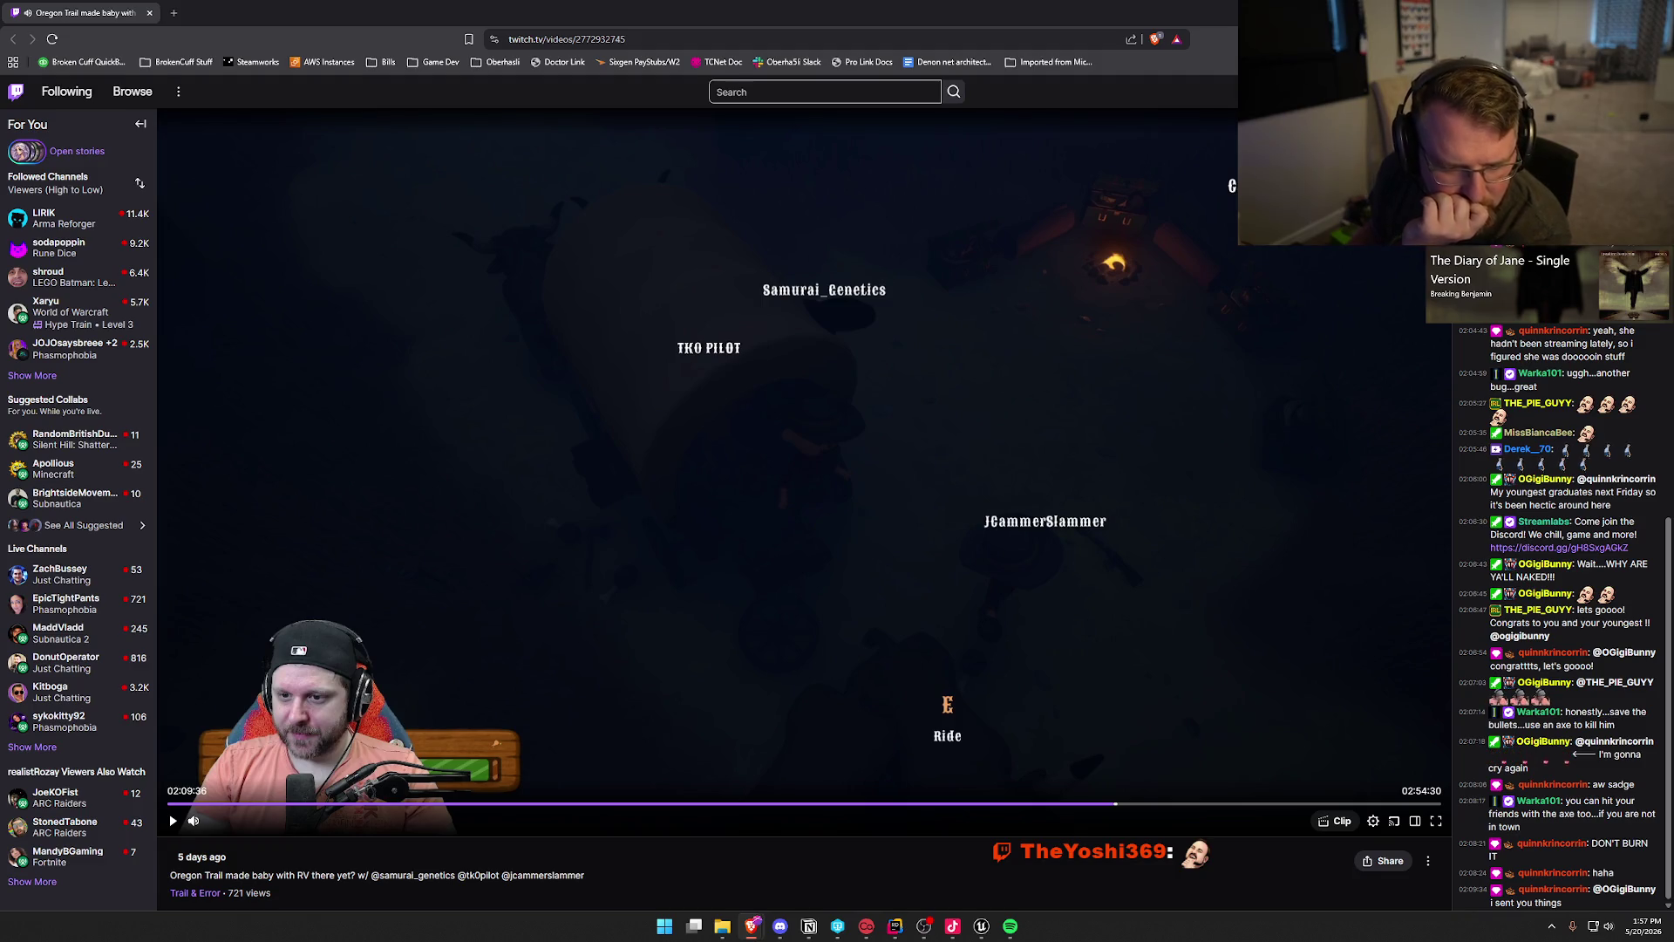
{"action": "left_click", "coordinate": [413, 875]}
{"action": "key", "text": "ctrl+w"}
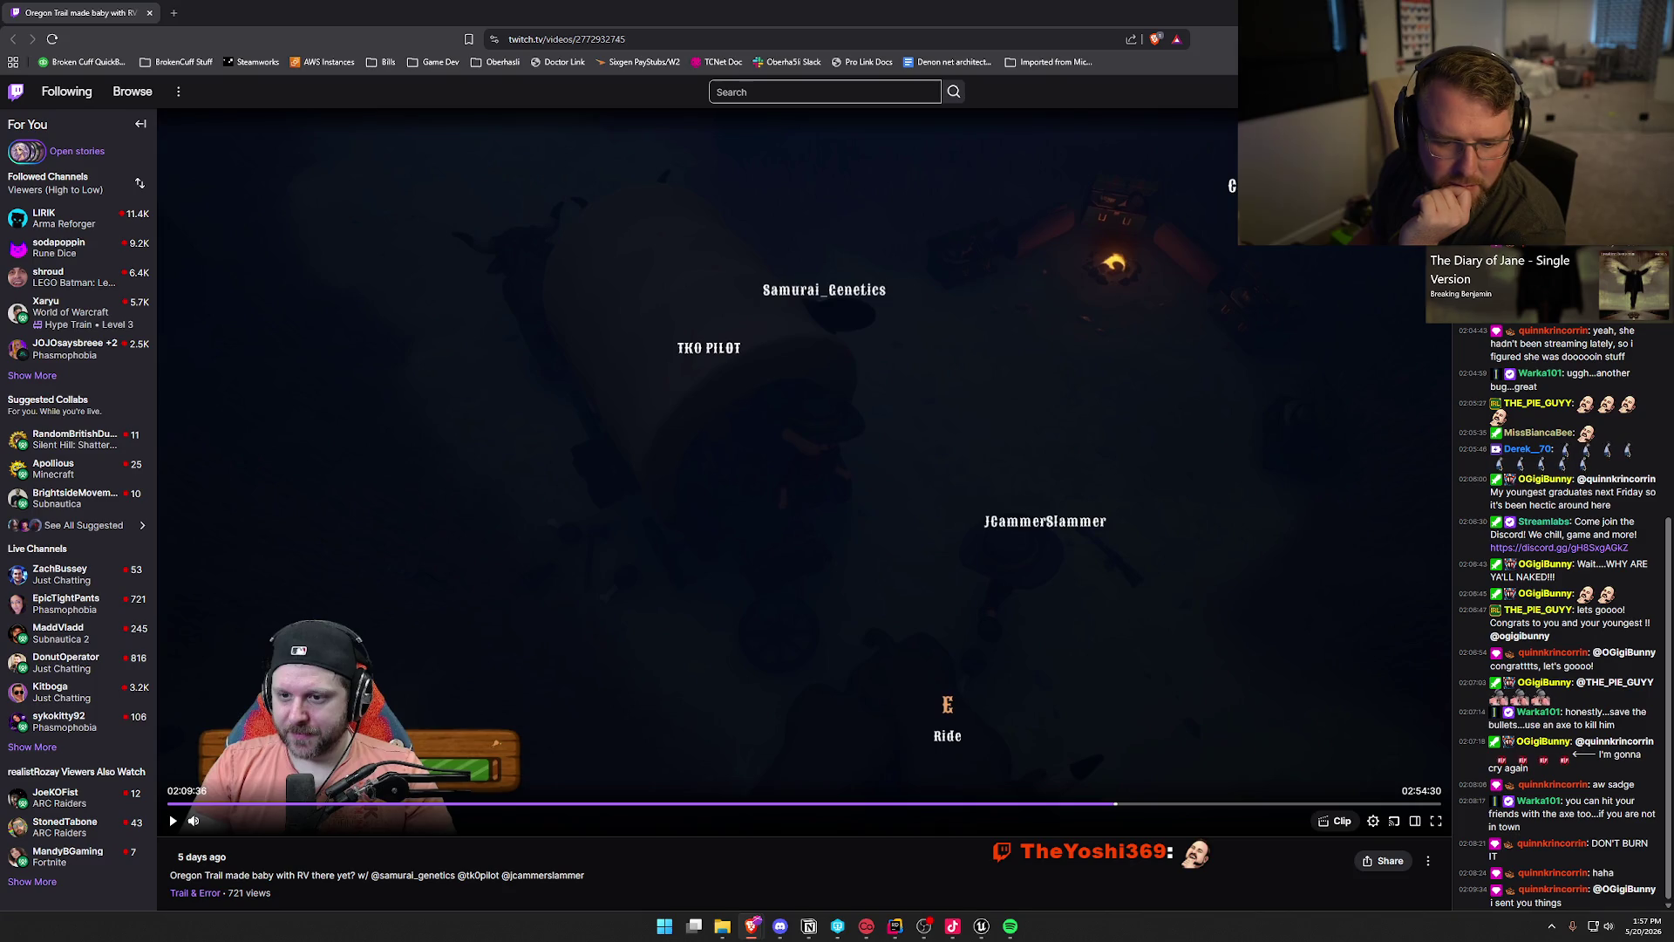
{"action": "left_click", "coordinate": [412, 874]}
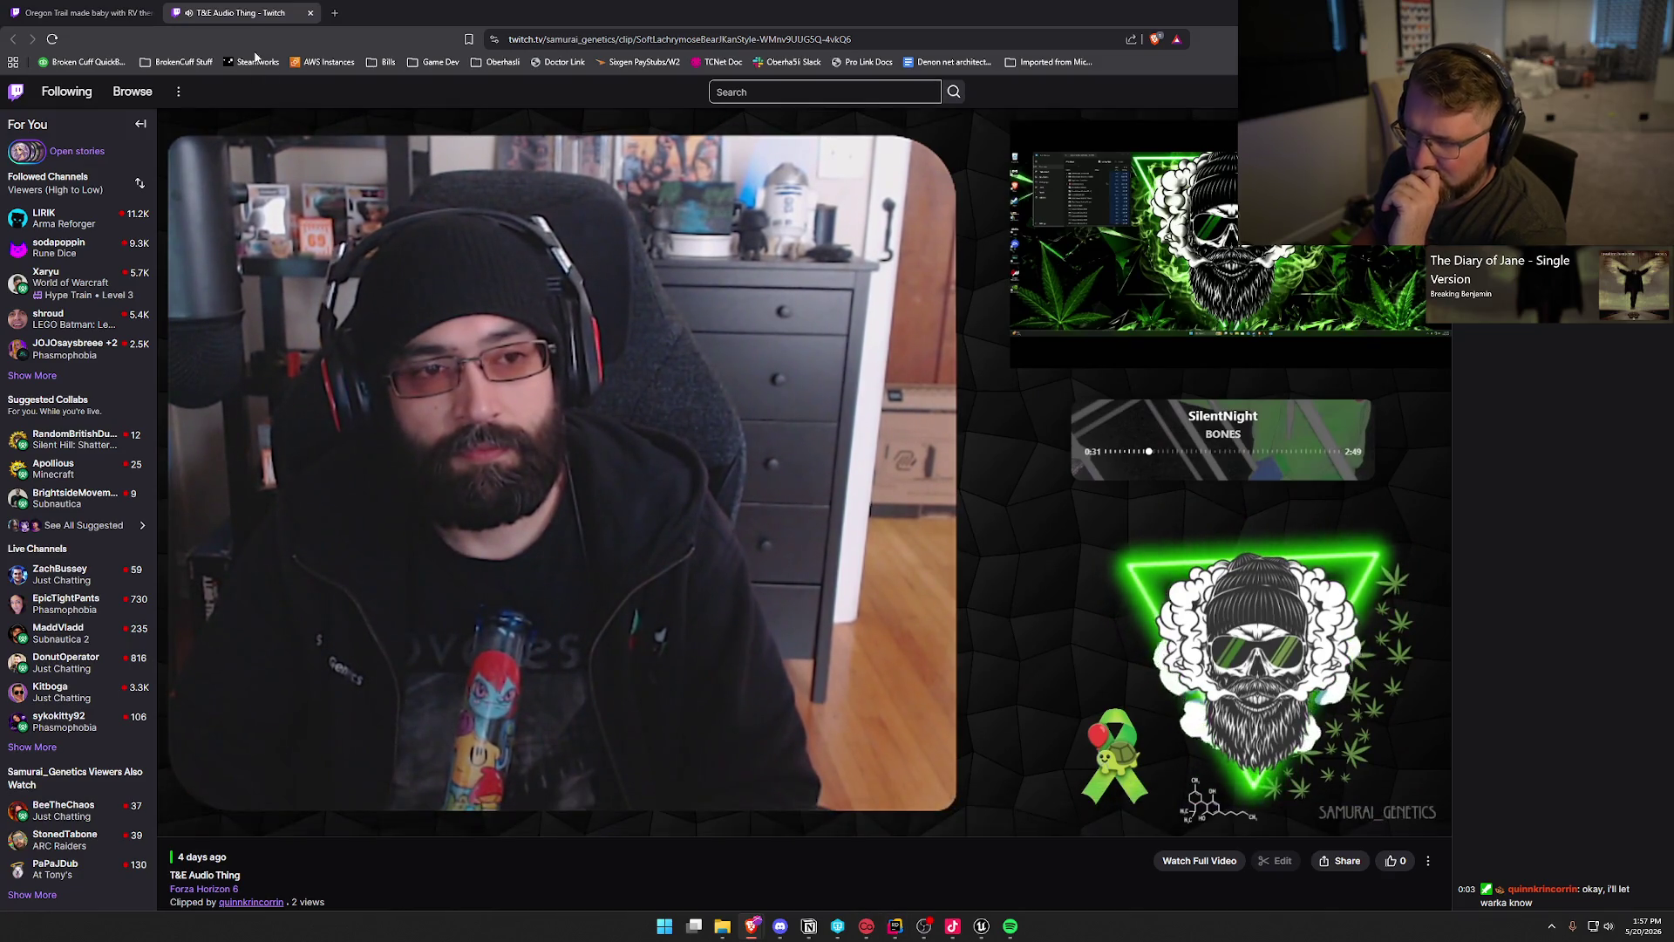
{"action": "middle_click", "coordinate": [249, 21]}
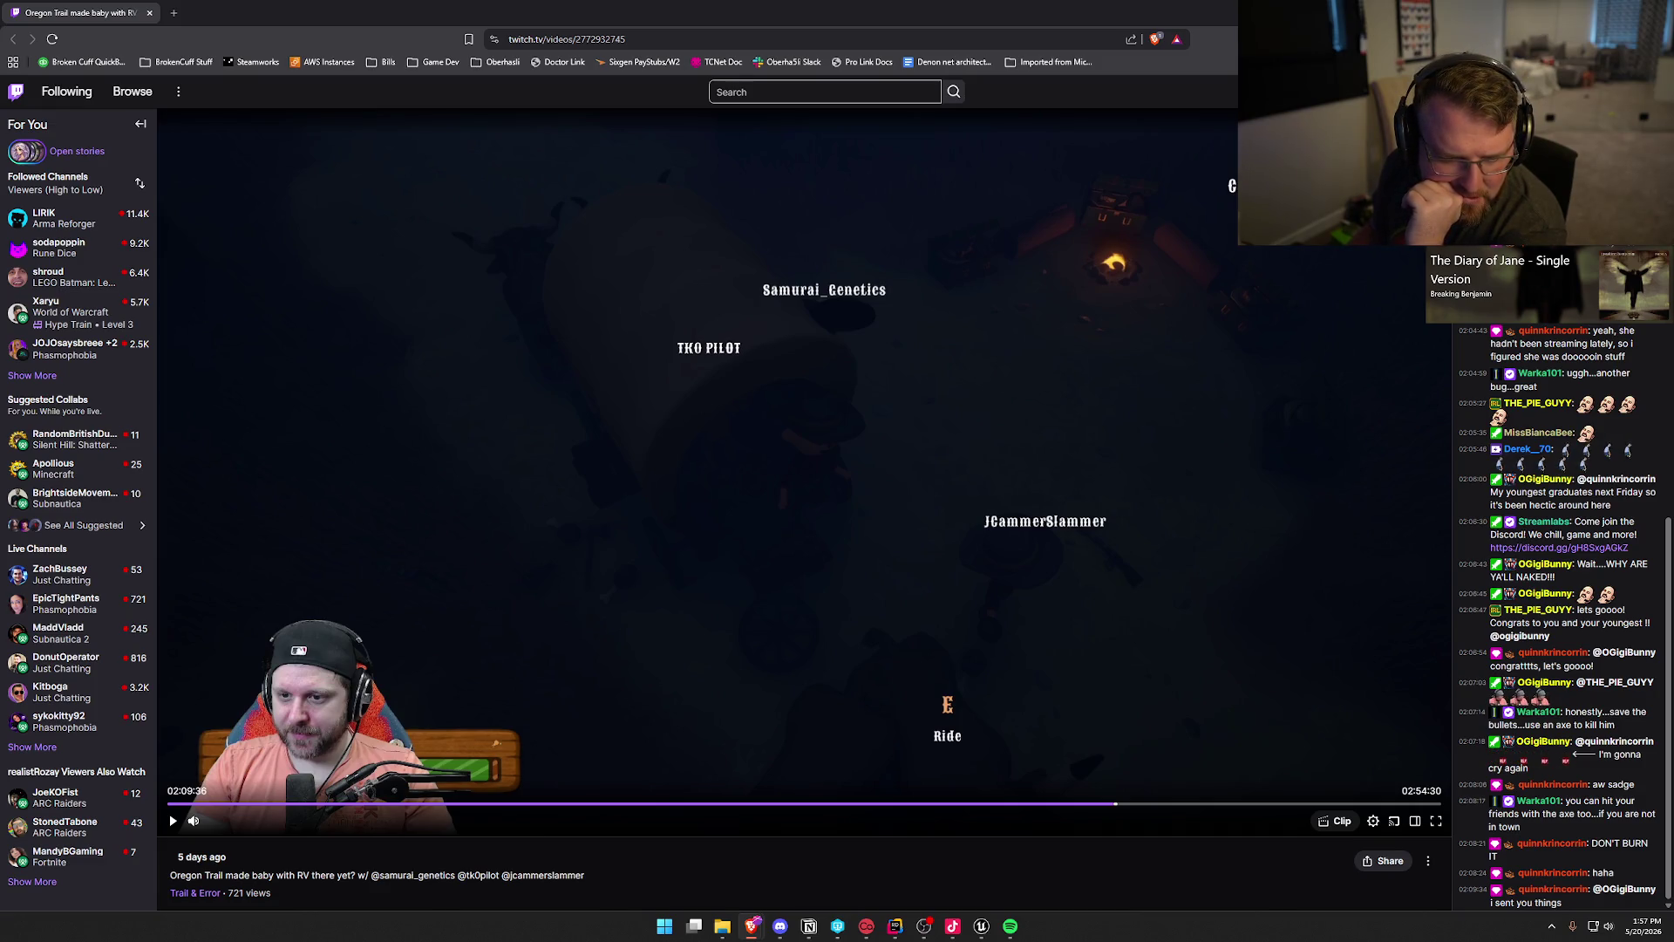
Step: Open the co-streamer's channel /videos page in a new tab and pick the Racing? broadcast
{"action": "left_click", "coordinate": [412, 875]}
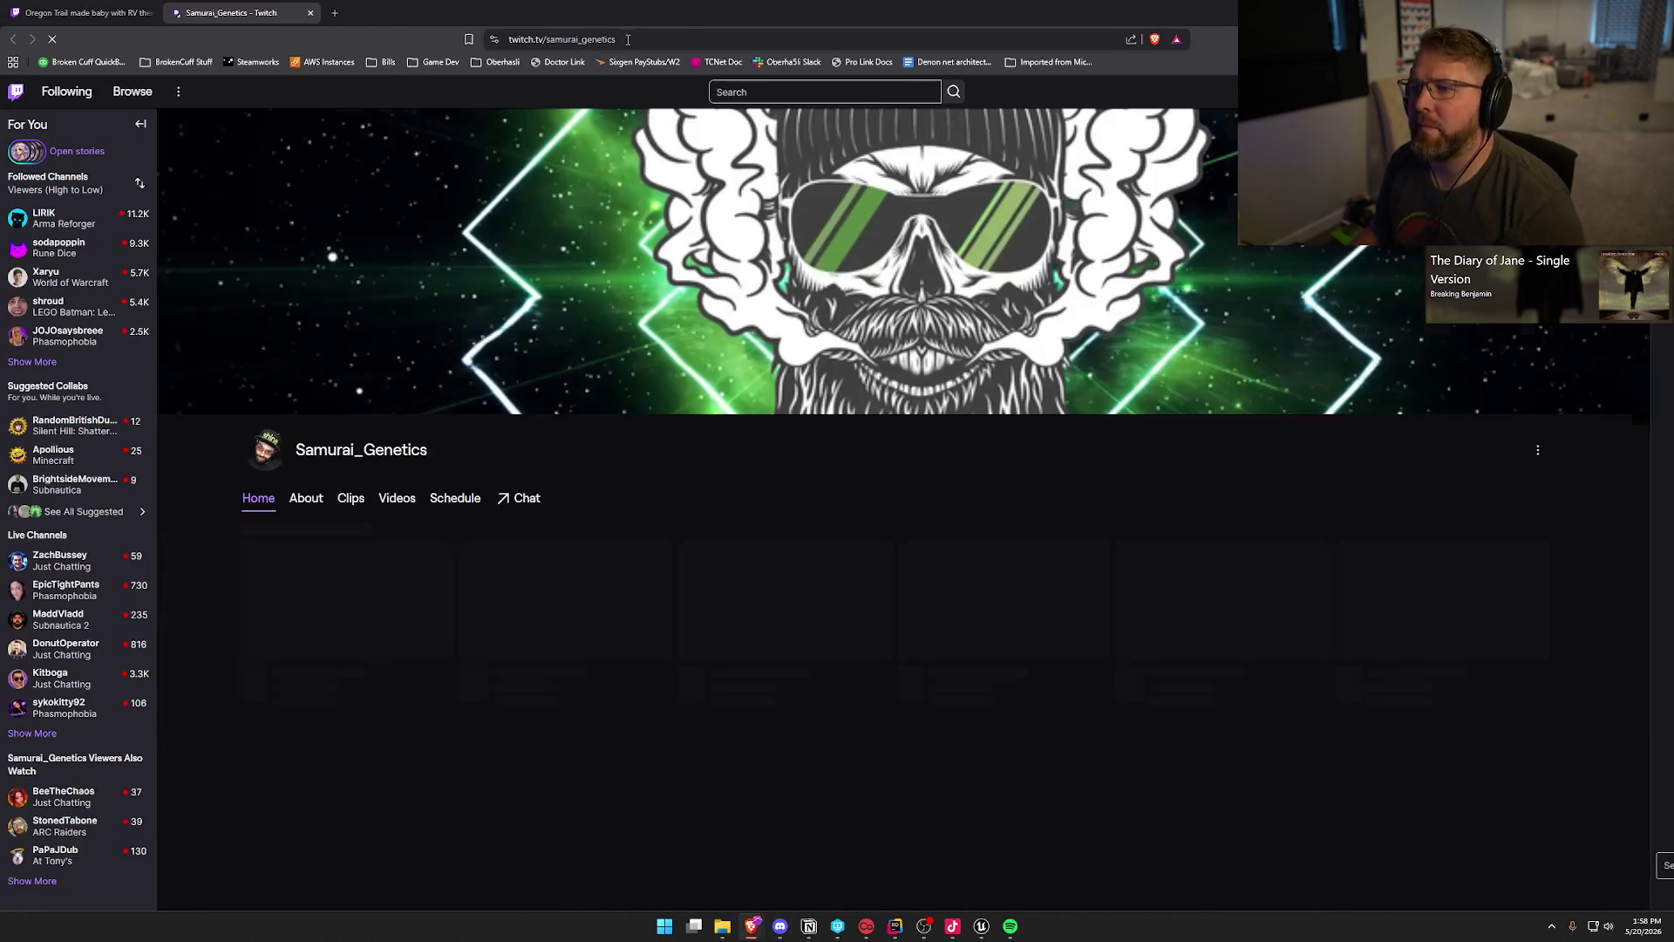
{"action": "left_click", "coordinate": [630, 39]}
{"action": "key", "text": "End"}
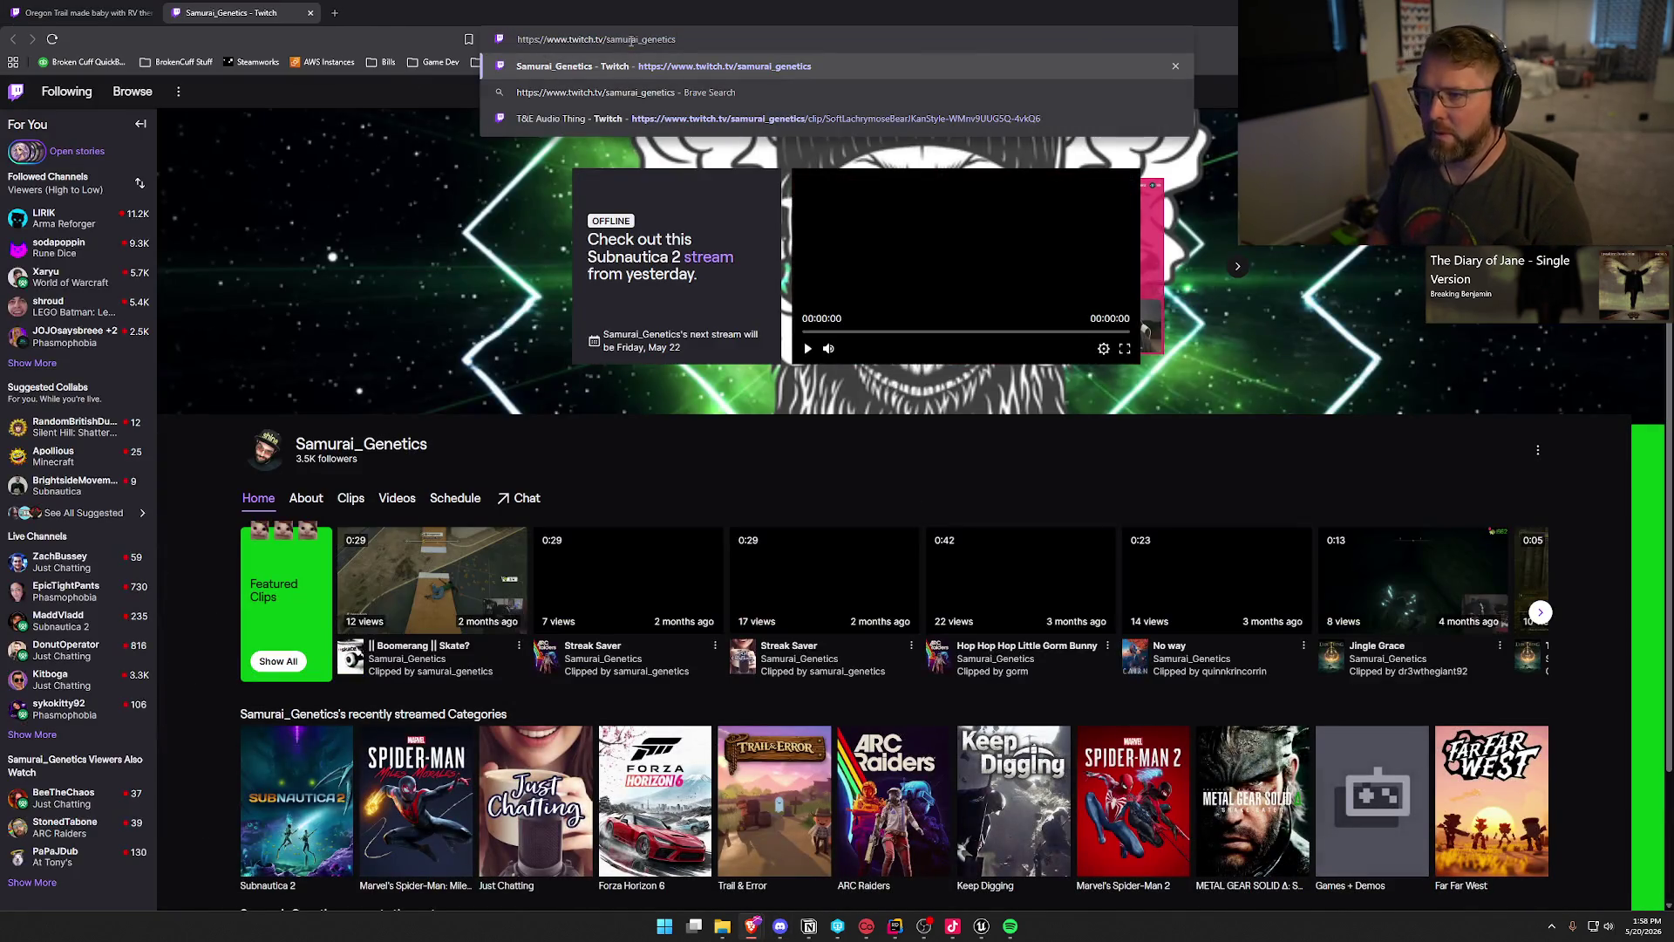
{"action": "type", "text": "/videos"}
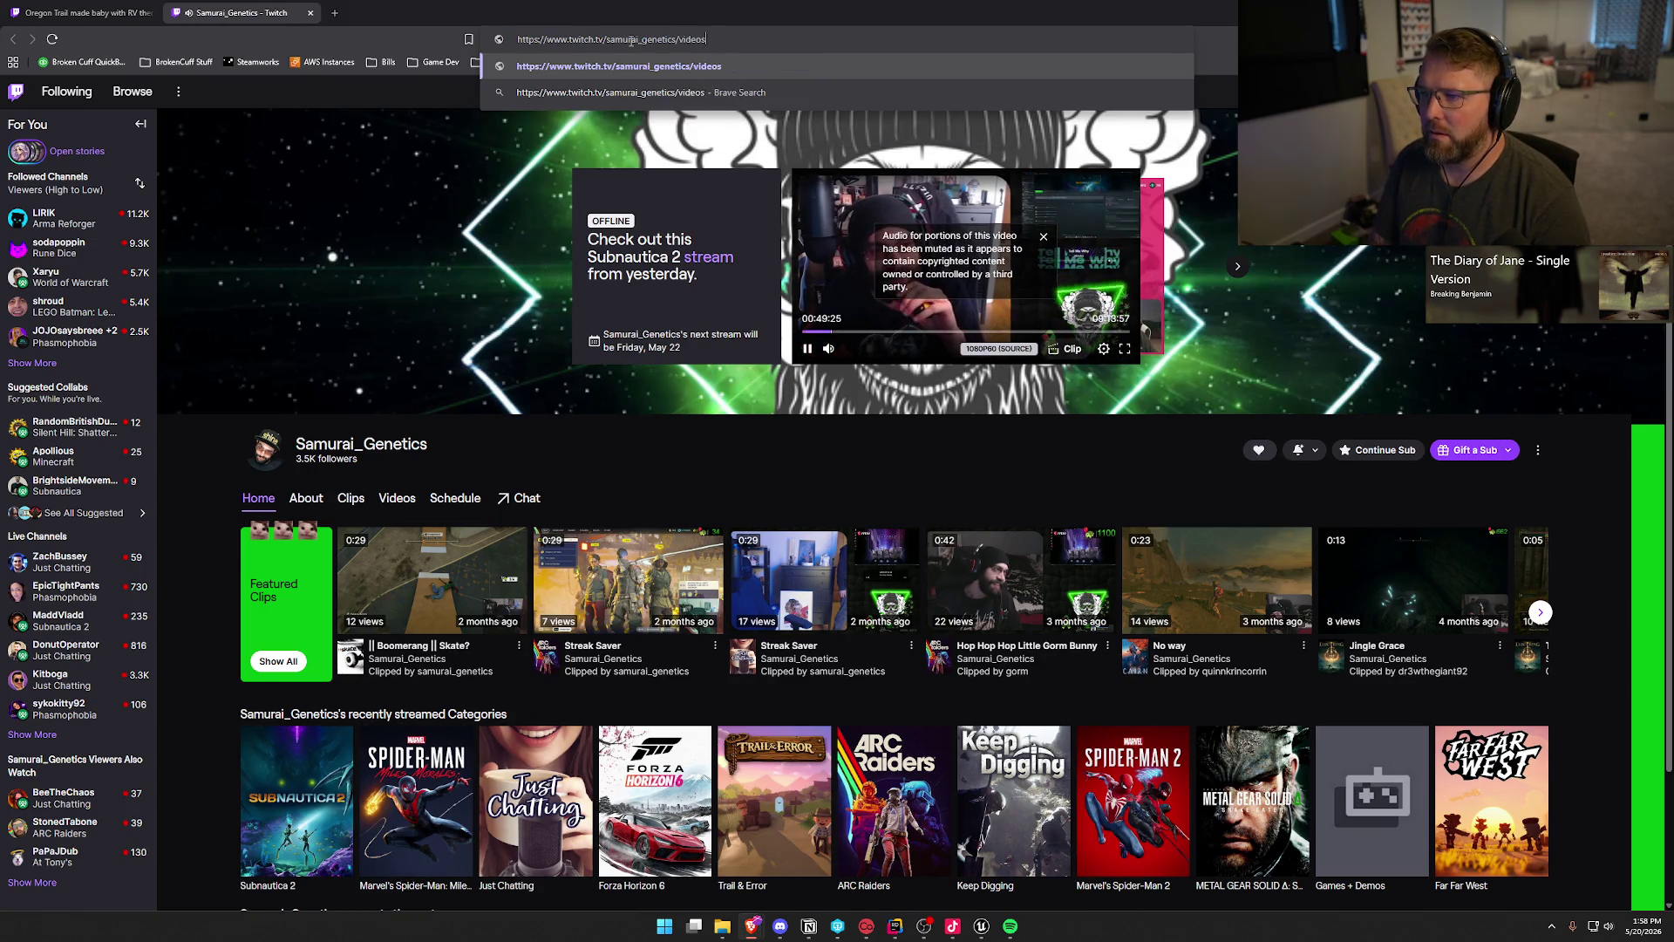
{"action": "key", "text": "Return"}
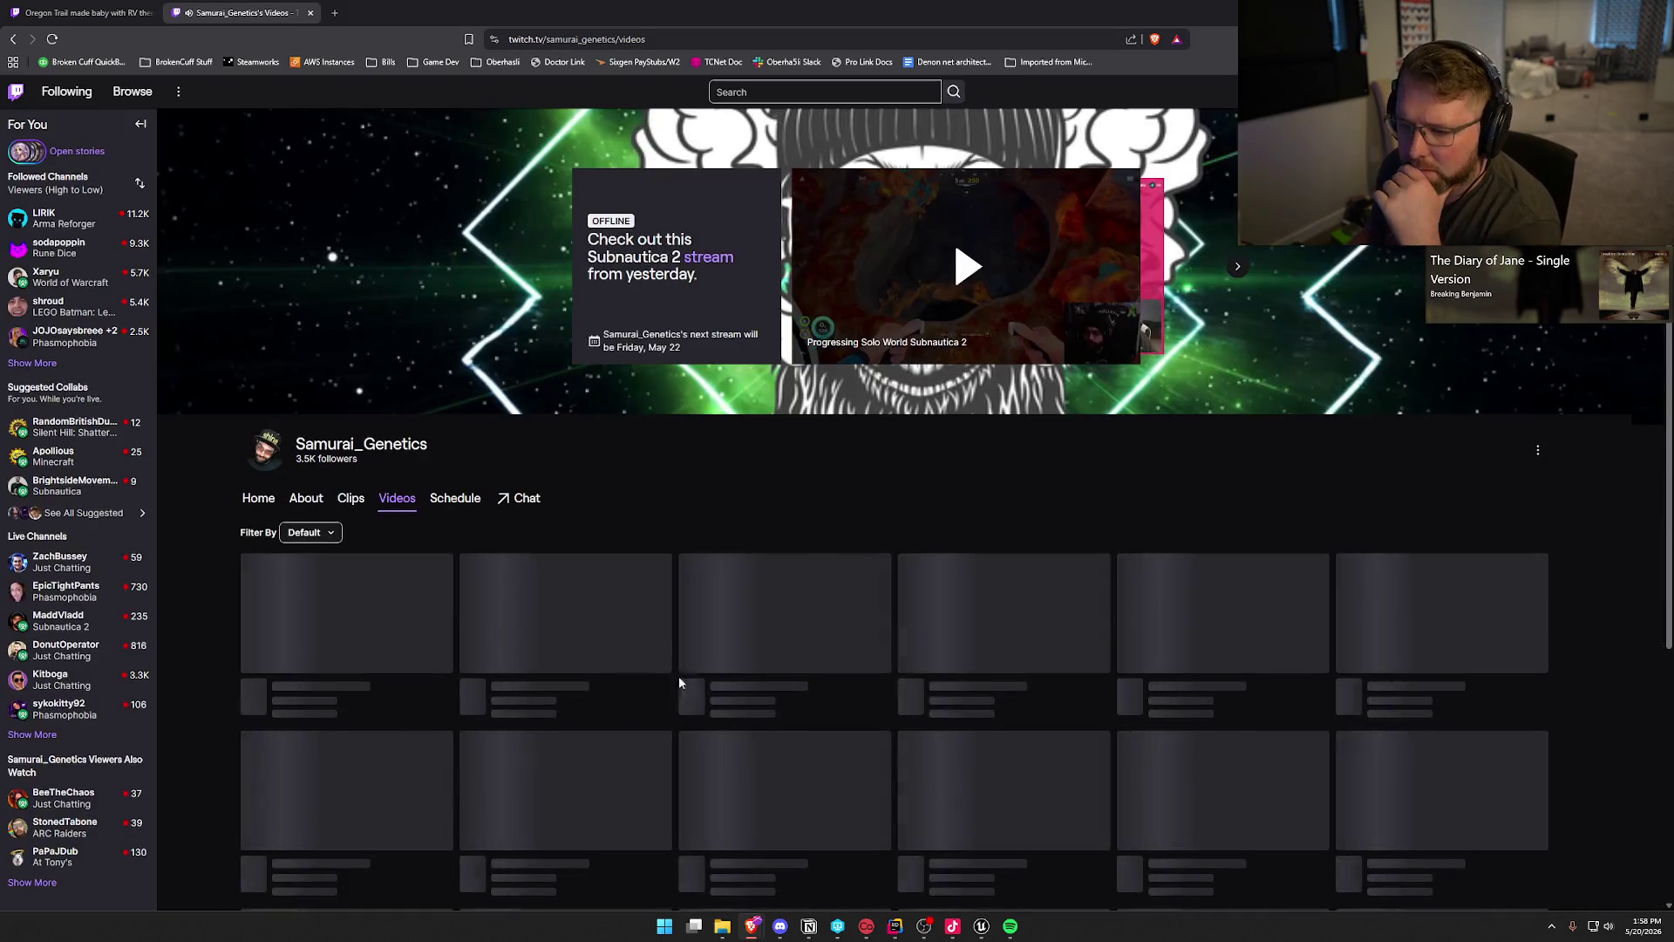
{"action": "scroll", "coordinate": [754, 449], "scroll_direction": "down", "scroll_amount": 4}
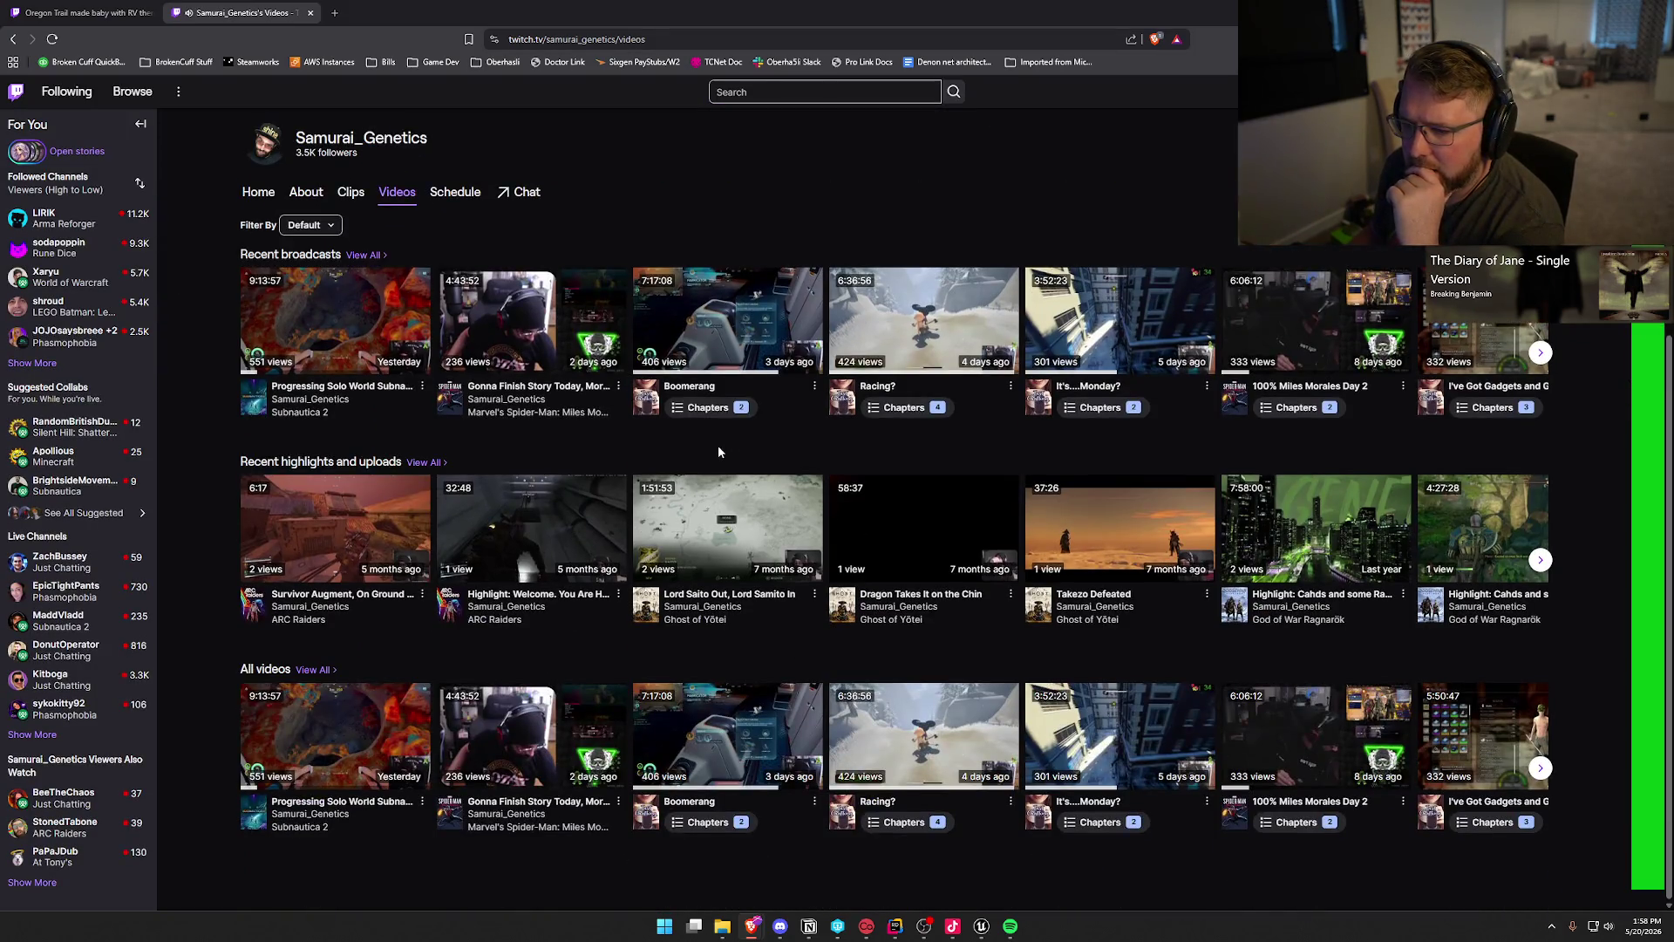
{"action": "left_click", "coordinate": [947, 312]}
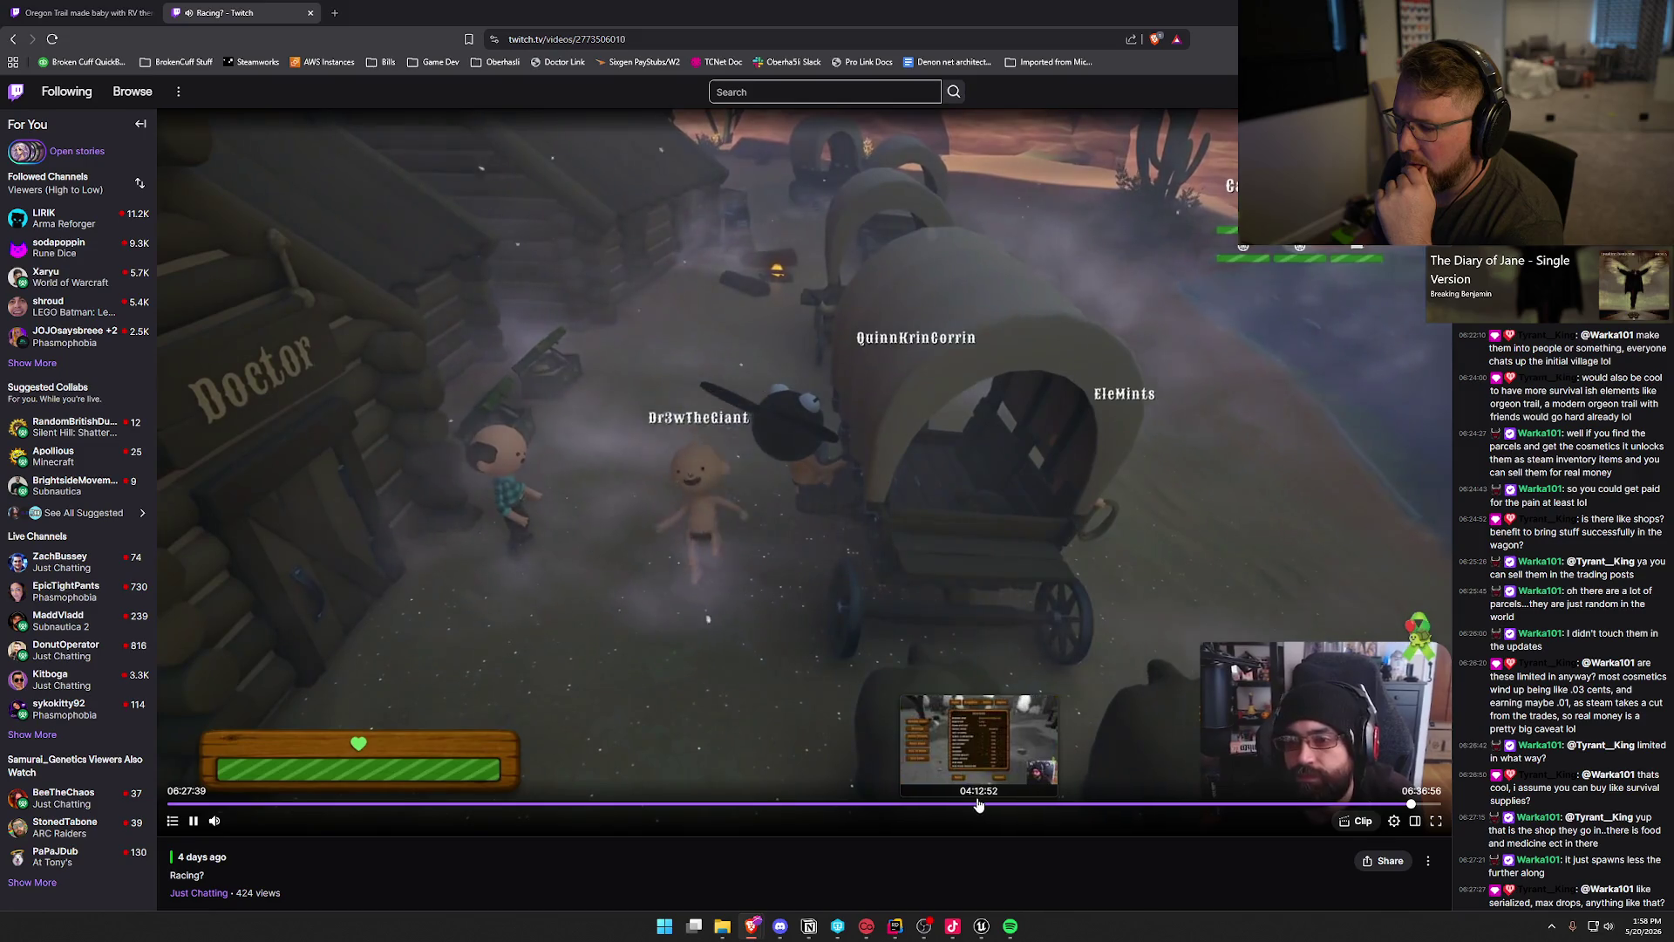
Step: Seek the Racing? broadcast to around 04:16, then skip ahead and pause at 04:18:06
{"action": "left_click", "coordinate": [960, 803]}
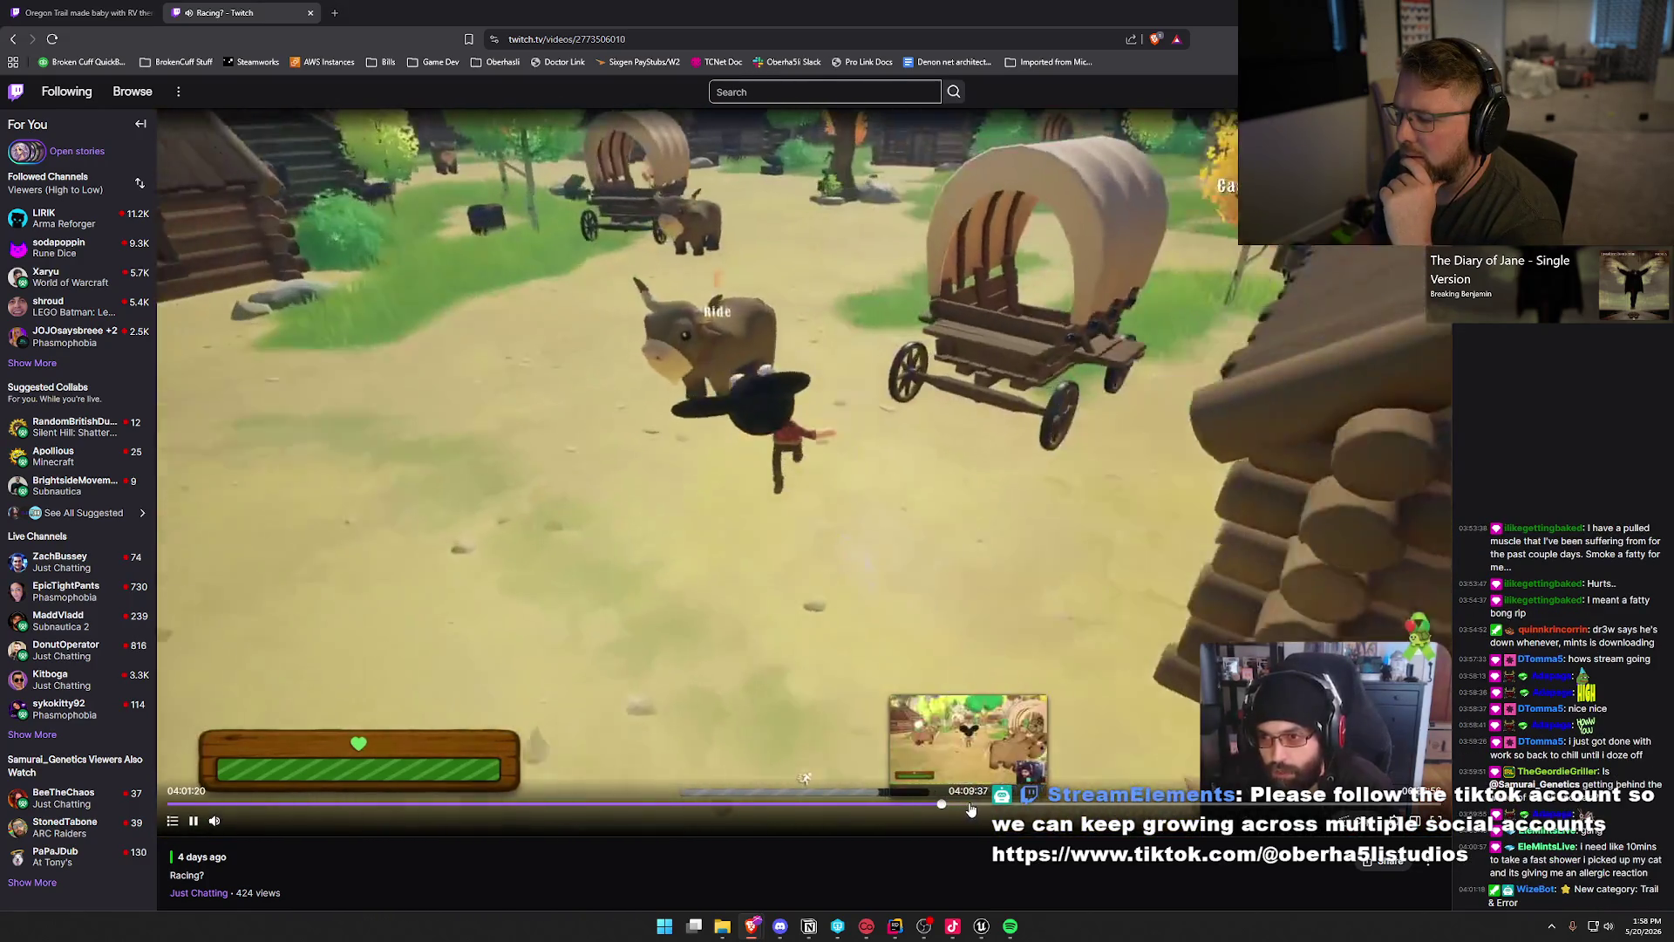
{"action": "left_click", "coordinate": [989, 807]}
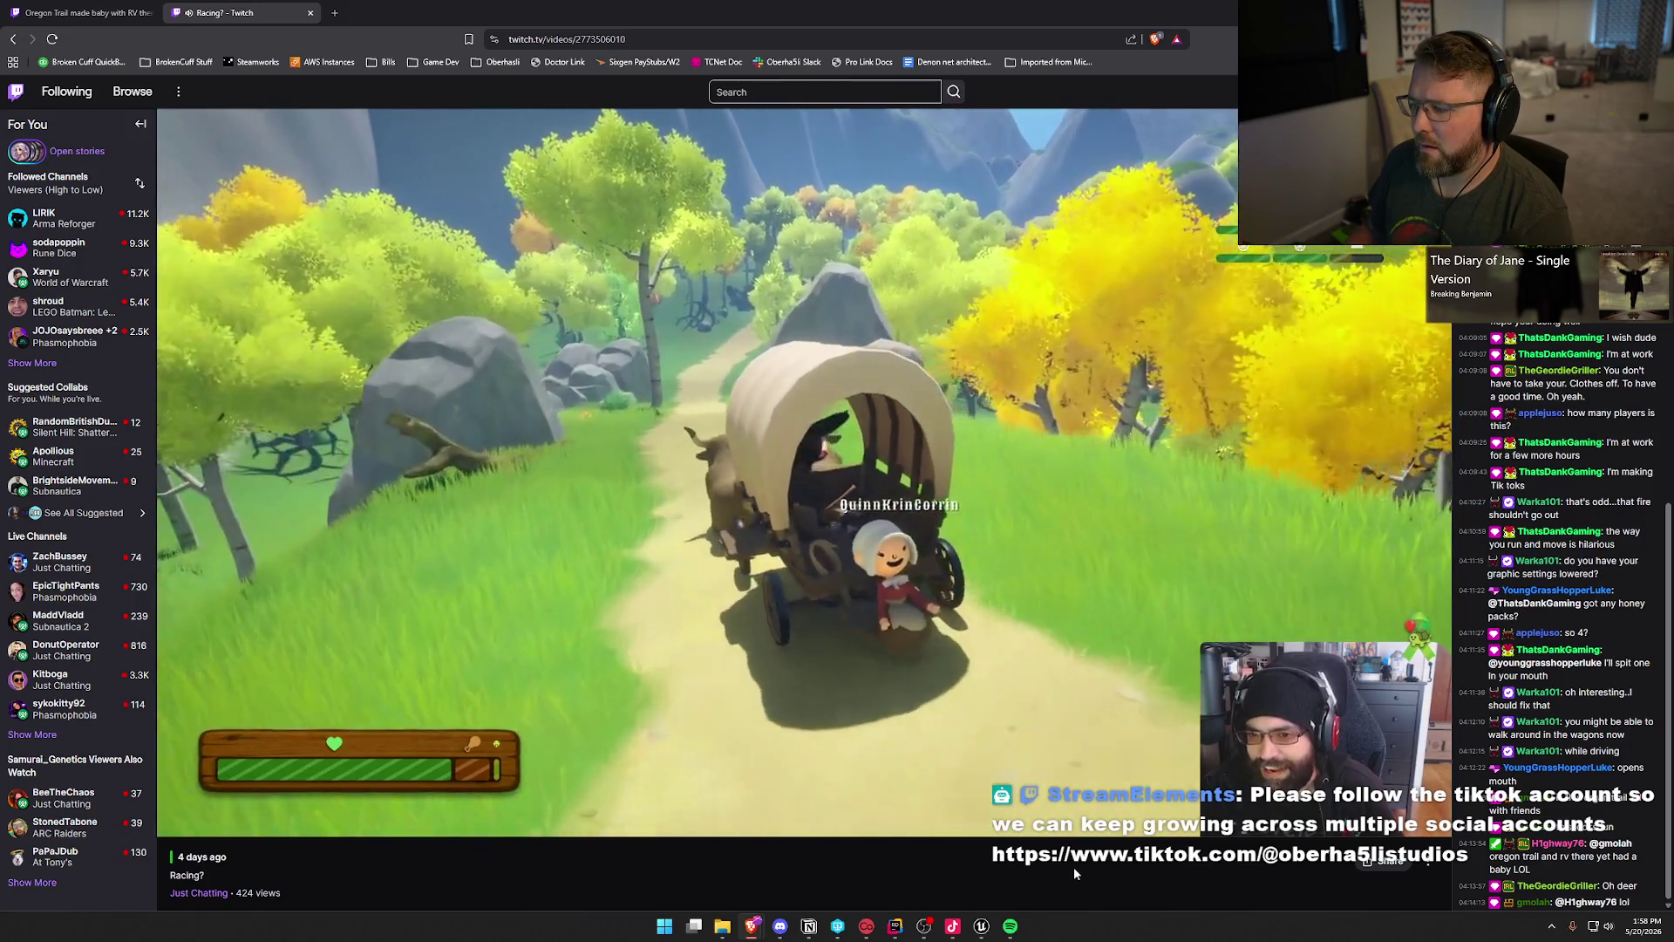
{"action": "key", "text": "Right"}
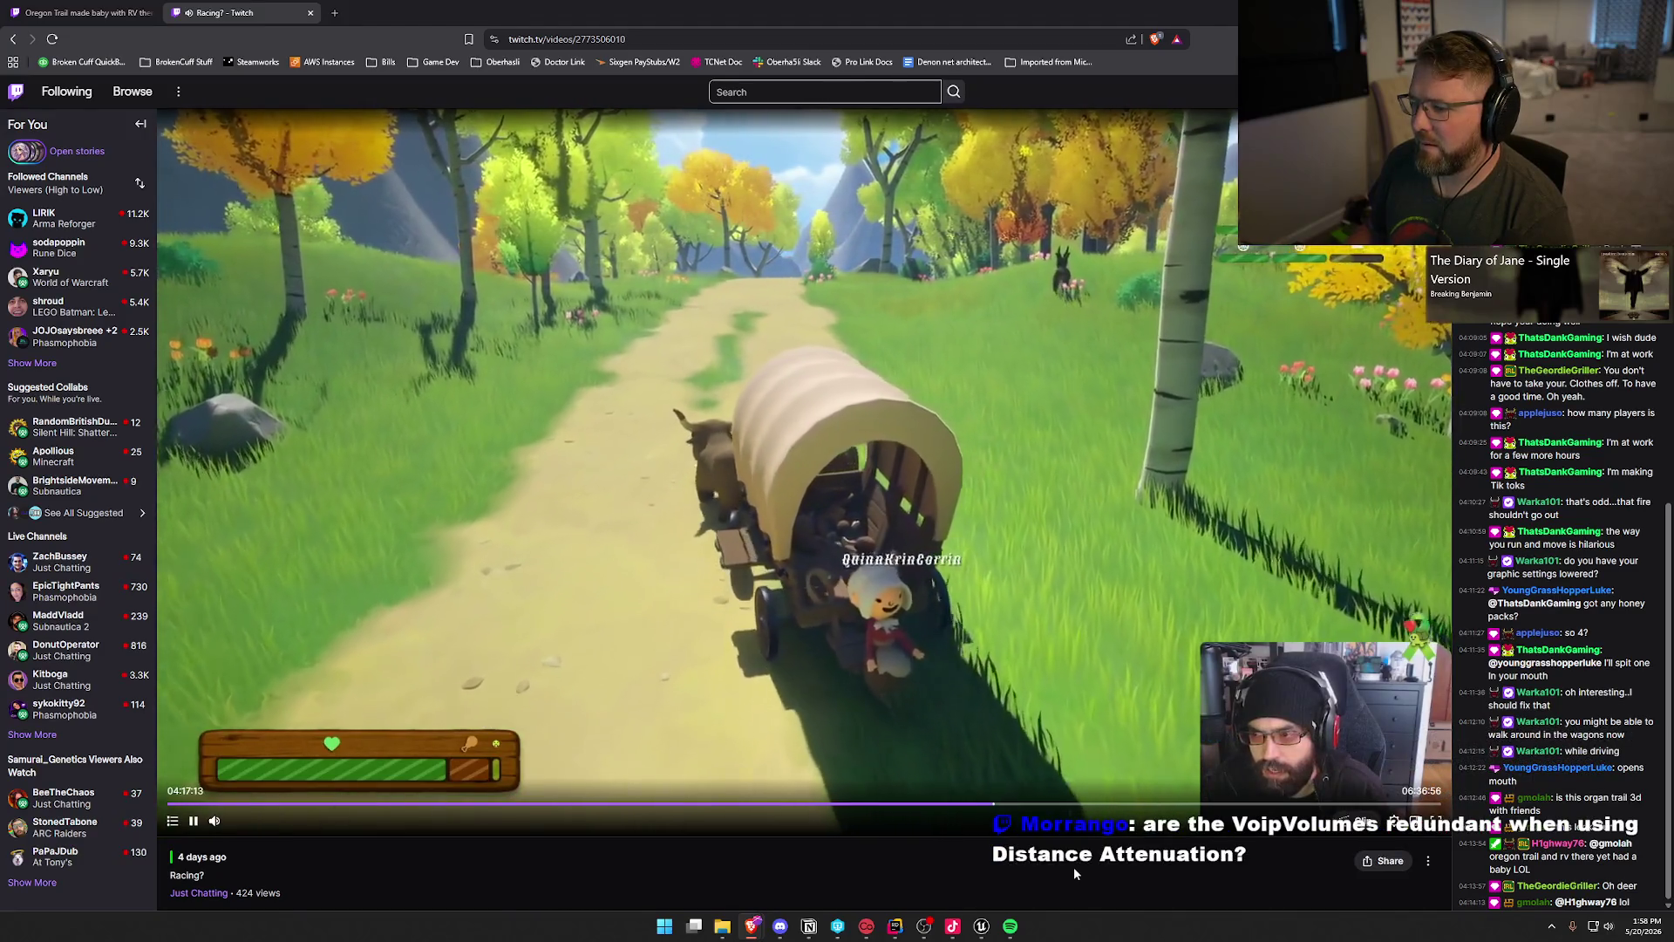
{"action": "key", "text": "Right"}
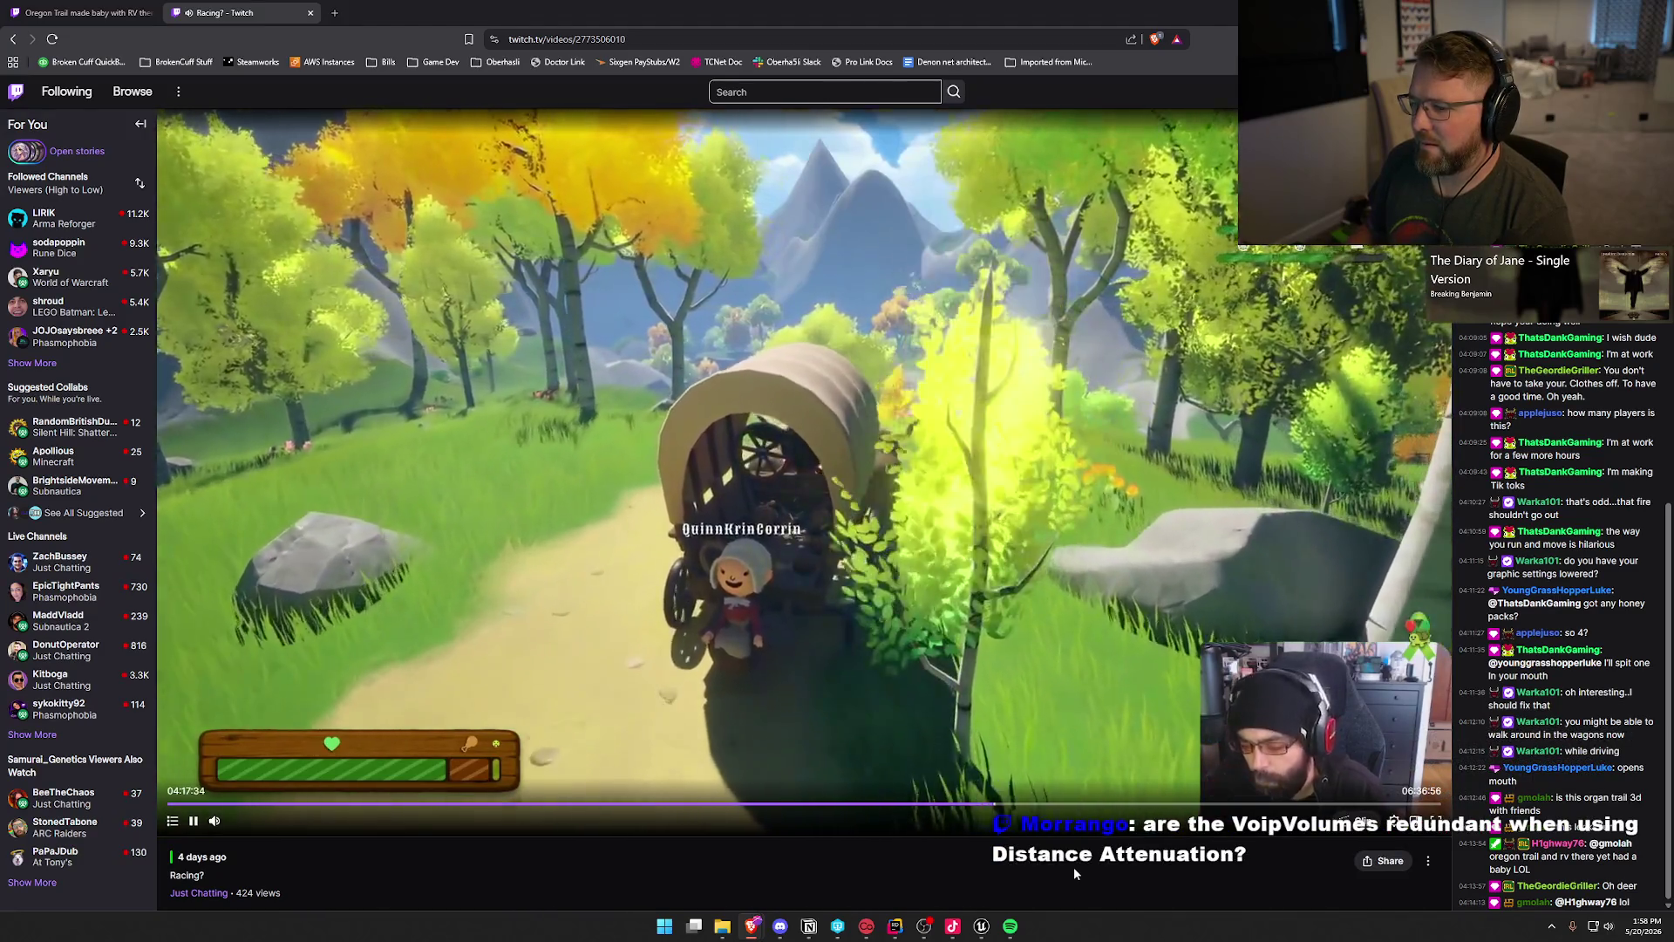
{"action": "key", "text": "Right"}
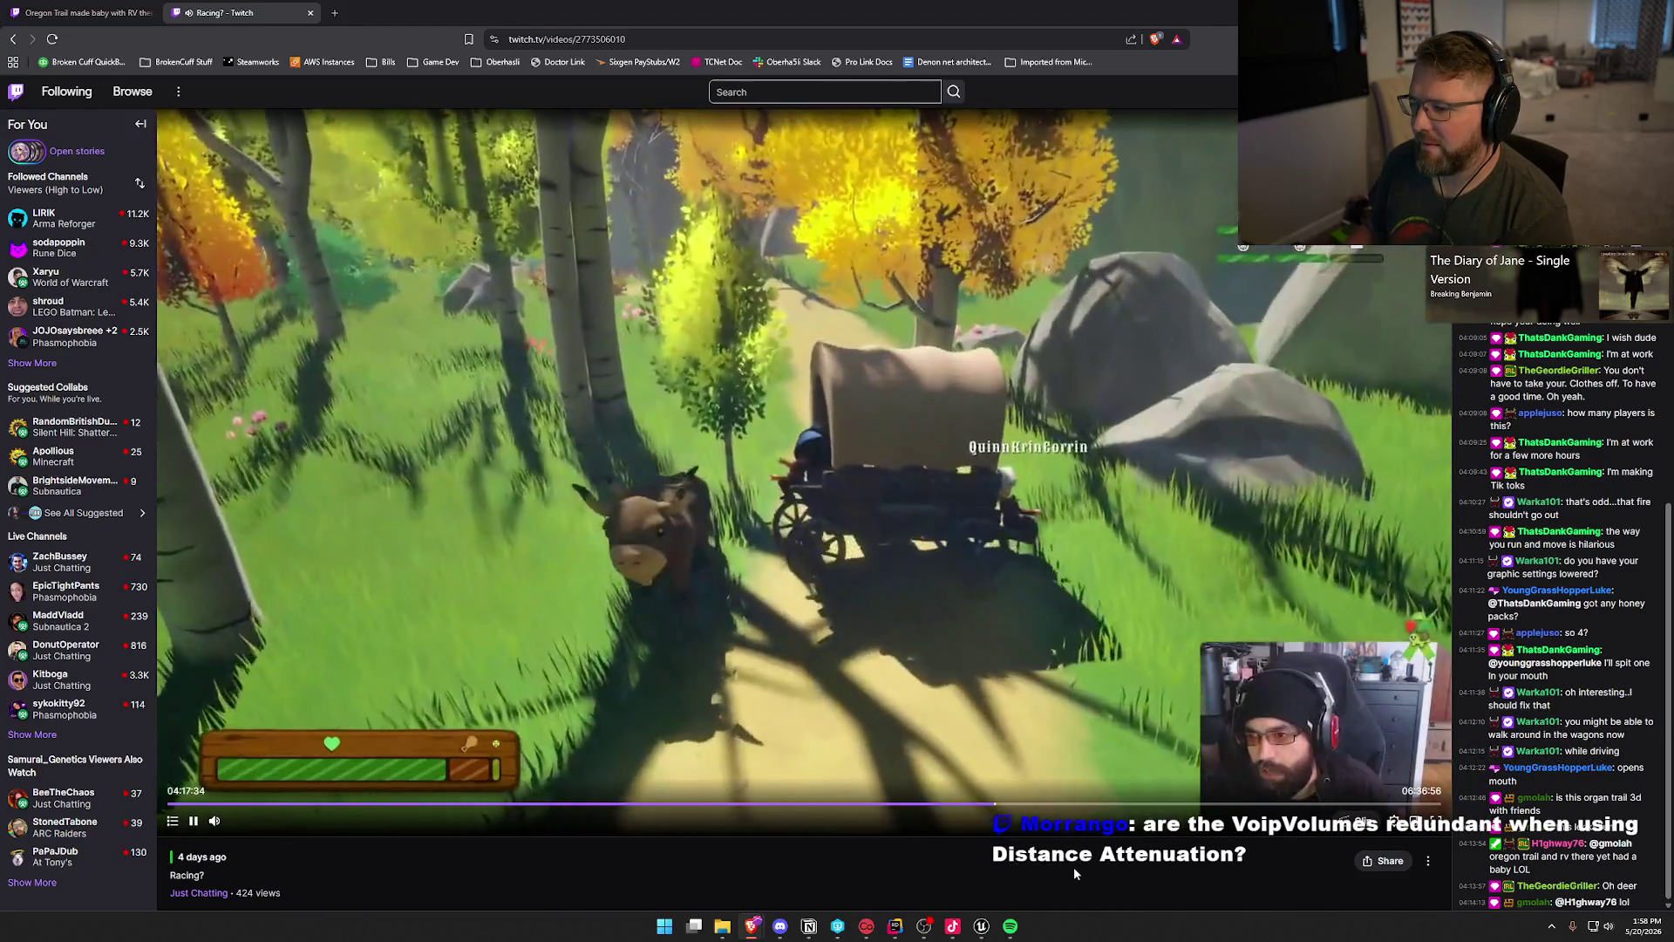
{"action": "key", "text": "Right"}
{"action": "key", "text": "Right"}
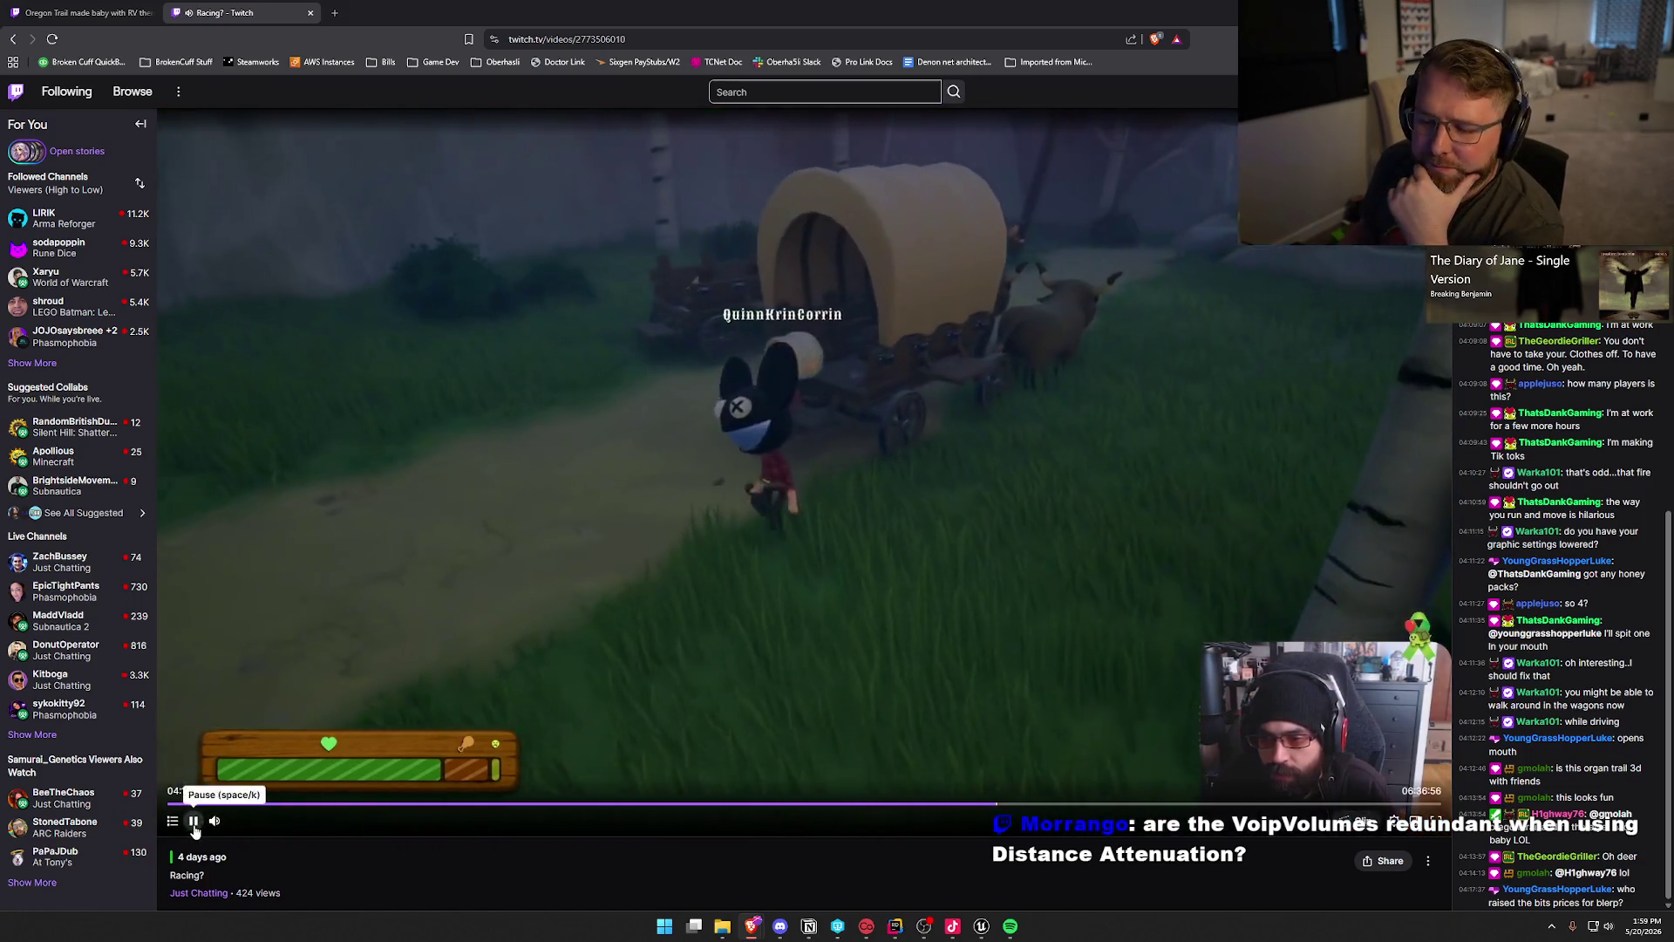
{"action": "left_click", "coordinate": [455, 784]}
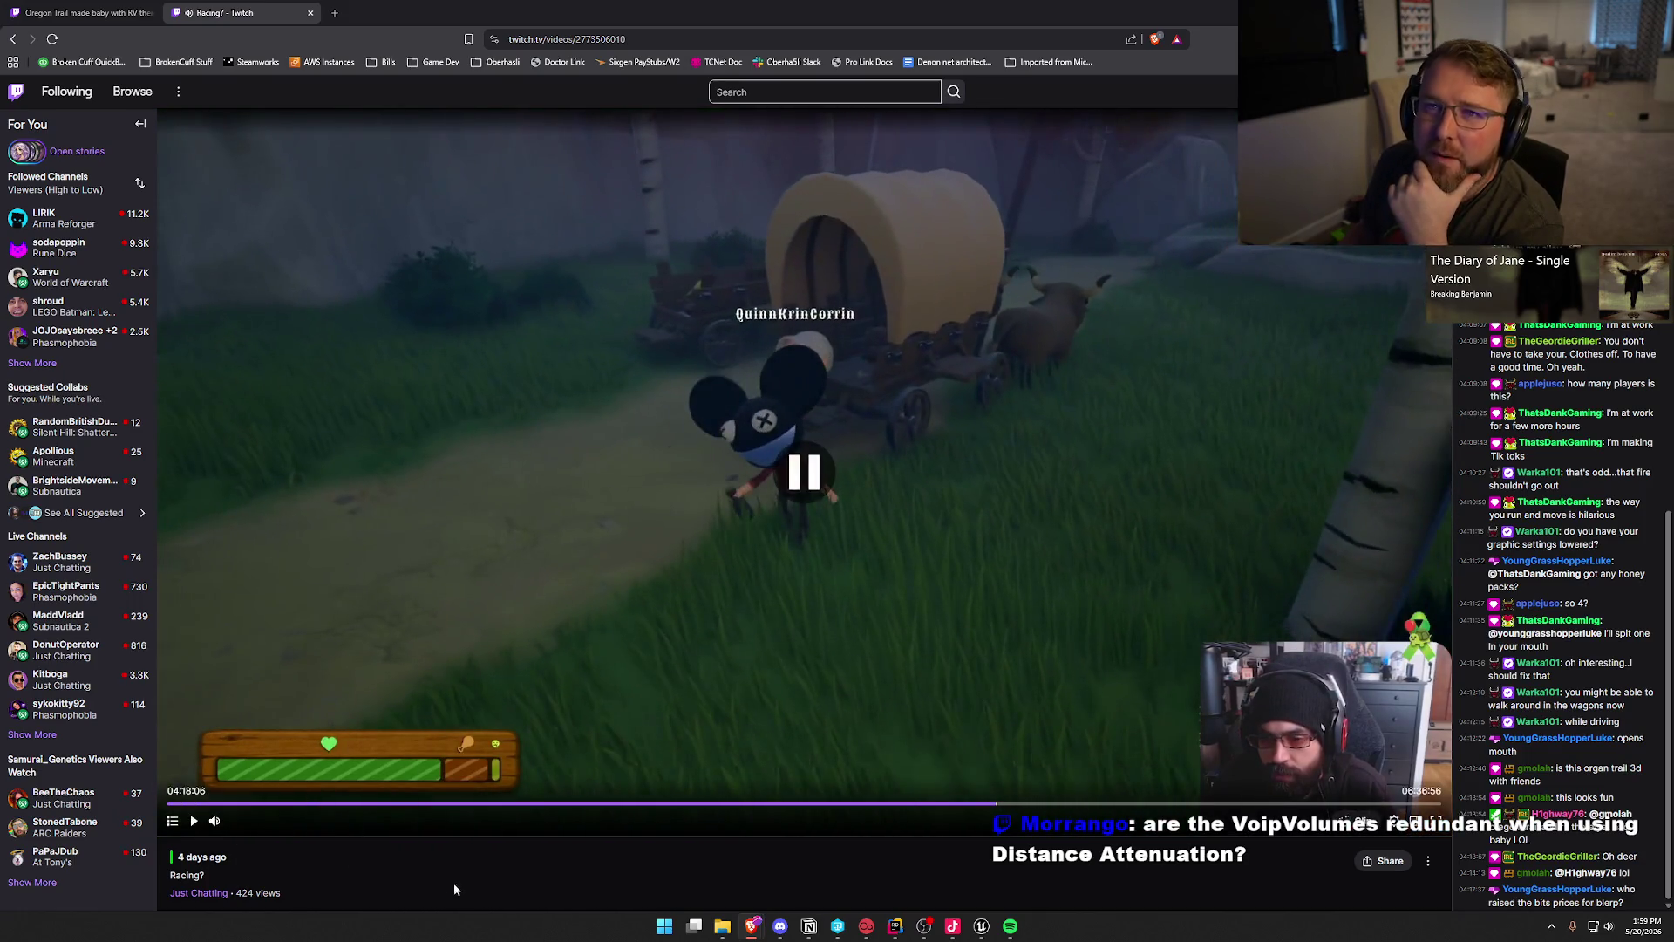
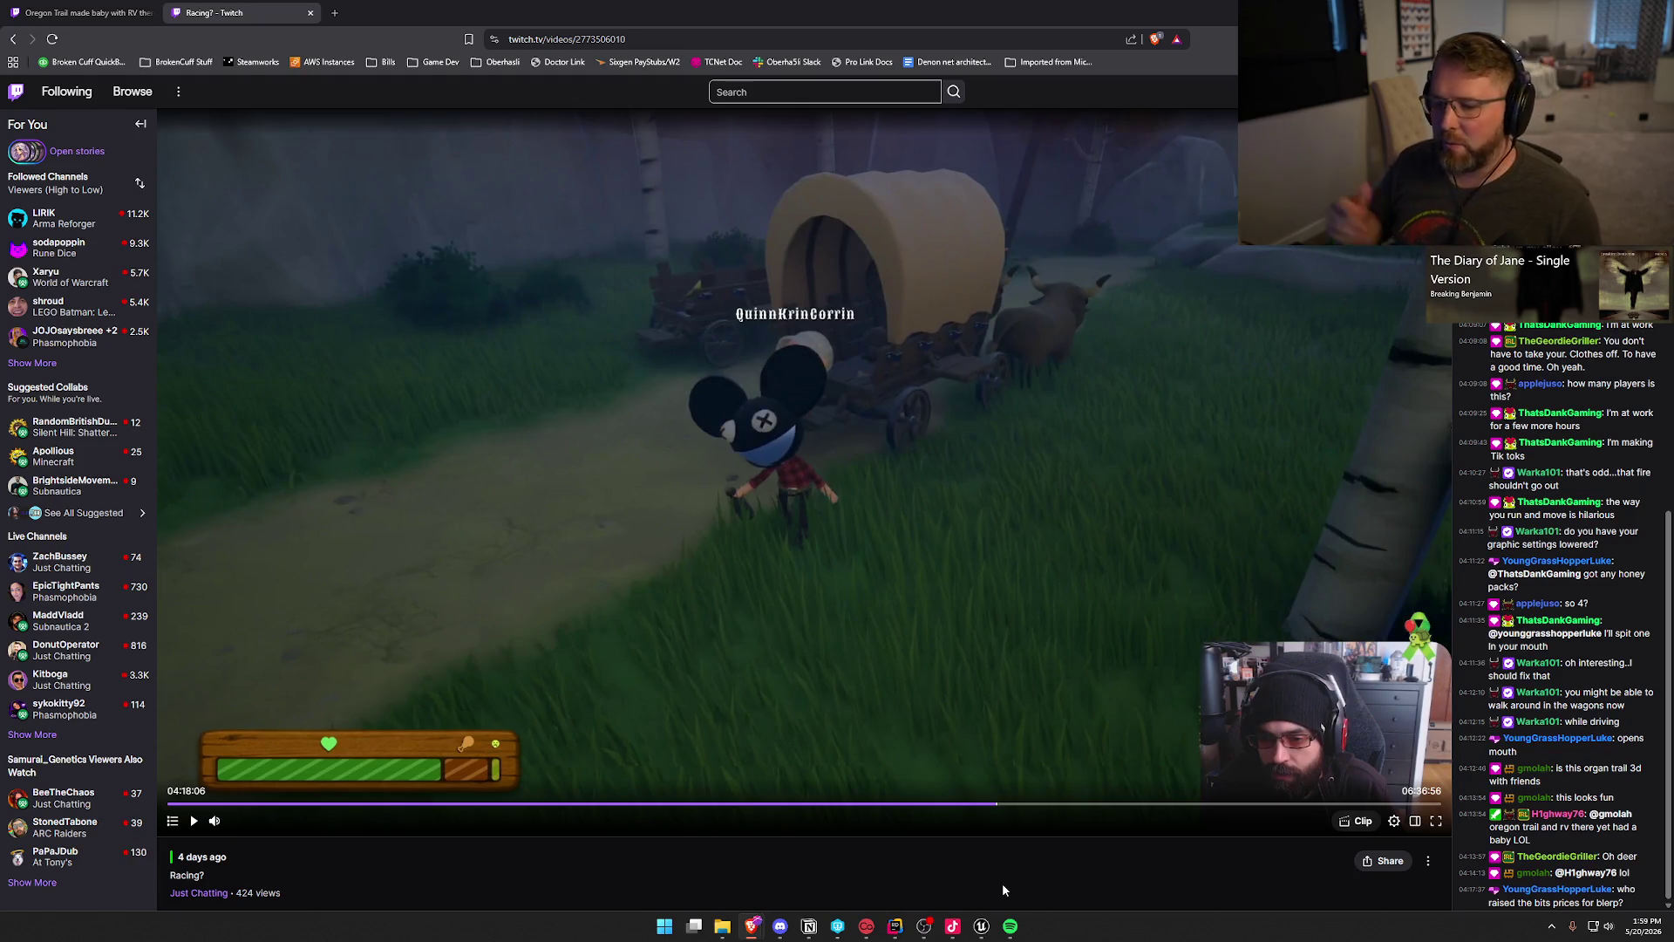
Step: Resume the VOD and jump ahead in 10-second skips to the oxen wagon on the forest path, near 04:22:50
{"action": "left_click", "coordinate": [828, 420]}
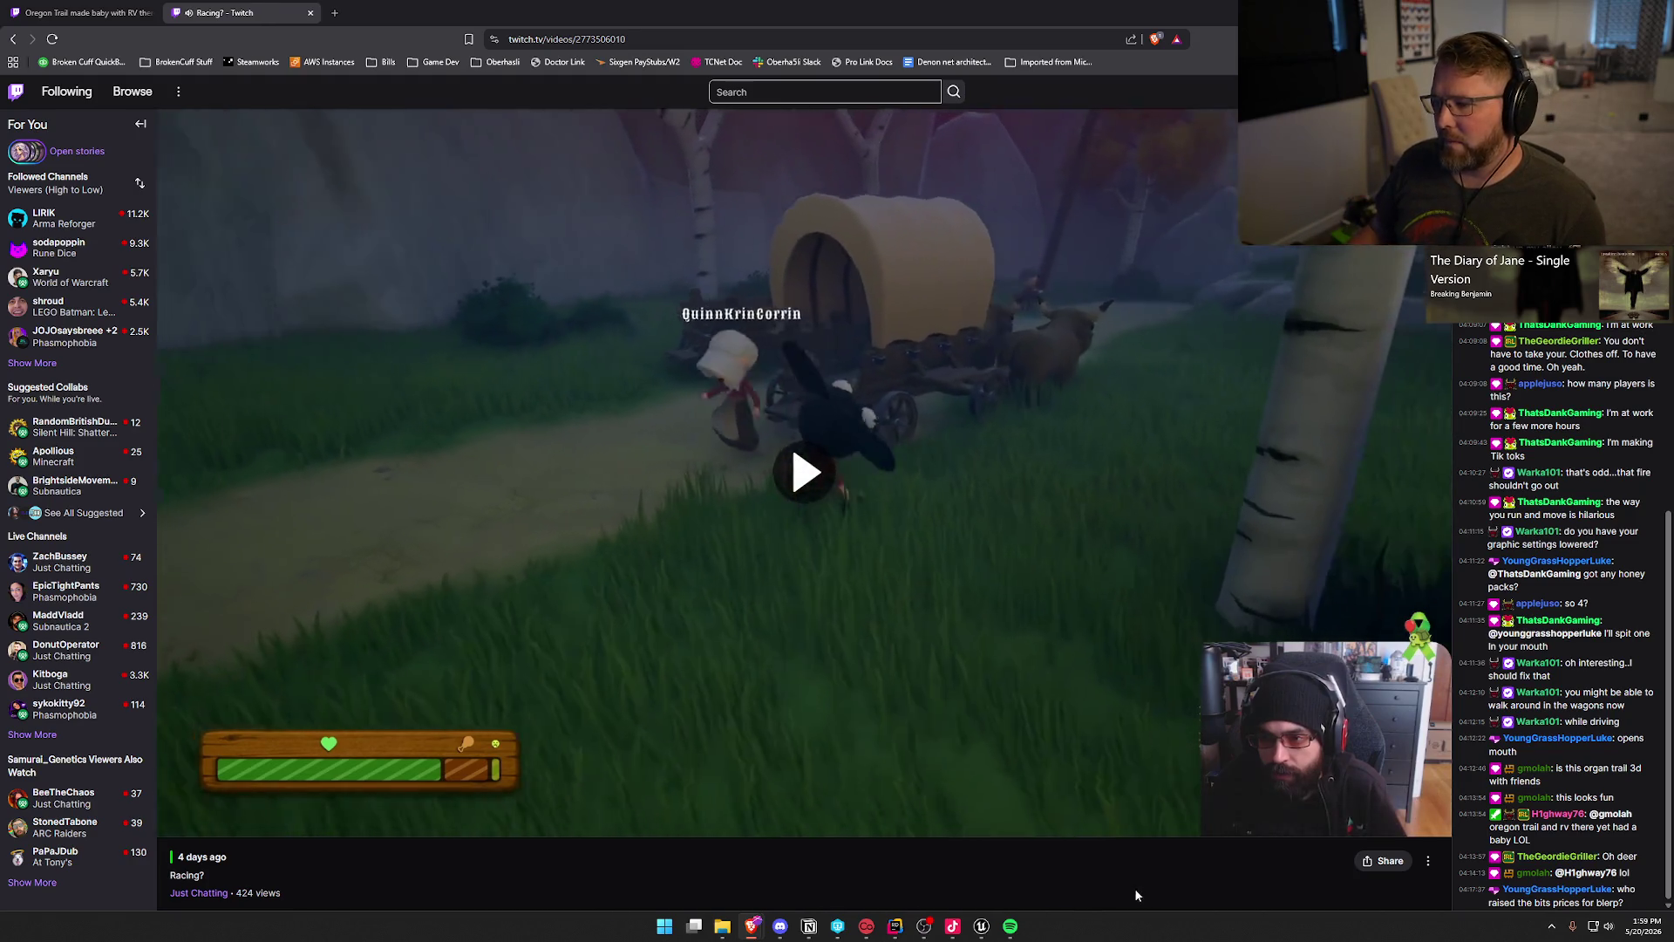
{"action": "key", "text": "Right"}
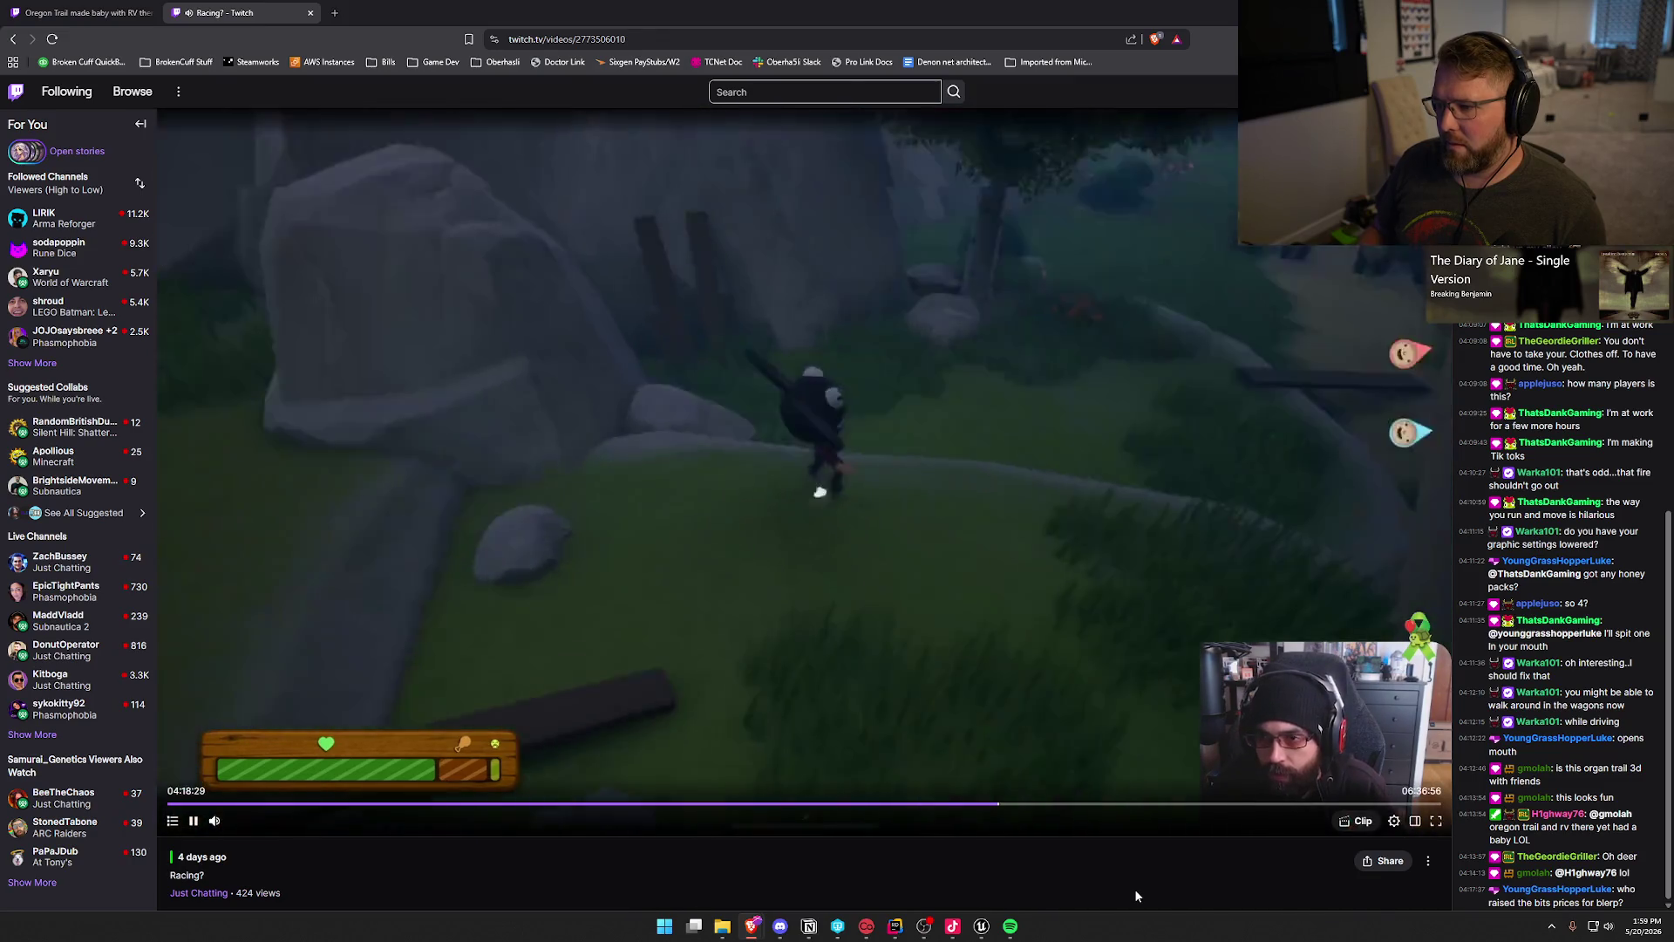
{"action": "key", "text": "Right"}
{"action": "key", "text": "Right"}
{"action": "key", "text": "Right"}
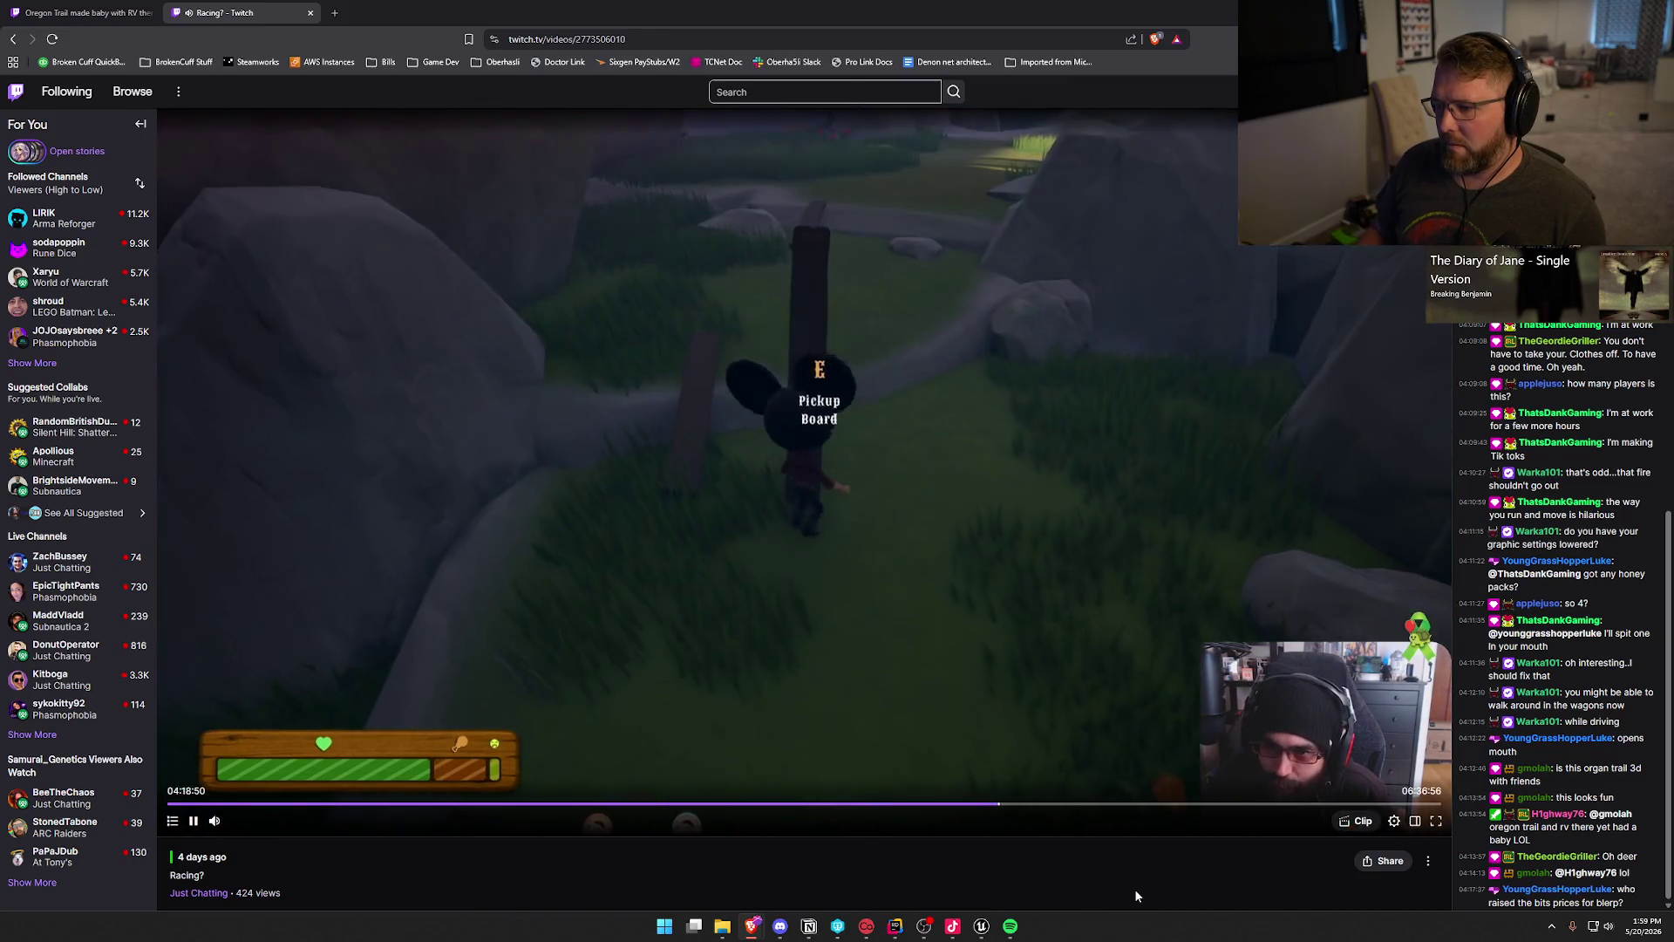
{"action": "key", "text": "Right"}
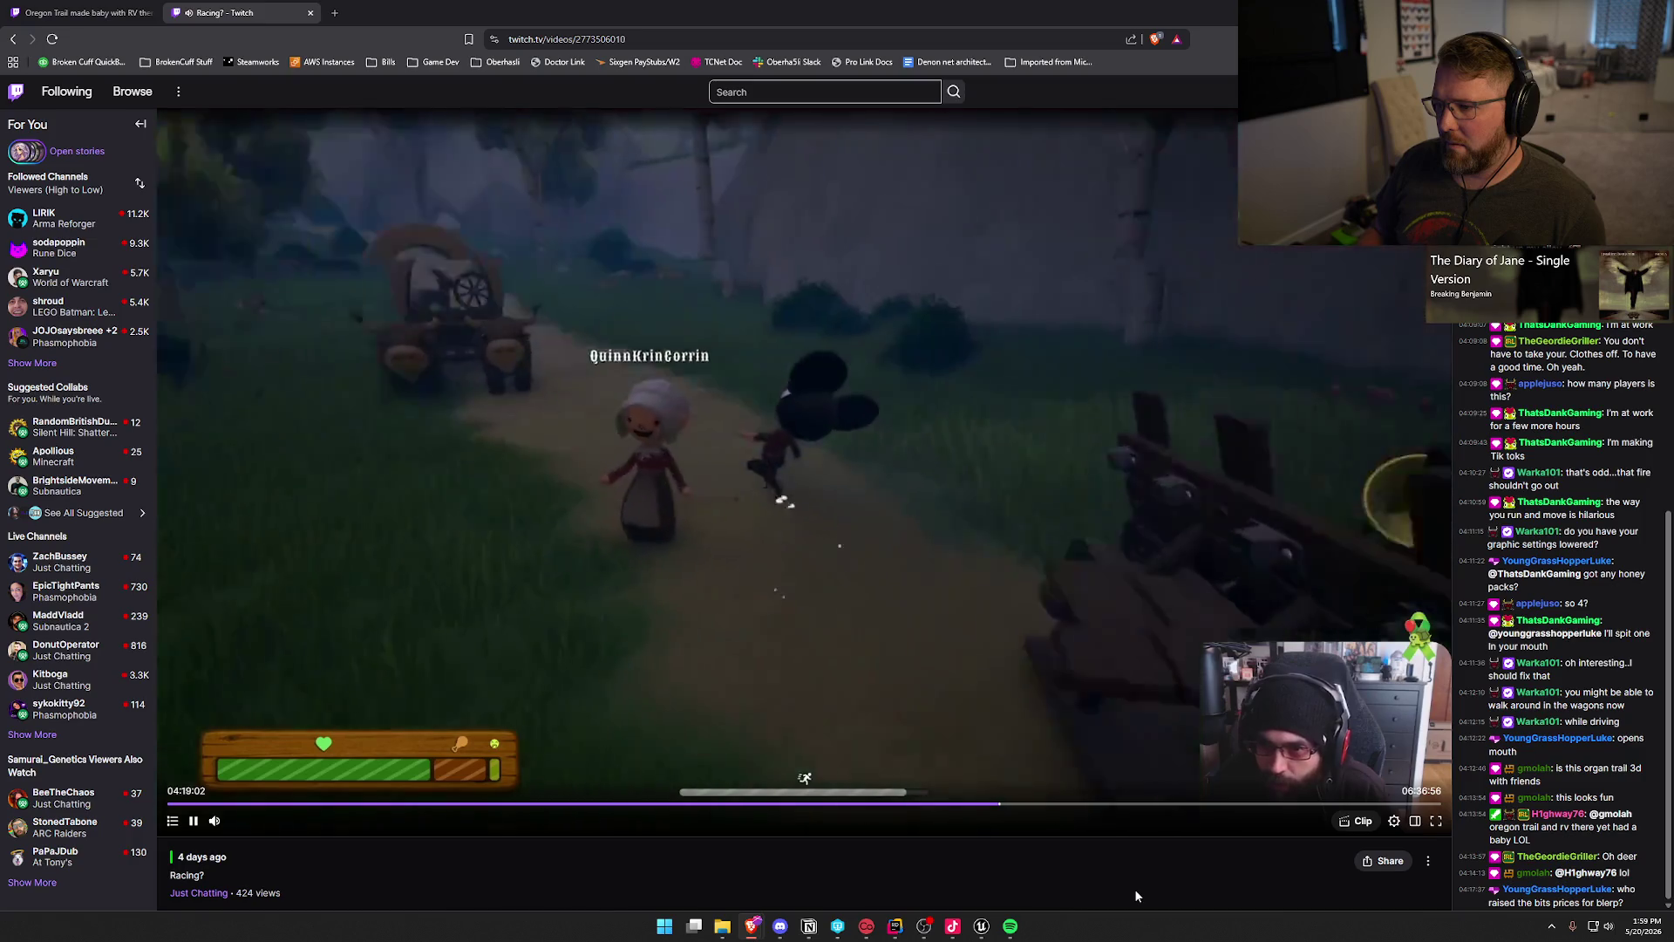
{"action": "key", "text": "Right"}
{"action": "key", "text": "Right"}
{"action": "key", "text": "Right"}
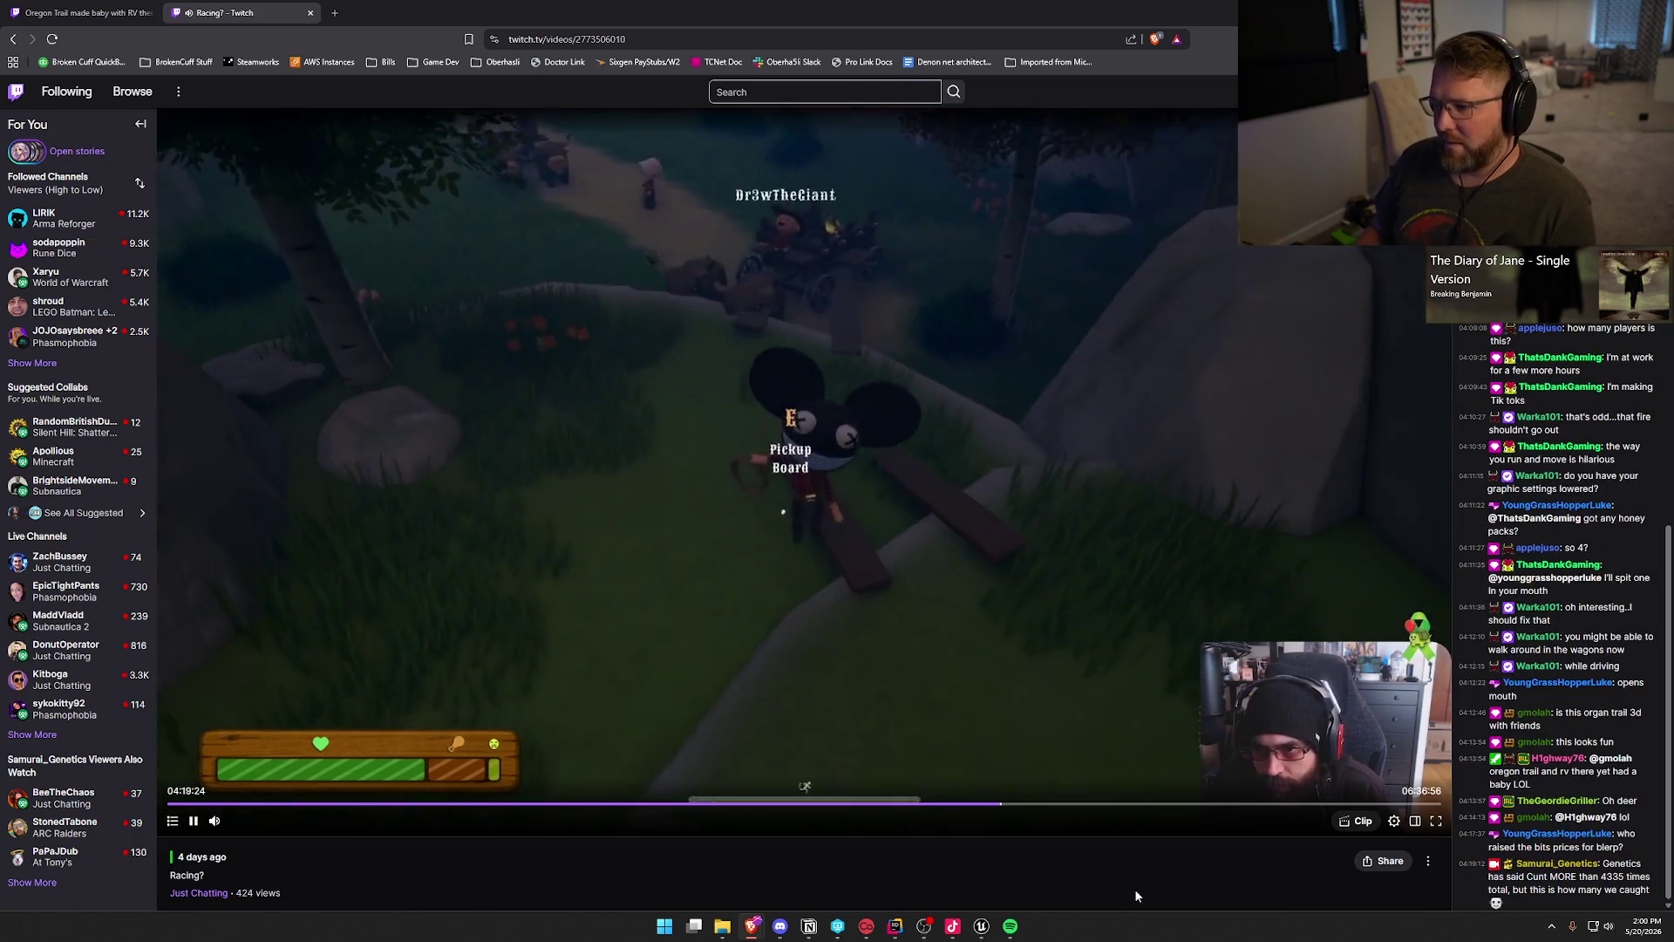
{"action": "key", "text": "Right"}
{"action": "key", "text": "Right"}
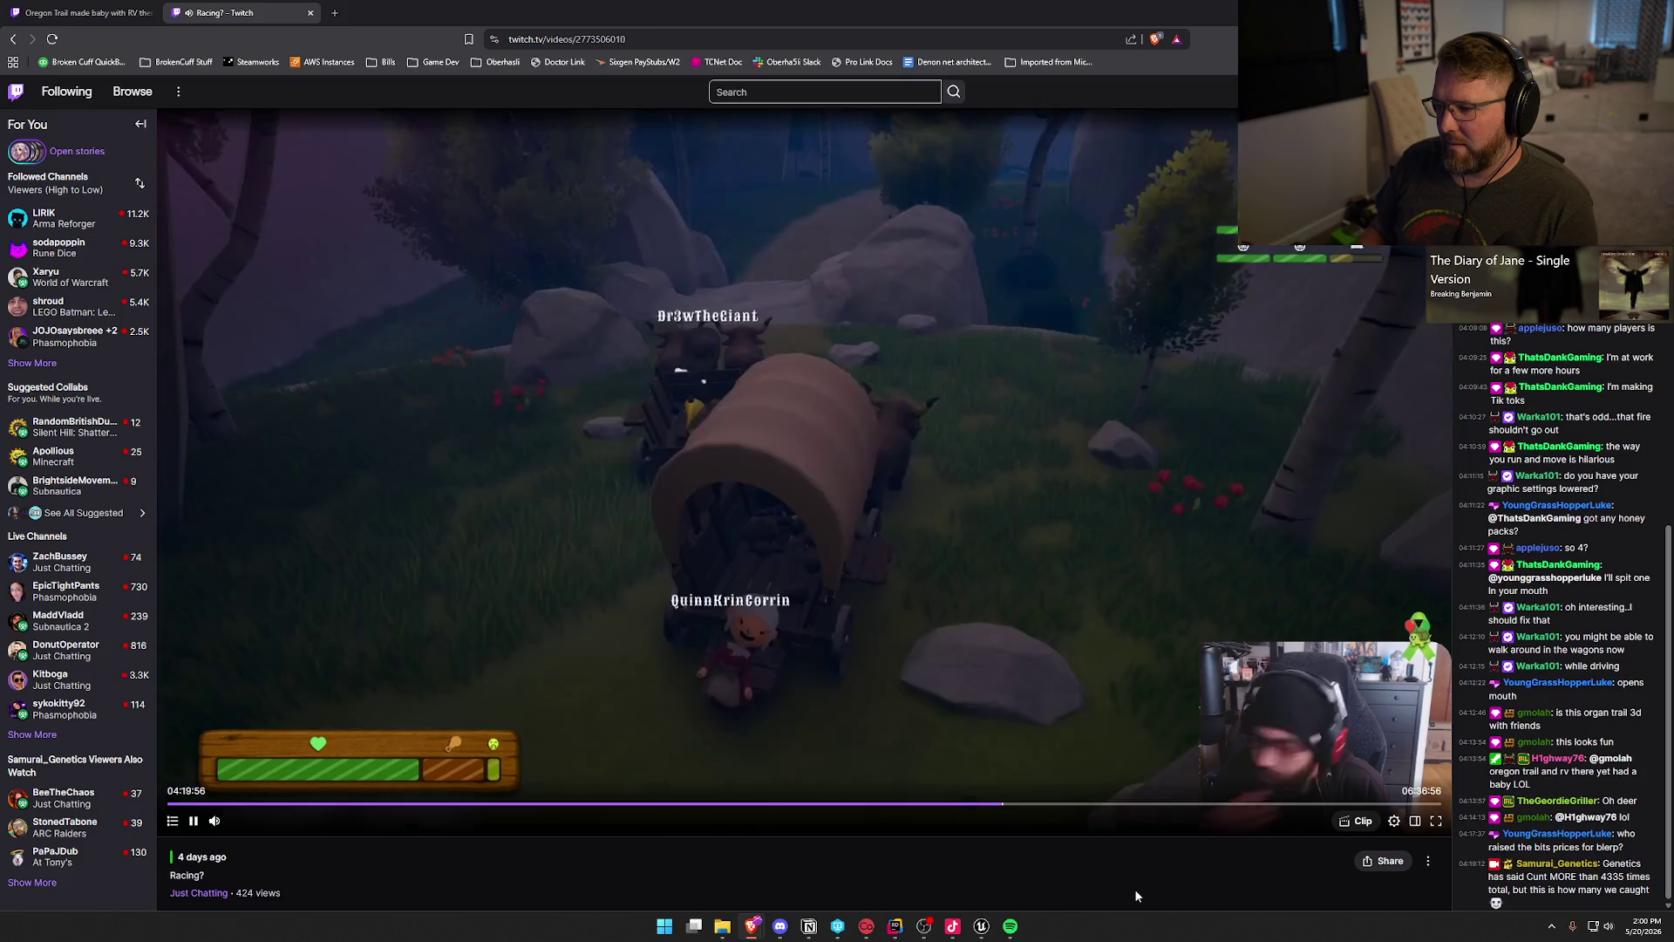
{"action": "key", "text": "Right"}
{"action": "key", "text": "Right"}
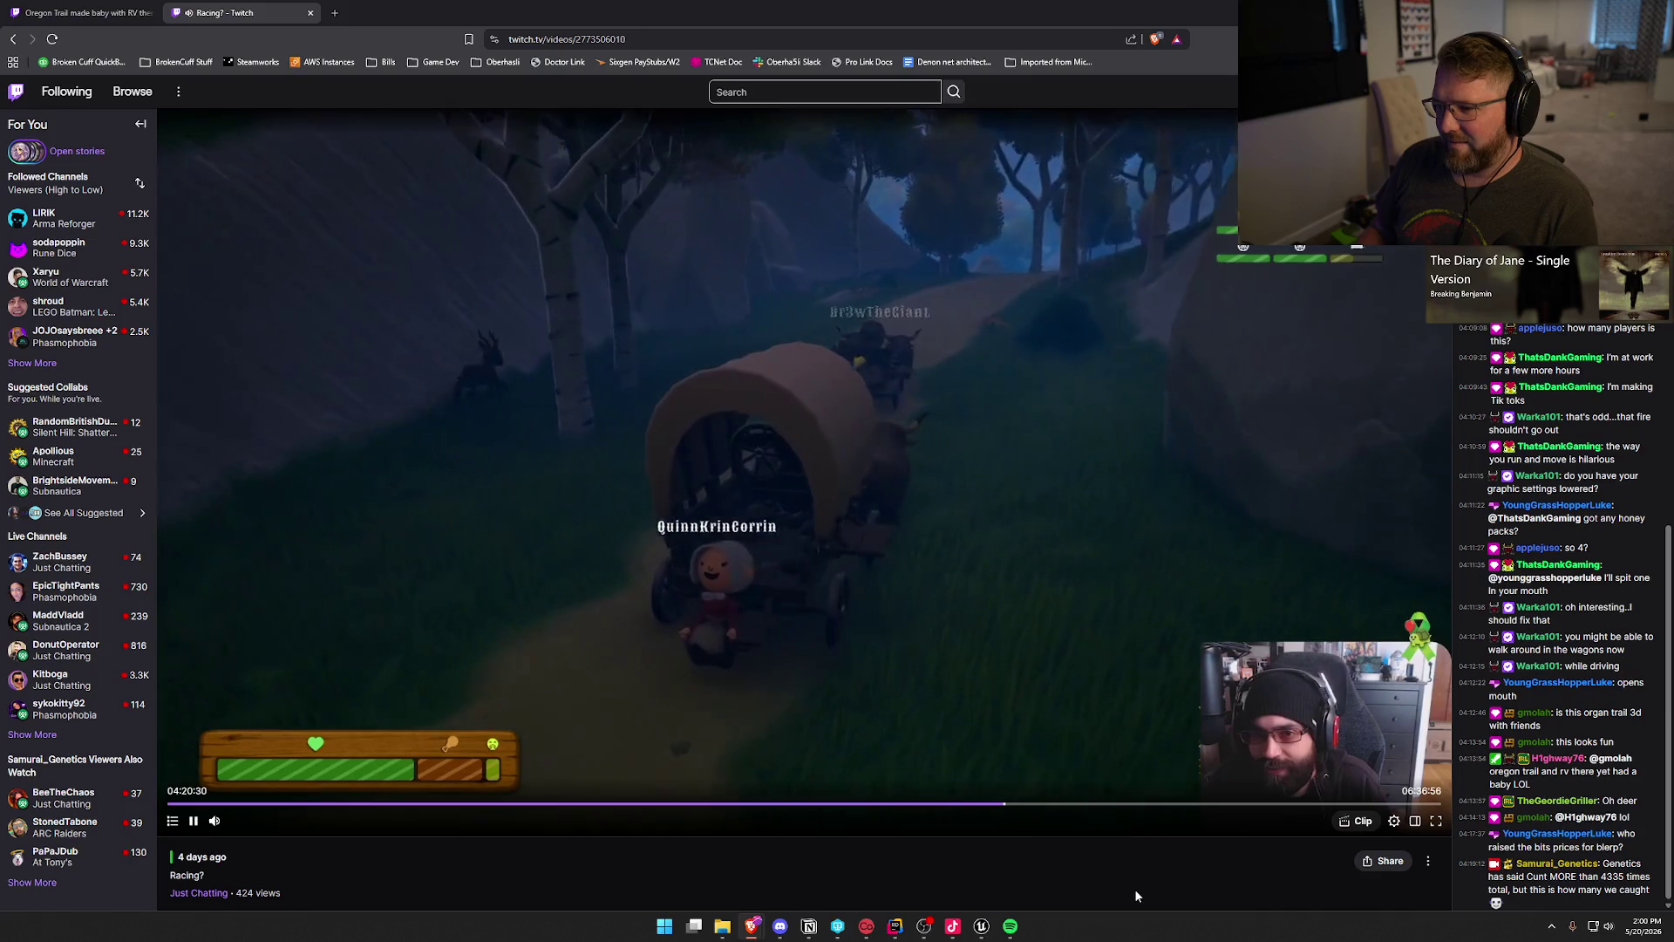
{"action": "key", "text": "Right"}
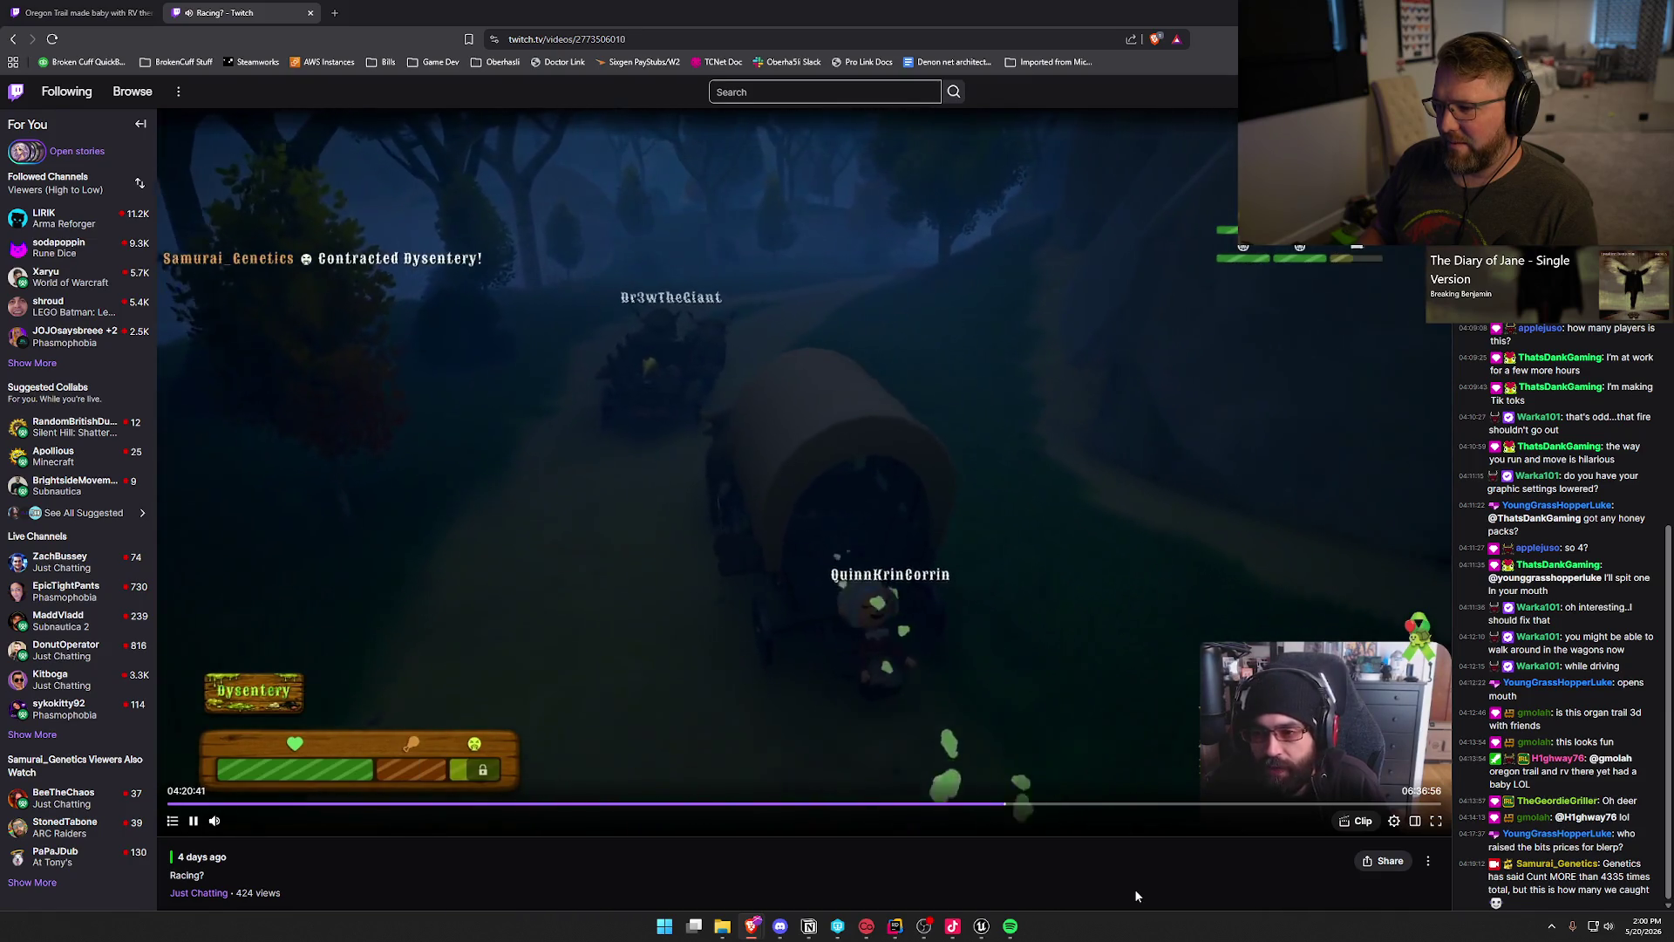
{"action": "key", "text": "Right"}
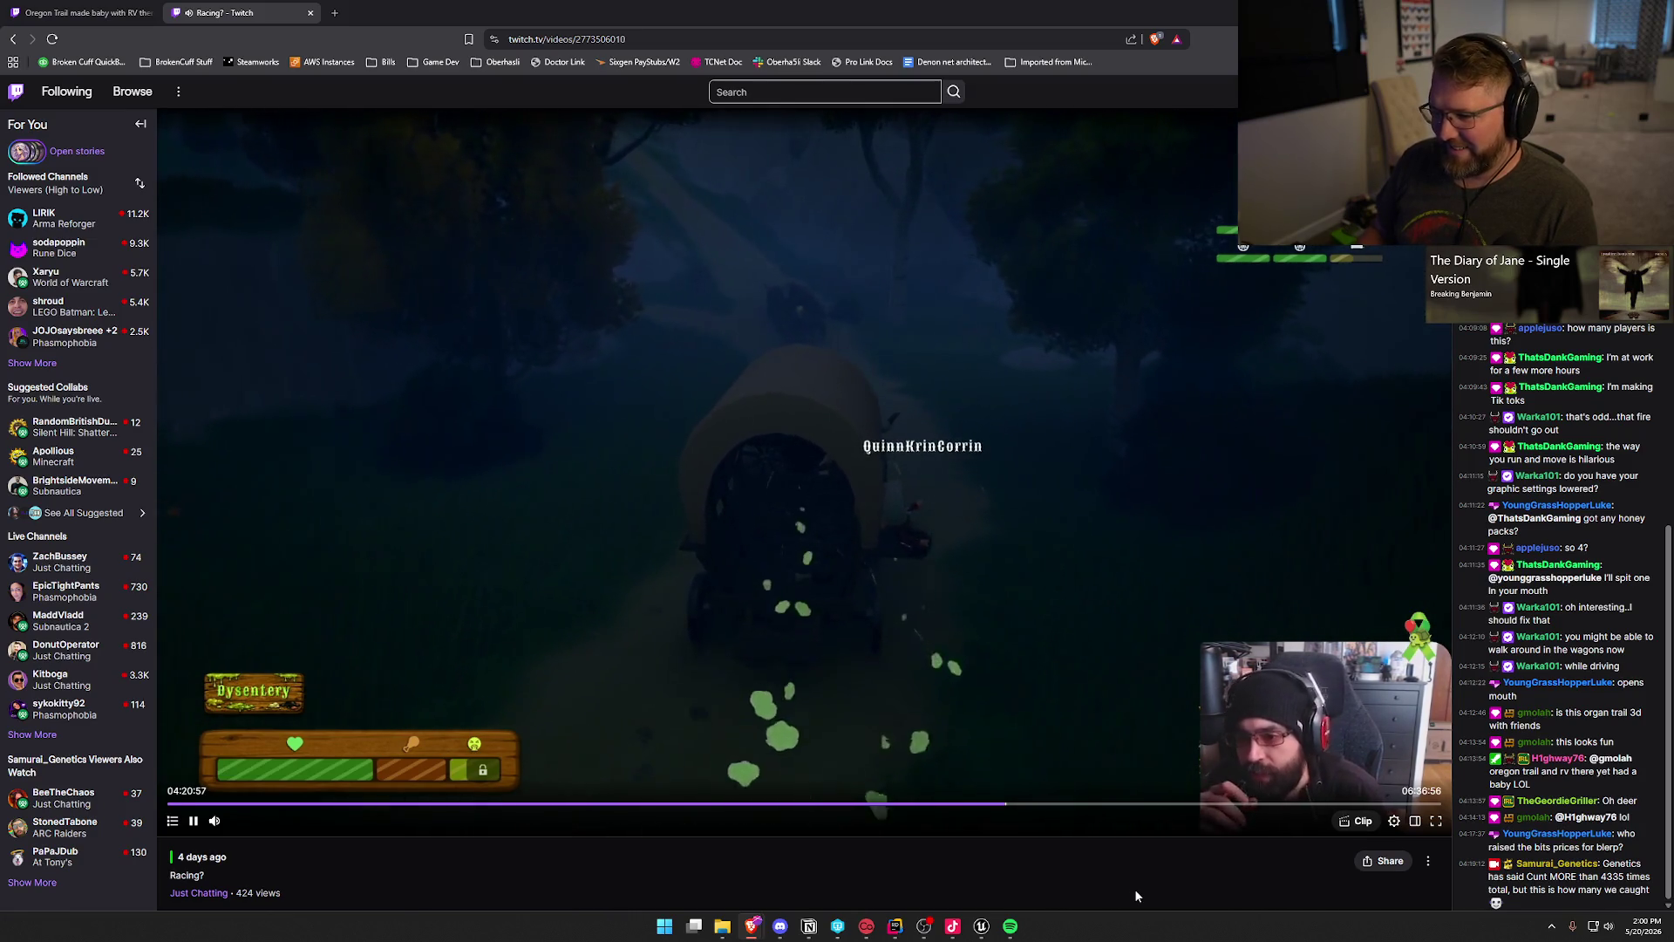
{"action": "key", "text": "Right"}
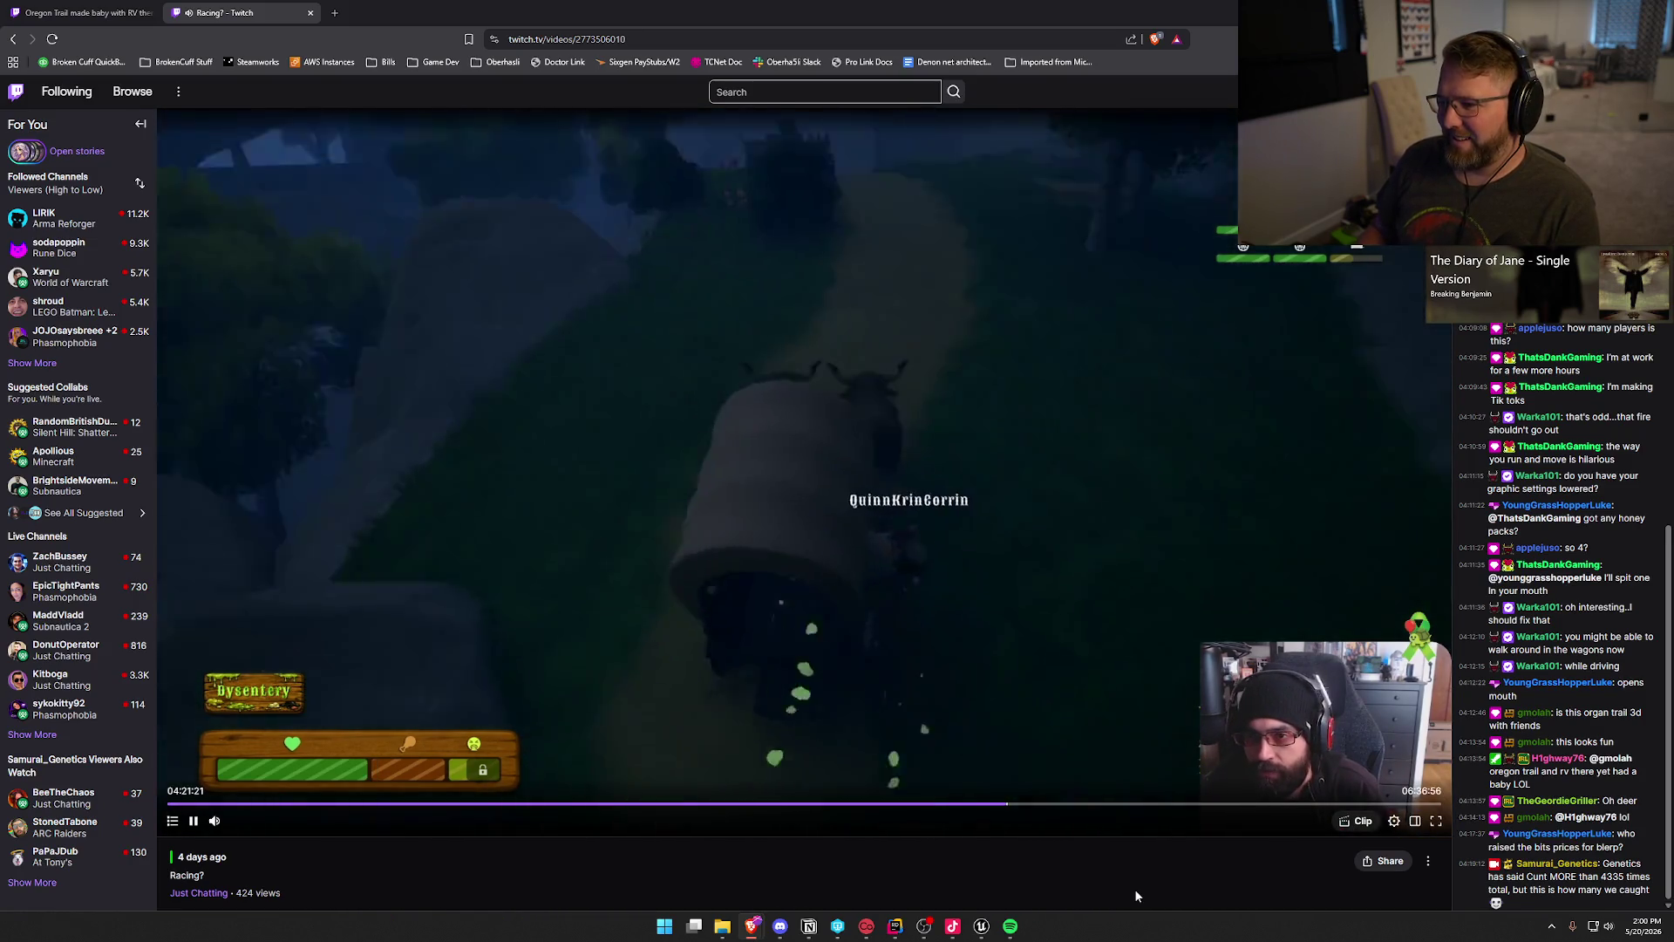
{"action": "key", "text": "Right"}
{"action": "key", "text": "Right"}
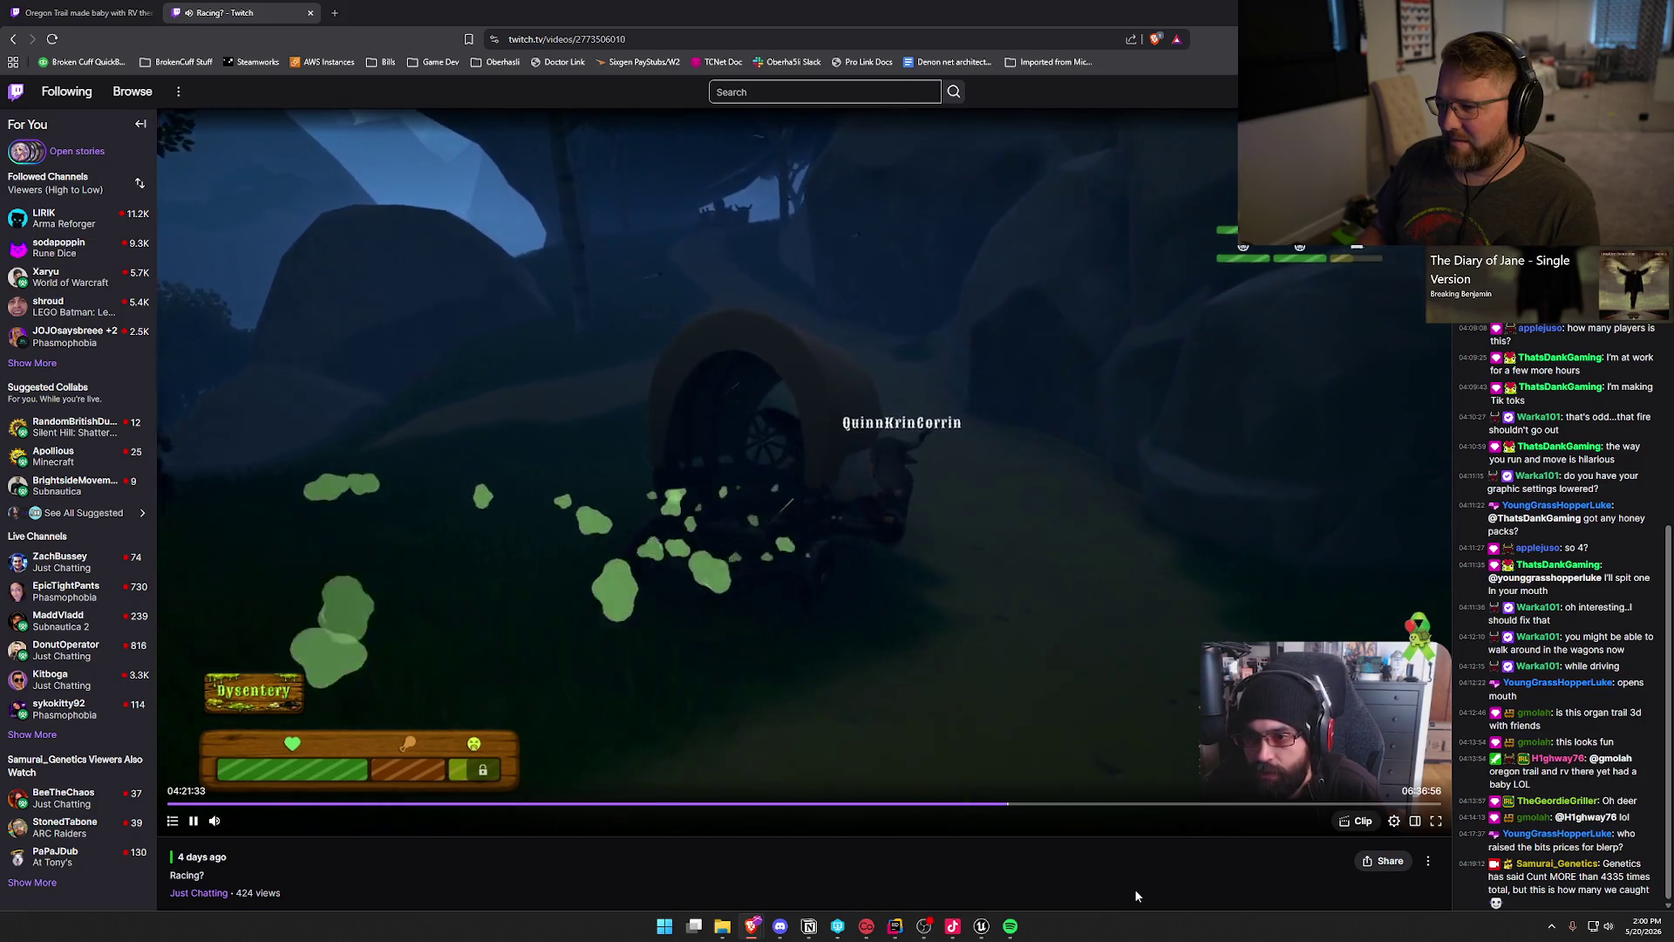
{"action": "key", "text": "Right"}
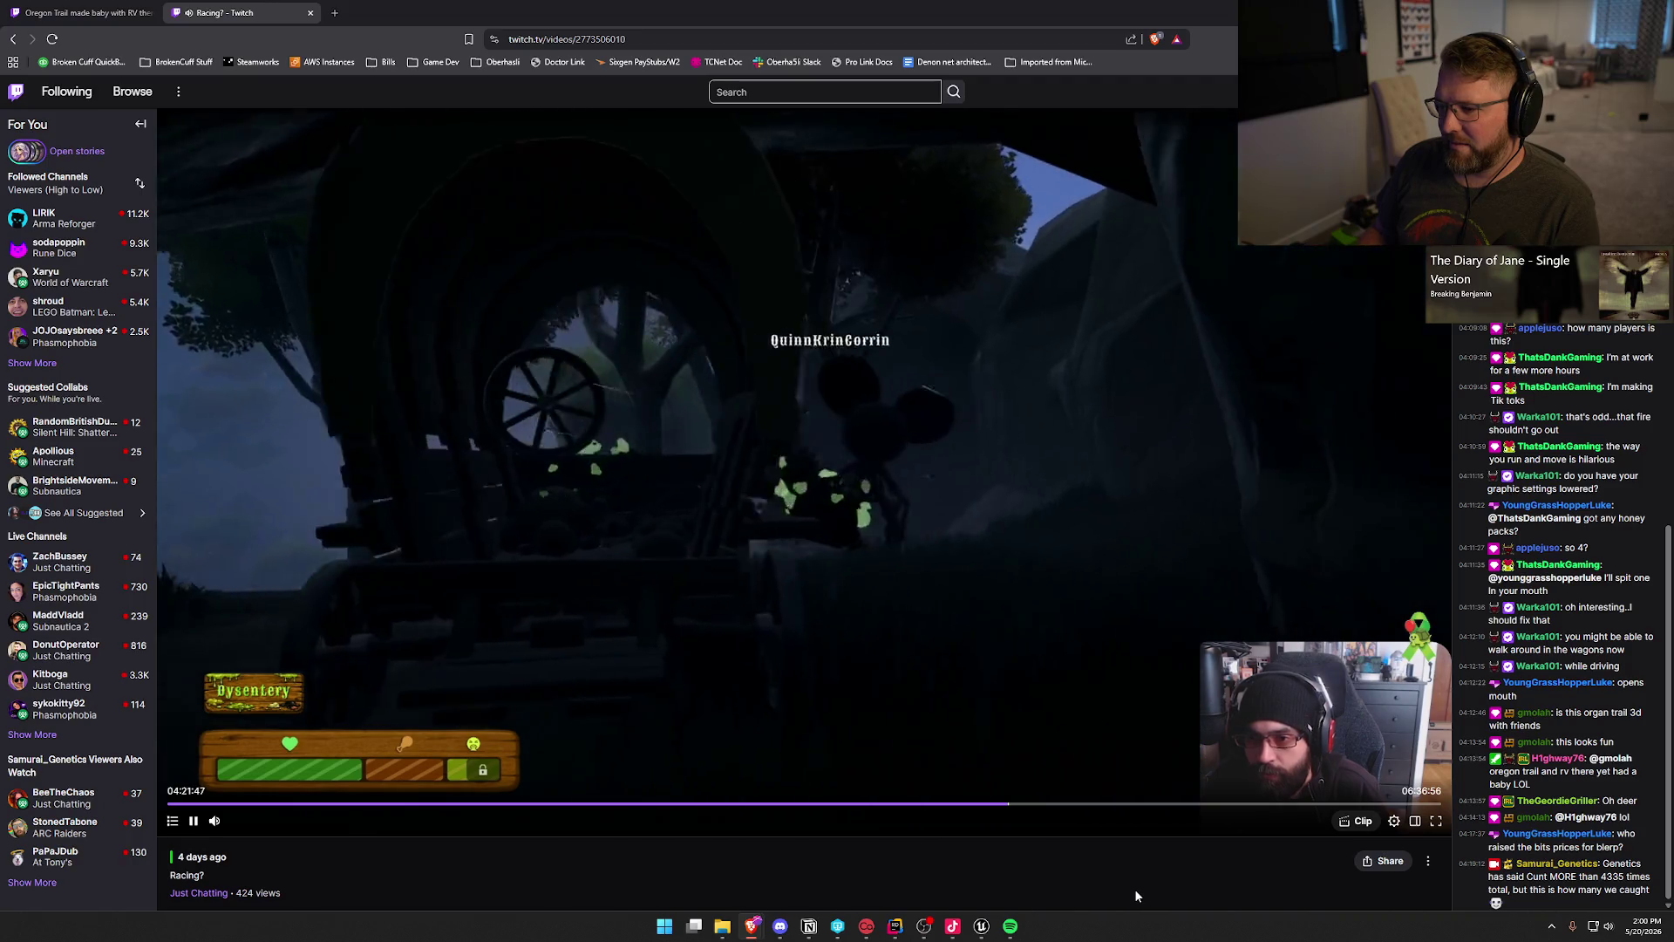
{"action": "key", "text": "Right"}
{"action": "key", "text": "Right"}
{"action": "key", "text": "Right"}
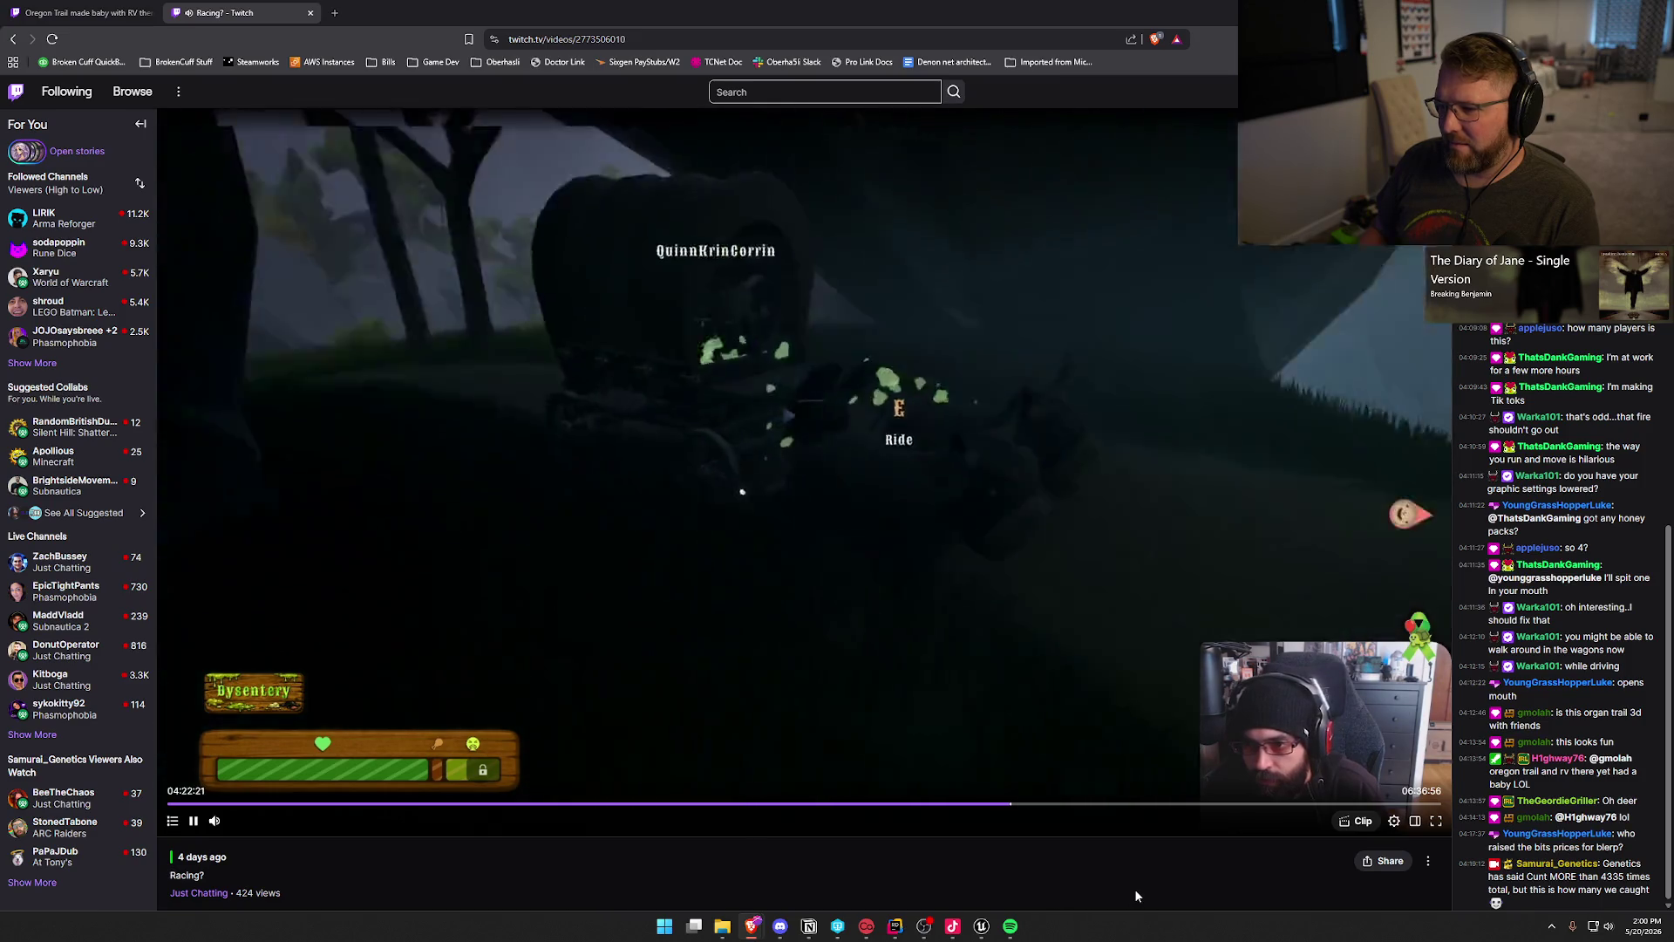
{"action": "key", "text": "Right"}
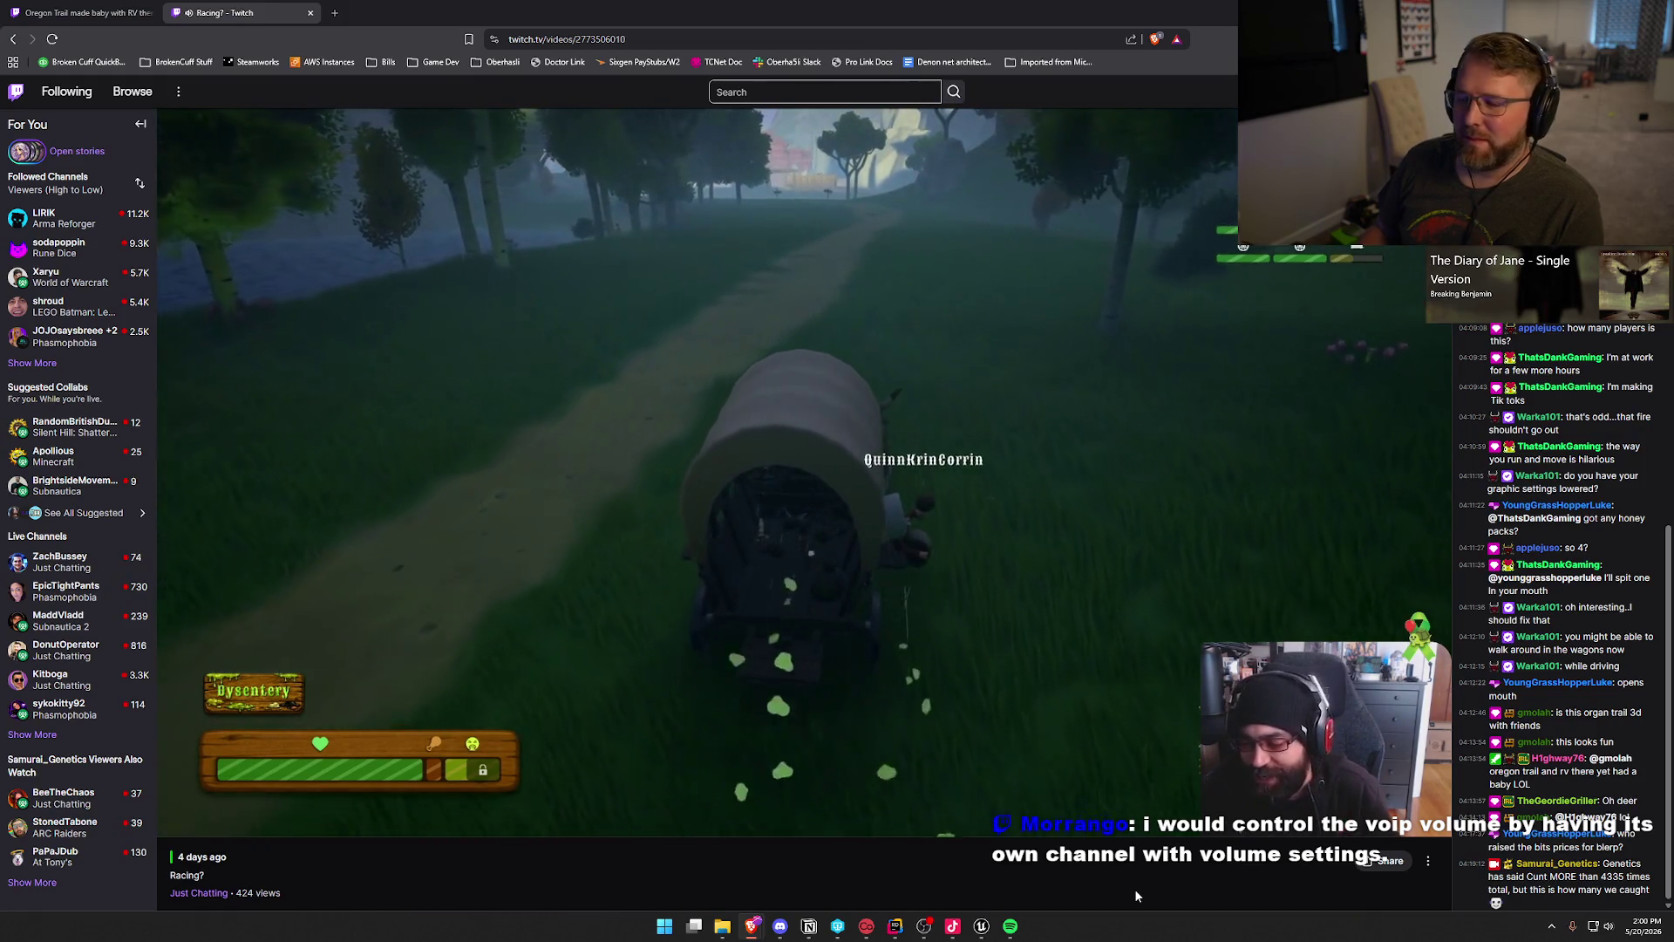
{"action": "mouse_move", "coordinate": [198, 828]}
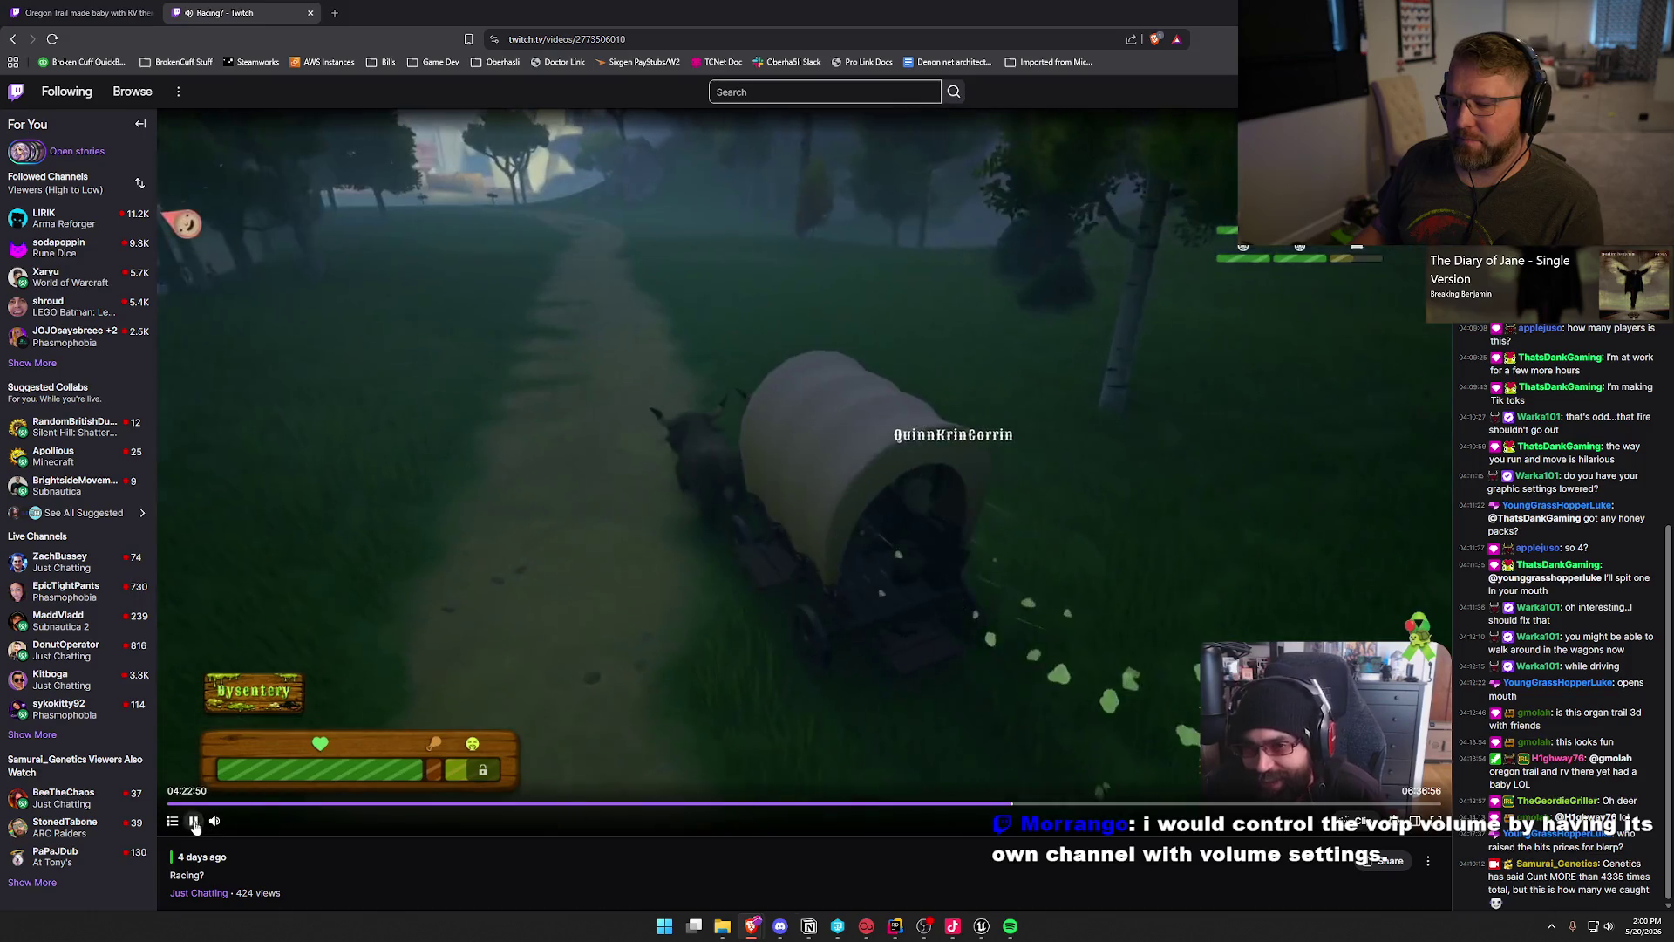
{"action": "left_click", "coordinate": [195, 823]}
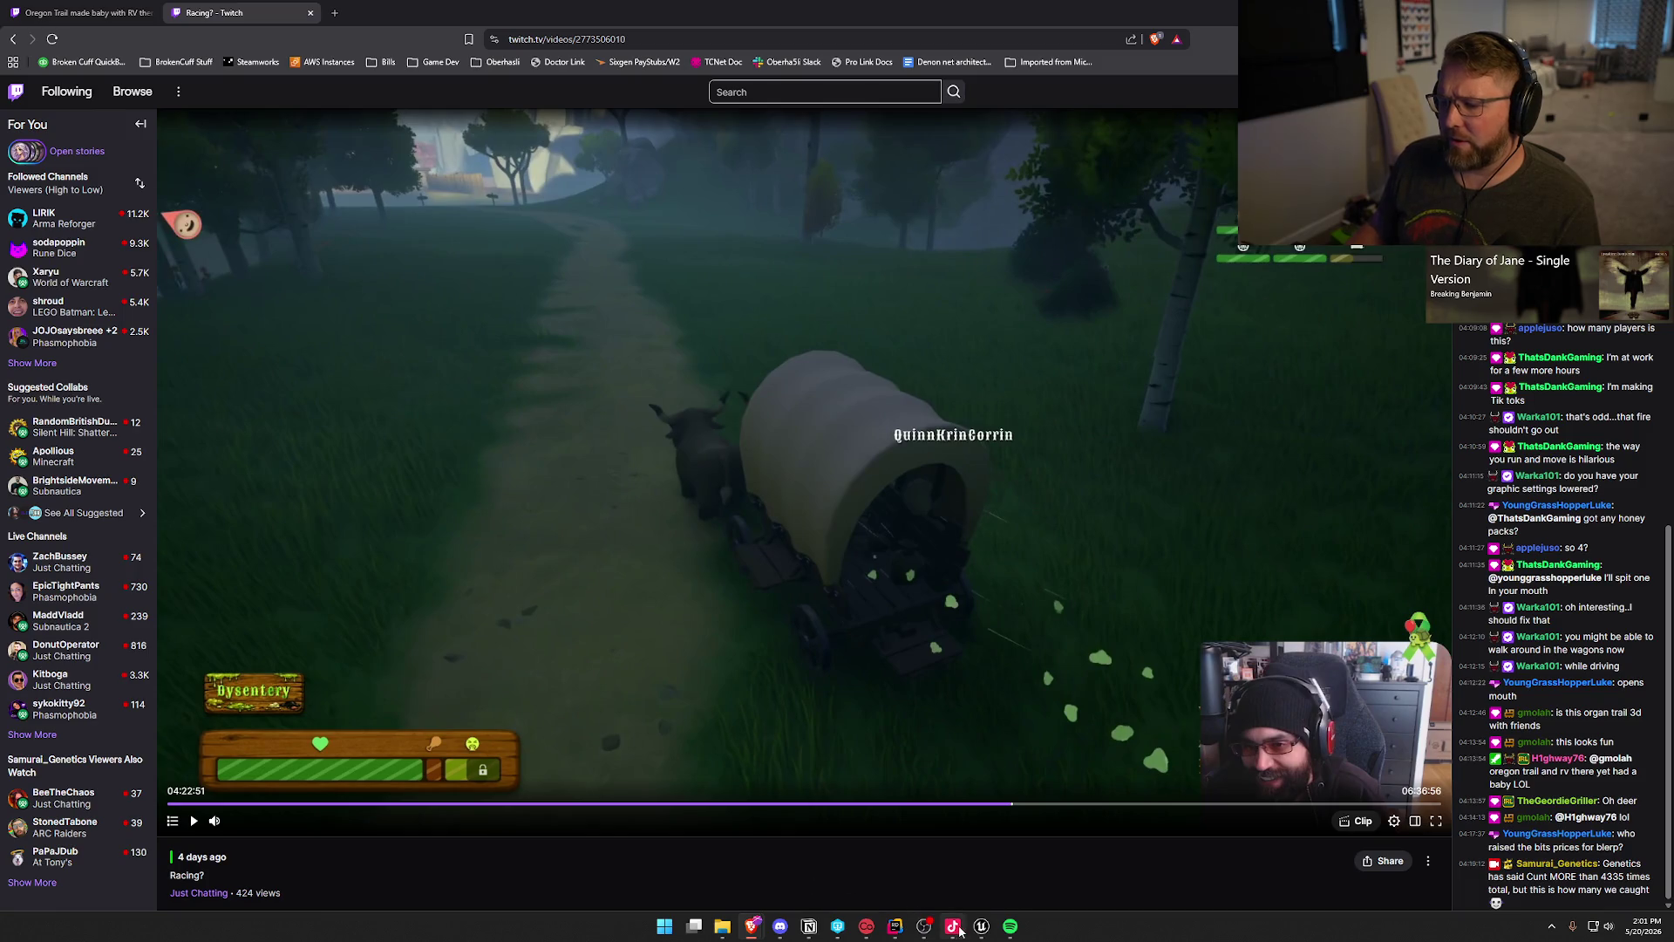
{"action": "left_click", "coordinate": [895, 929]}
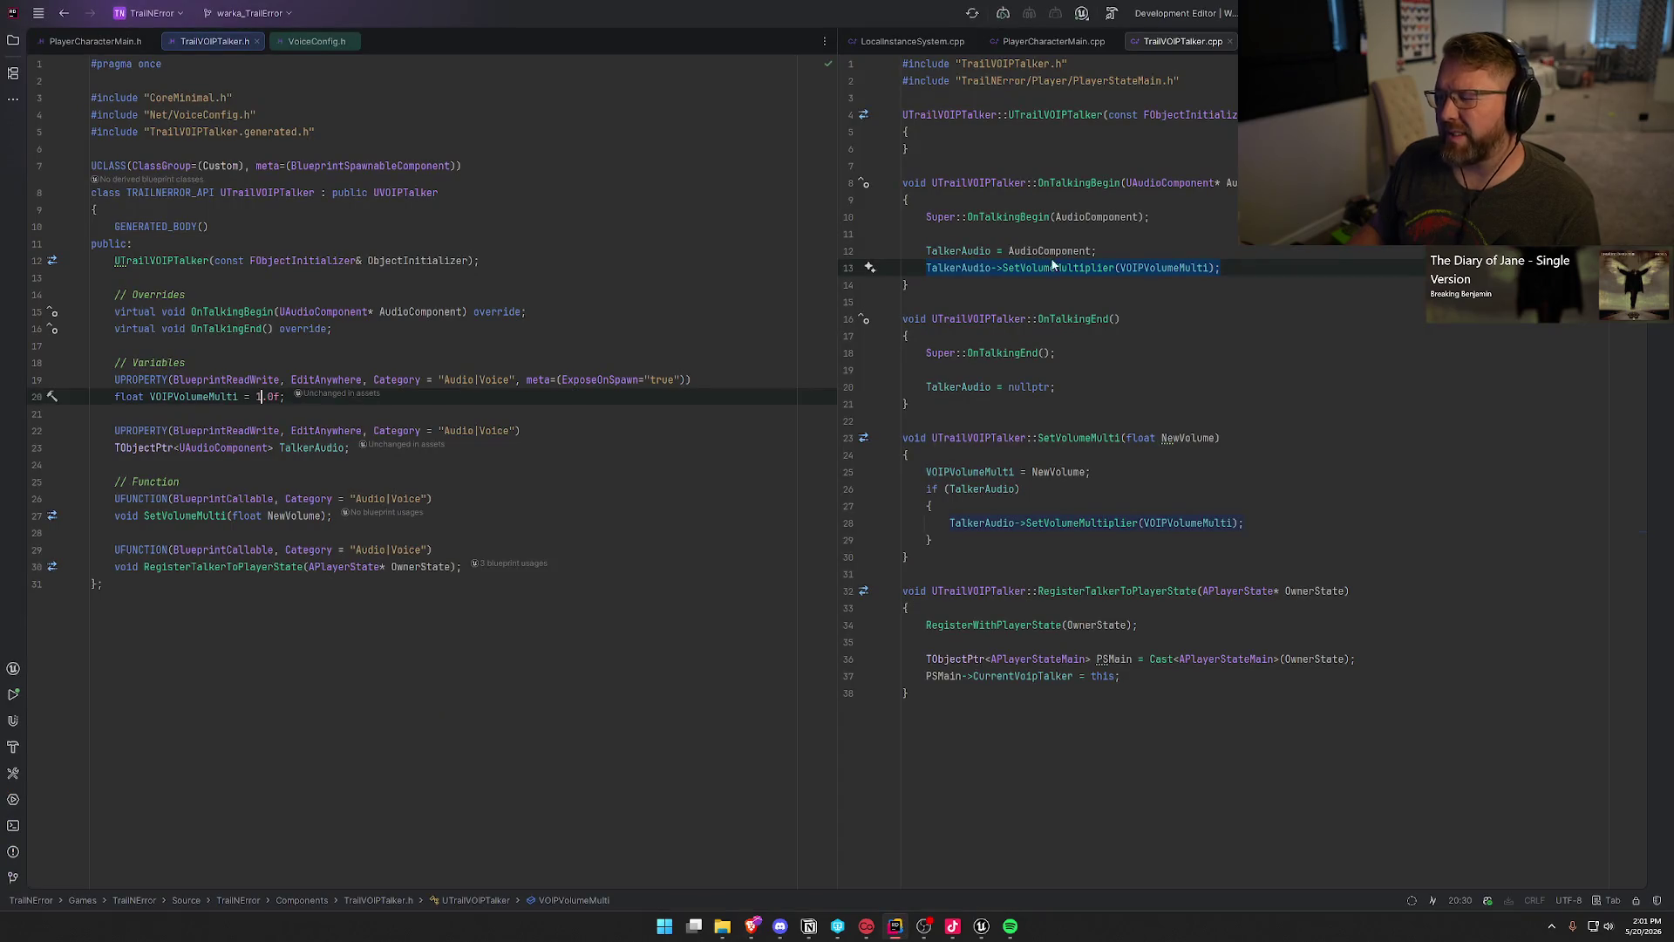
{"action": "left_click", "coordinate": [1186, 272]}
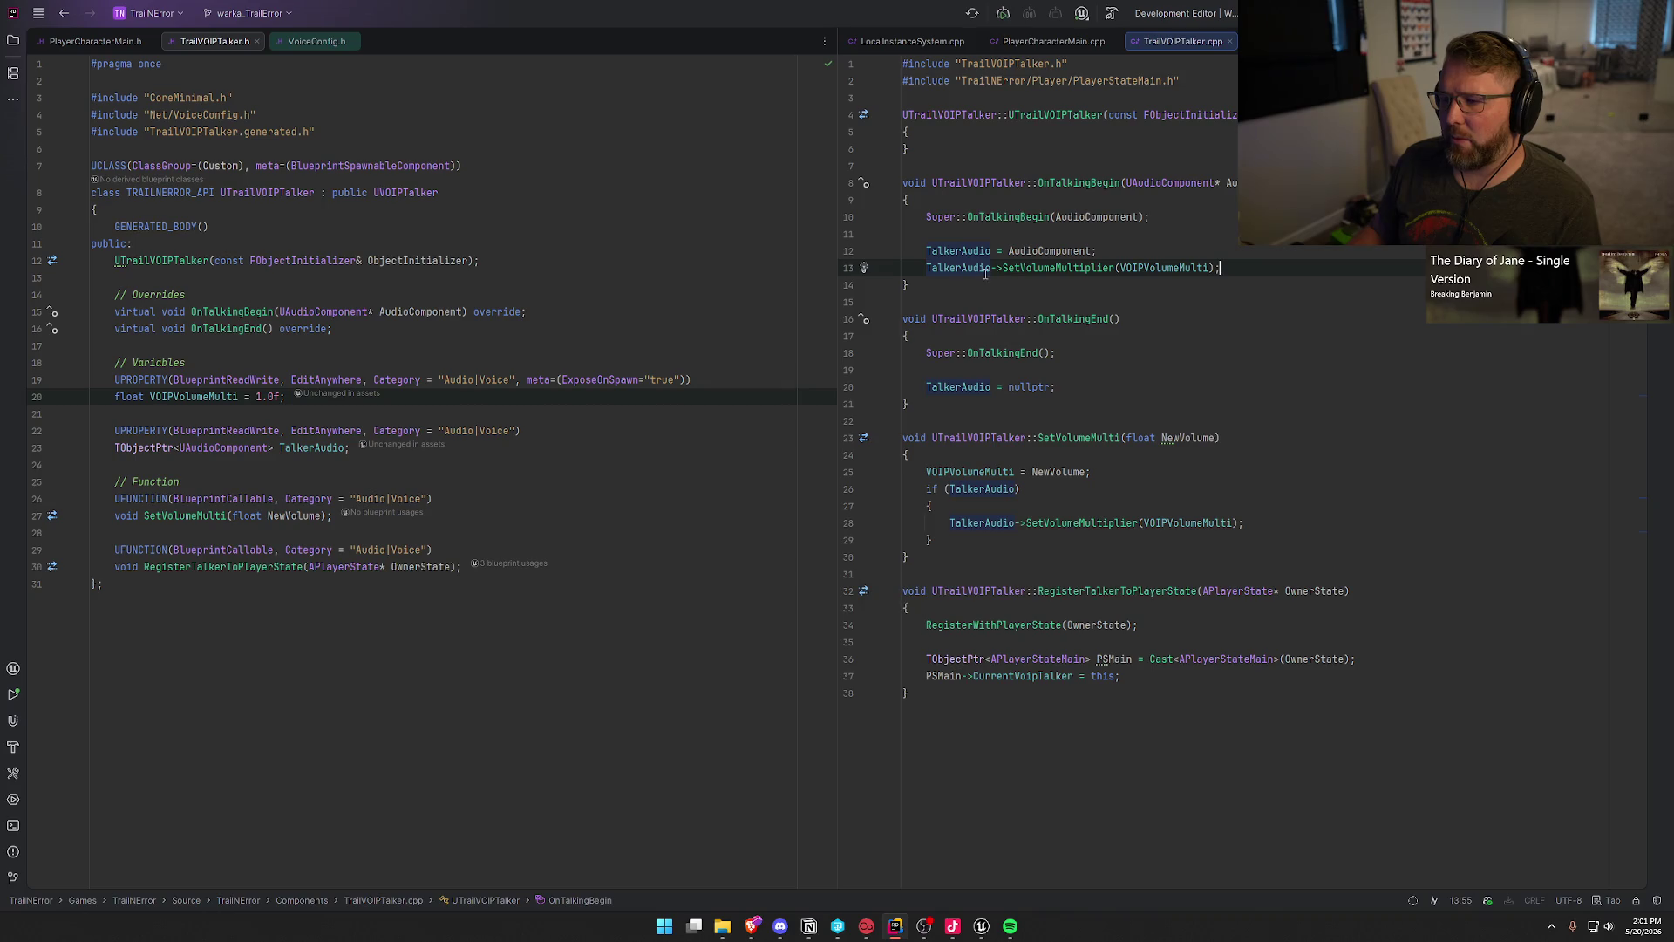
{"action": "left_click", "coordinate": [1182, 268]}
{"action": "left_click", "coordinate": [262, 398]}
{"action": "left_click", "coordinate": [524, 697]}
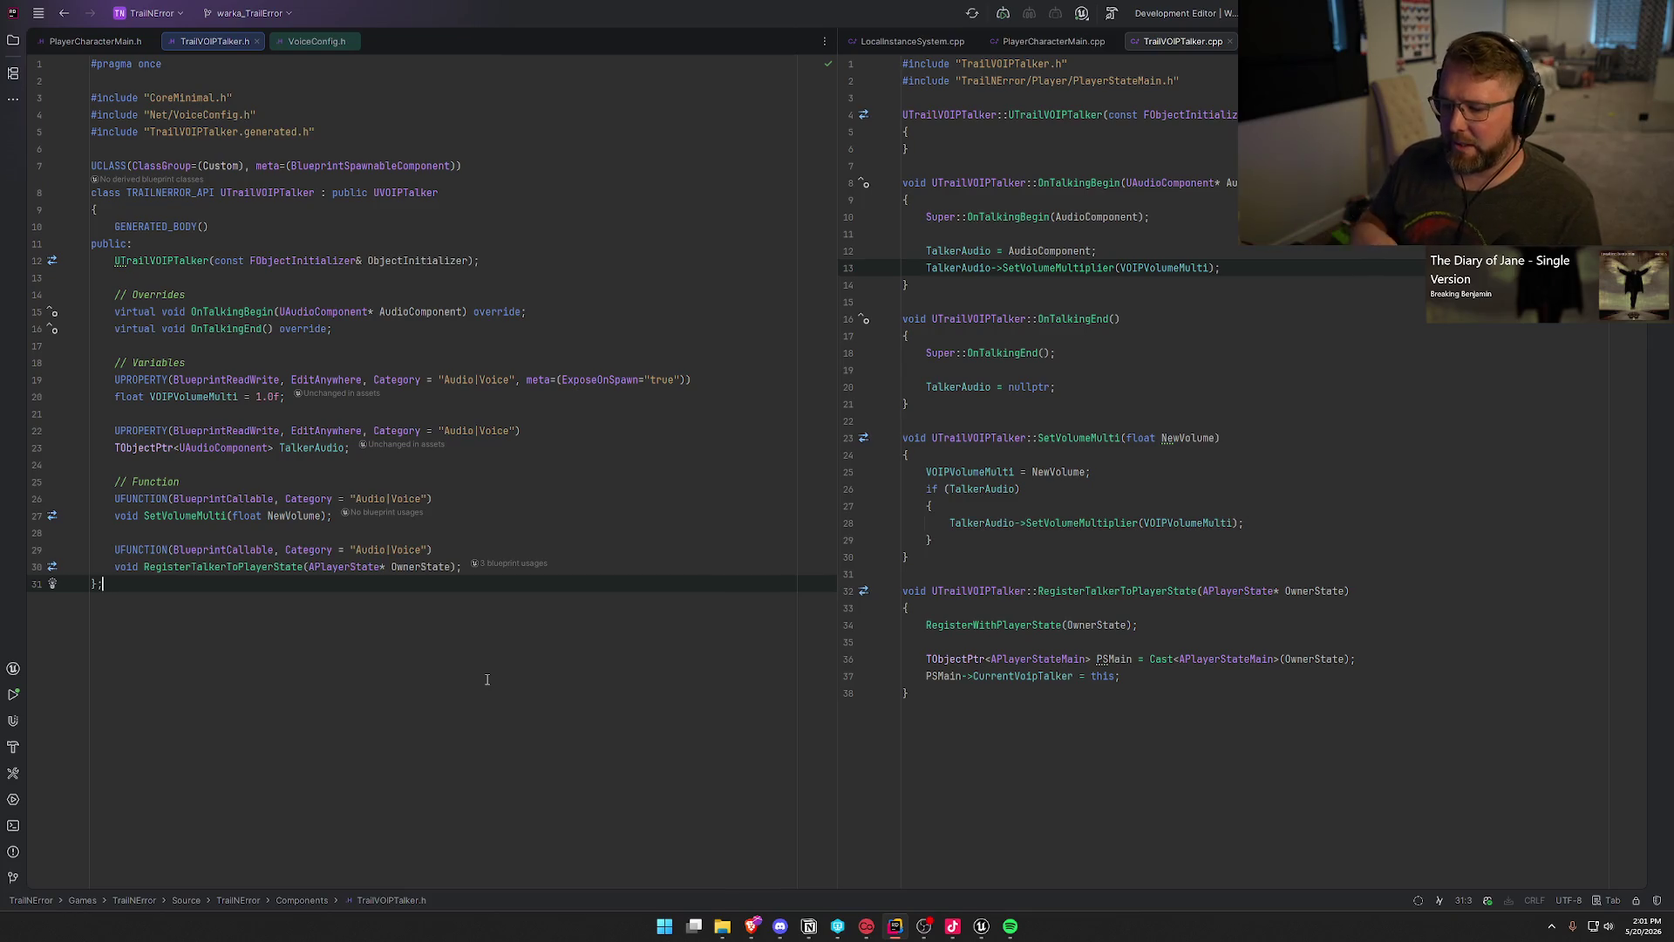
{"action": "key", "text": "alt+Tab"}
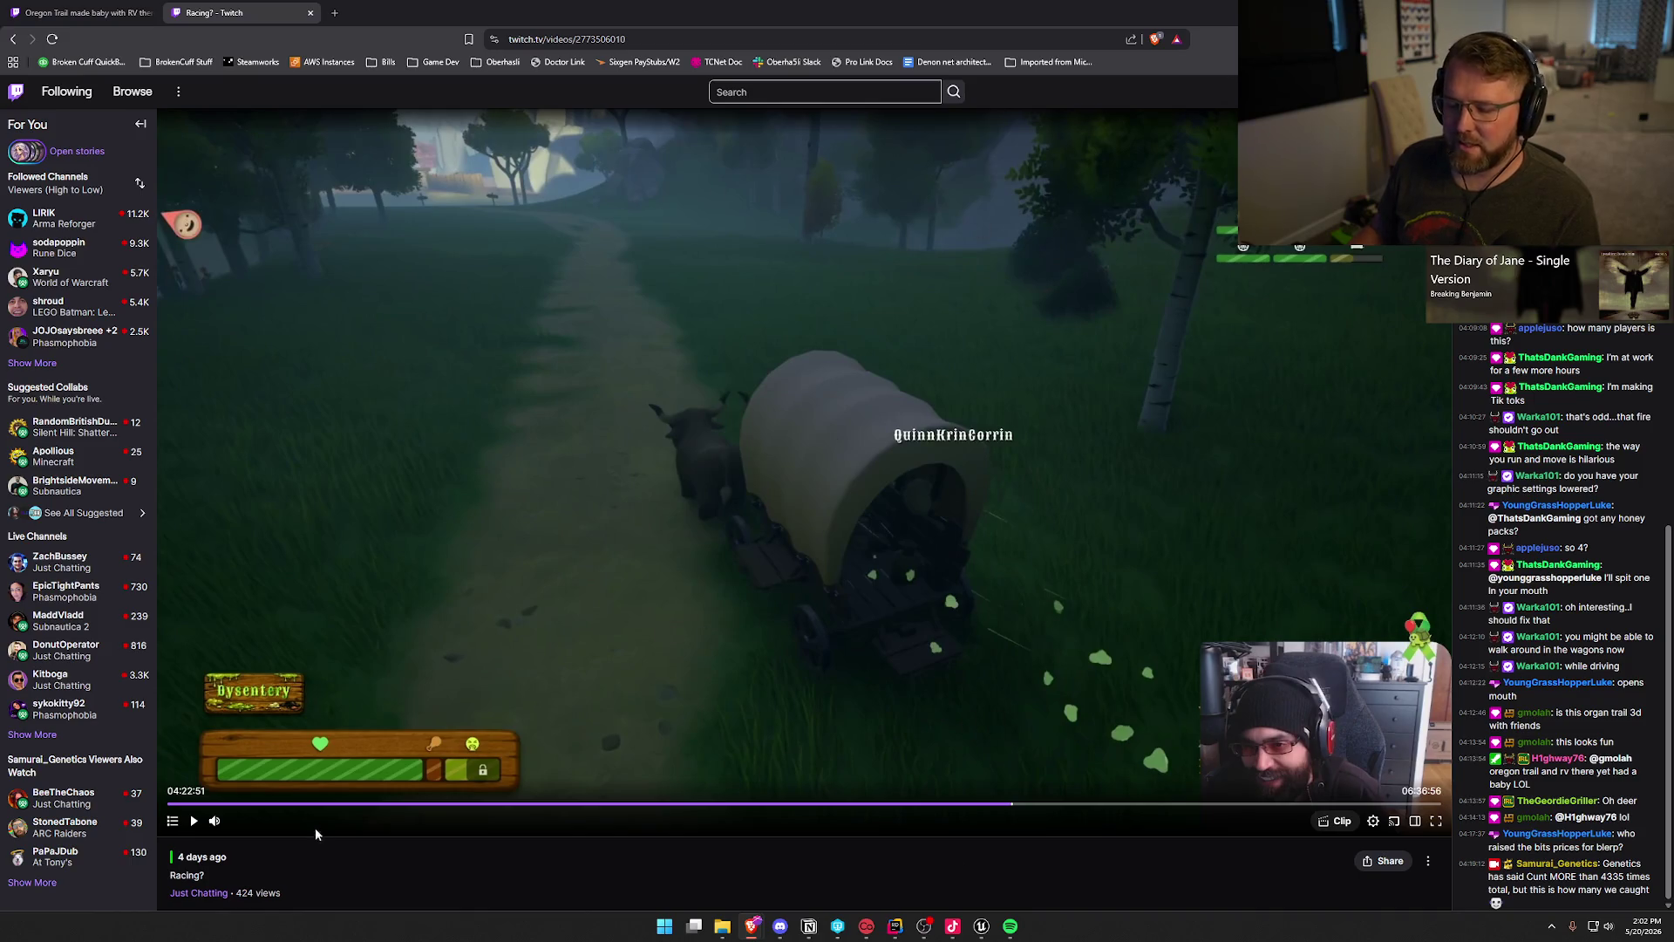
Step: Resume the VOD, skip past the lakeside scene, and pause at 04:24:03 on the Doctor's Heal Disease prompt
{"action": "left_click", "coordinate": [194, 820]}
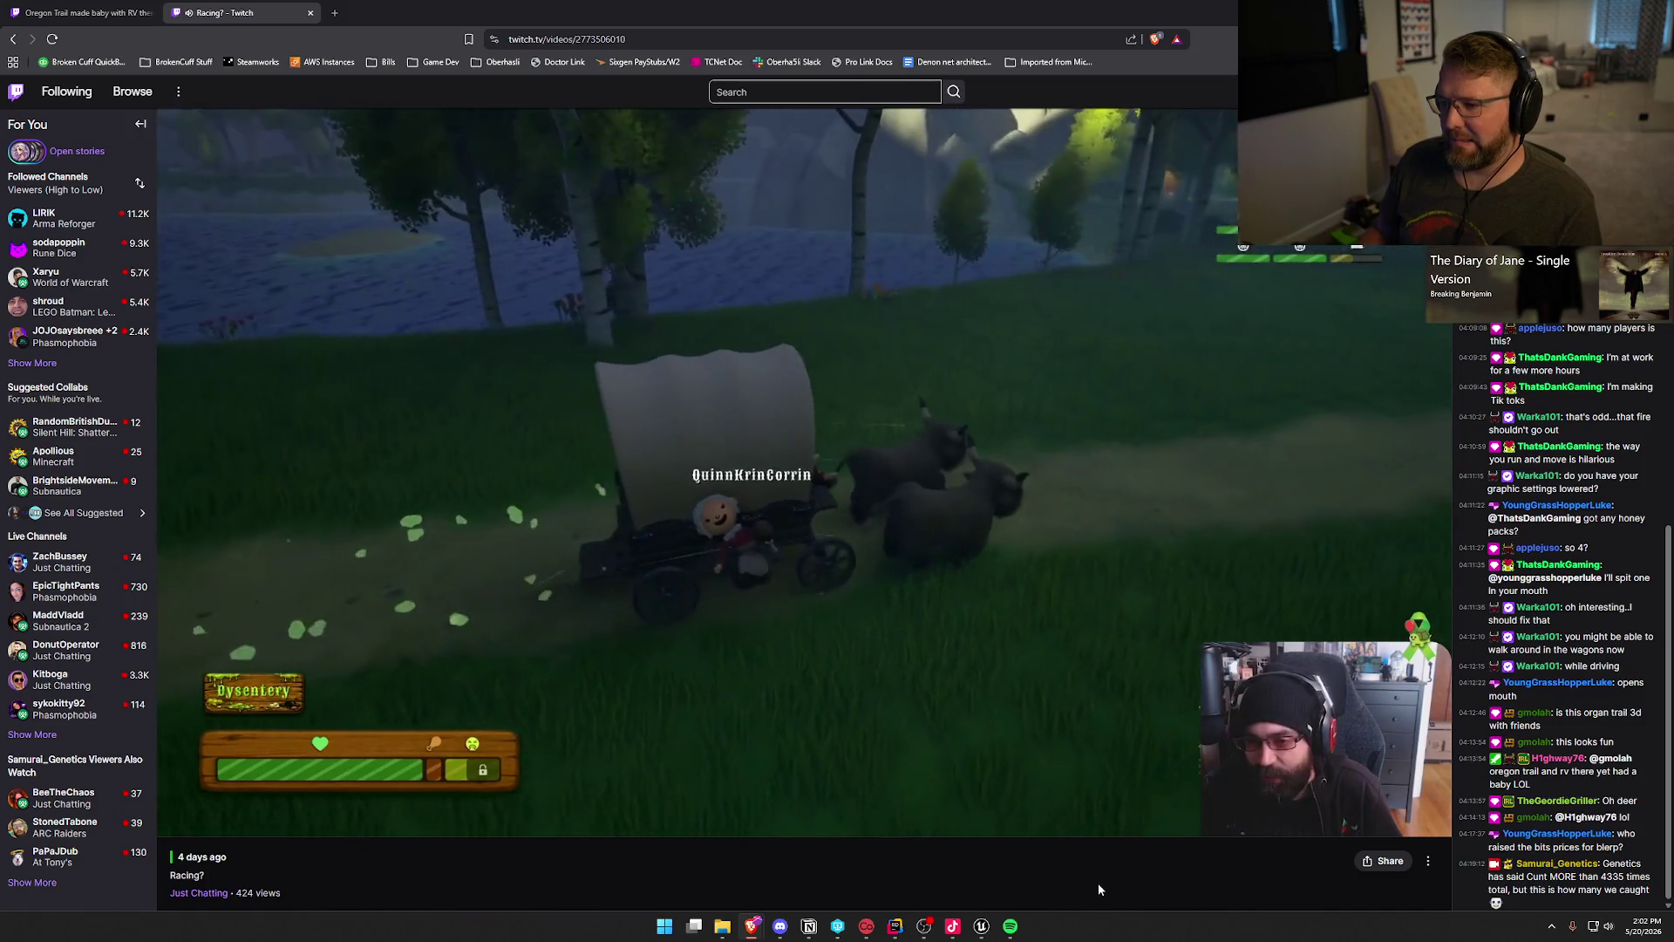
{"action": "key", "text": "Right"}
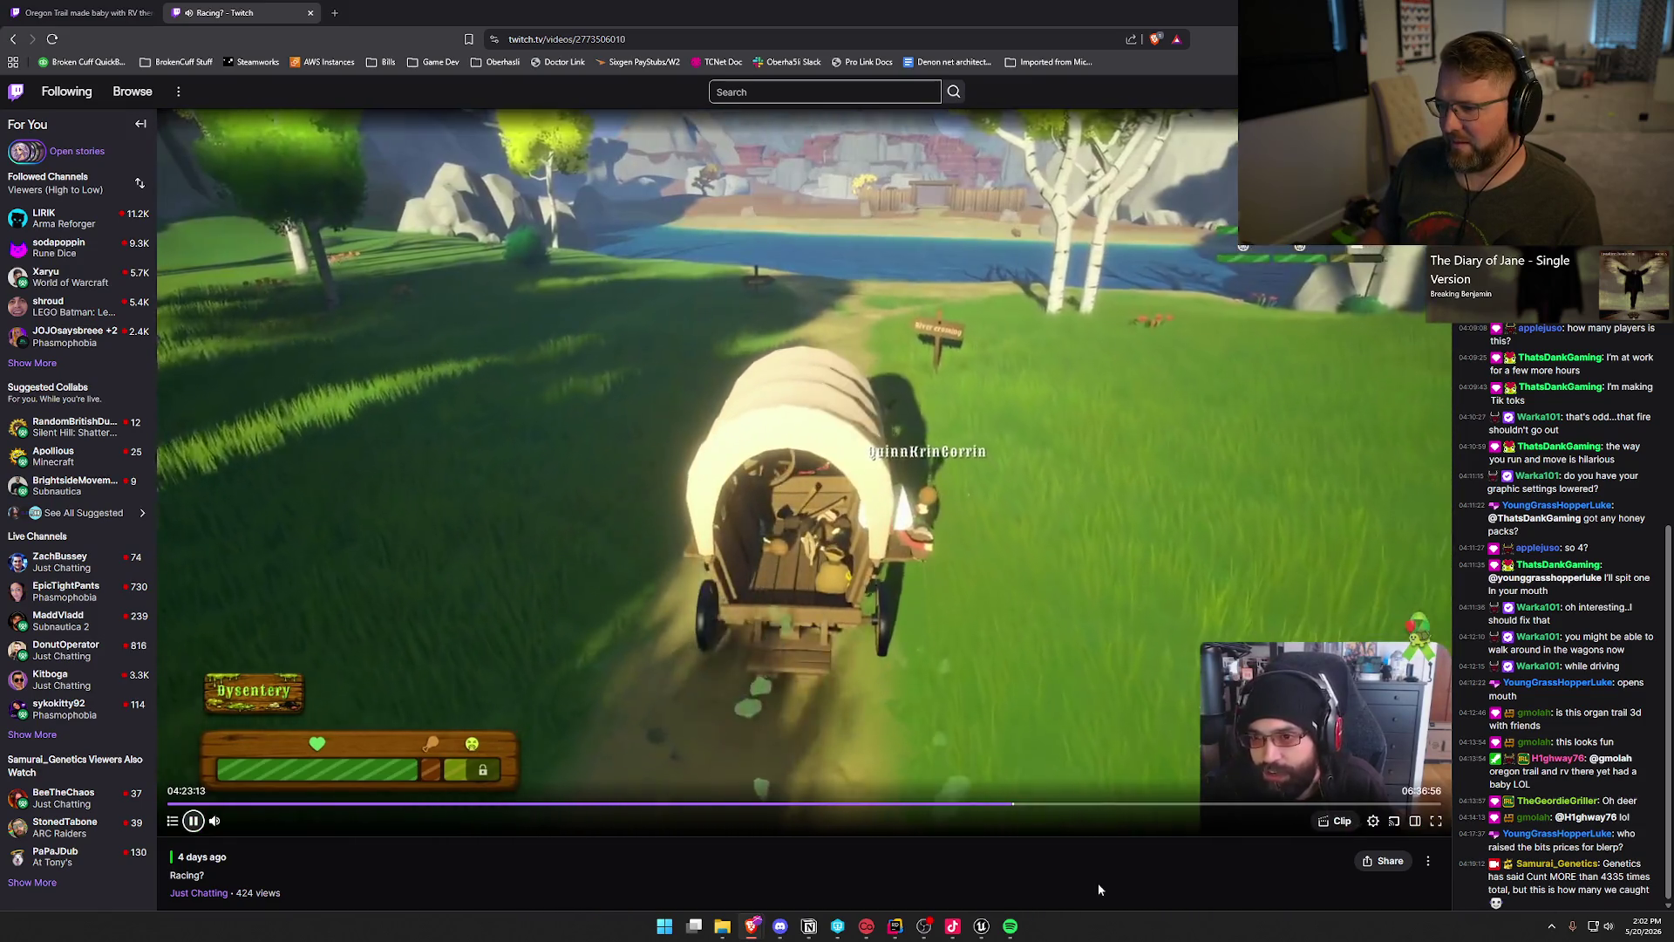
{"action": "key", "text": "Right"}
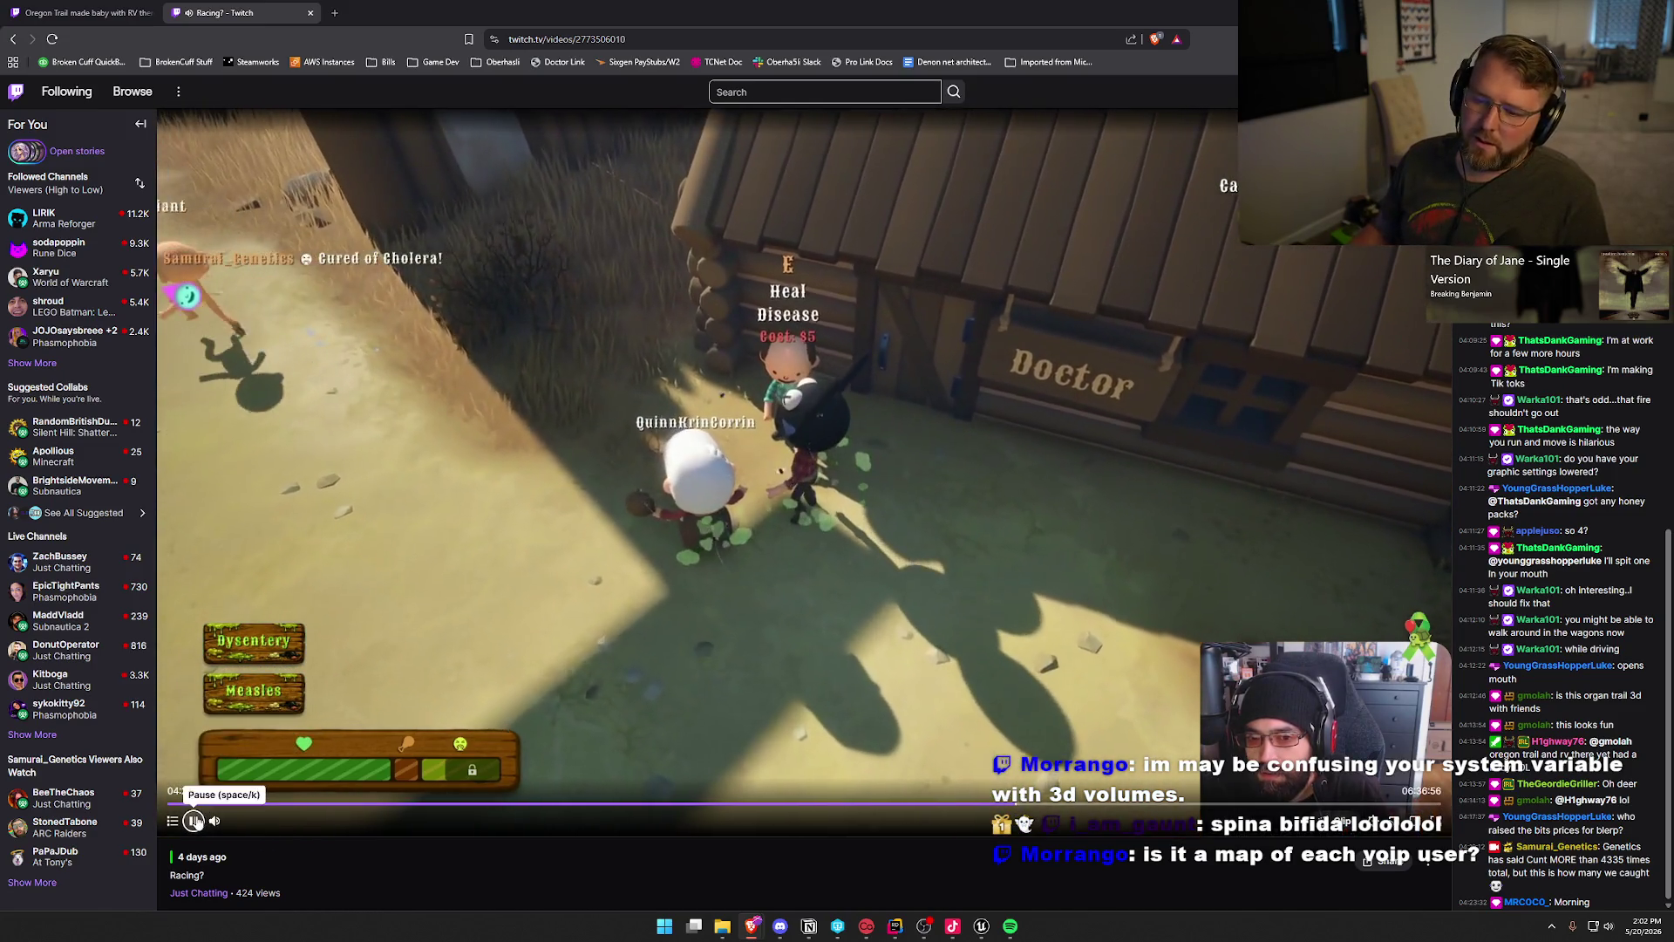
{"action": "left_click", "coordinate": [192, 820]}
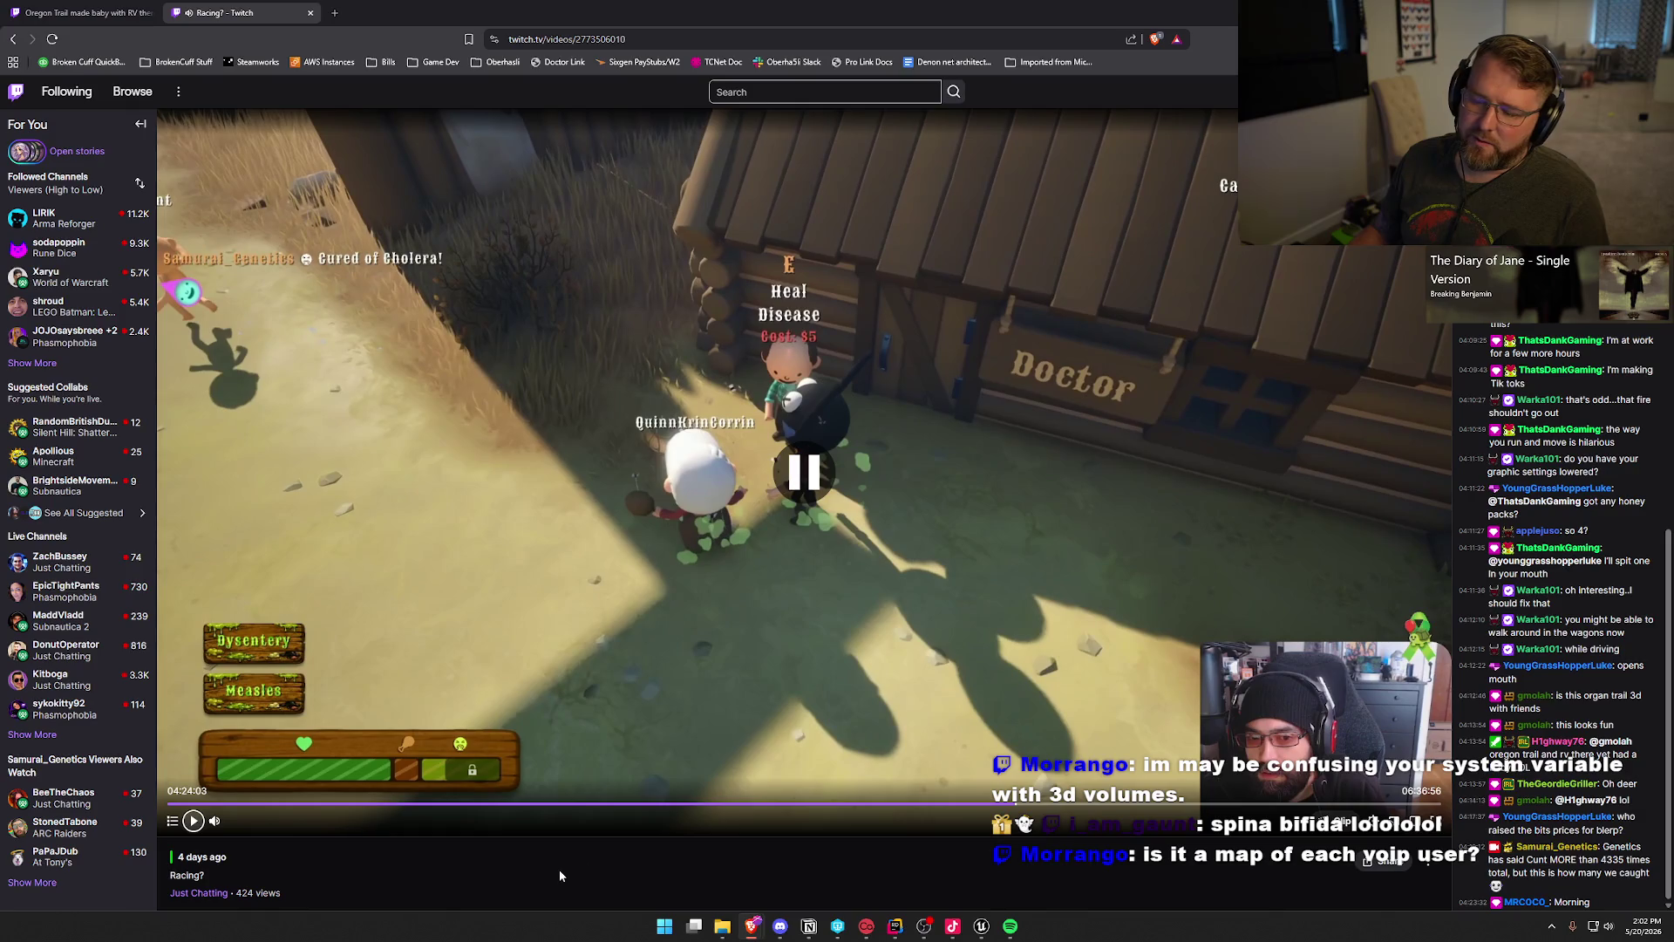
{"action": "mouse_move", "coordinate": [981, 927]}
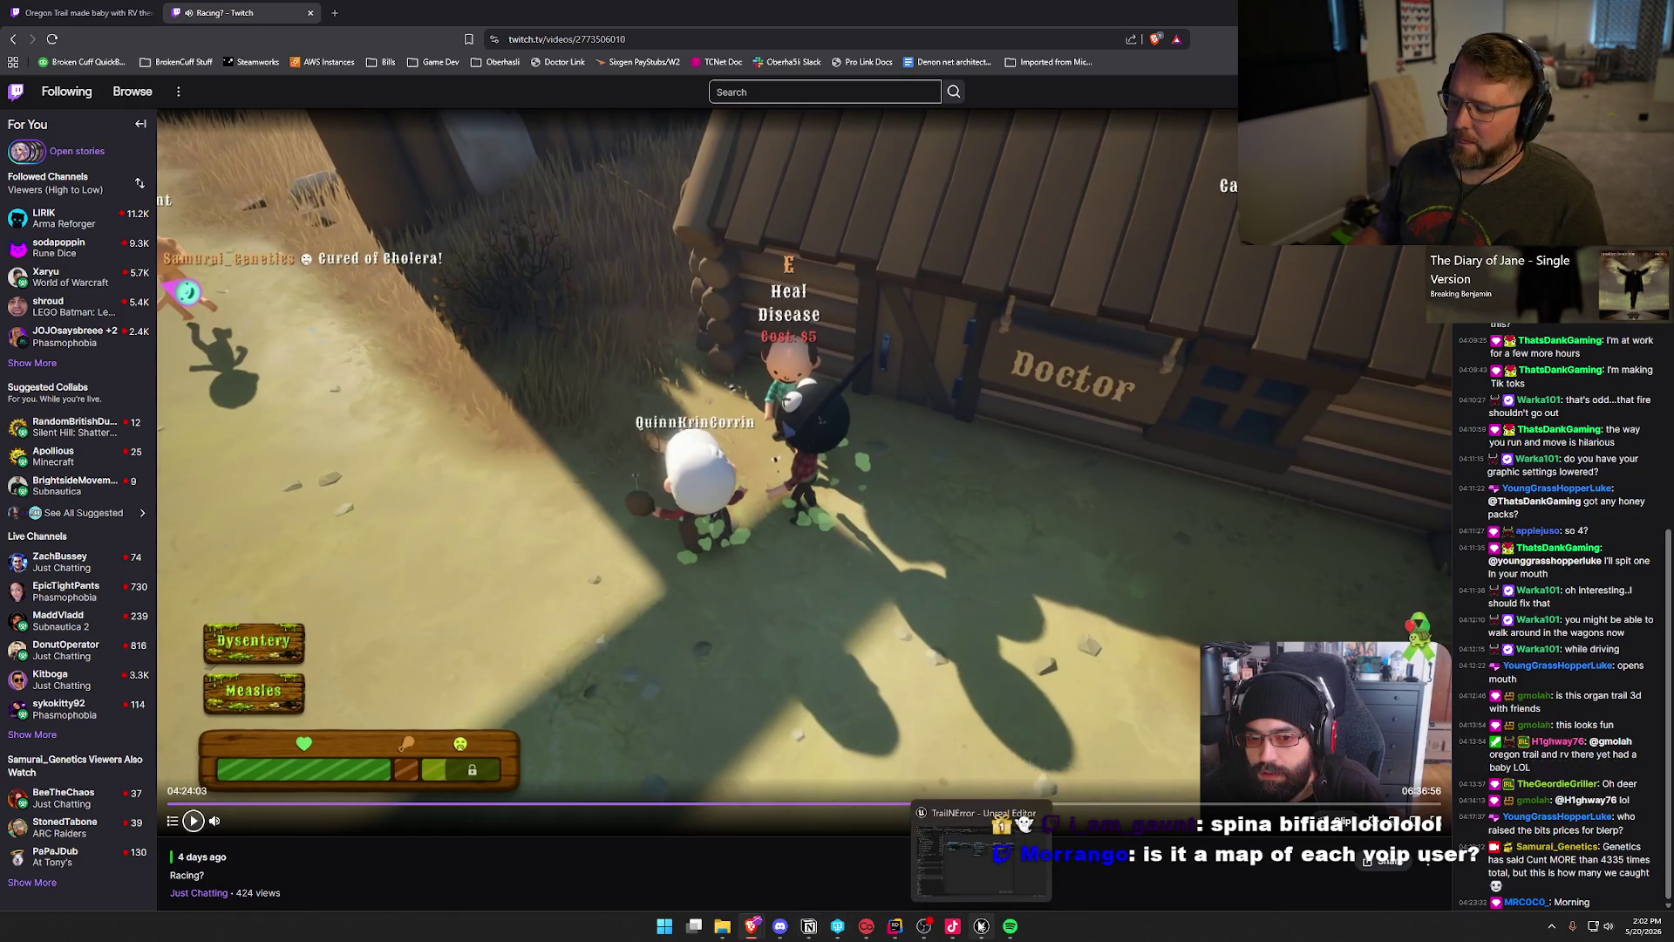
{"action": "mouse_move", "coordinate": [899, 928]}
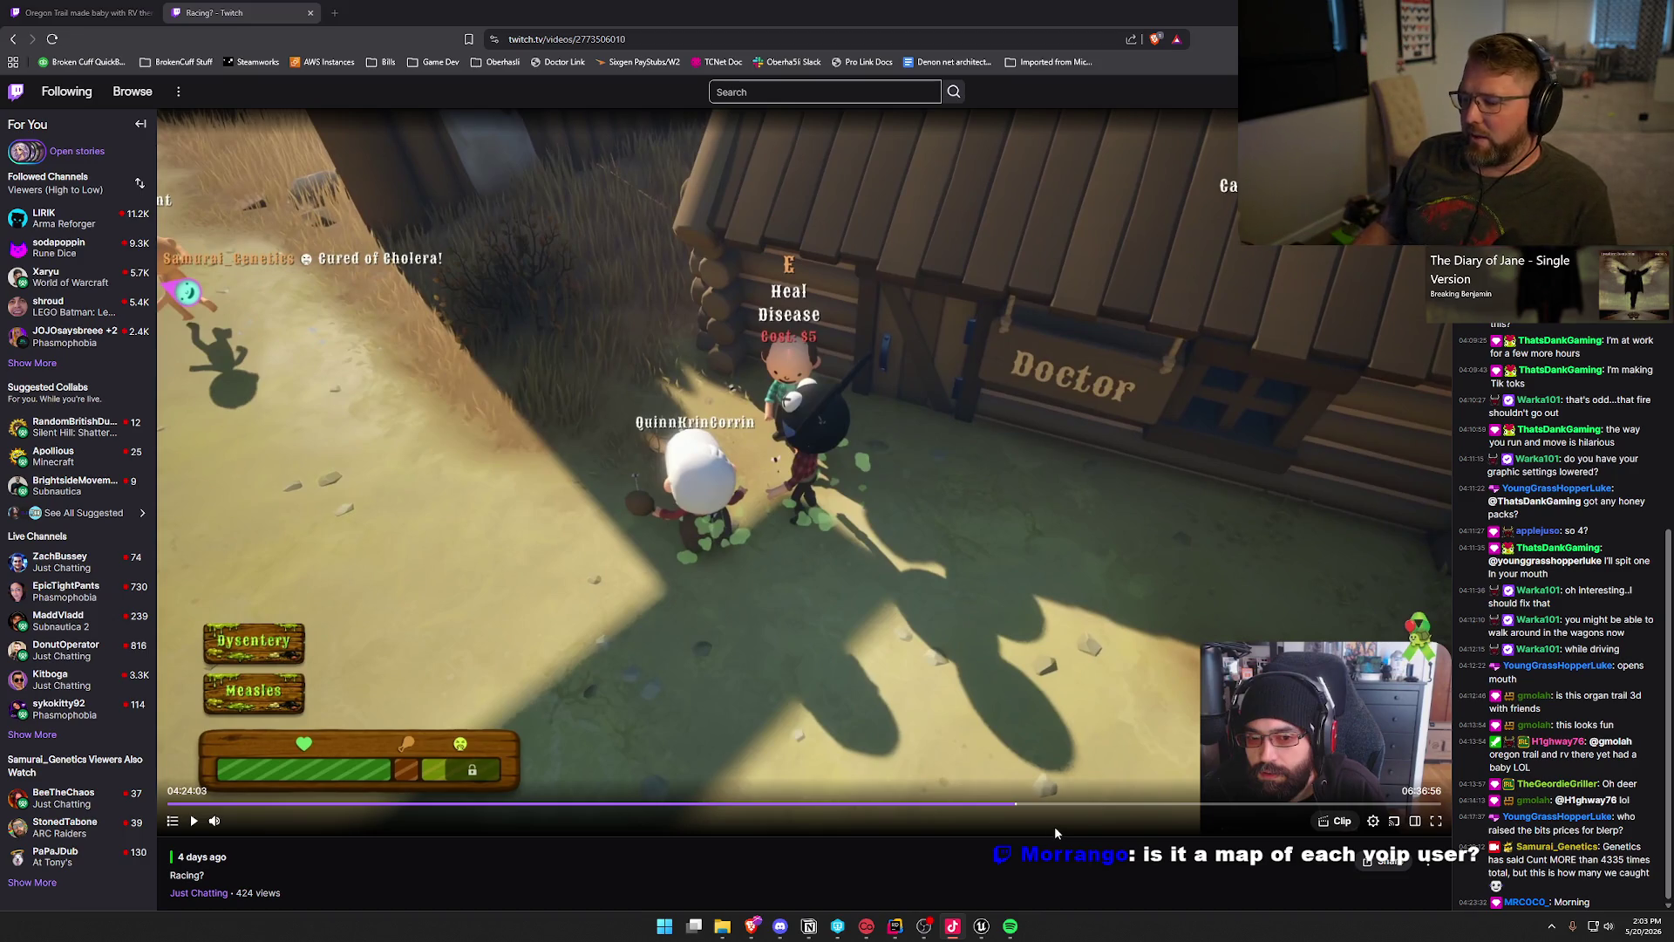
Step: In the InitVOIP graph, inspect the Player Voip Volumes and FIND nodes, nudging FIND slightly right
{"action": "left_click", "coordinate": [981, 926]}
{"action": "left_click_drag", "start_coordinate": [608, 273], "coordinate": [951, 482]}
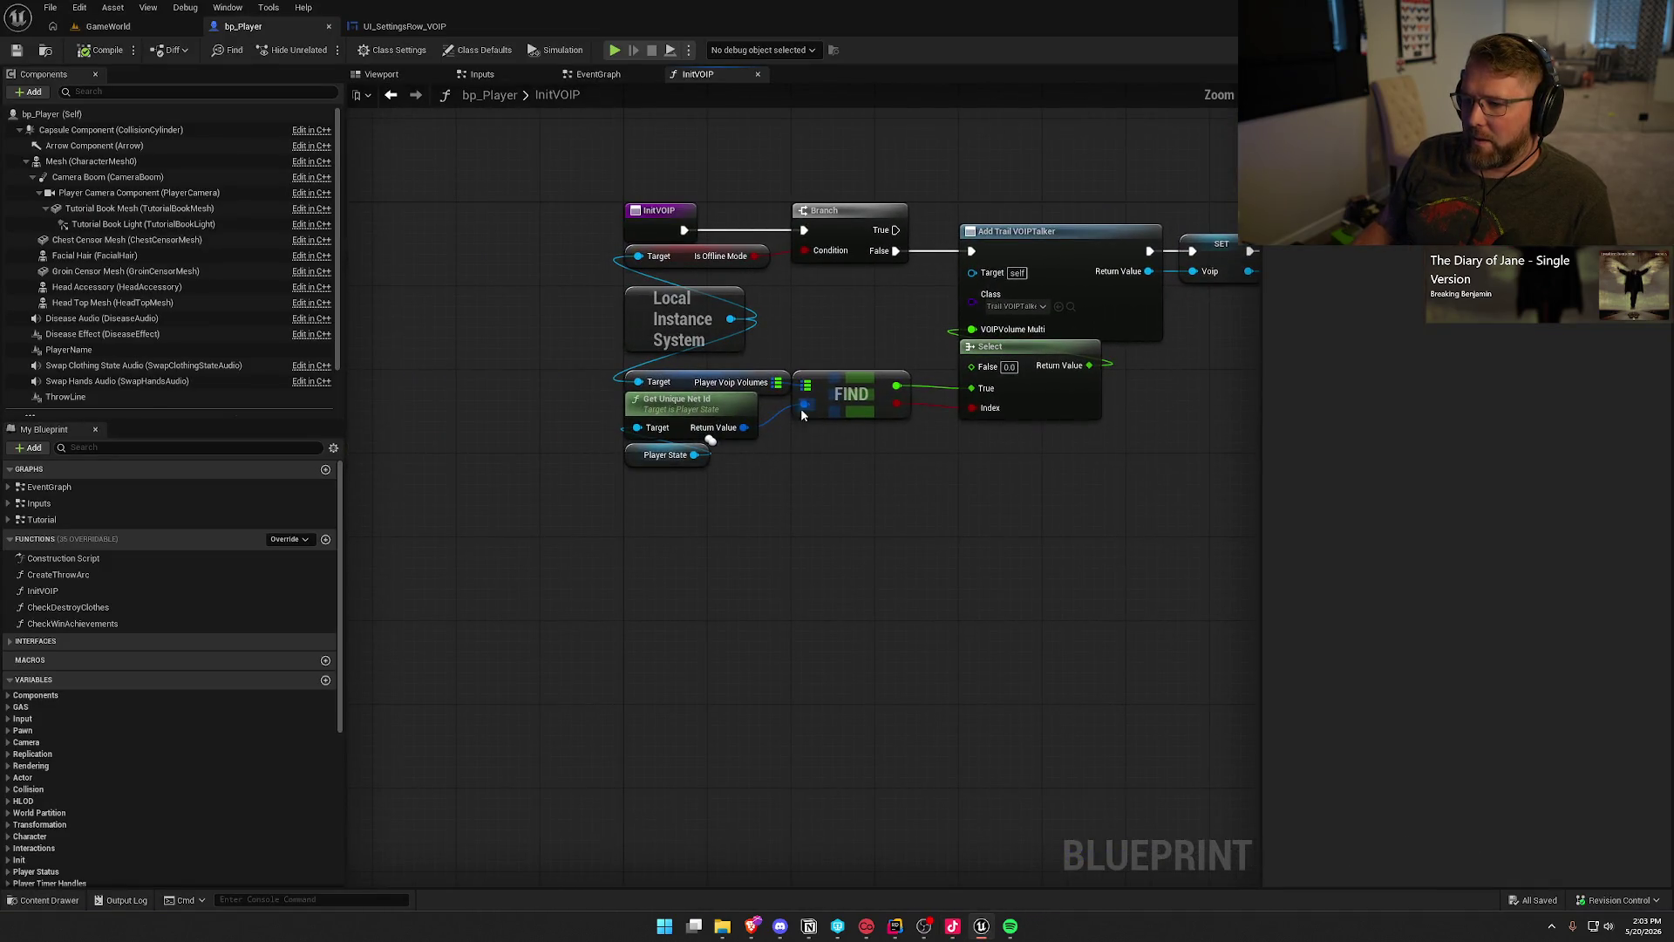
{"action": "left_click_drag", "start_coordinate": [762, 337], "coordinate": [783, 436]}
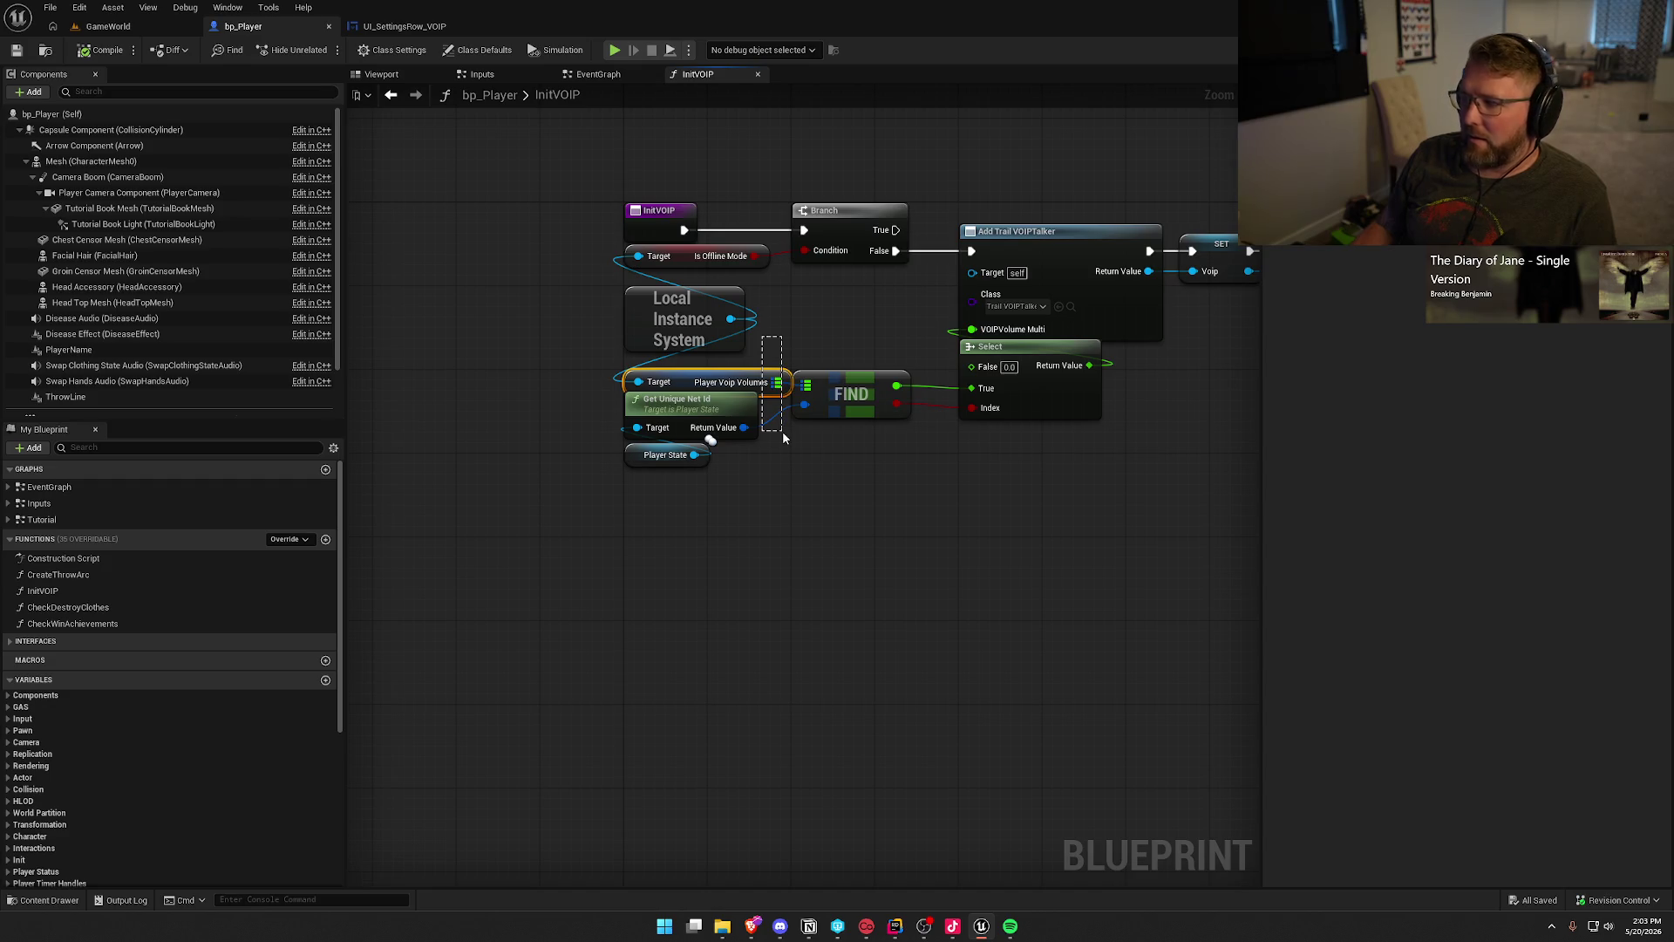
{"action": "left_click_drag", "start_coordinate": [825, 332], "coordinate": [853, 475]}
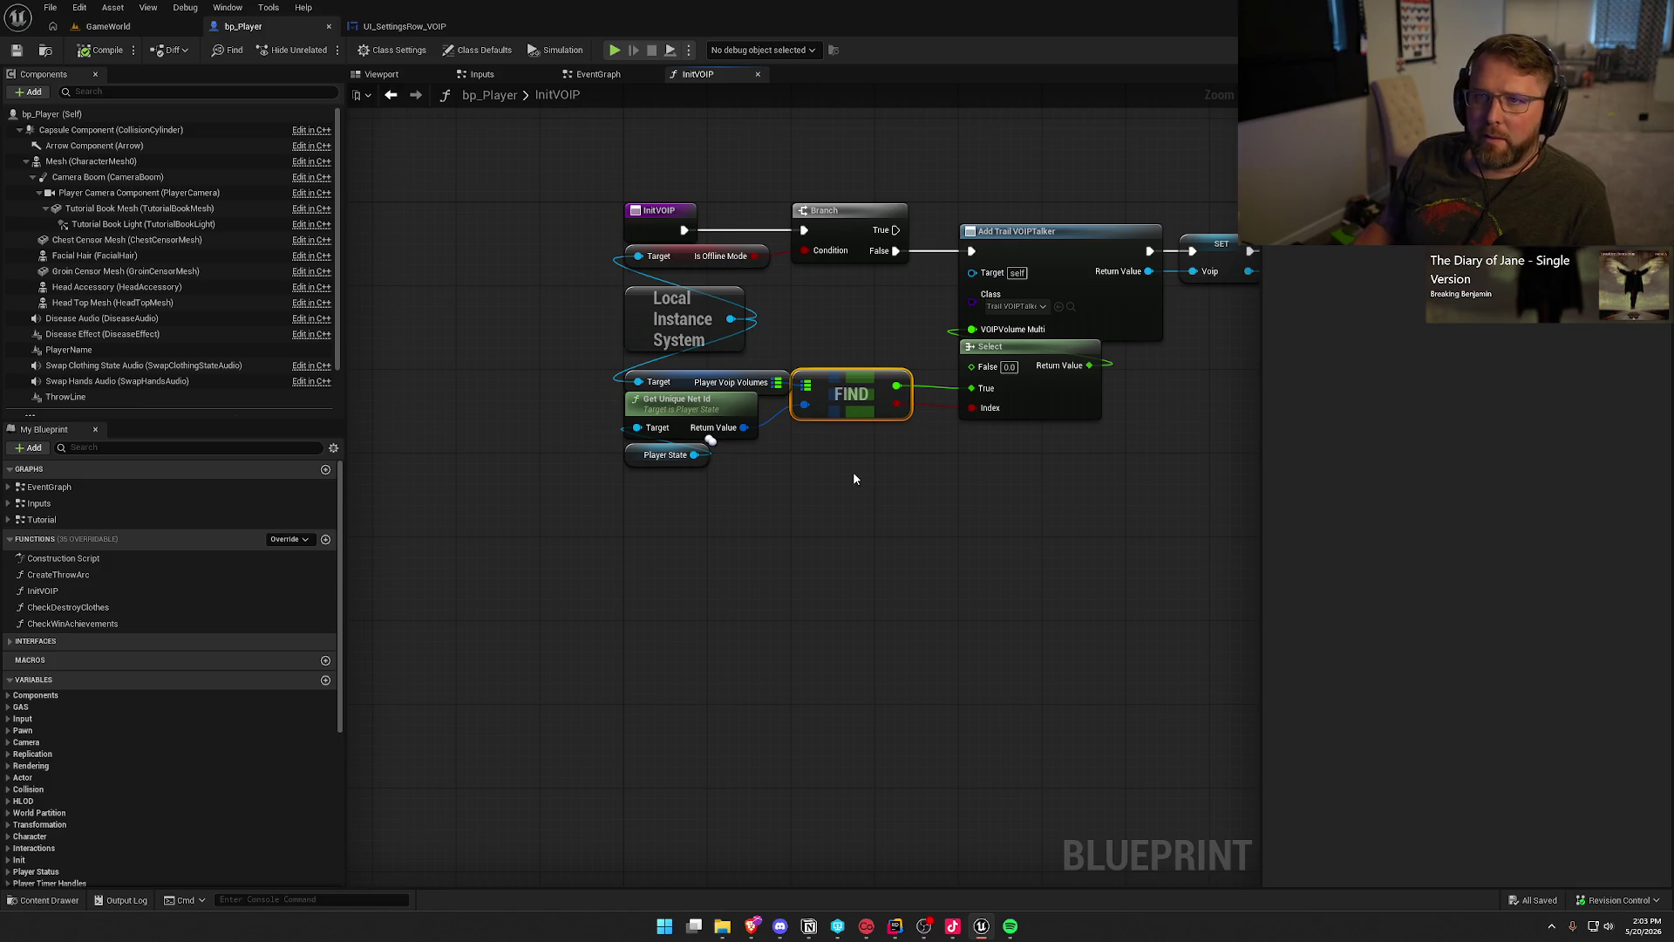
{"action": "left_click", "coordinate": [854, 476]}
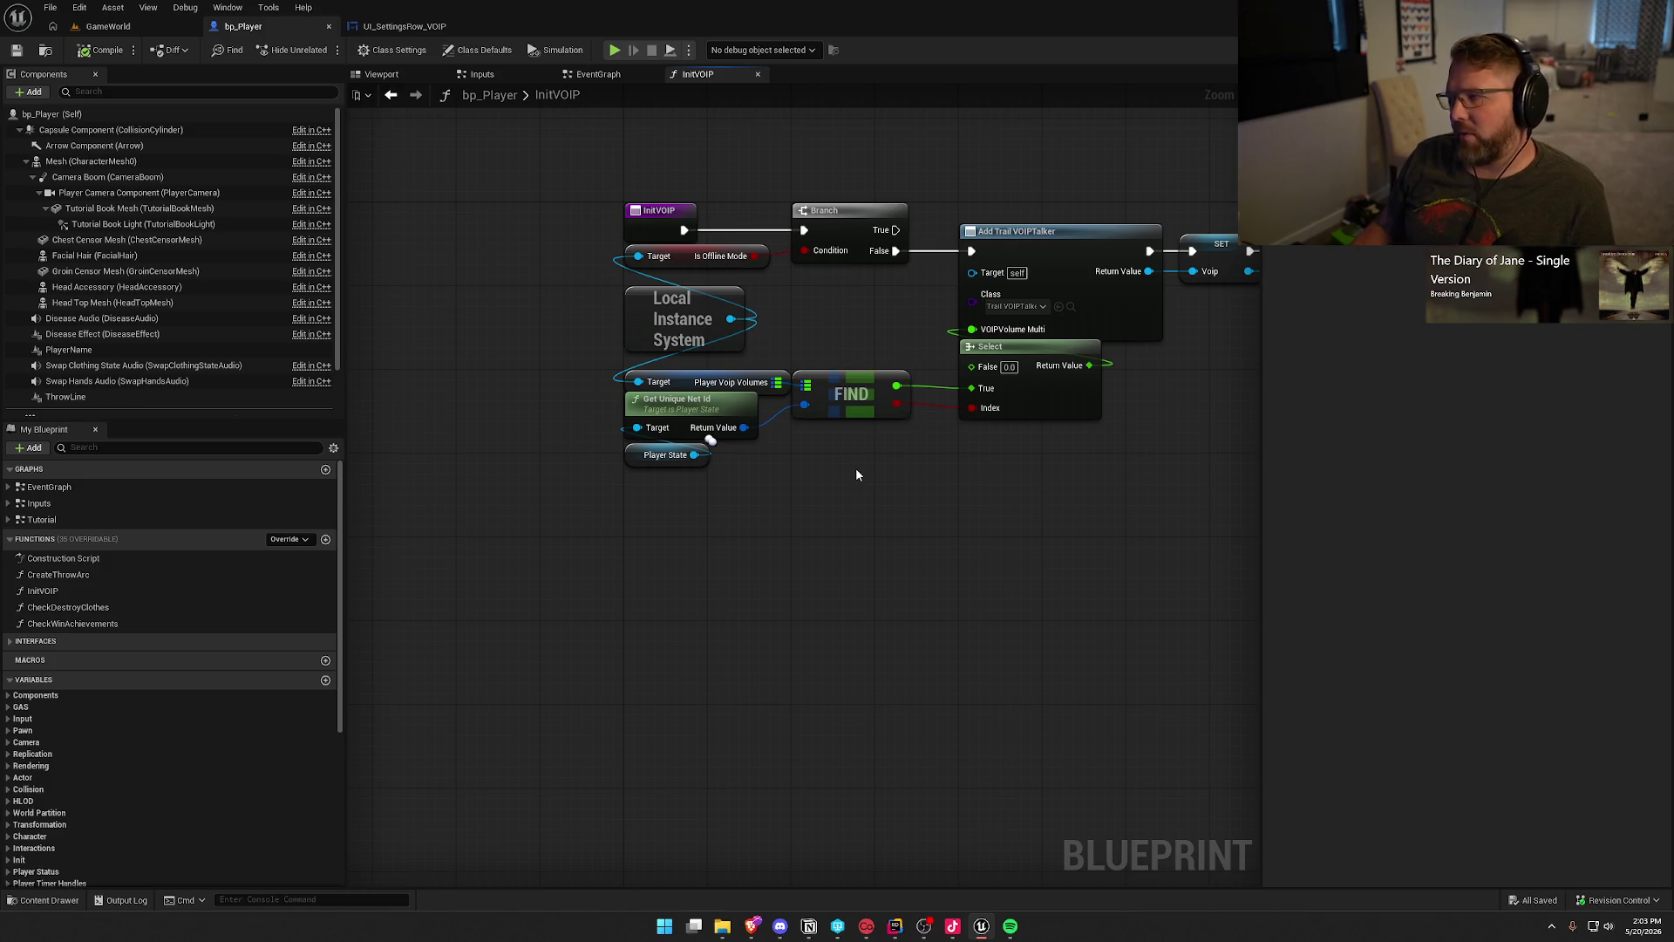
{"action": "left_click_drag", "start_coordinate": [851, 394], "coordinate": [861, 394]}
{"action": "left_click", "coordinate": [839, 340]}
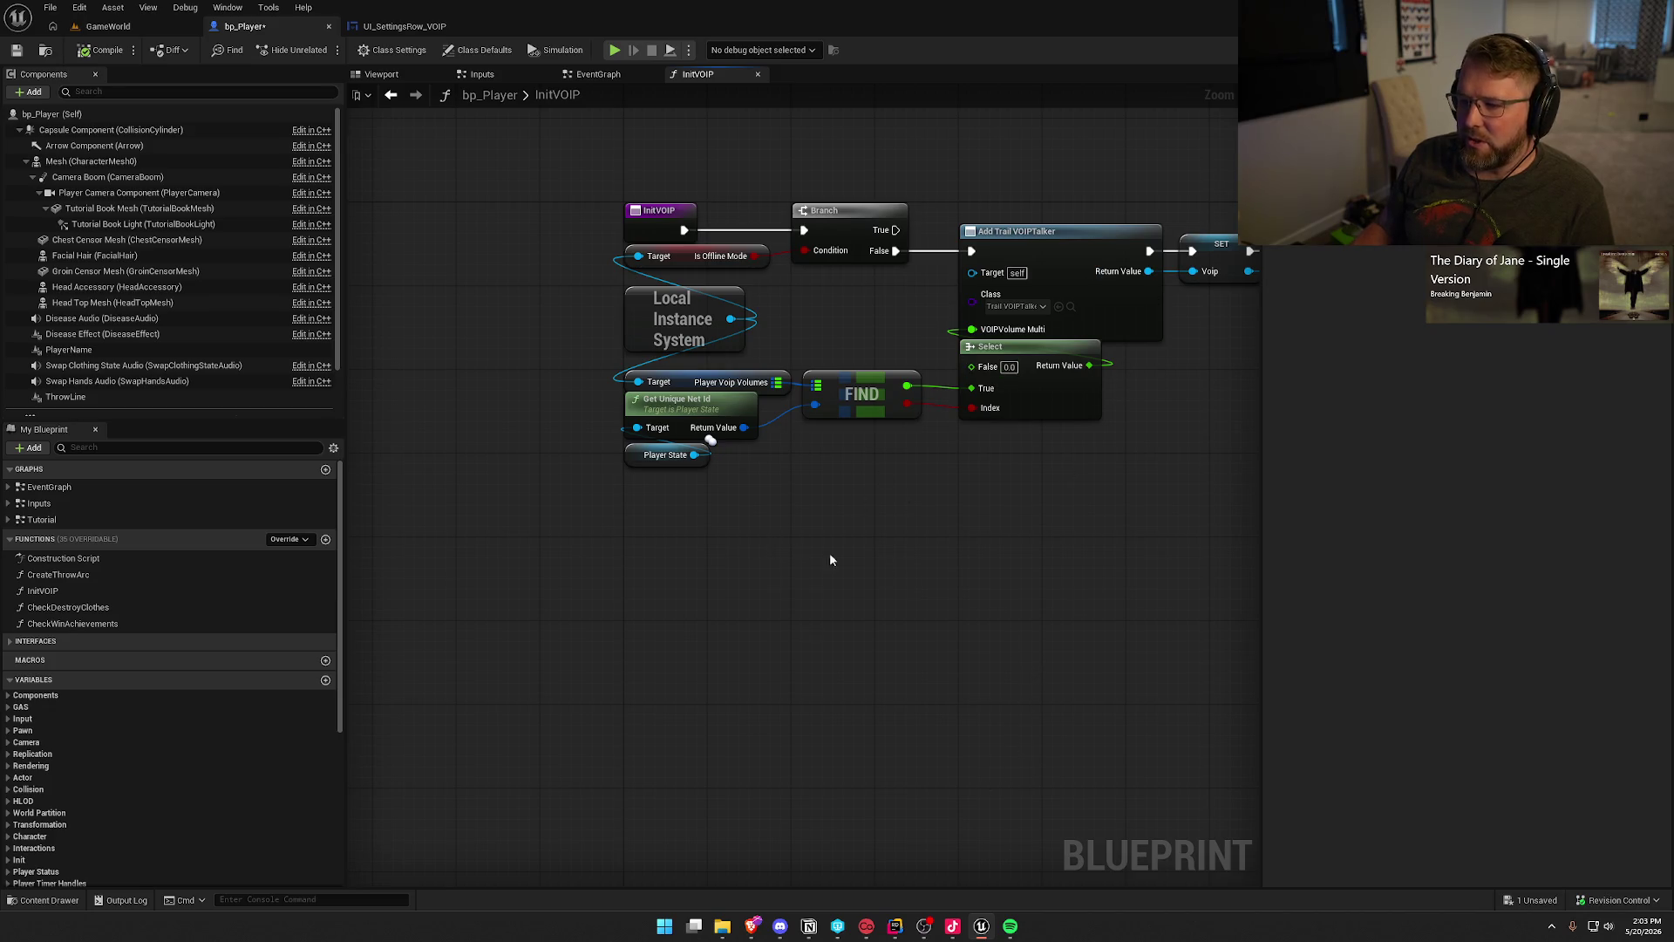
Step: Inspect the nodes around the Player Voip Volumes getter and Local Instance System, then return to the Twitch VOD
{"action": "mouse_move", "coordinate": [773, 332]}
{"action": "left_mouse_down"}
{"action": "mouse_move", "coordinate": [804, 478]}
{"action": "mouse_move", "coordinate": [787, 479]}
{"action": "left_mouse_up"}
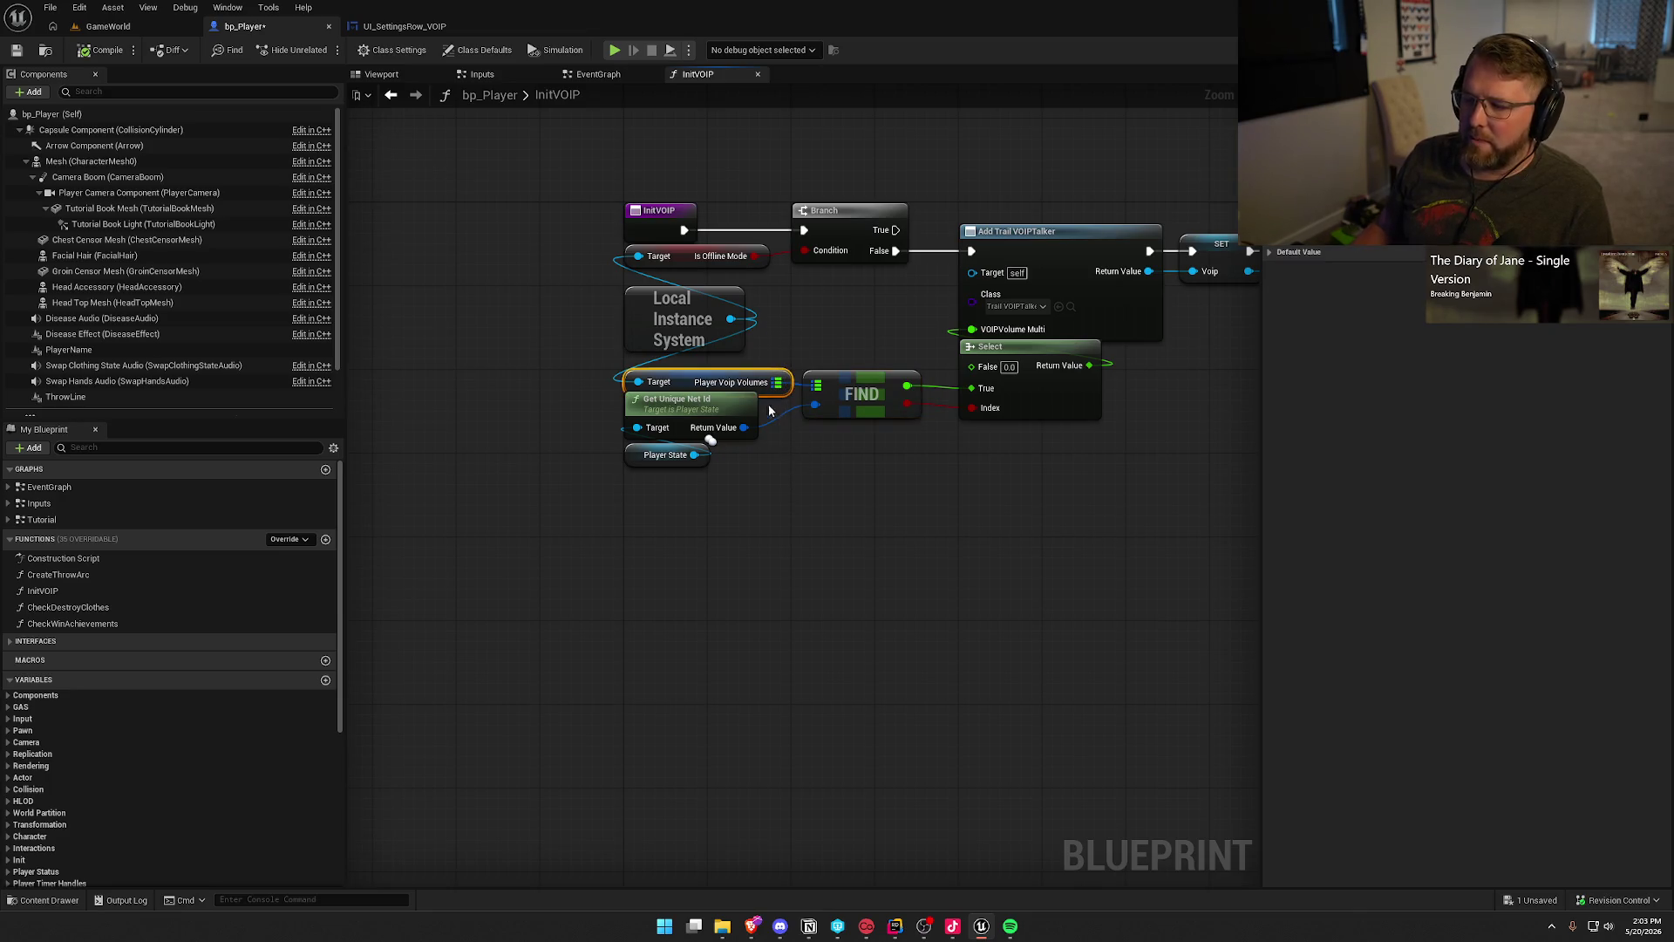
{"action": "left_click_drag", "start_coordinate": [902, 529], "coordinate": [553, 280]}
{"action": "left_click", "coordinate": [877, 578]}
{"action": "left_click", "coordinate": [645, 314]}
{"action": "left_click", "coordinate": [969, 708]}
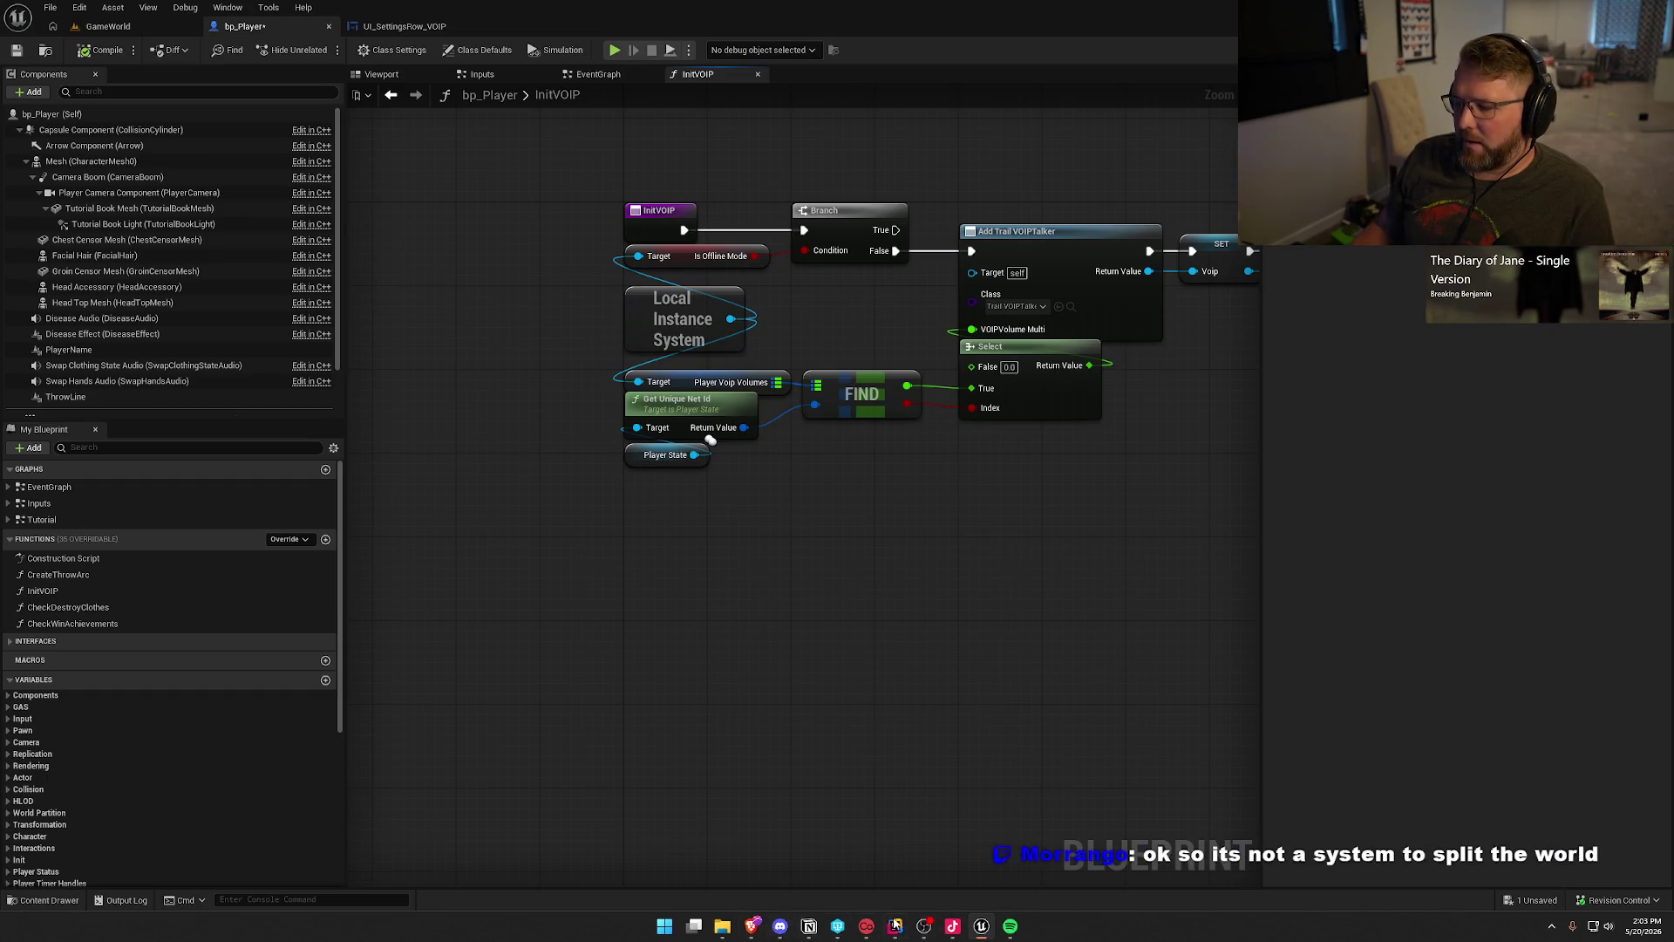
{"action": "left_click", "coordinate": [724, 838]}
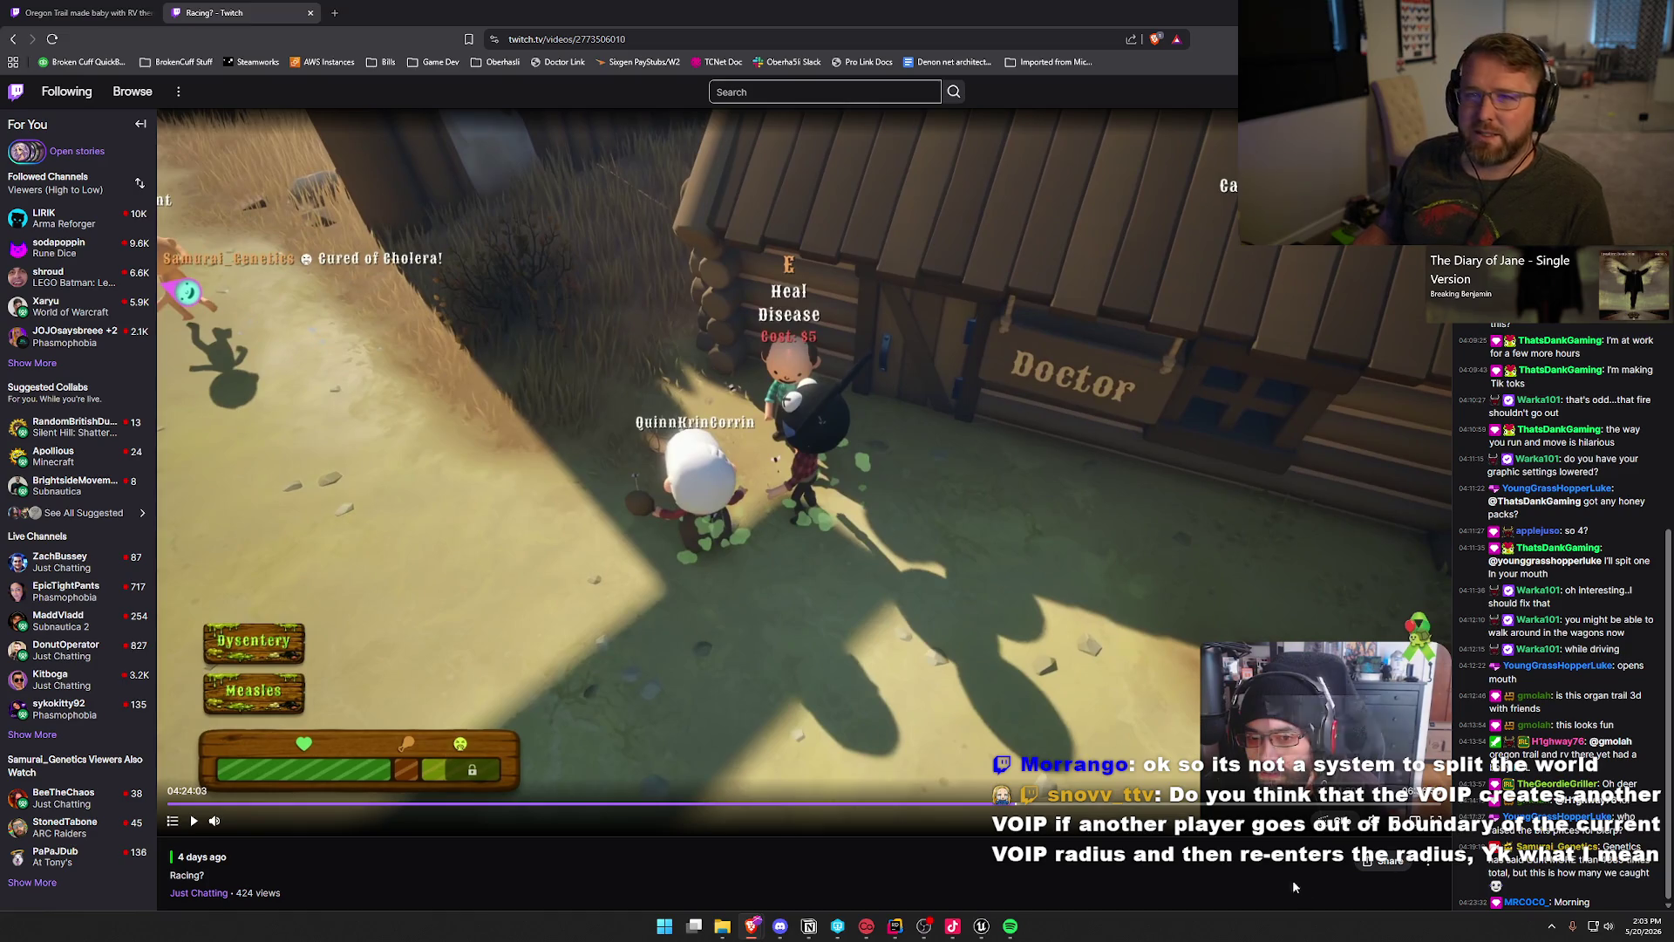
Step: Play the VOD for about a second, pause it at 04:24:04, then return to Unreal Editor
{"action": "key", "text": "alt+Tab"}
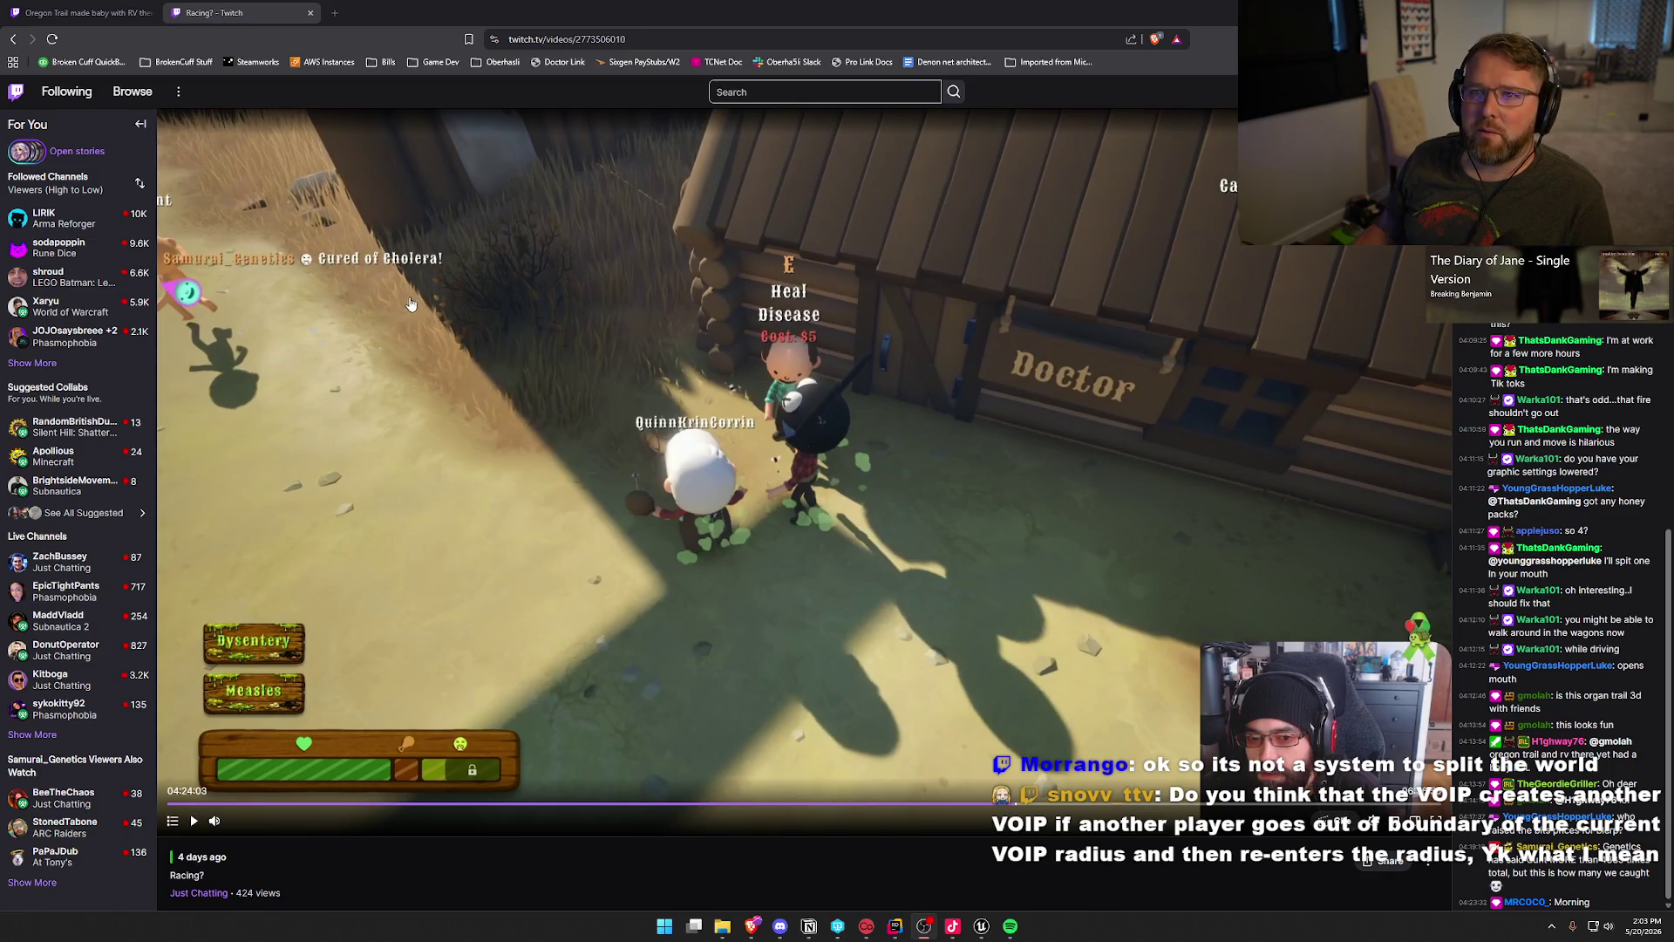
{"action": "key", "text": "alt+Tab"}
{"action": "right_click", "coordinate": [695, 348]}
{"action": "left_click", "coordinate": [702, 353]}
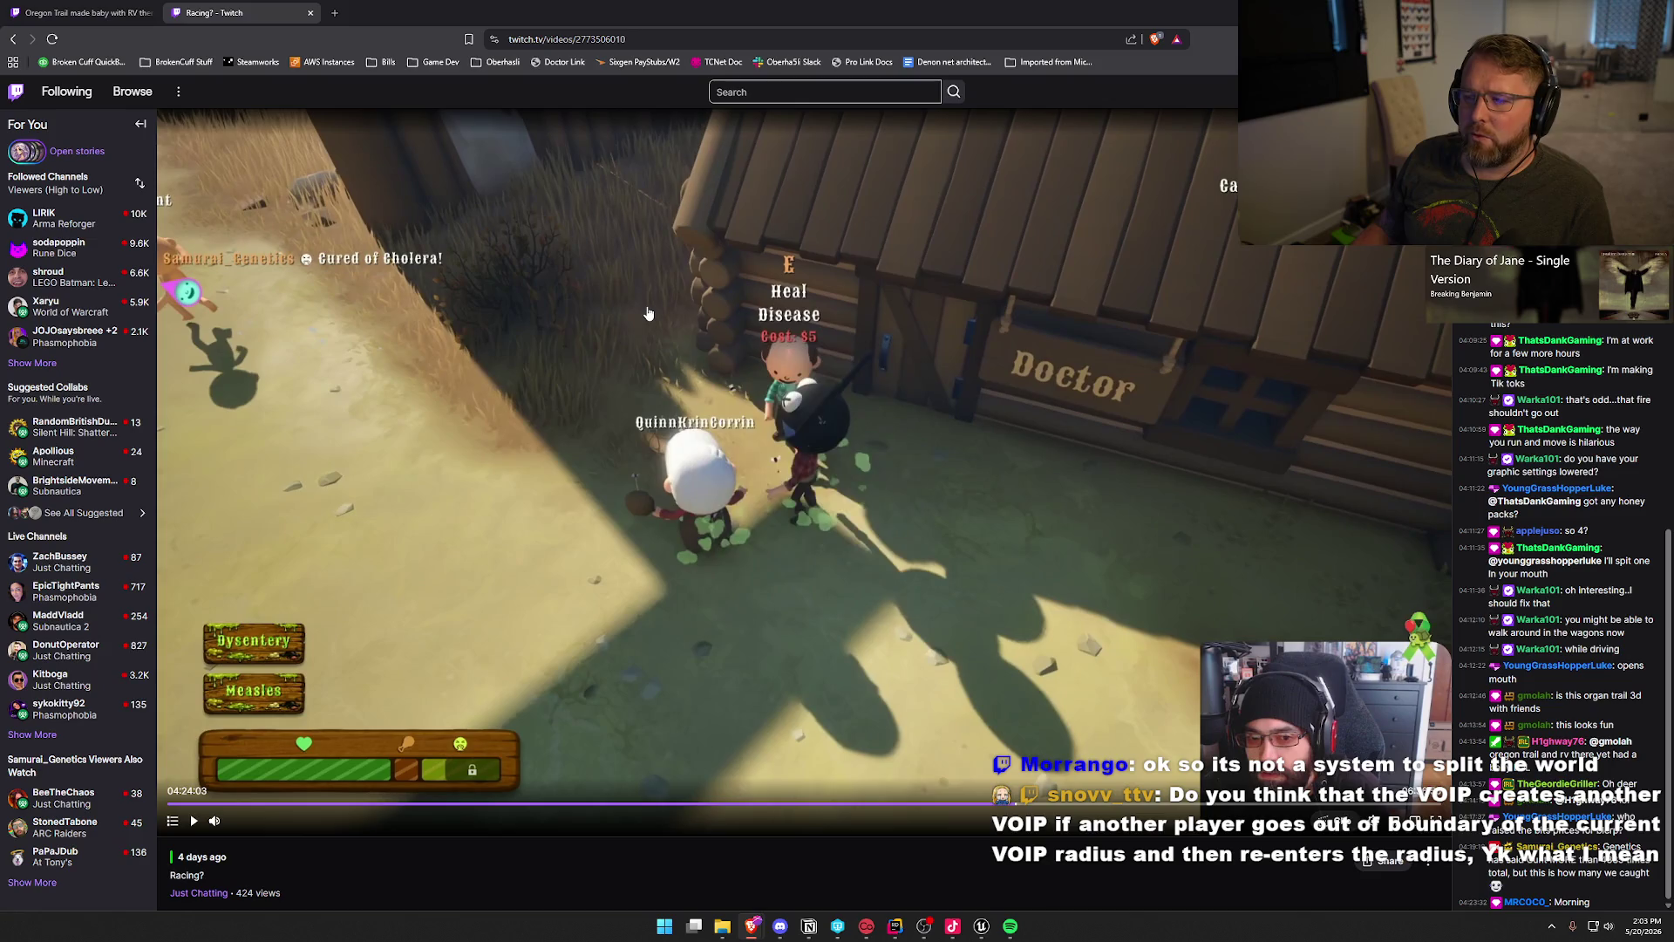
{"action": "left_click", "coordinate": [720, 366]}
{"action": "left_click", "coordinate": [725, 370]}
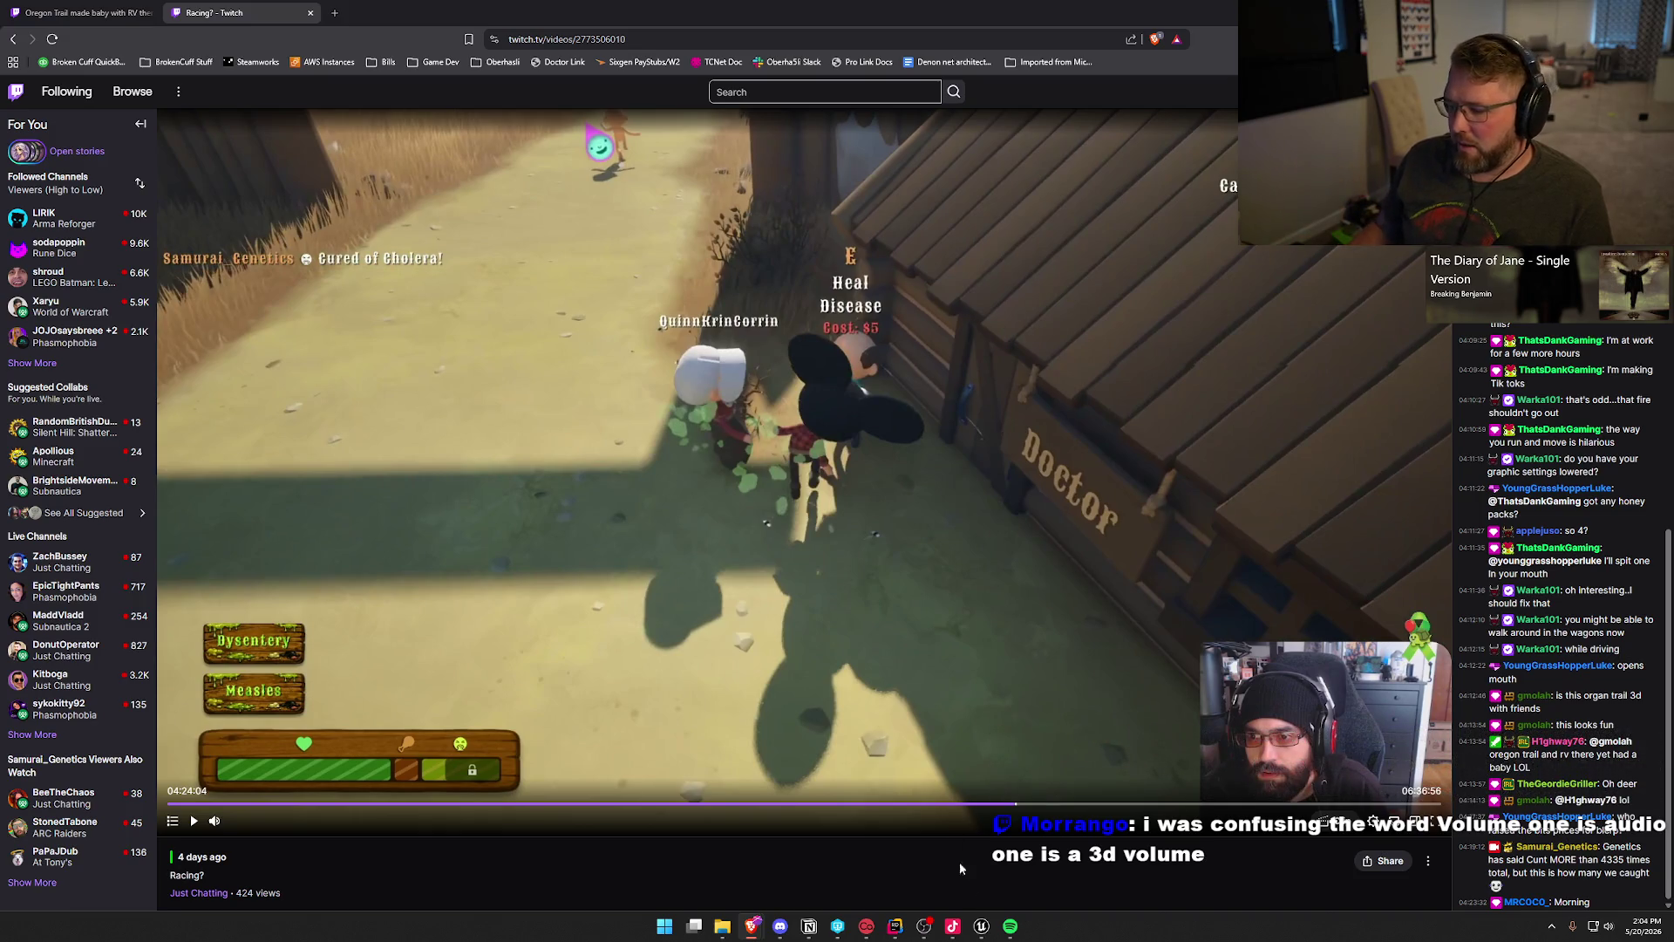
{"action": "left_click", "coordinate": [981, 925]}
Step: Pan the InitVOIP graph, selecting the Capsule Component, SET, Voip, Add Trail VOIPTalker and Select nodes
{"action": "scroll", "coordinate": [857, 426], "scroll_direction": "up", "scroll_amount": 3}
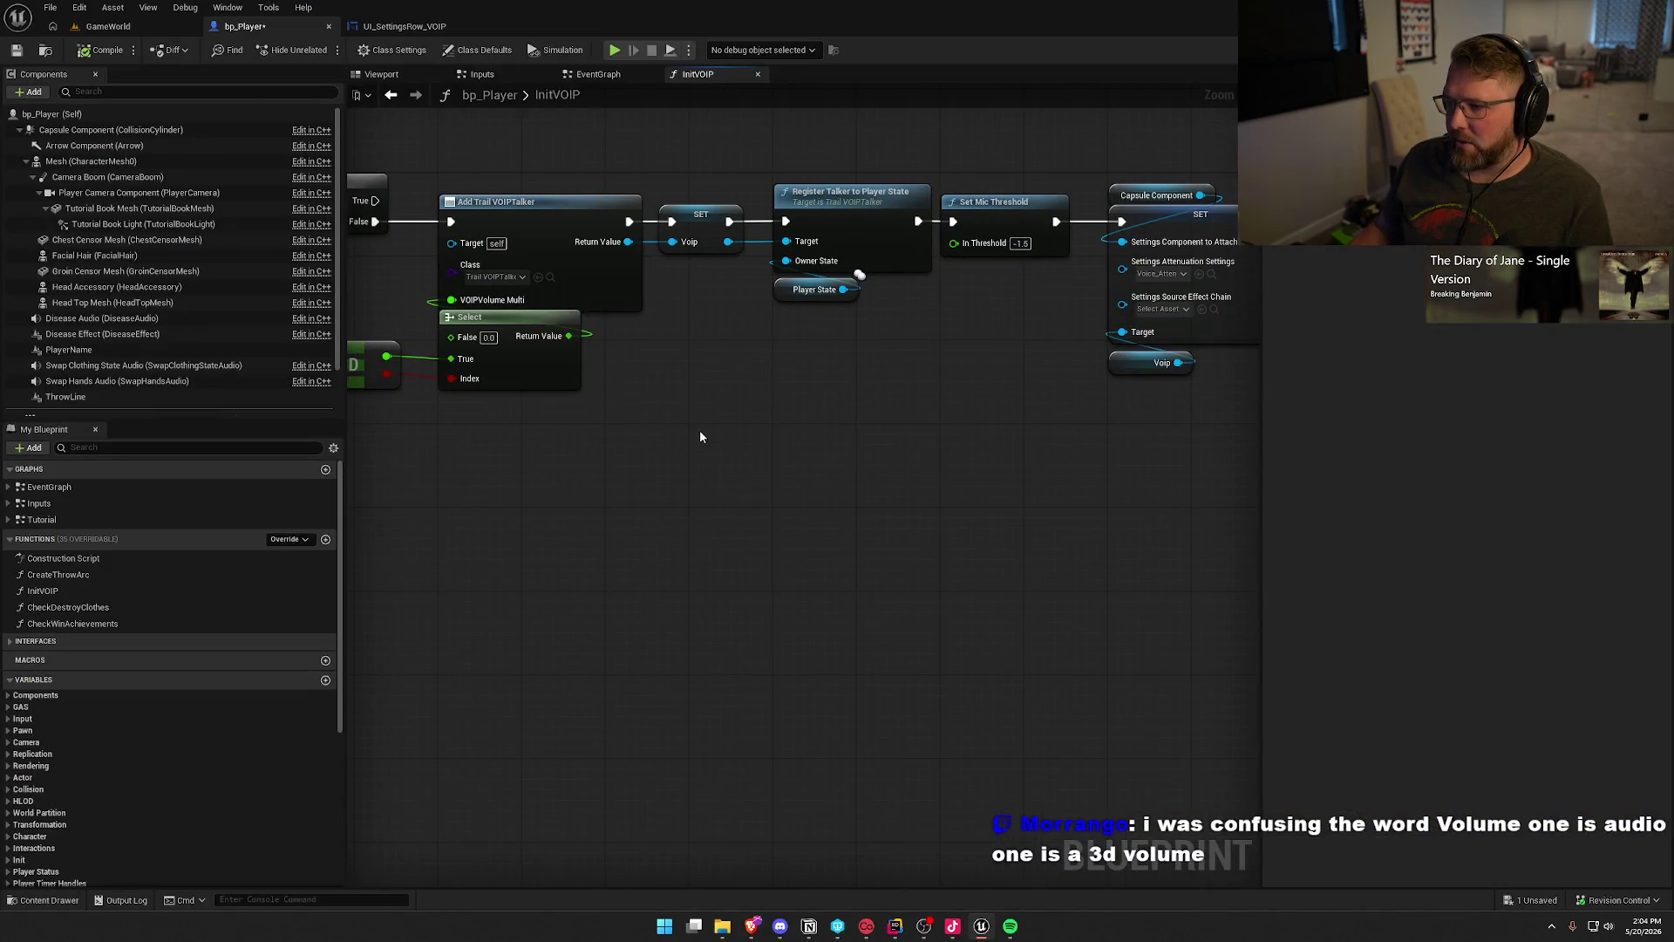
{"action": "left_click_drag", "start_coordinate": [869, 397], "coordinate": [569, 458]}
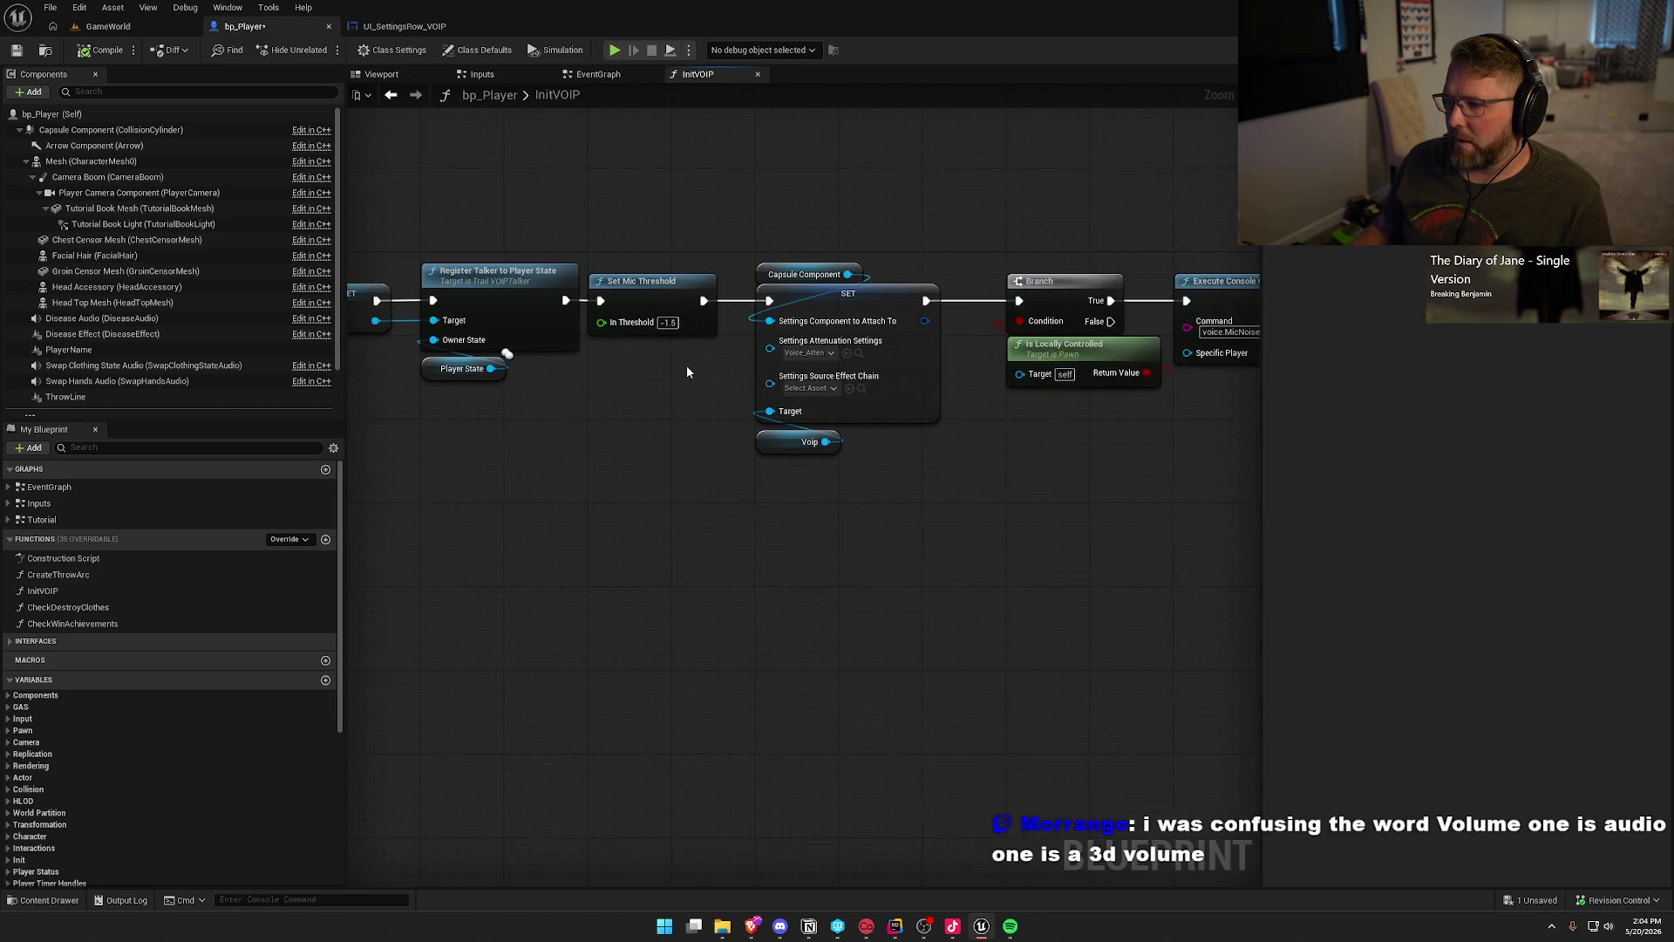
{"action": "left_click_drag", "start_coordinate": [687, 373], "coordinate": [628, 377]}
{"action": "mouse_move", "coordinate": [667, 255]}
{"action": "left_mouse_down"}
{"action": "mouse_move", "coordinate": [830, 452]}
{"action": "mouse_move", "coordinate": [905, 508]}
{"action": "left_mouse_up"}
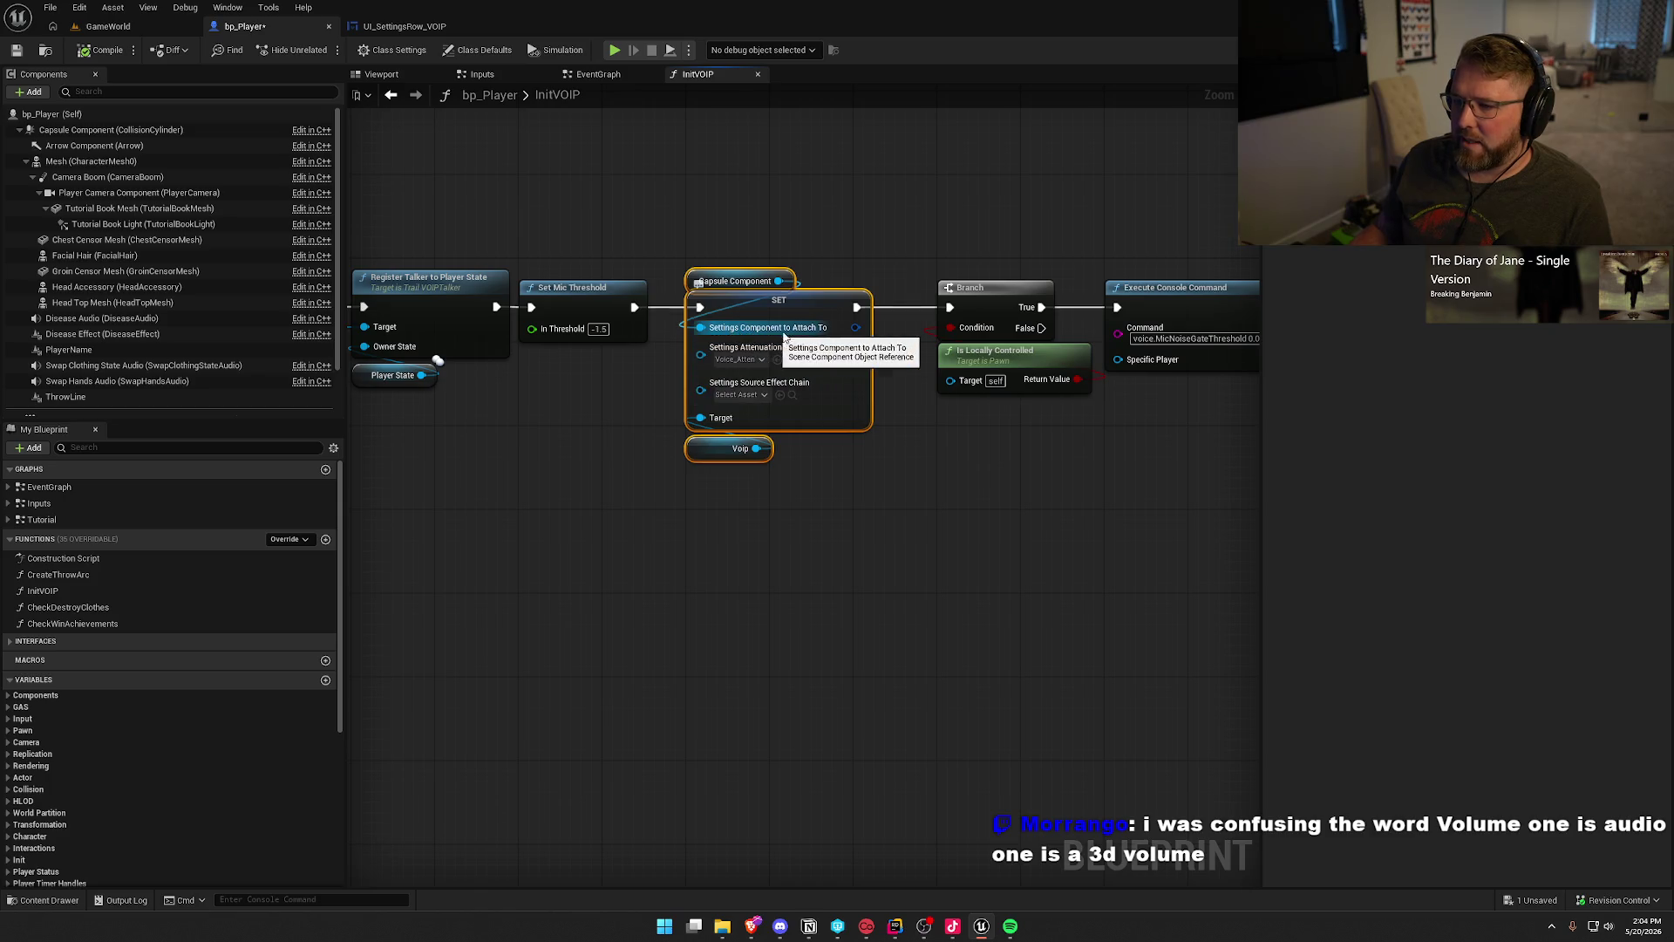
{"action": "left_click", "coordinate": [734, 279]}
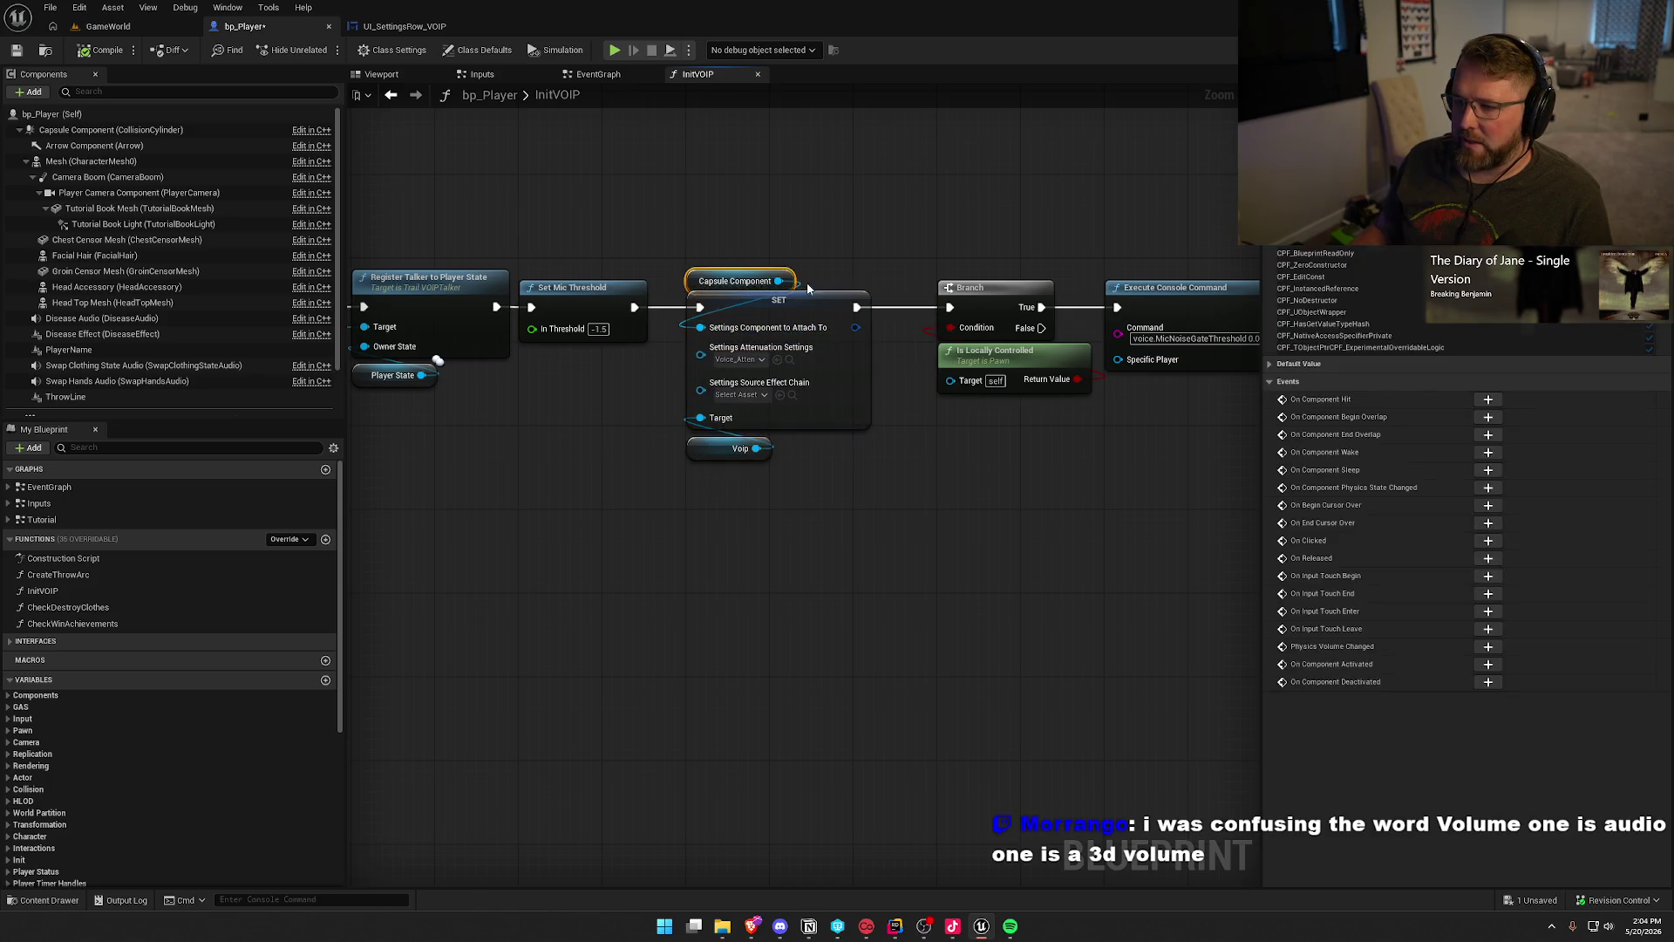
{"action": "left_click_drag", "start_coordinate": [370, 154], "coordinate": [892, 134]}
{"action": "left_click_drag", "start_coordinate": [529, 194], "coordinate": [771, 525]}
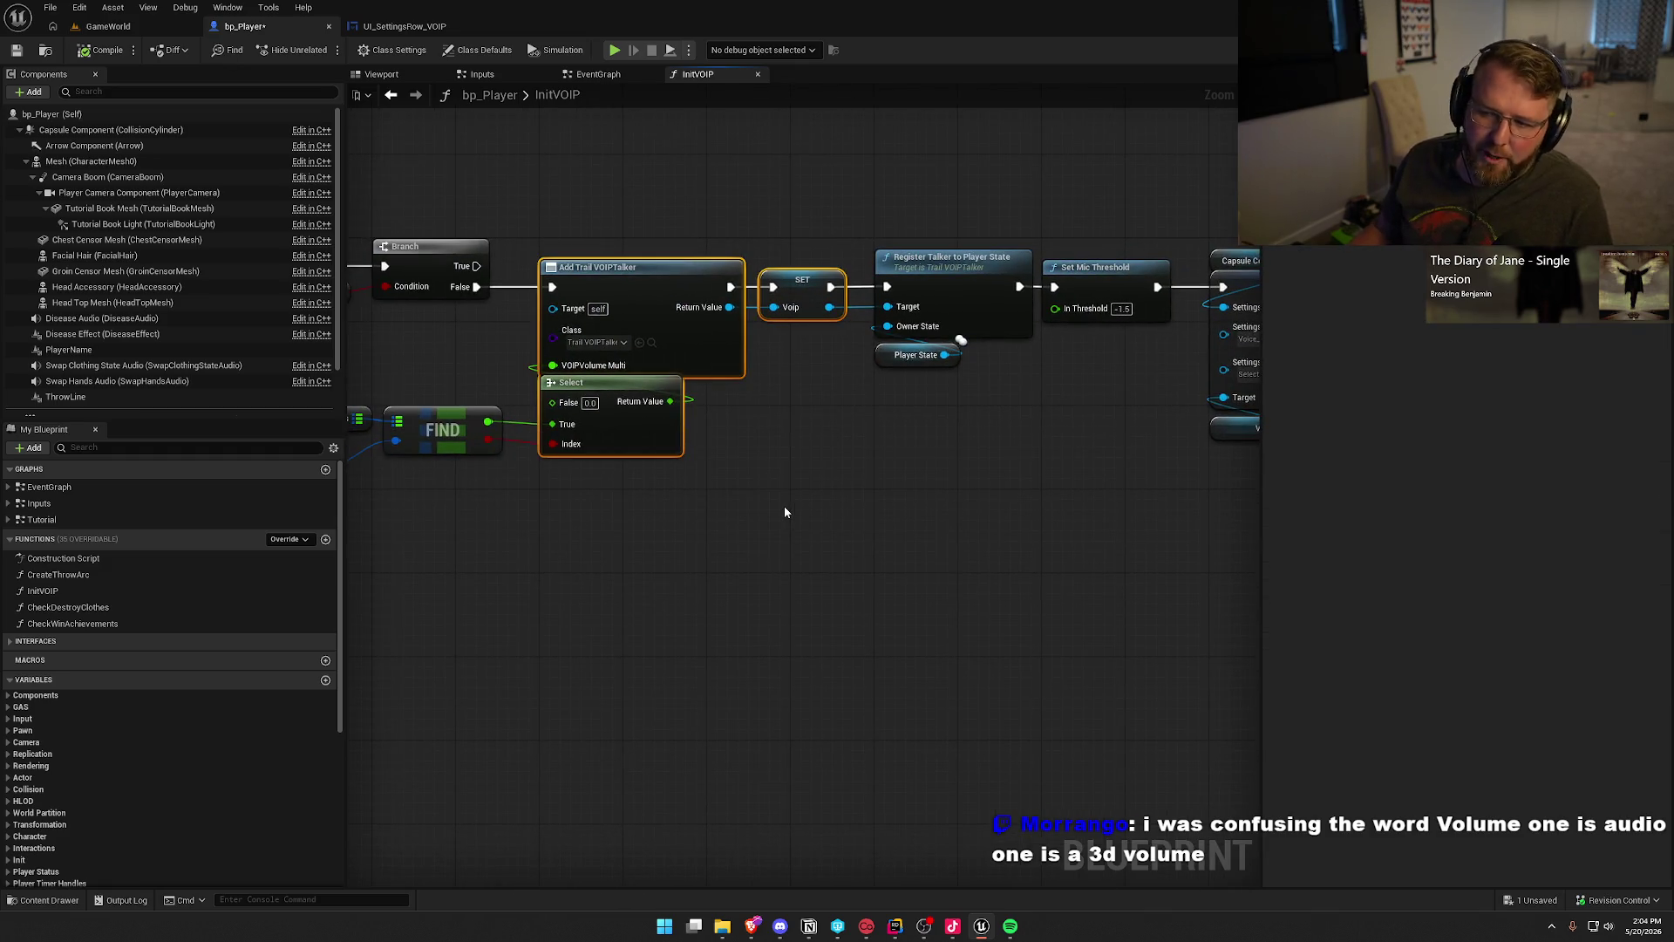
{"action": "left_click", "coordinate": [785, 506]}
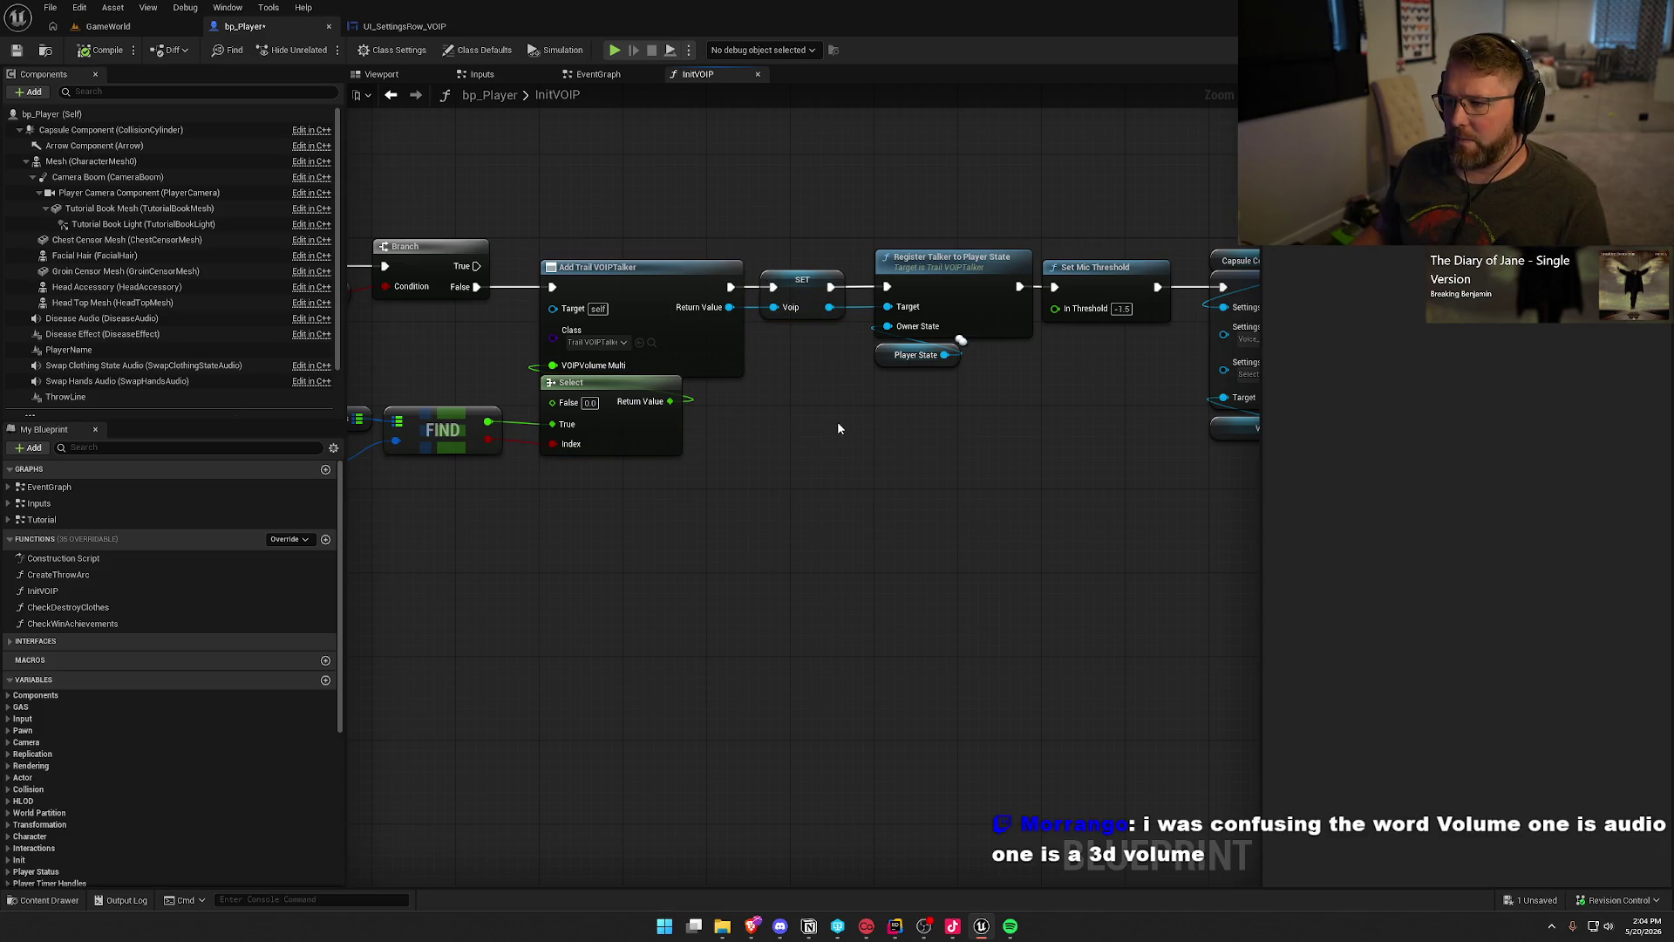
Step: Review the Branch, Execute Console Command and SET nodes, then pan back to Register Talker and switch to Rider
{"action": "mouse_move", "coordinate": [944, 462]}
{"action": "left_mouse_down"}
{"action": "mouse_move", "coordinate": [820, 426]}
{"action": "mouse_move", "coordinate": [506, 407]}
{"action": "left_mouse_up"}
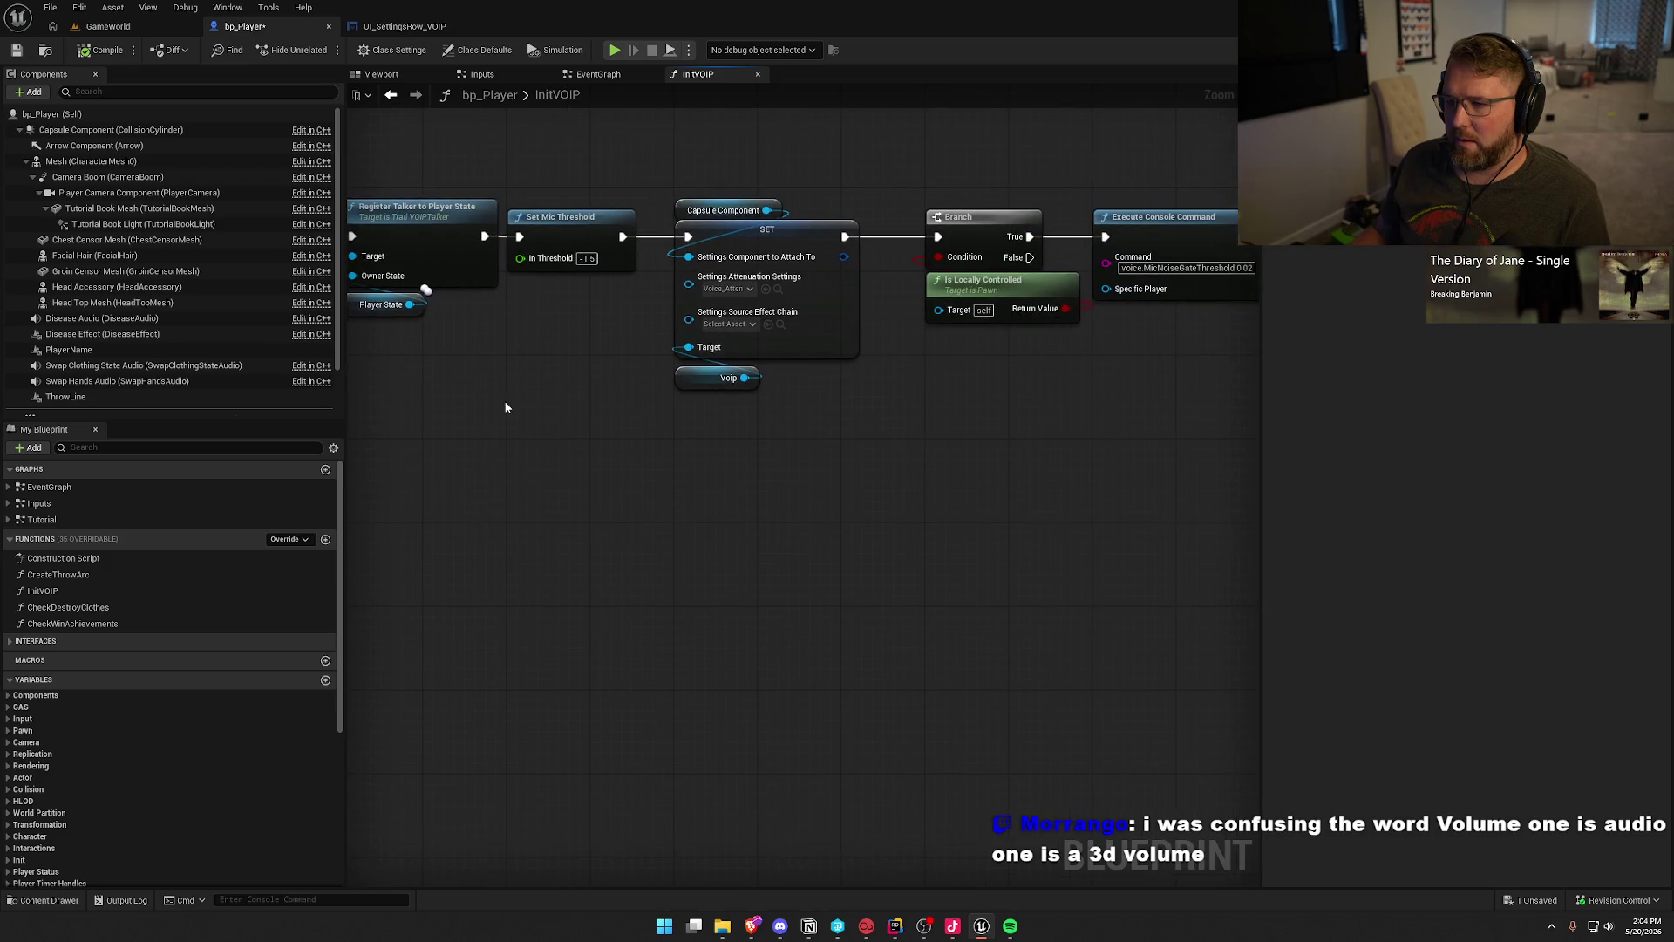
{"action": "left_click_drag", "start_coordinate": [656, 174], "coordinate": [858, 406]}
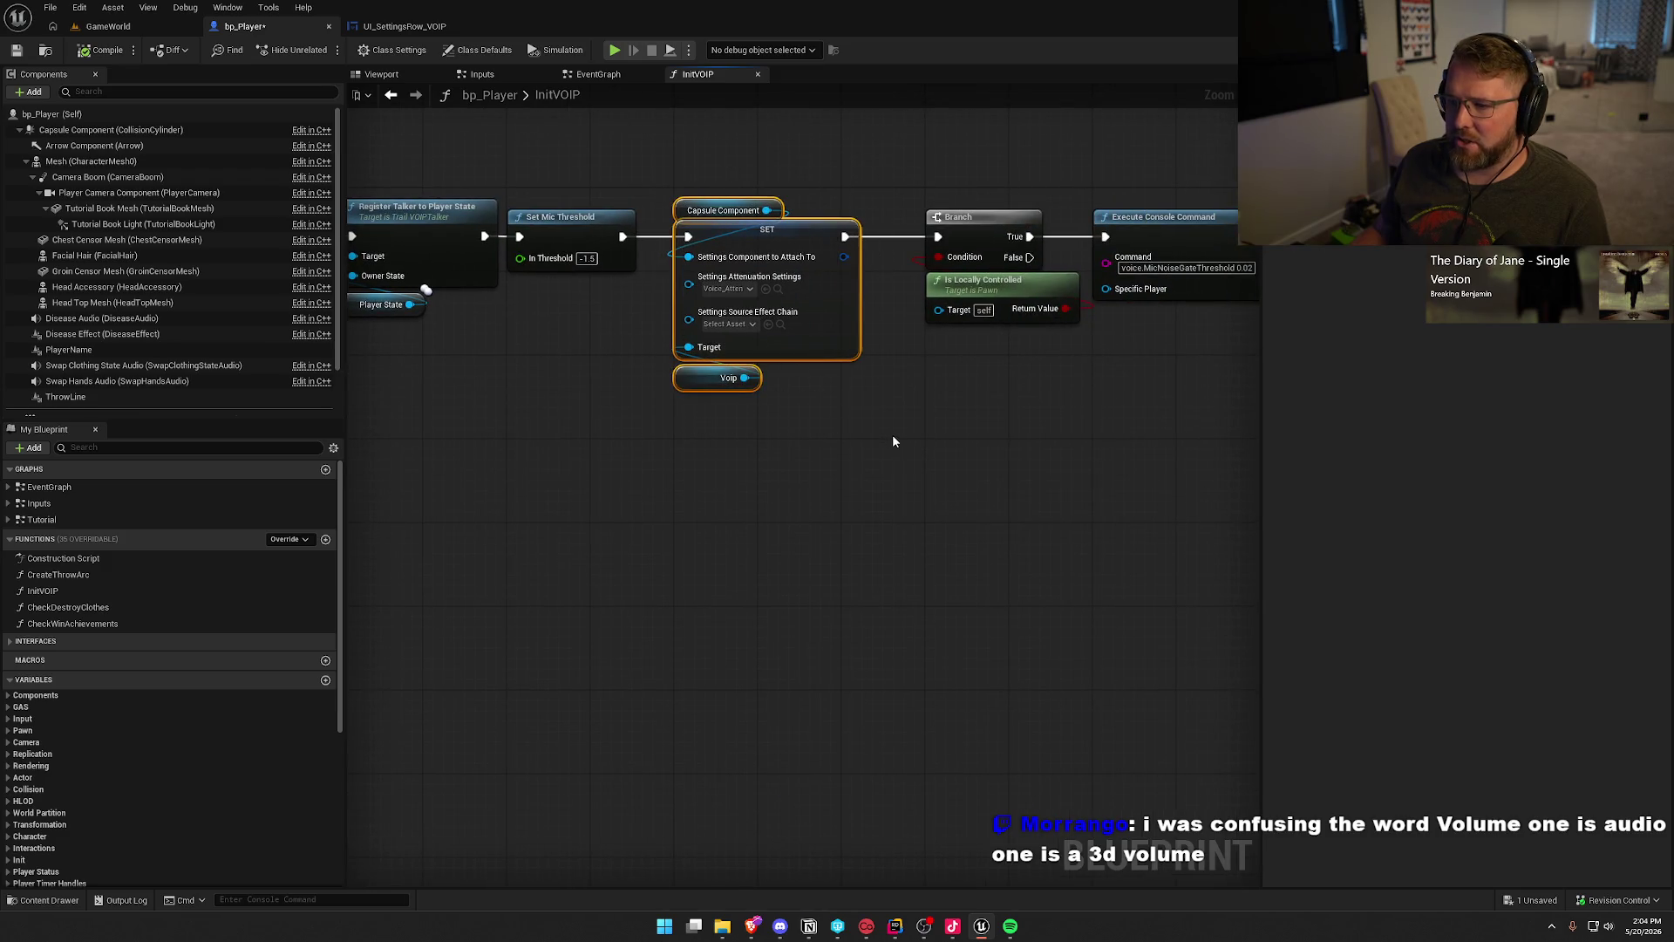
{"action": "left_click_drag", "start_coordinate": [761, 441], "coordinate": [589, 223]}
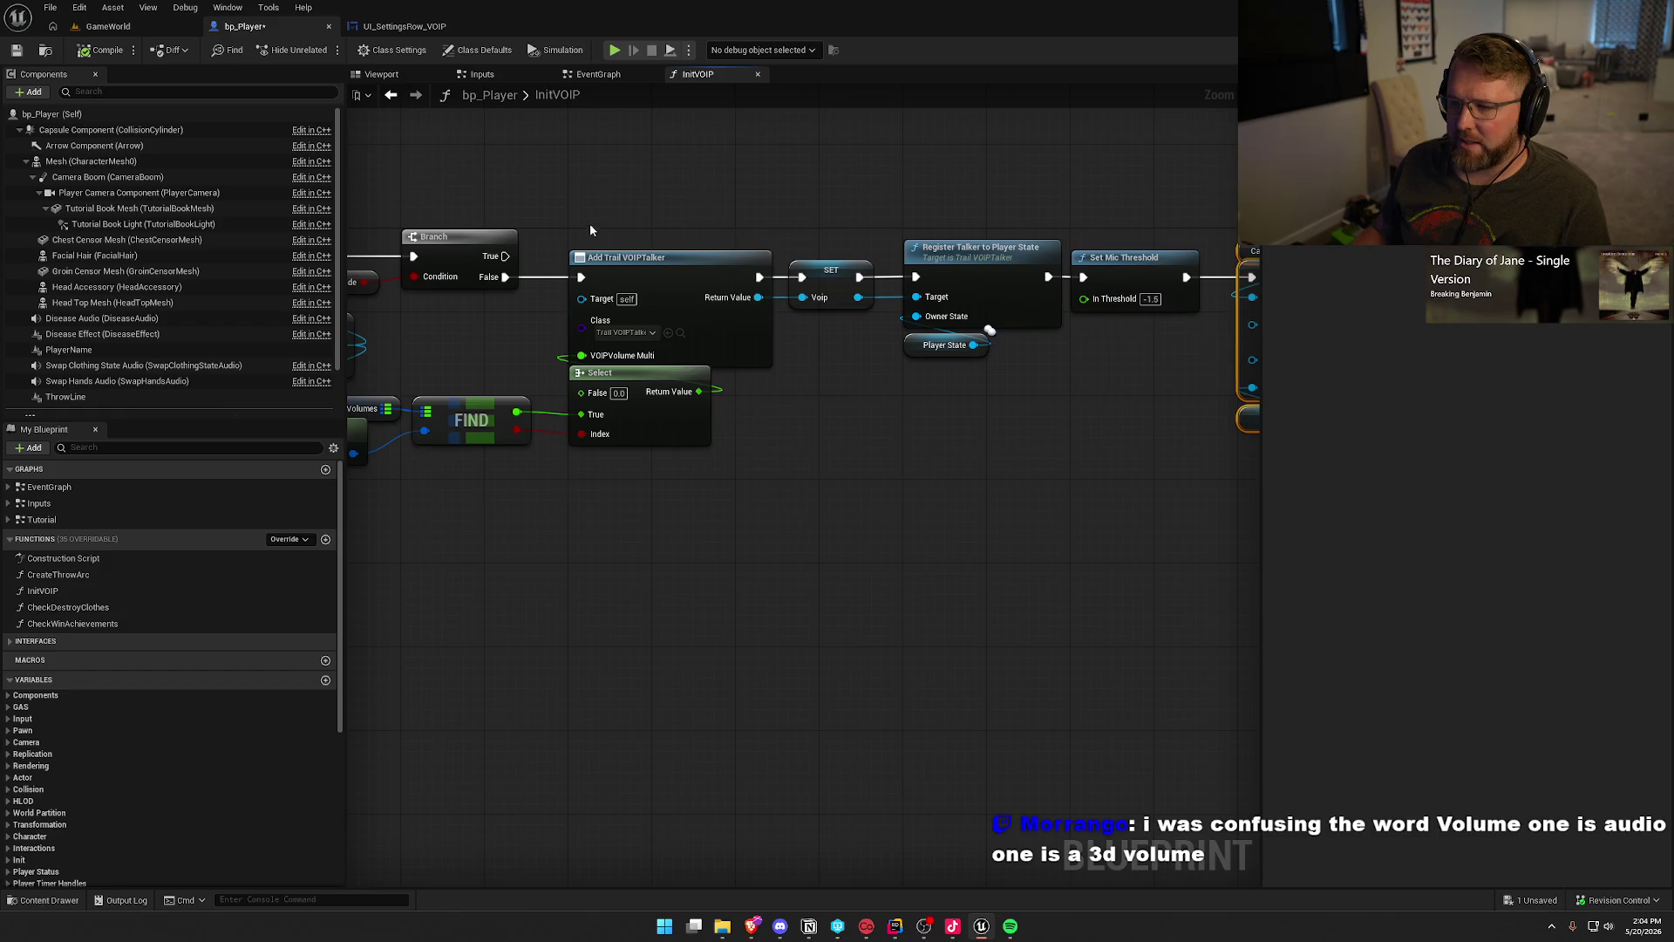
{"action": "left_click", "coordinate": [909, 525]}
{"action": "left_click_drag", "start_coordinate": [671, 552], "coordinate": [381, 554]}
{"action": "left_click", "coordinate": [525, 305]}
{"action": "left_click", "coordinate": [740, 535]}
{"action": "left_click", "coordinate": [686, 344]}
{"action": "left_click", "coordinate": [740, 505]}
{"action": "mouse_move", "coordinate": [737, 512]}
{"action": "left_mouse_down"}
{"action": "mouse_move", "coordinate": [486, 478]}
{"action": "mouse_move", "coordinate": [946, 520]}
{"action": "mouse_move", "coordinate": [934, 475]}
{"action": "mouse_move", "coordinate": [1111, 483]}
{"action": "mouse_move", "coordinate": [1057, 487]}
{"action": "left_mouse_up"}
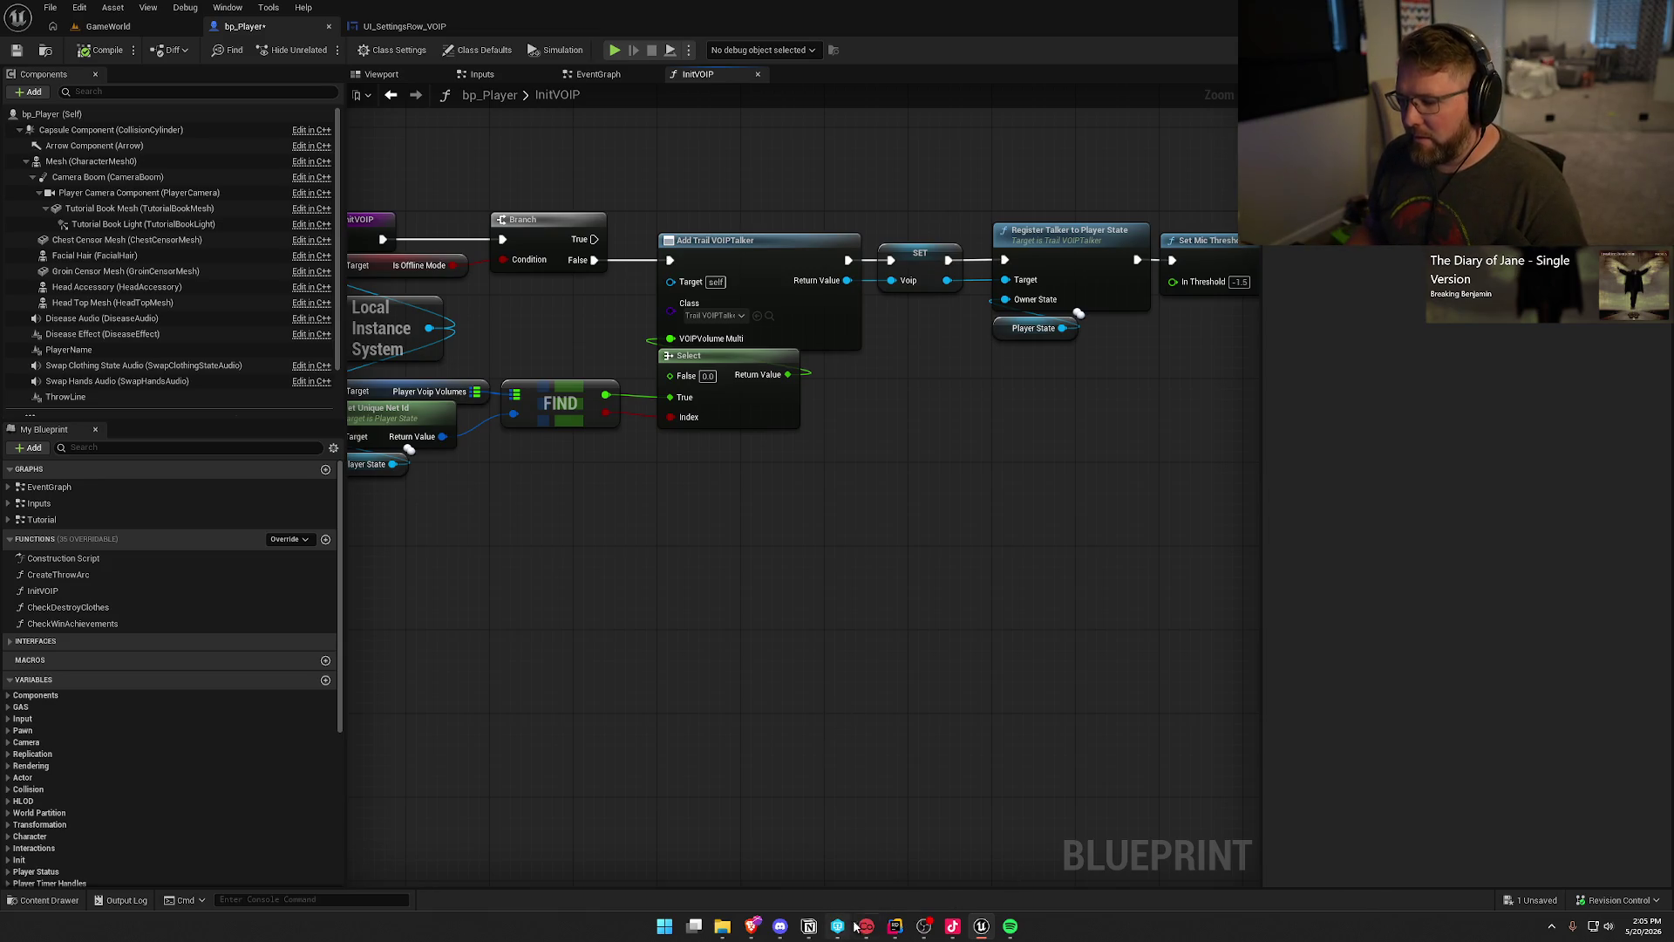
{"action": "left_click", "coordinate": [895, 925]}
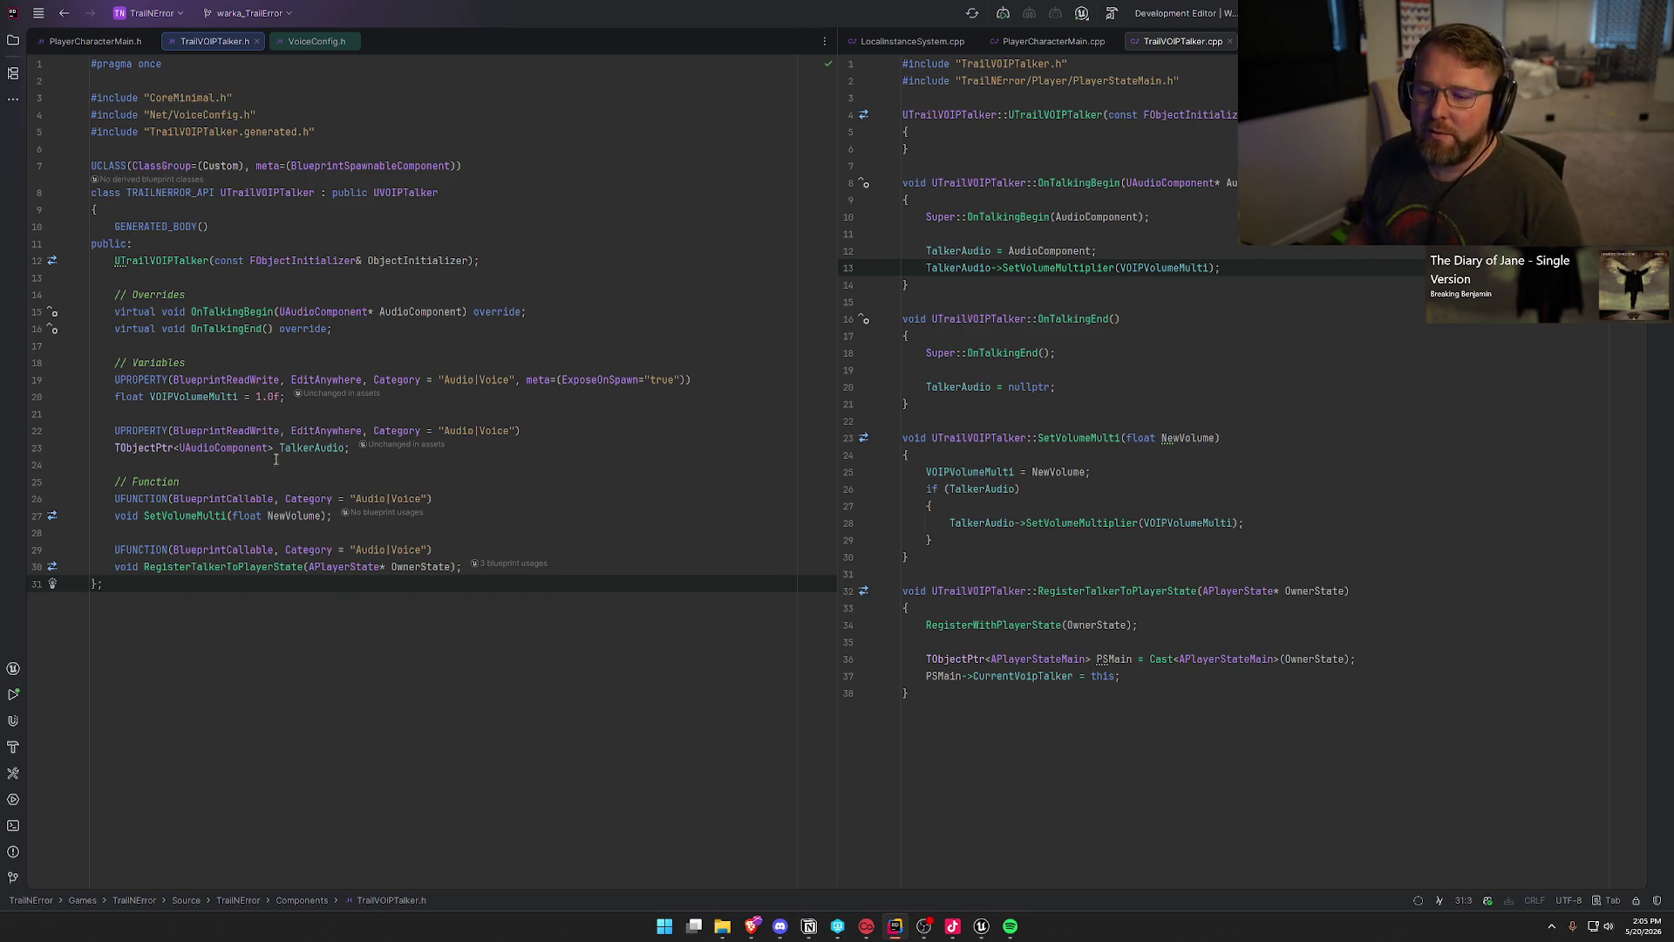
Step: Inspect UAudioComponent in the header and VOIPVolumeMulti in the source, then select header lines 19–20
{"action": "left_click", "coordinate": [208, 446]}
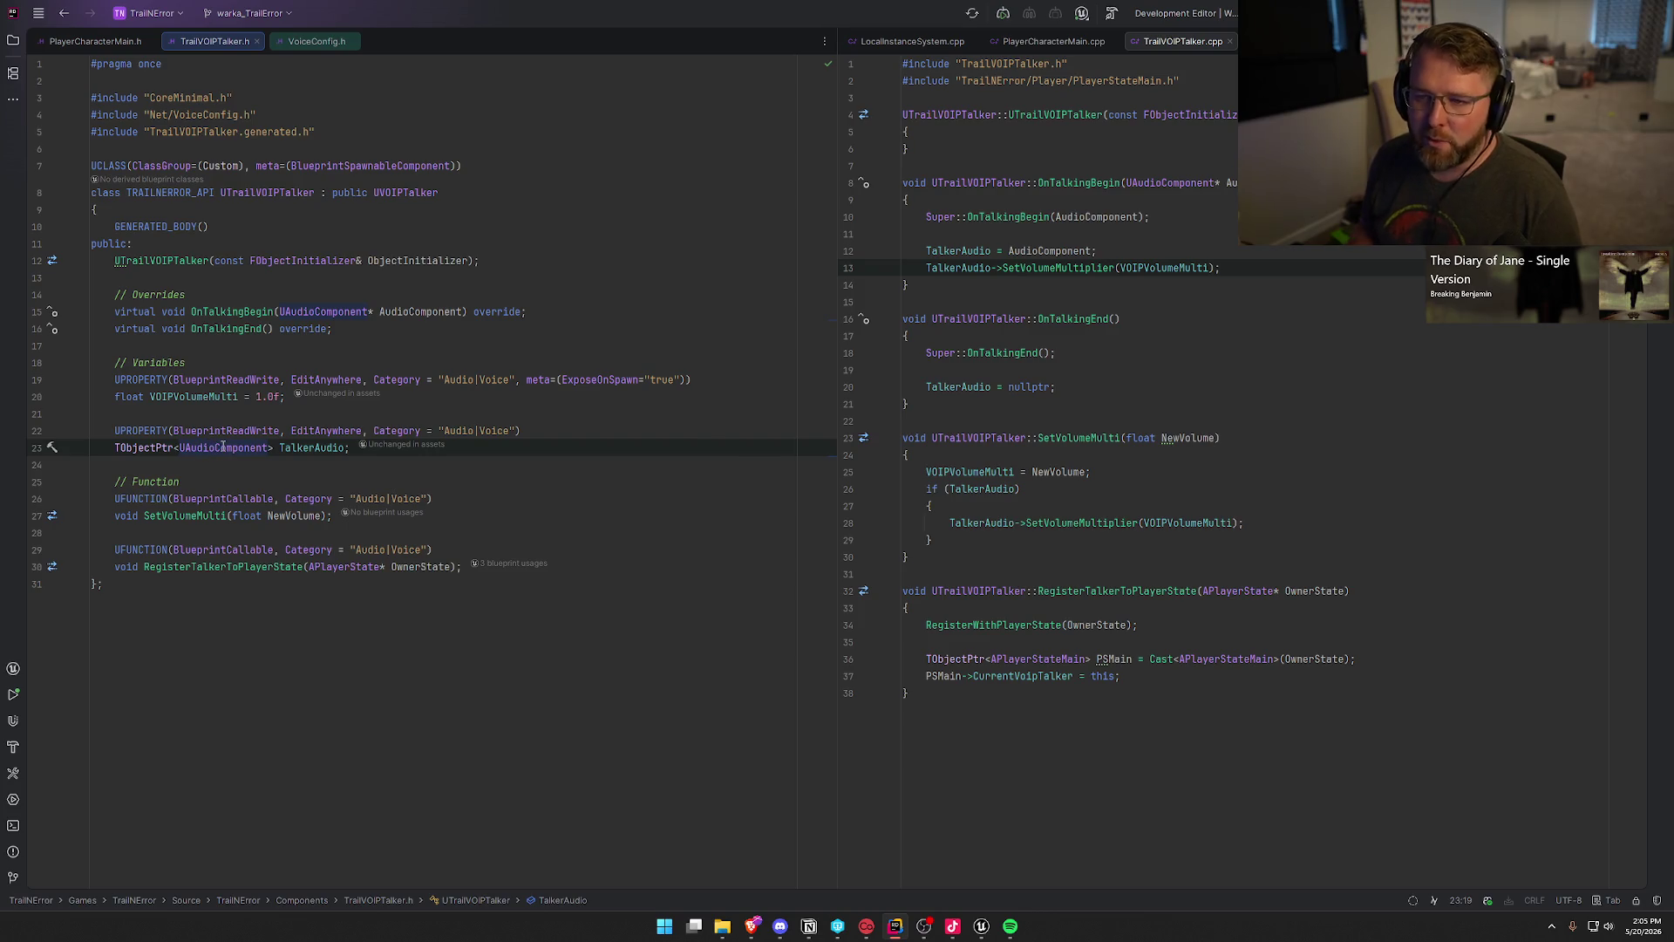
{"action": "mouse_move", "coordinate": [223, 446]}
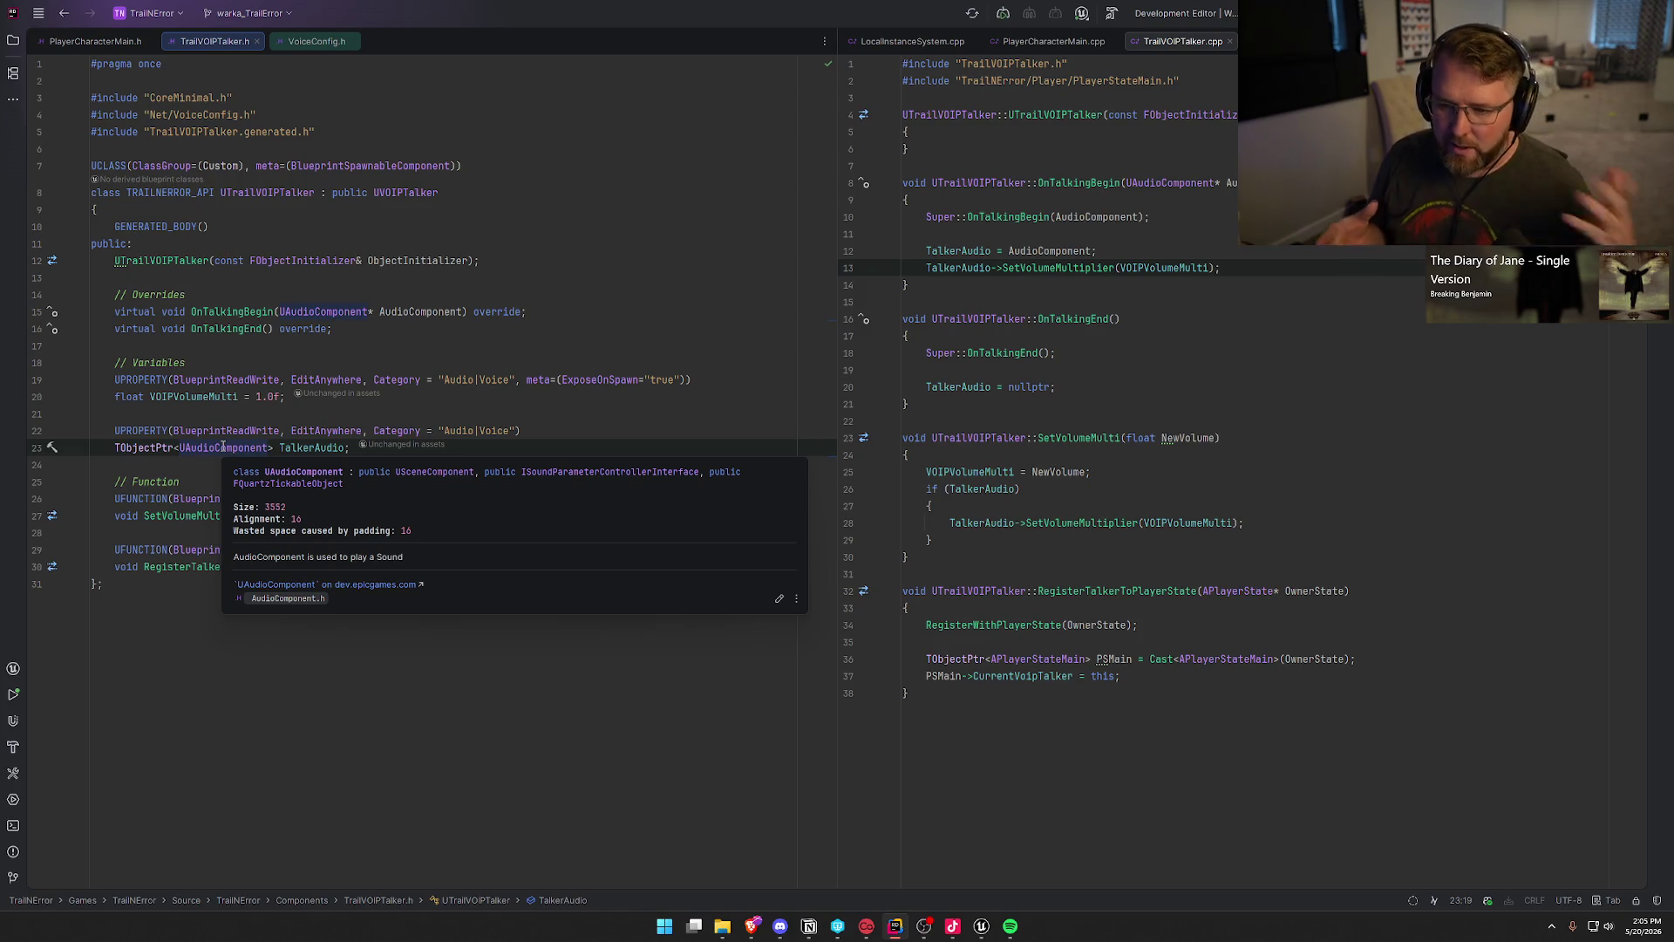
{"action": "left_click", "coordinate": [245, 611]}
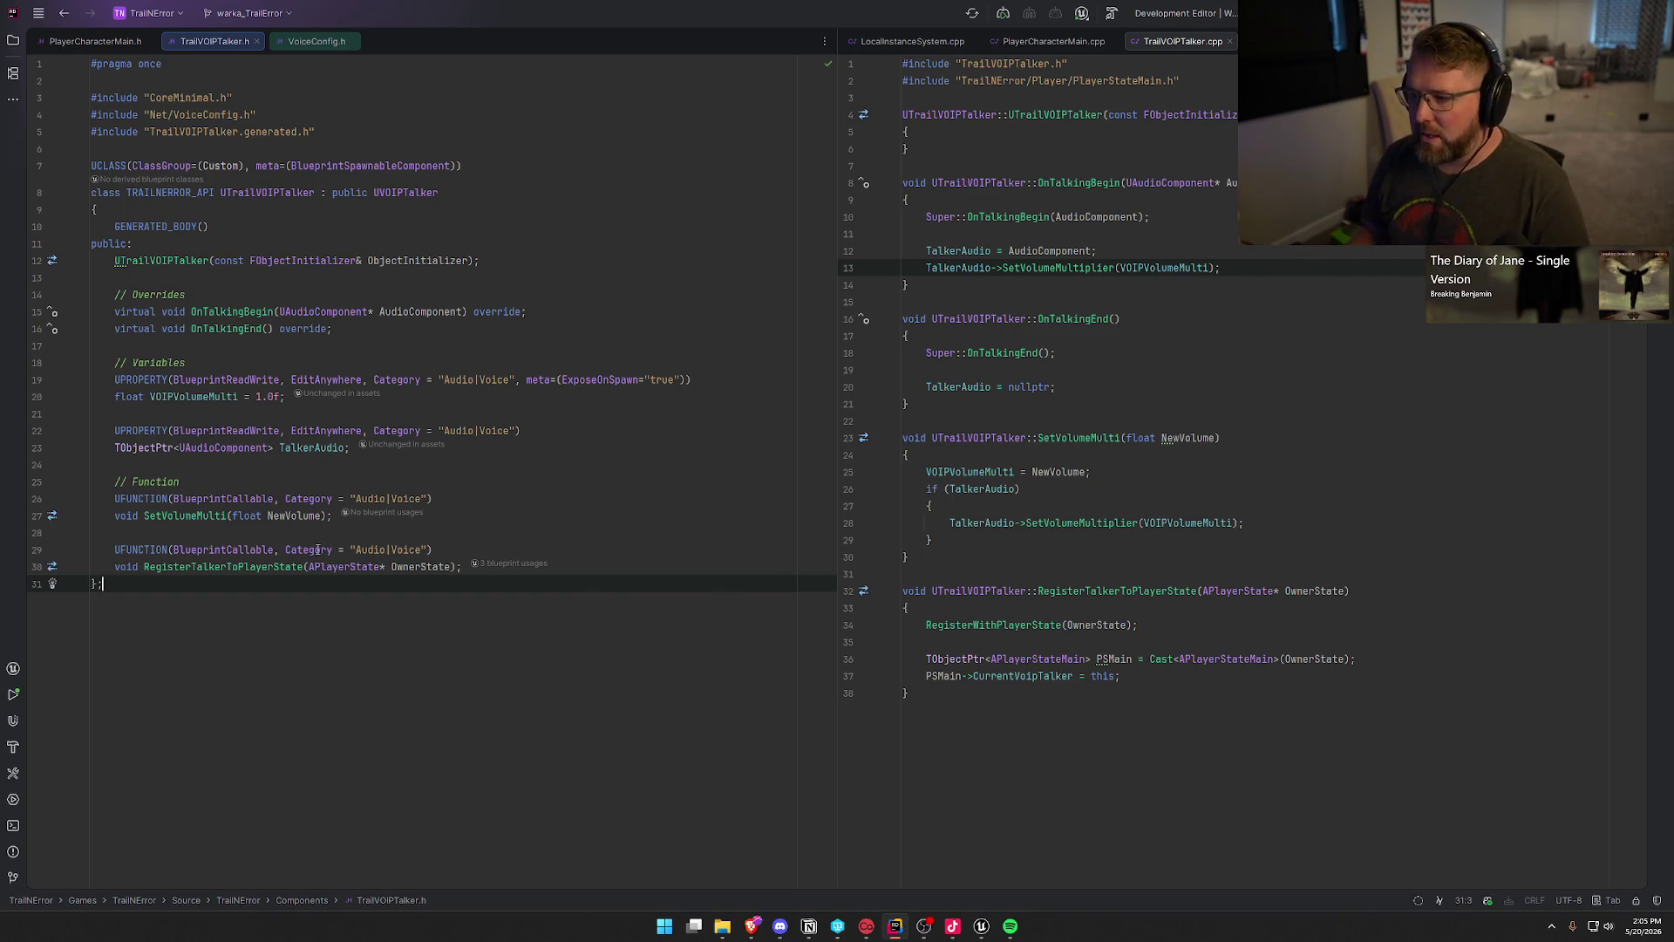
{"action": "left_click", "coordinate": [1051, 322]}
{"action": "left_click", "coordinate": [1140, 321]}
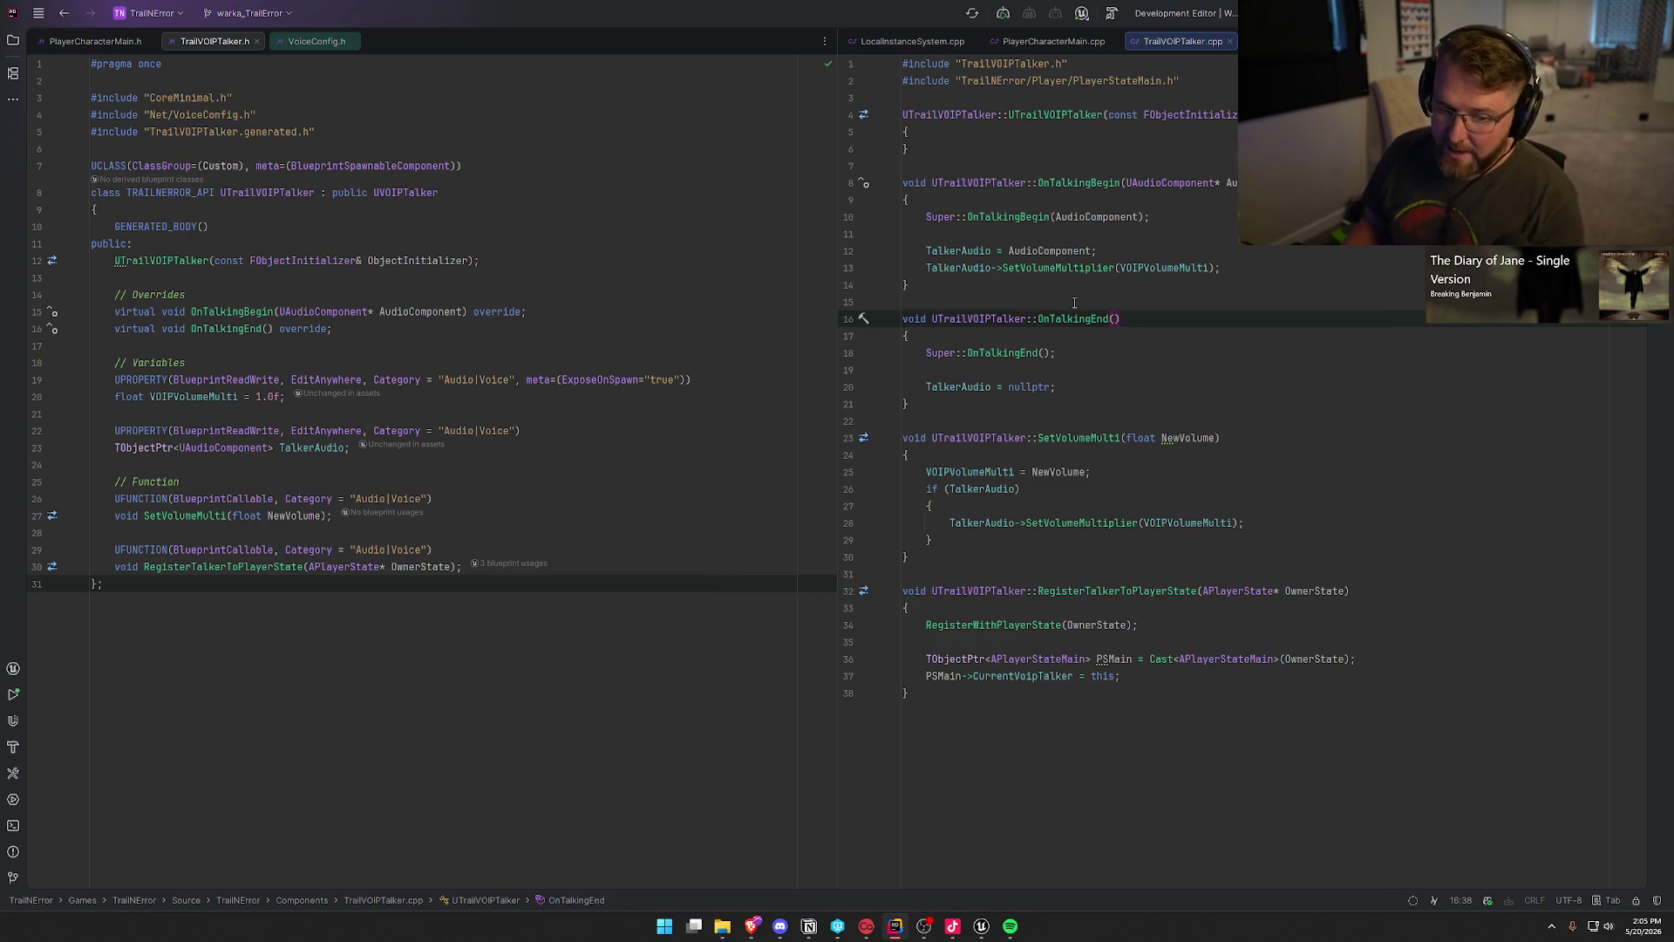
{"action": "left_click", "coordinate": [1157, 268]}
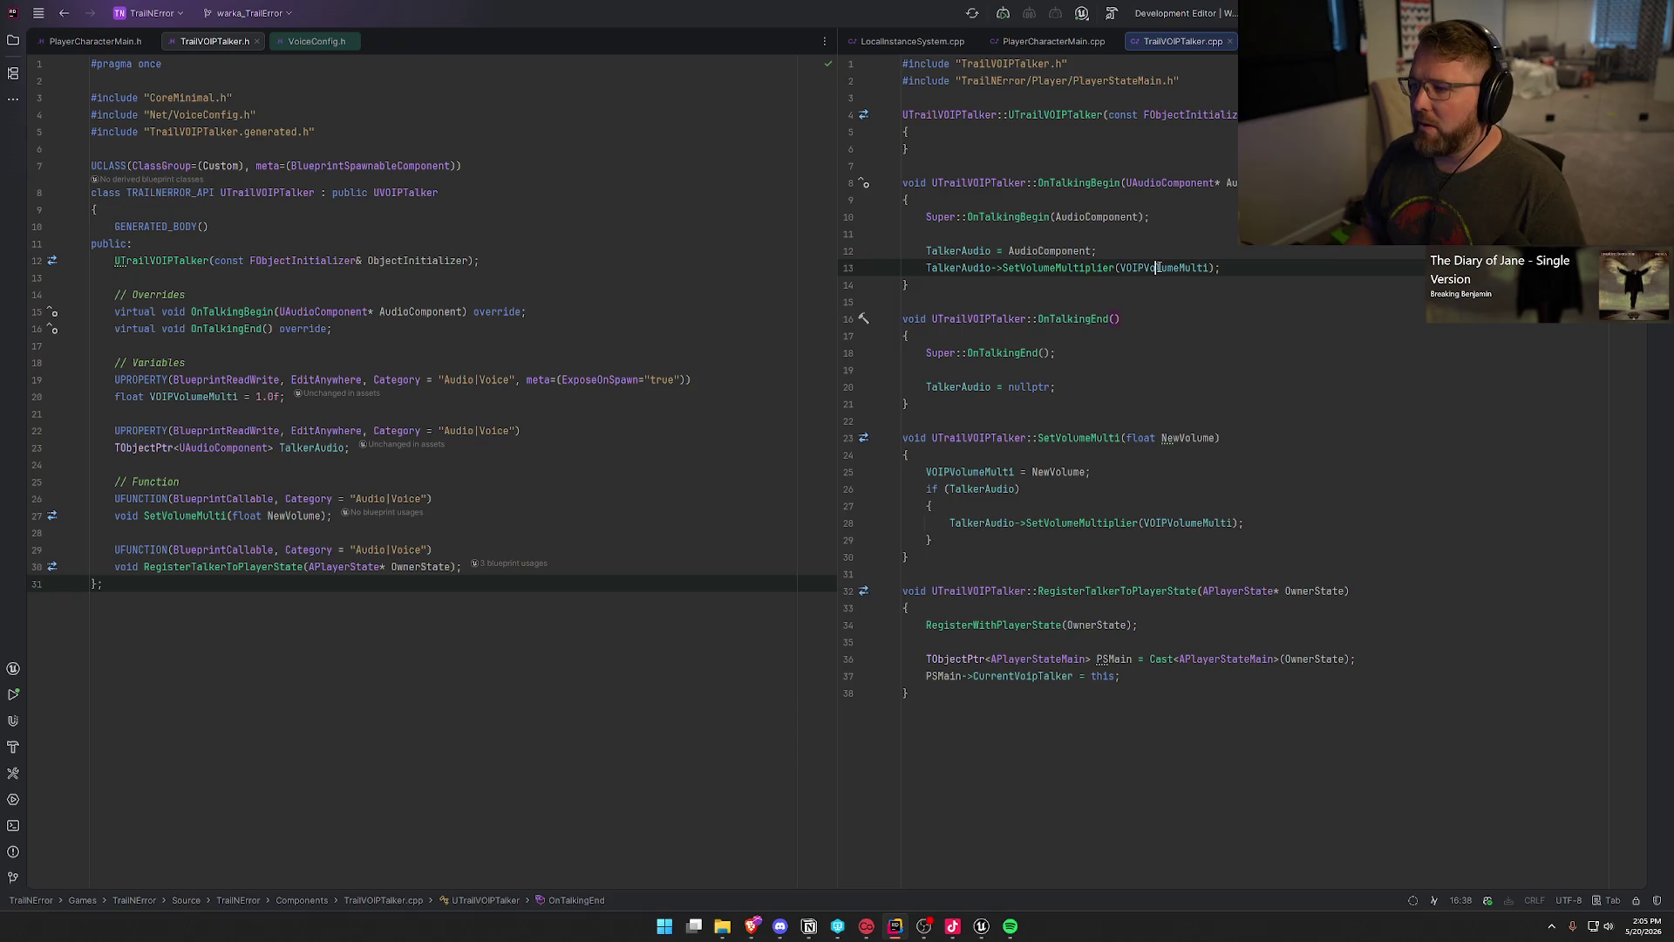
{"action": "double_click", "coordinate": [1175, 270]}
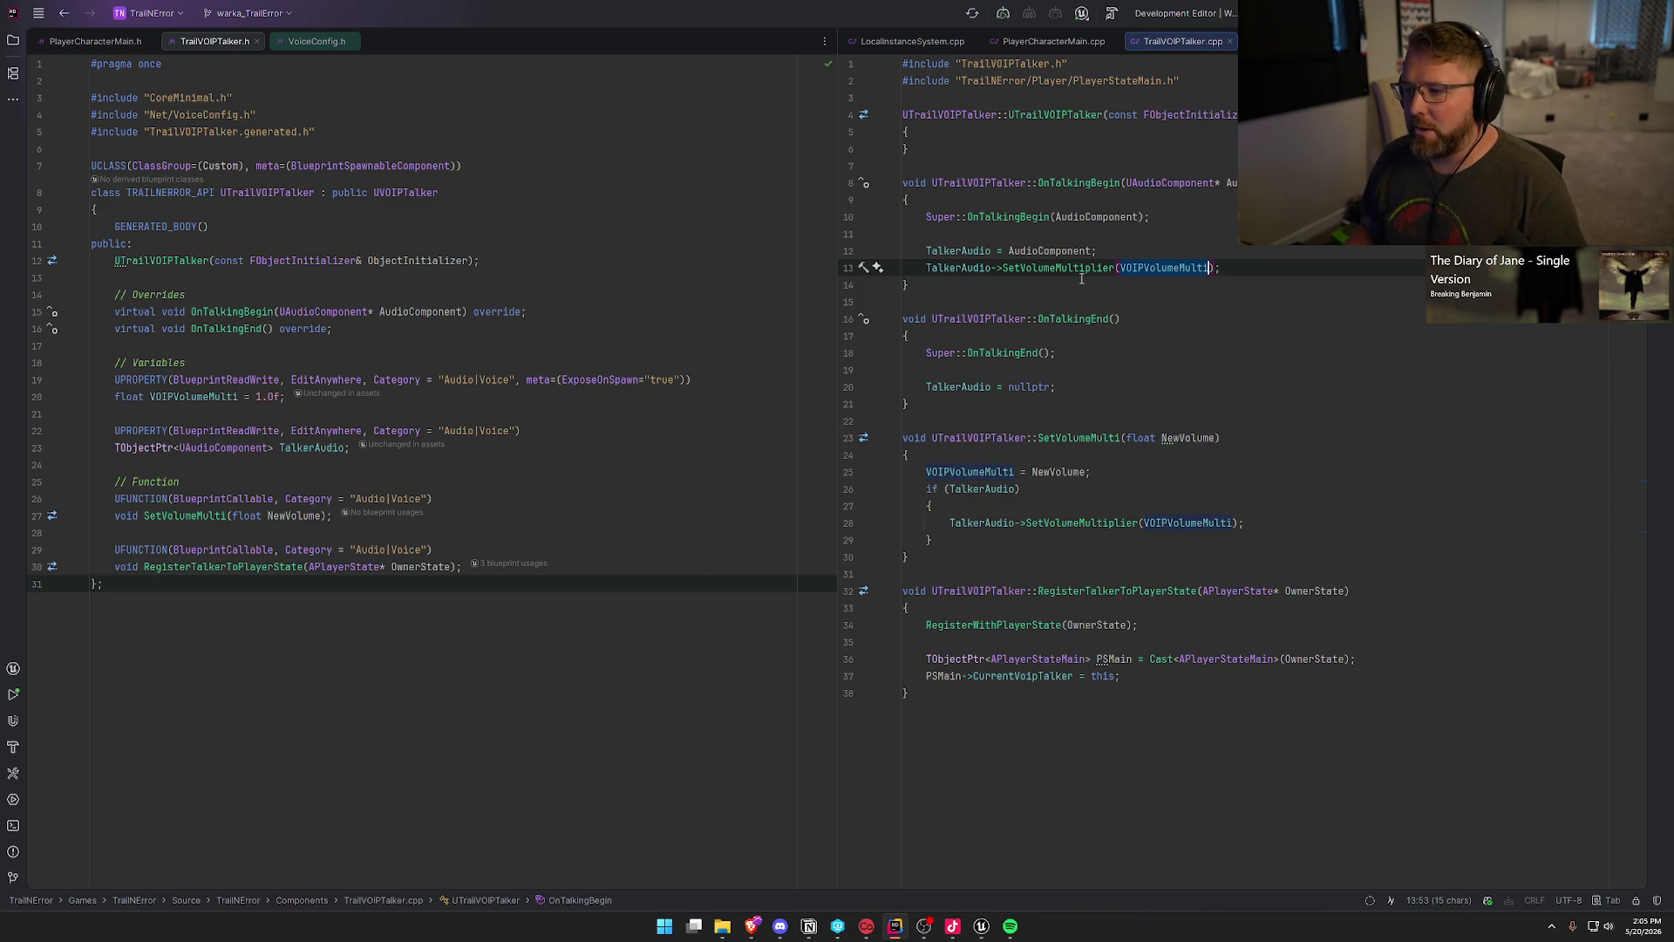
{"action": "left_click_drag", "start_coordinate": [288, 398], "coordinate": [91, 381]}
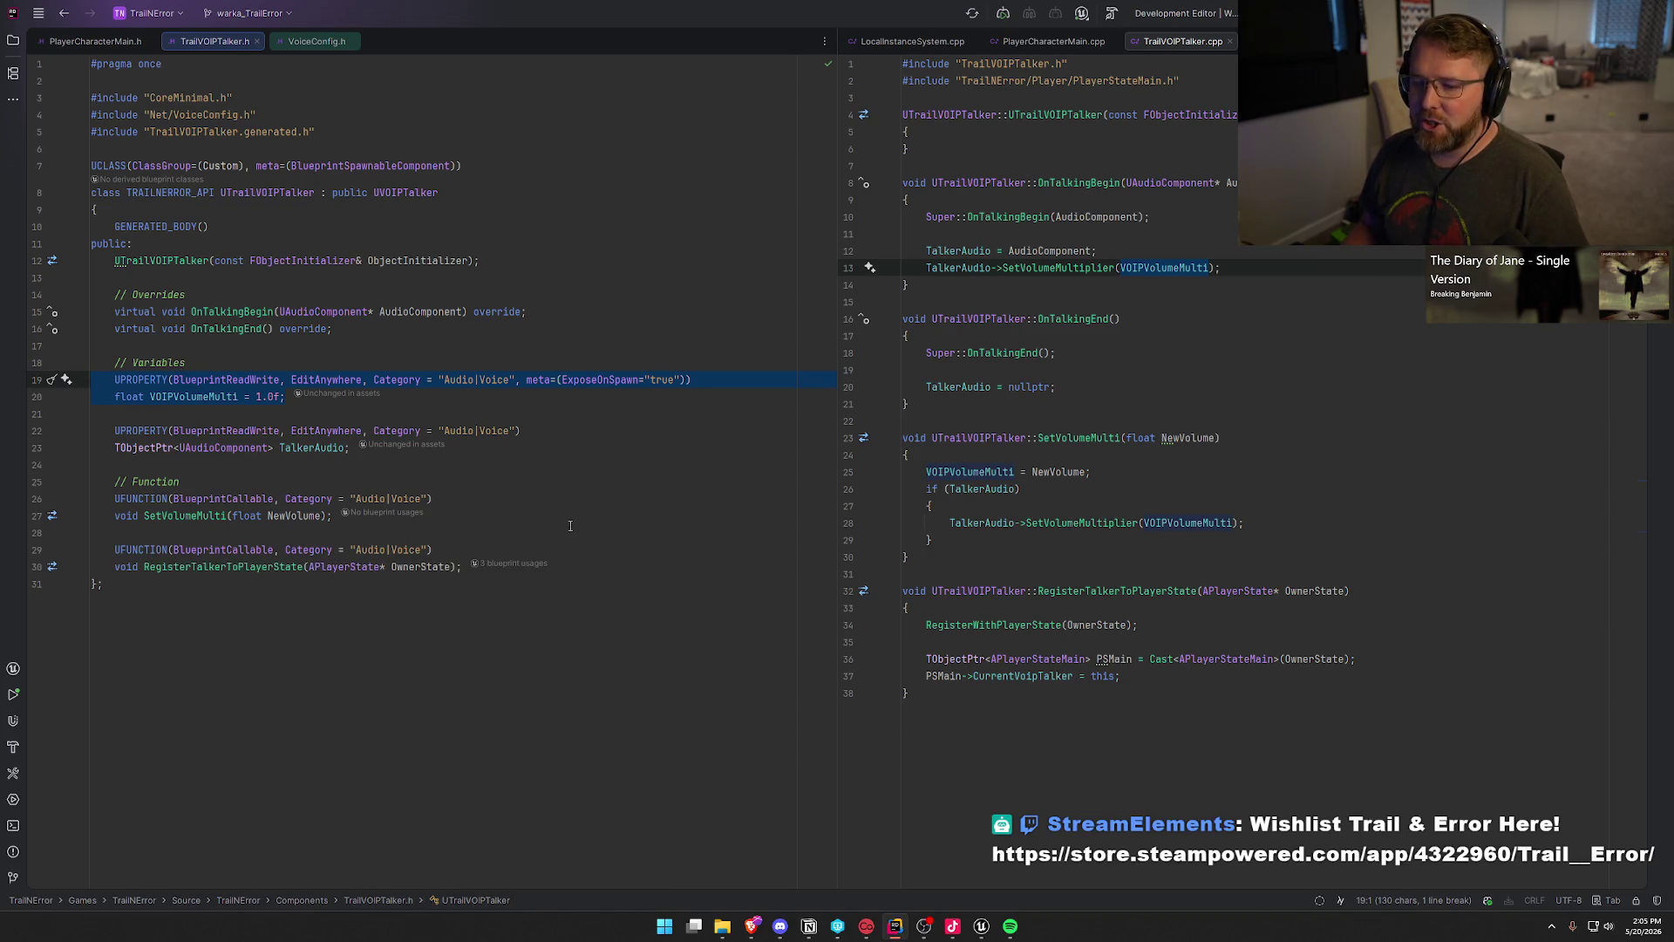
Step: Glance back at the InitVOIP graph, then revisit VOIPVolumeMulti on line 13 and line 27 in Rider
{"action": "key", "text": "alt+Tab"}
{"action": "scroll", "coordinate": [785, 558], "scroll_direction": "up", "scroll_amount": 2}
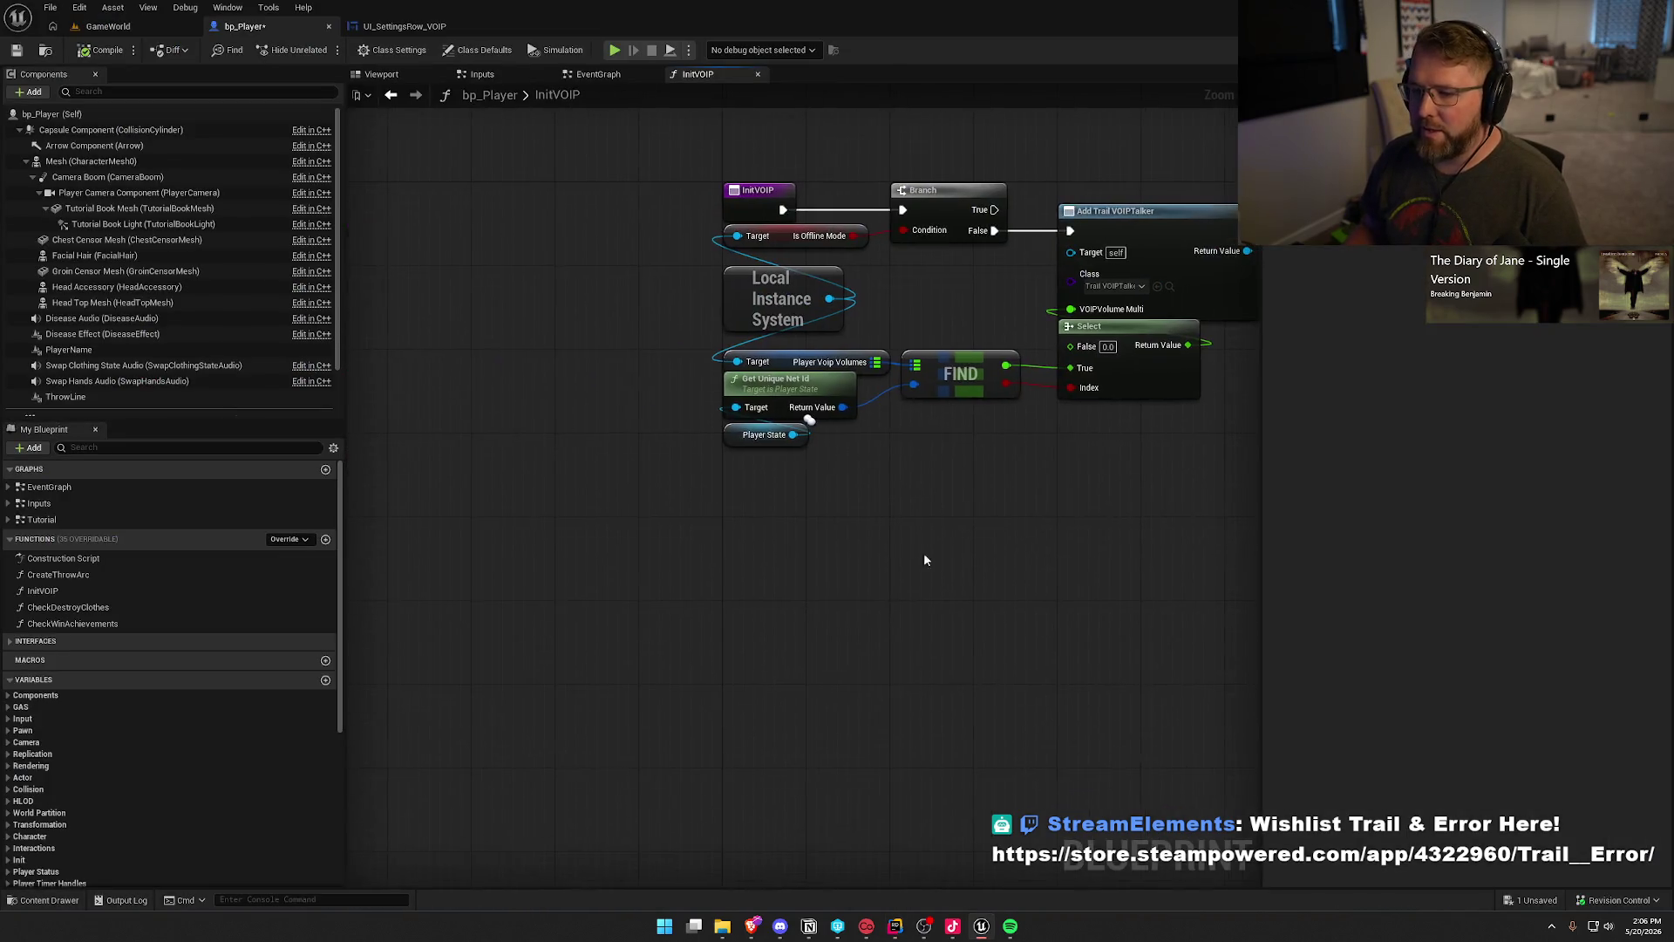
{"action": "key", "text": "alt+Tab"}
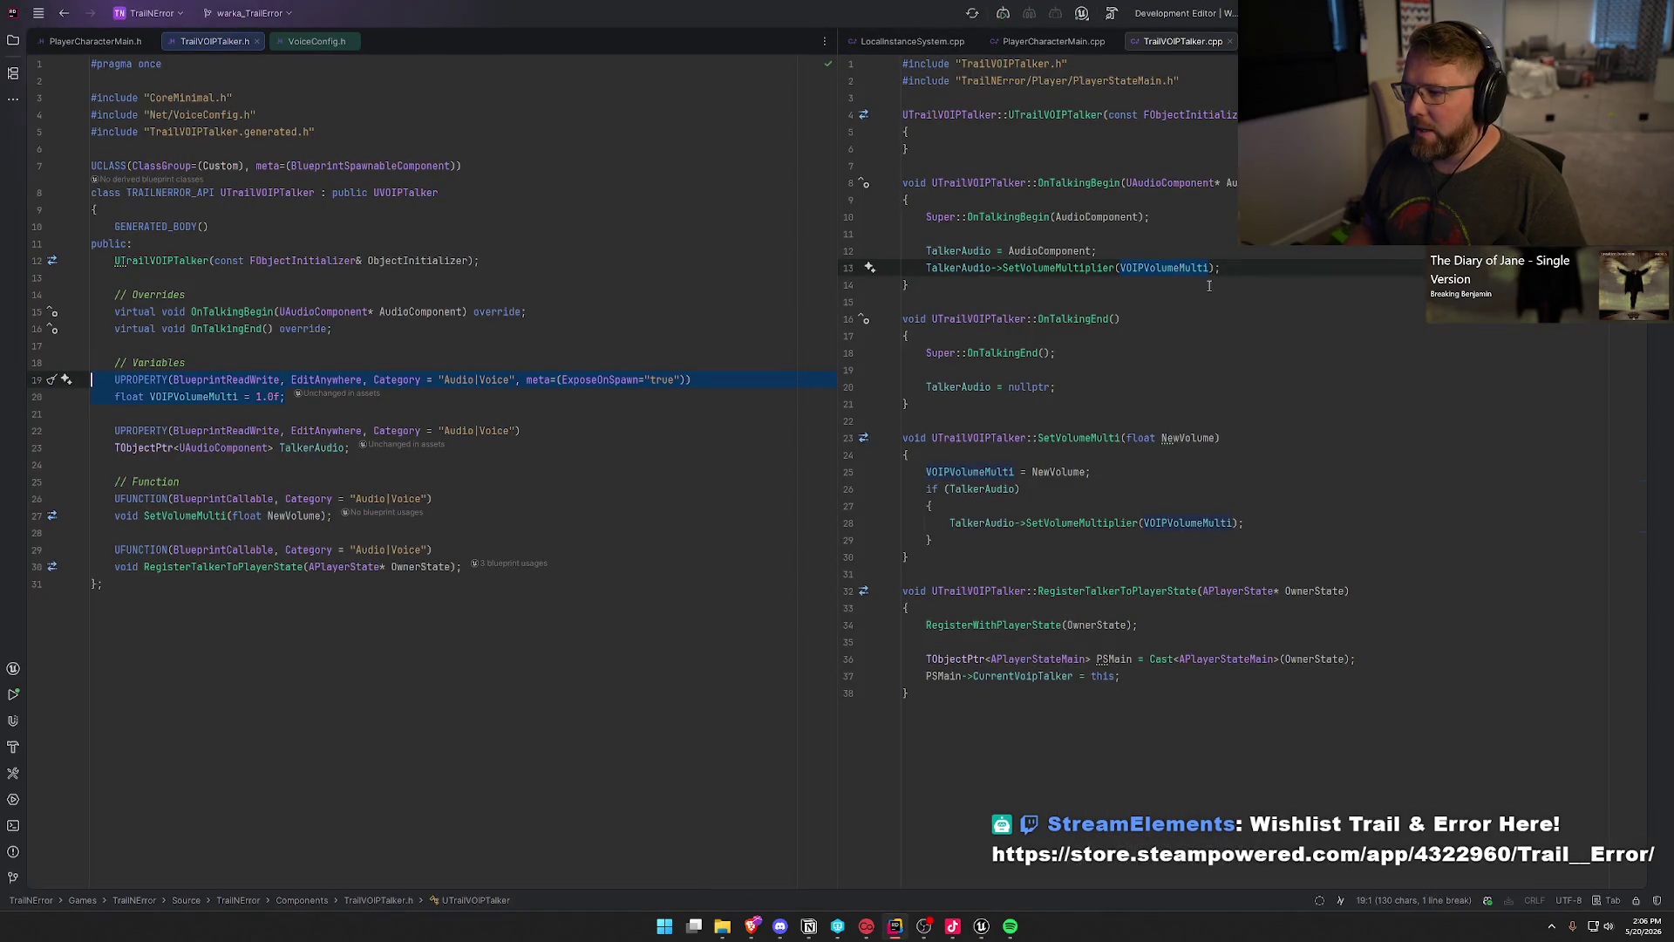
{"action": "key", "text": "shift+Home"}
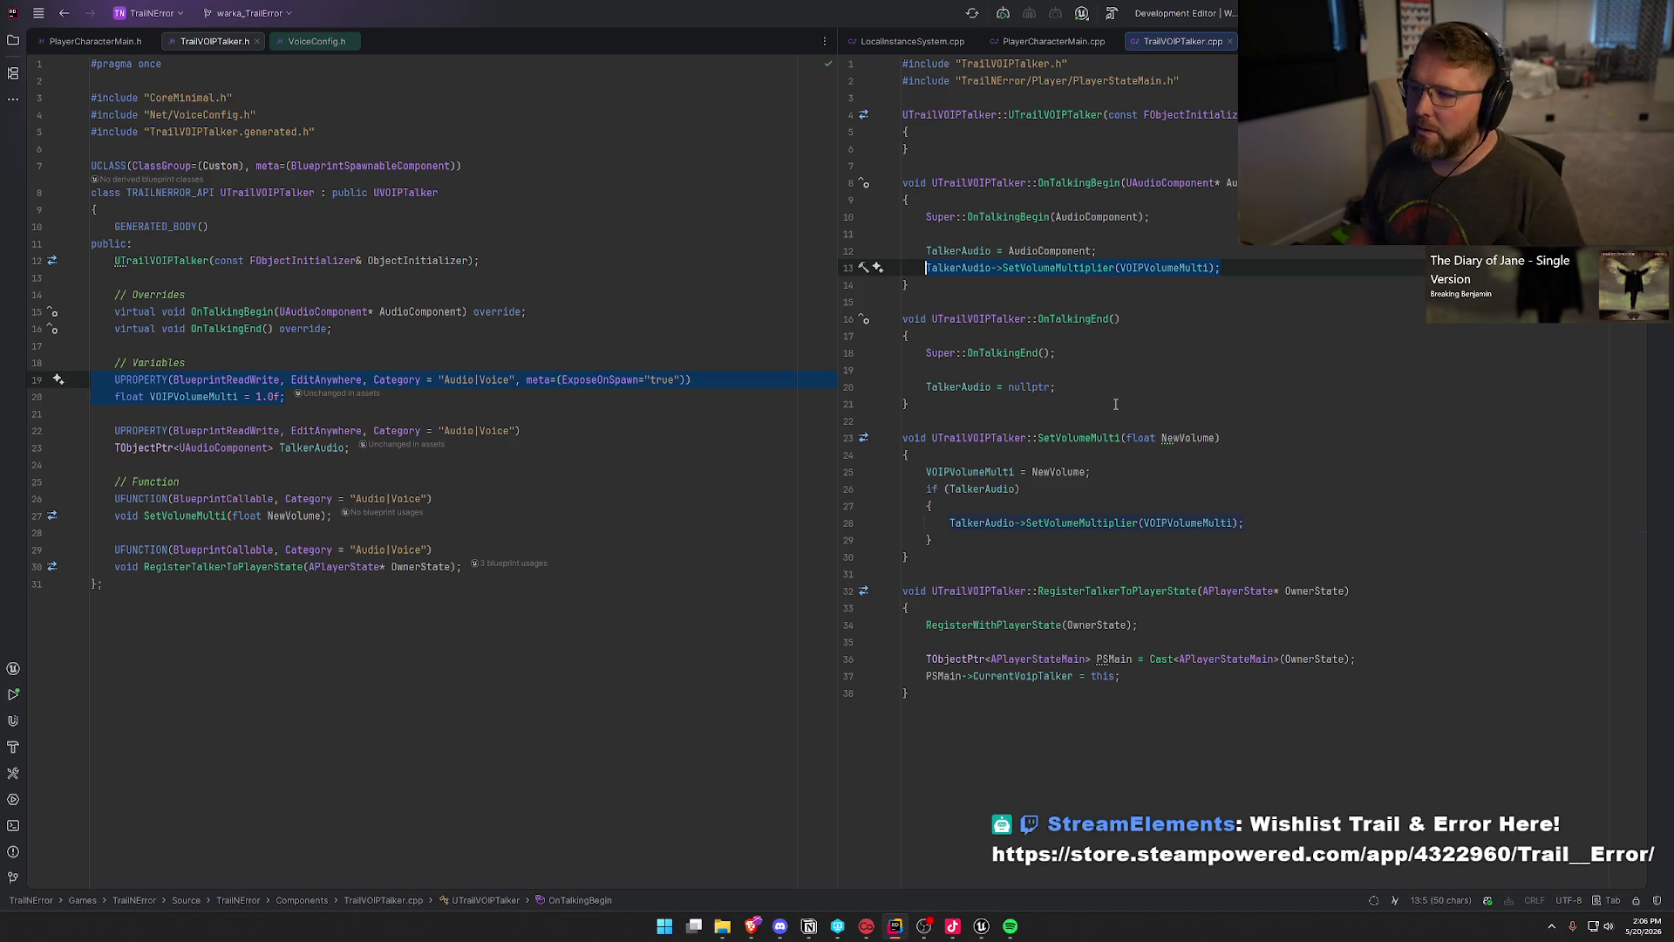
{"action": "key", "text": "Down"}
{"action": "key", "text": "Down"}
{"action": "key", "text": "Down"}
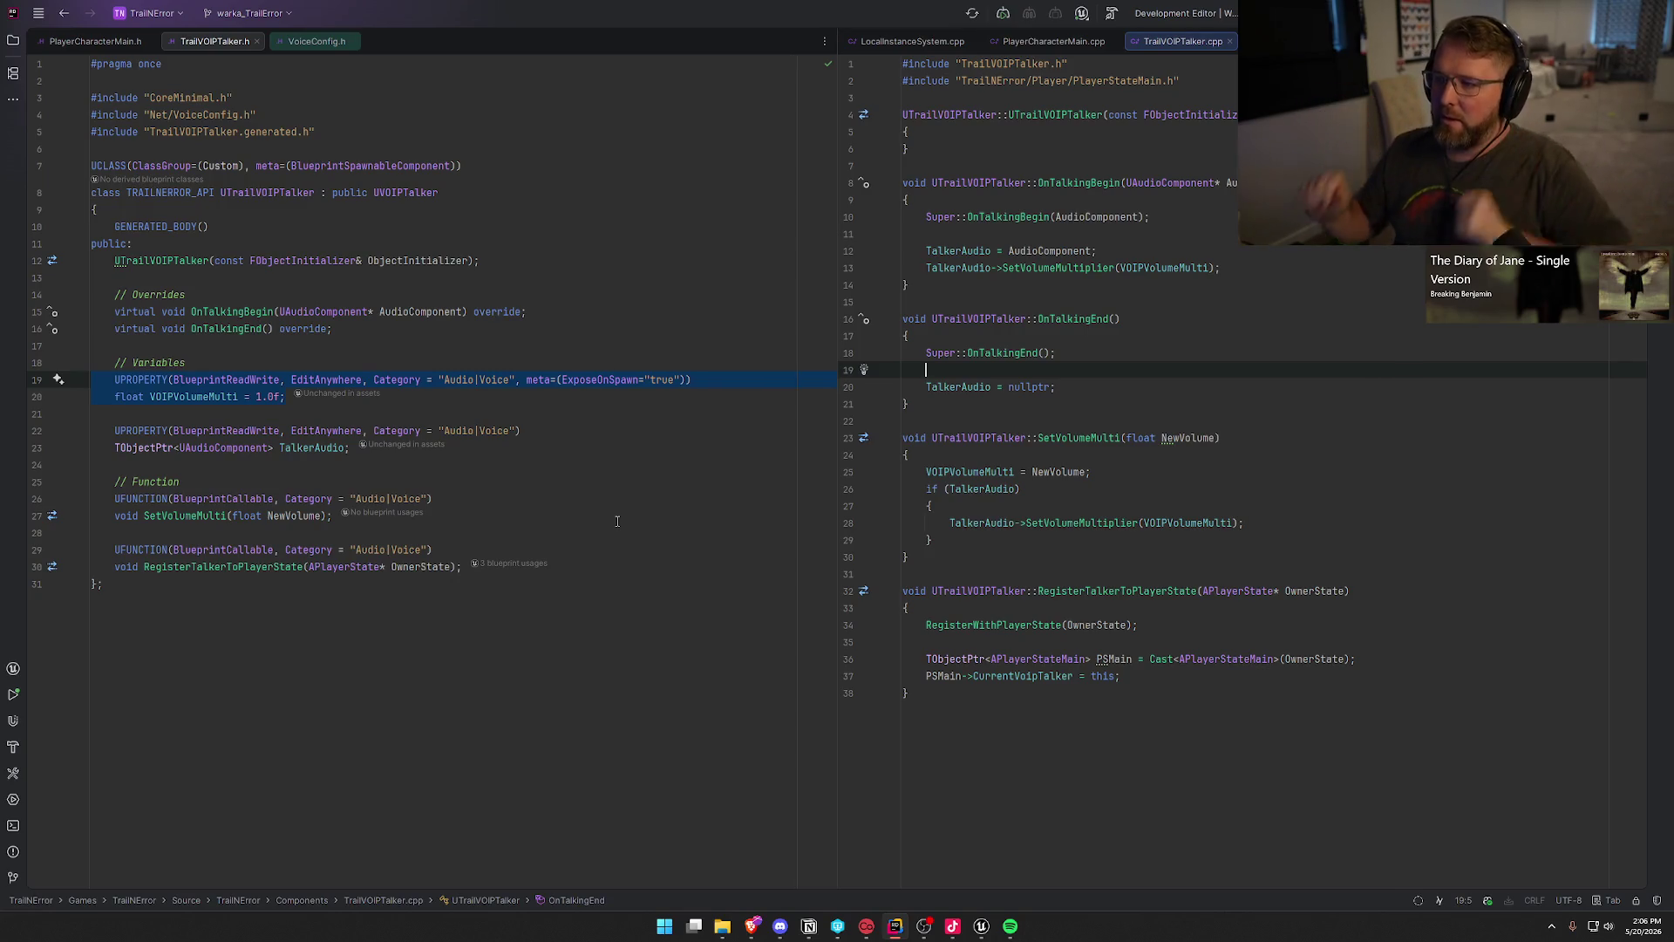
{"action": "left_click", "coordinate": [1157, 267]}
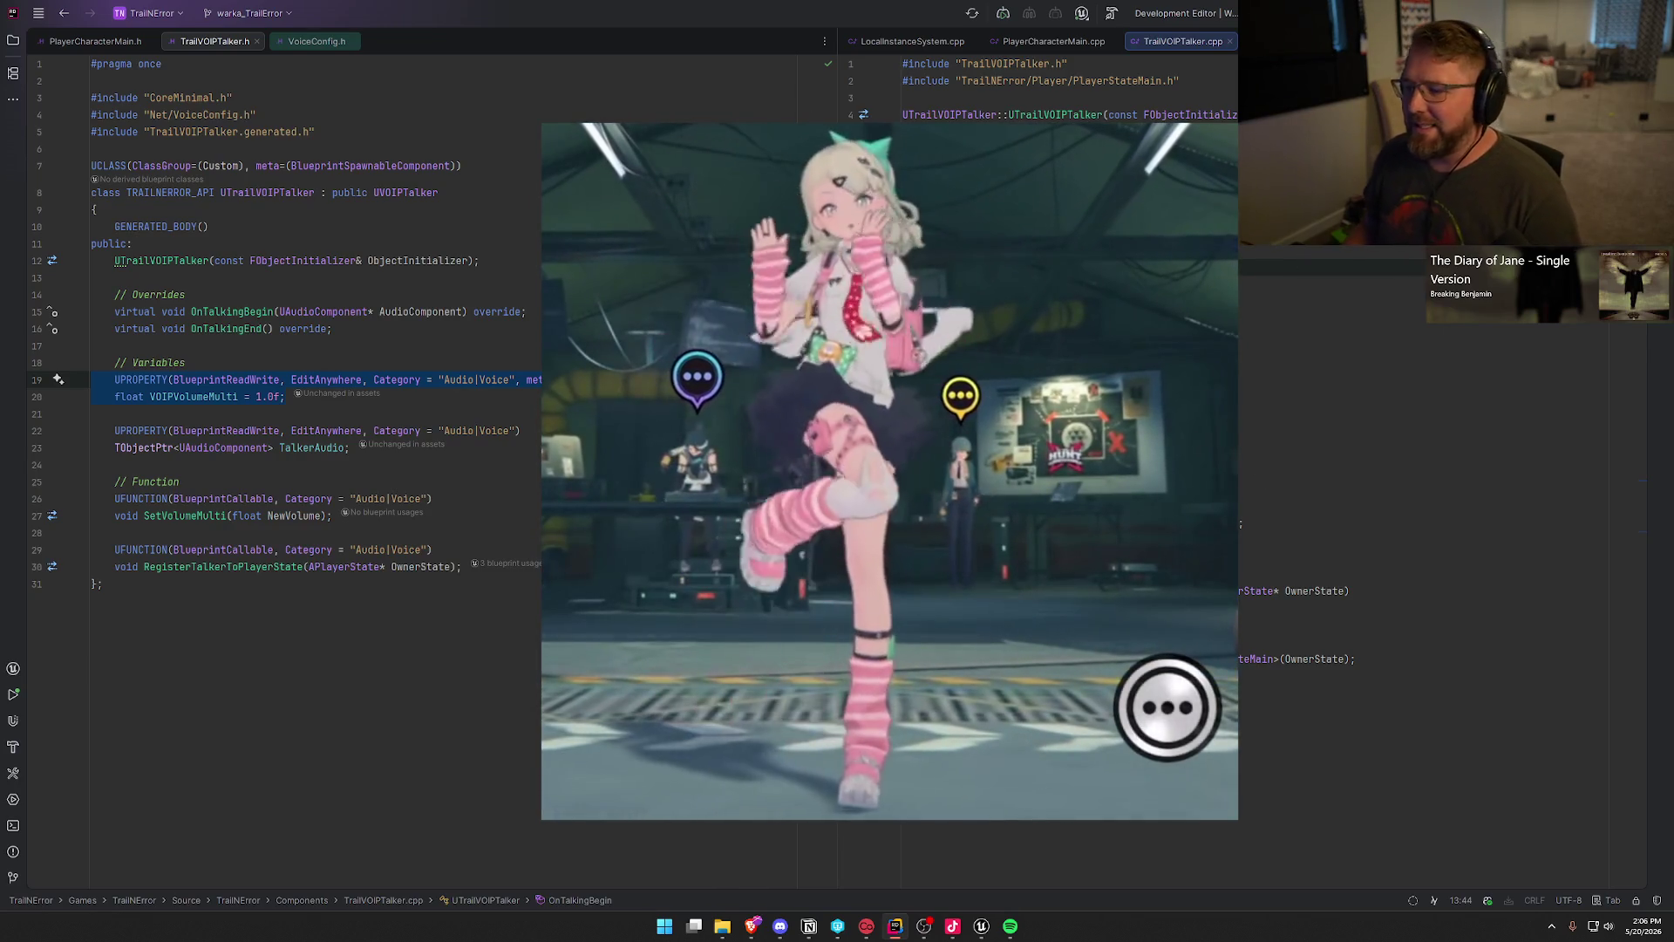
{"action": "left_click", "coordinate": [332, 516]}
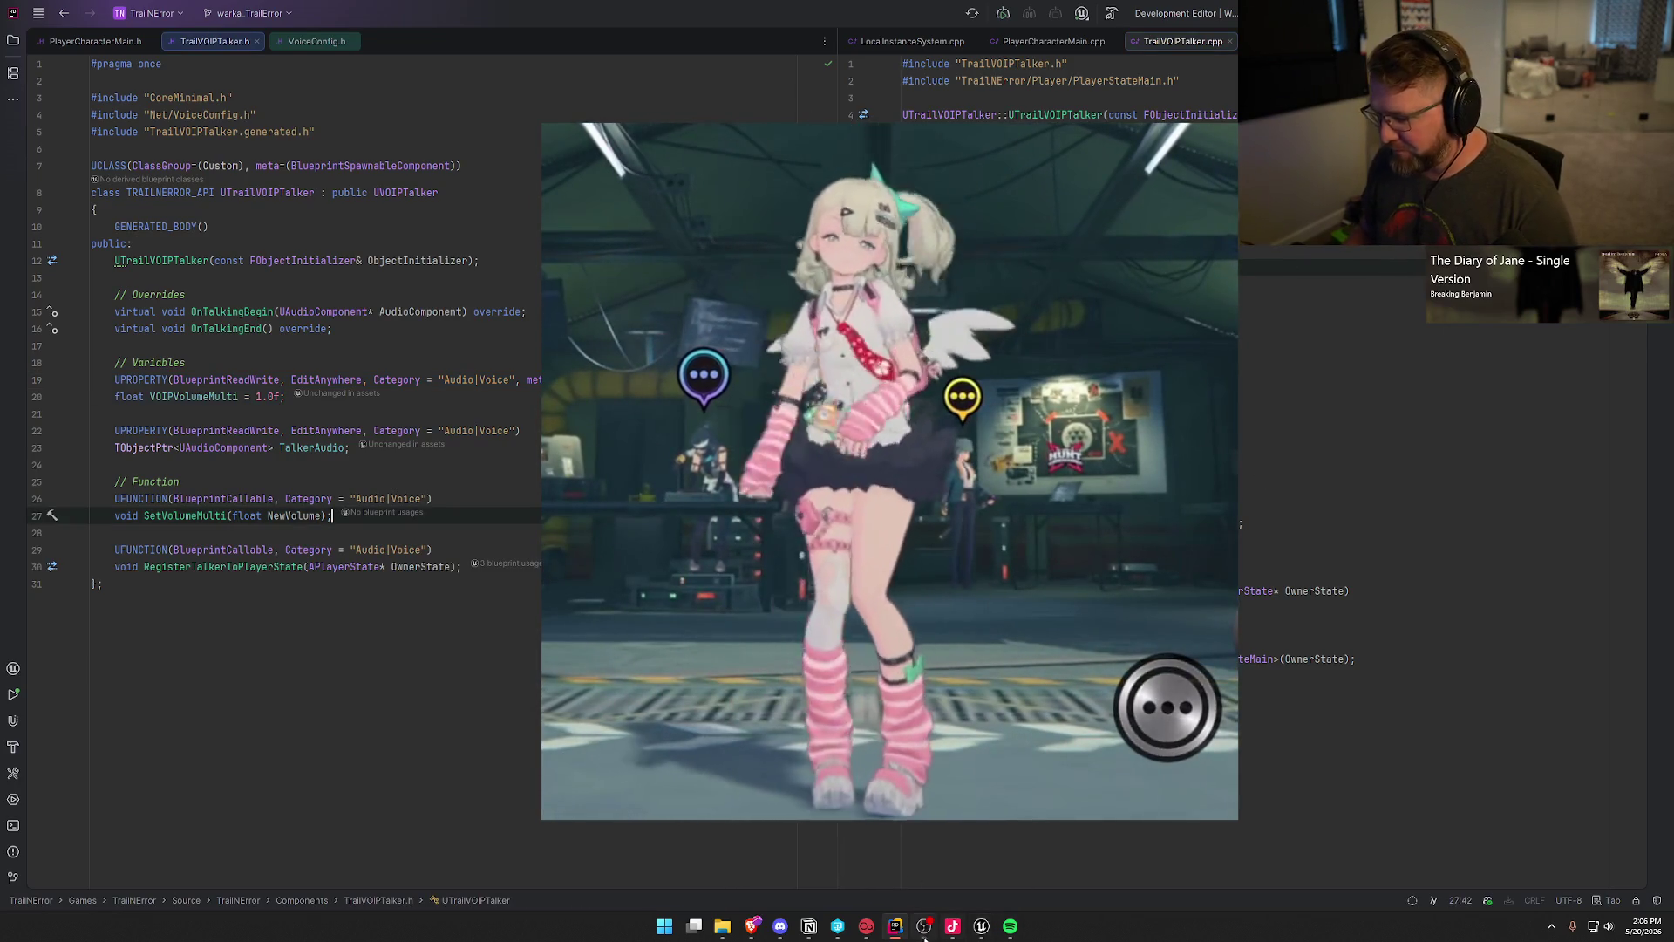
Step: Bring the Twitch VOD window, paused at the Doctor's building, to the front
{"action": "mouse_move", "coordinate": [978, 931]}
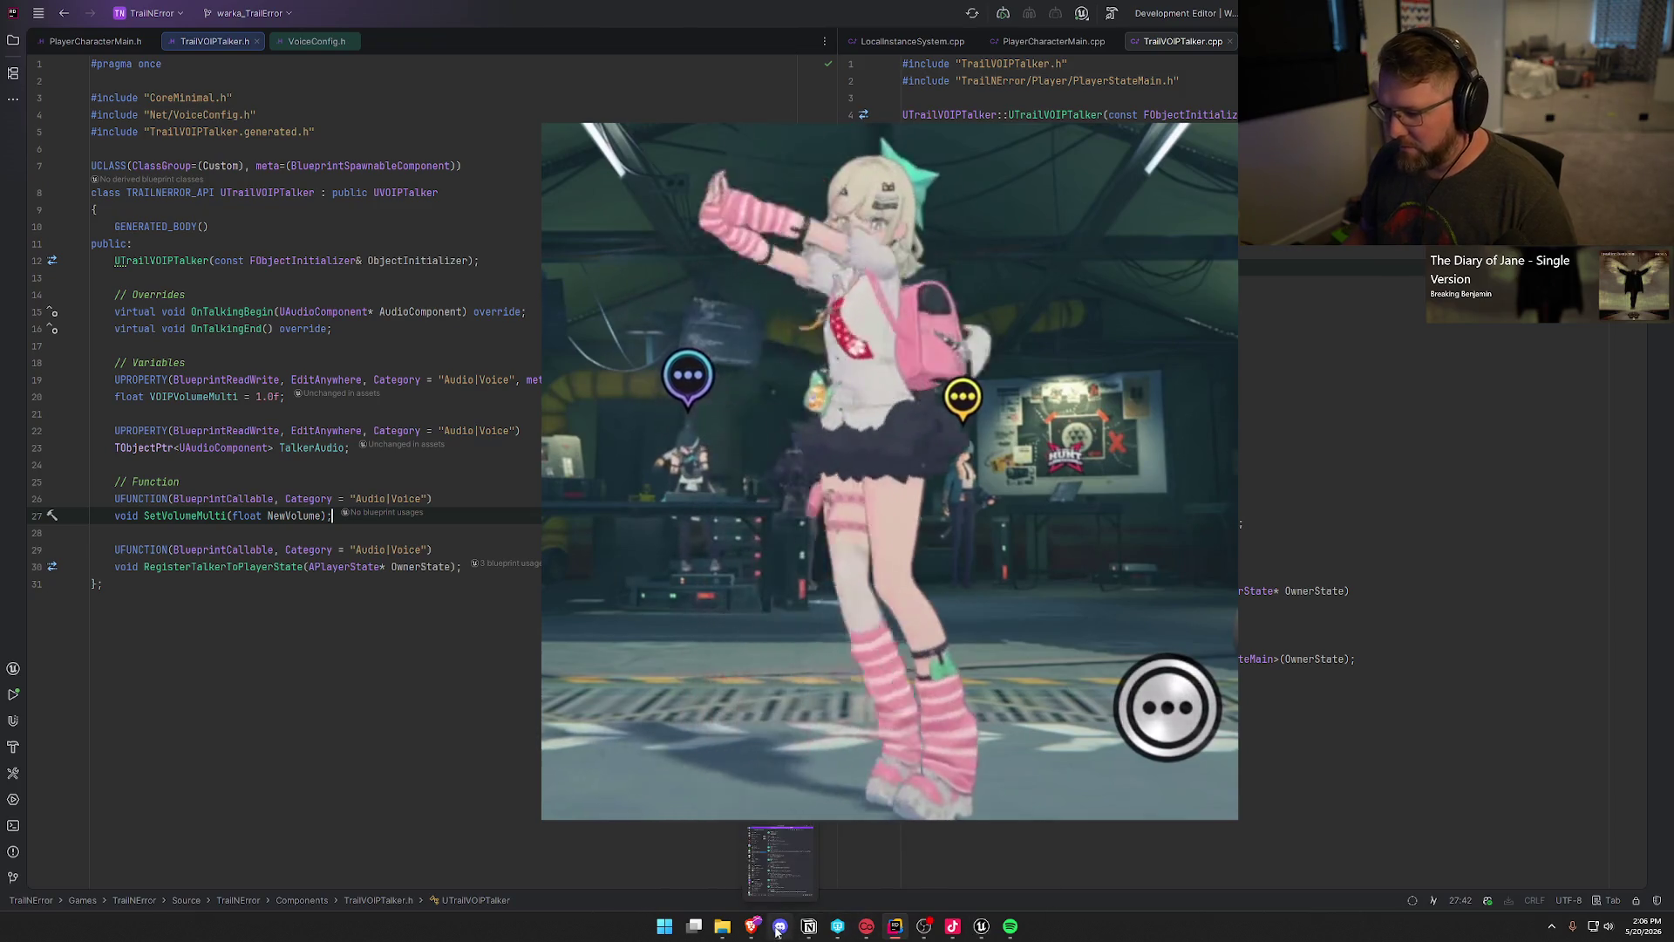
{"action": "mouse_move", "coordinate": [752, 926]}
{"action": "left_click", "coordinate": [893, 848]}
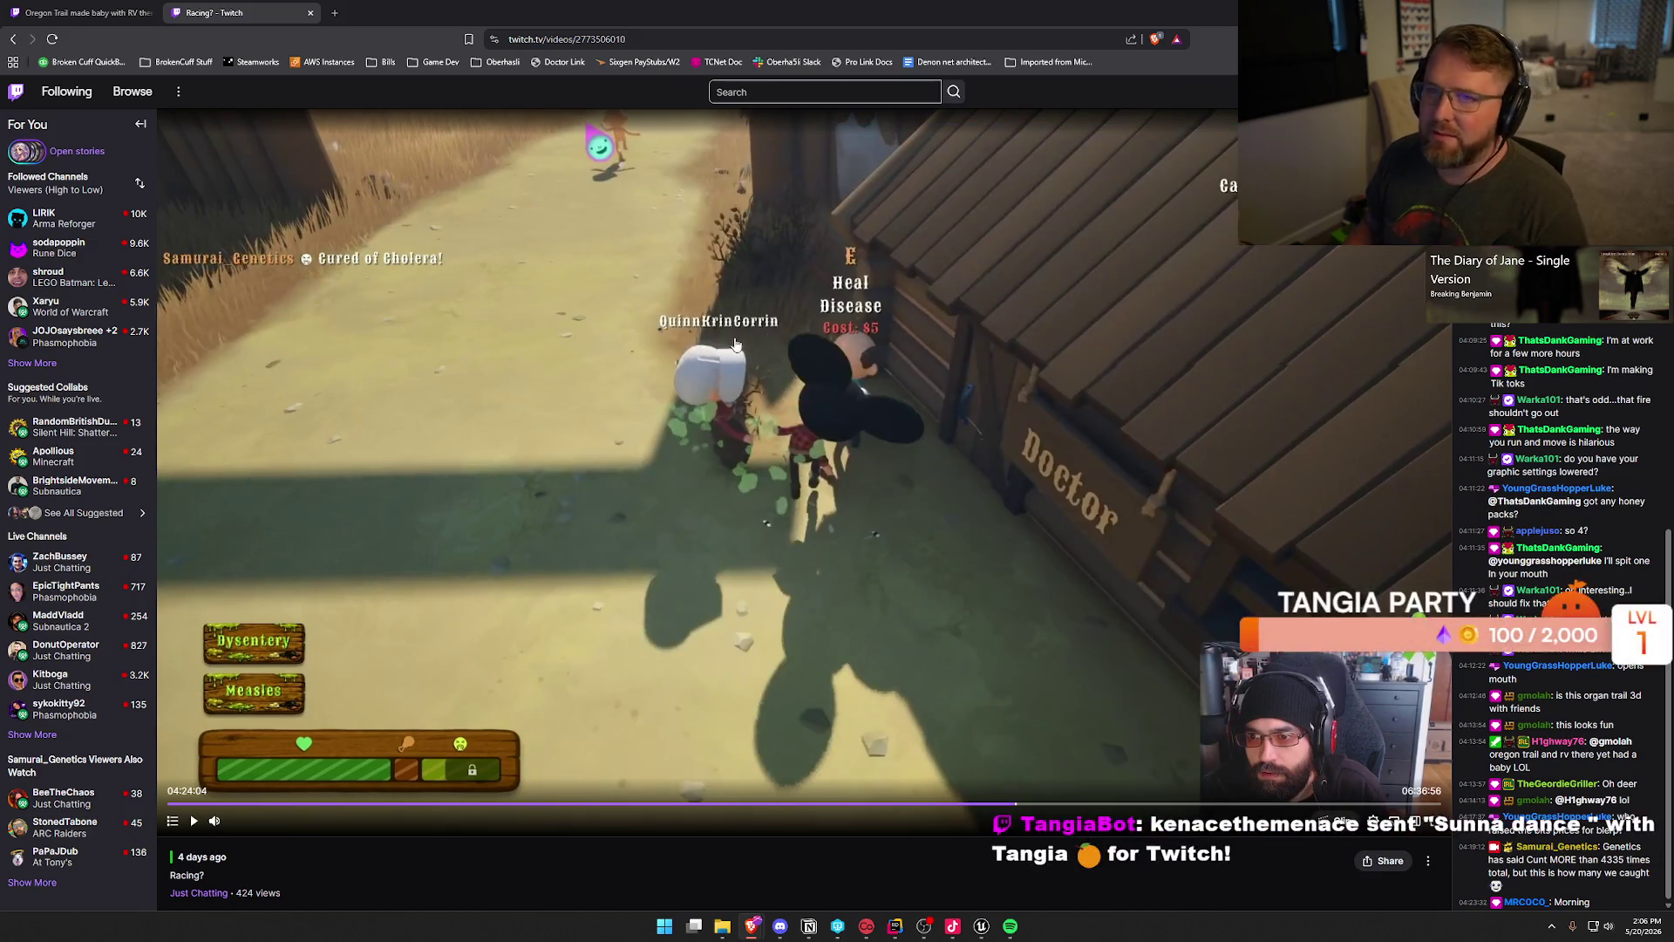
Step: Resume the VOD and skip past the General Store and Dusty Wagon Post to about 04:31:20
{"action": "left_click", "coordinate": [864, 707]}
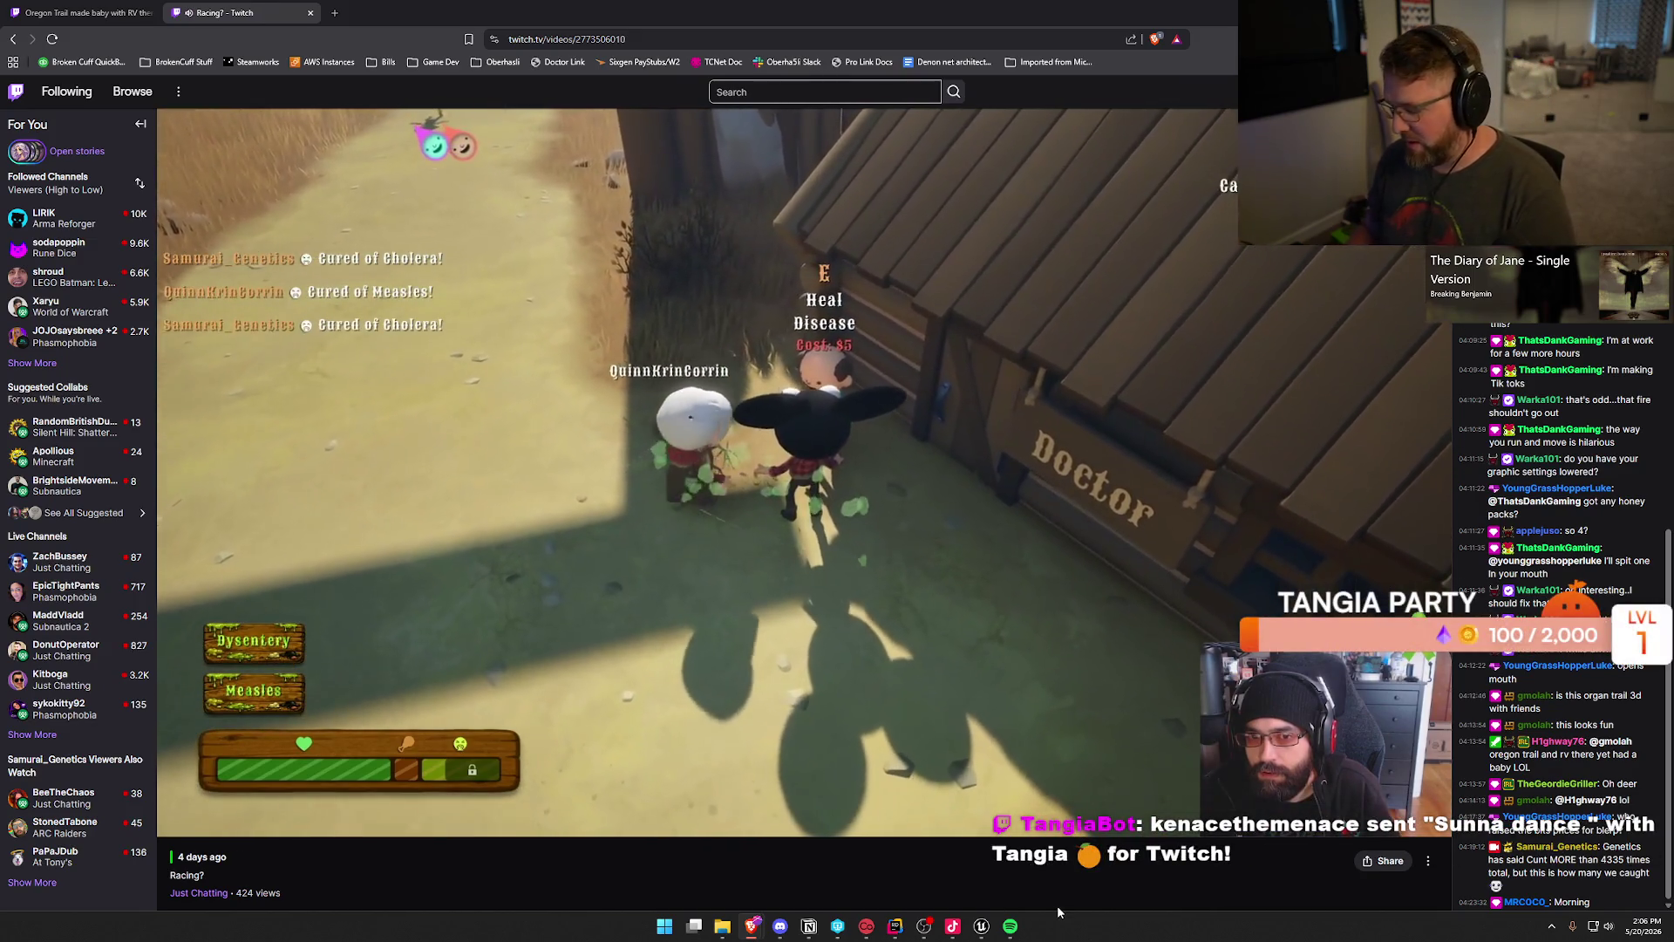
{"action": "key", "text": "Right"}
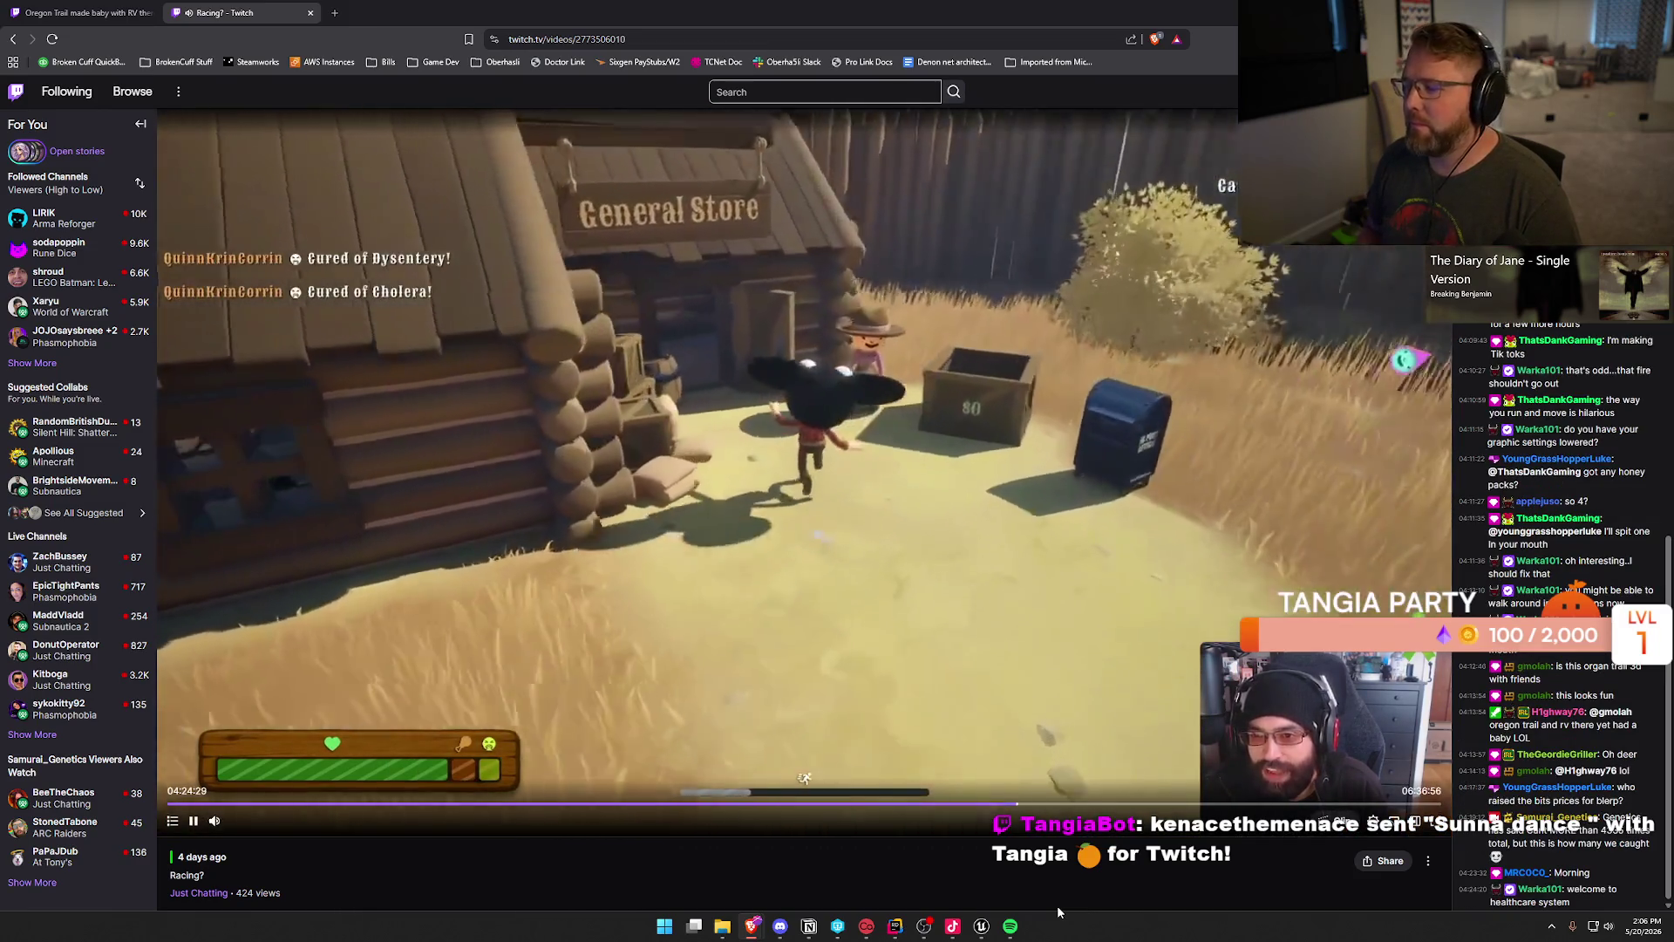
{"action": "key", "text": "Right"}
{"action": "key", "text": "Right"}
{"action": "key", "text": "Right"}
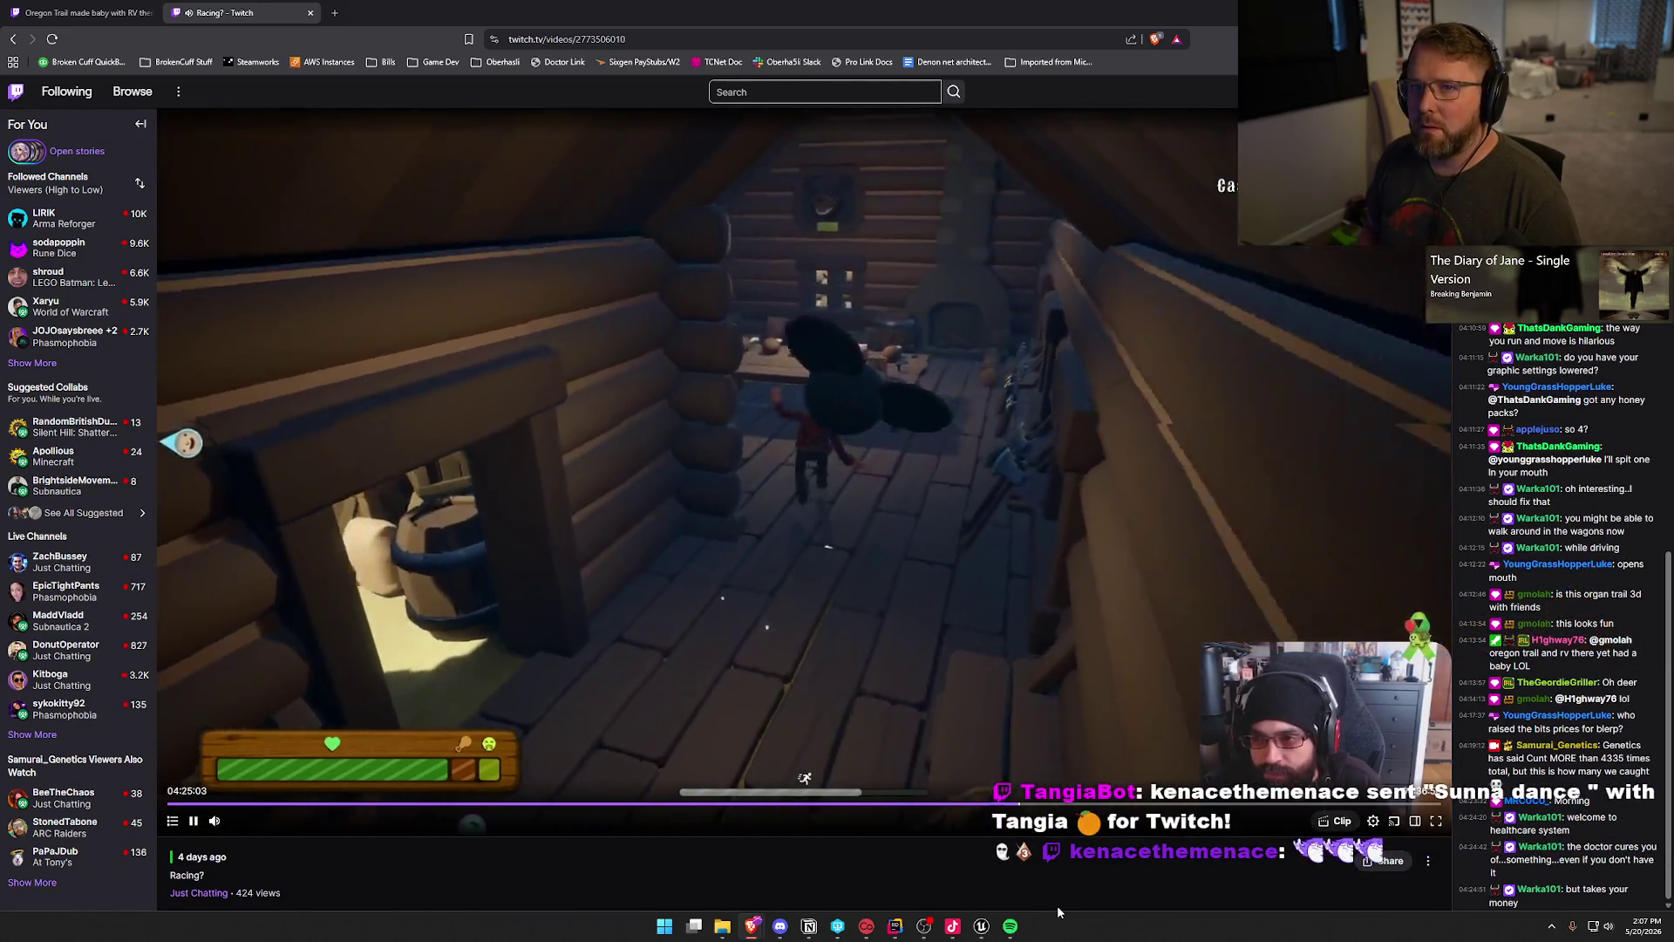
{"action": "key", "text": "Right"}
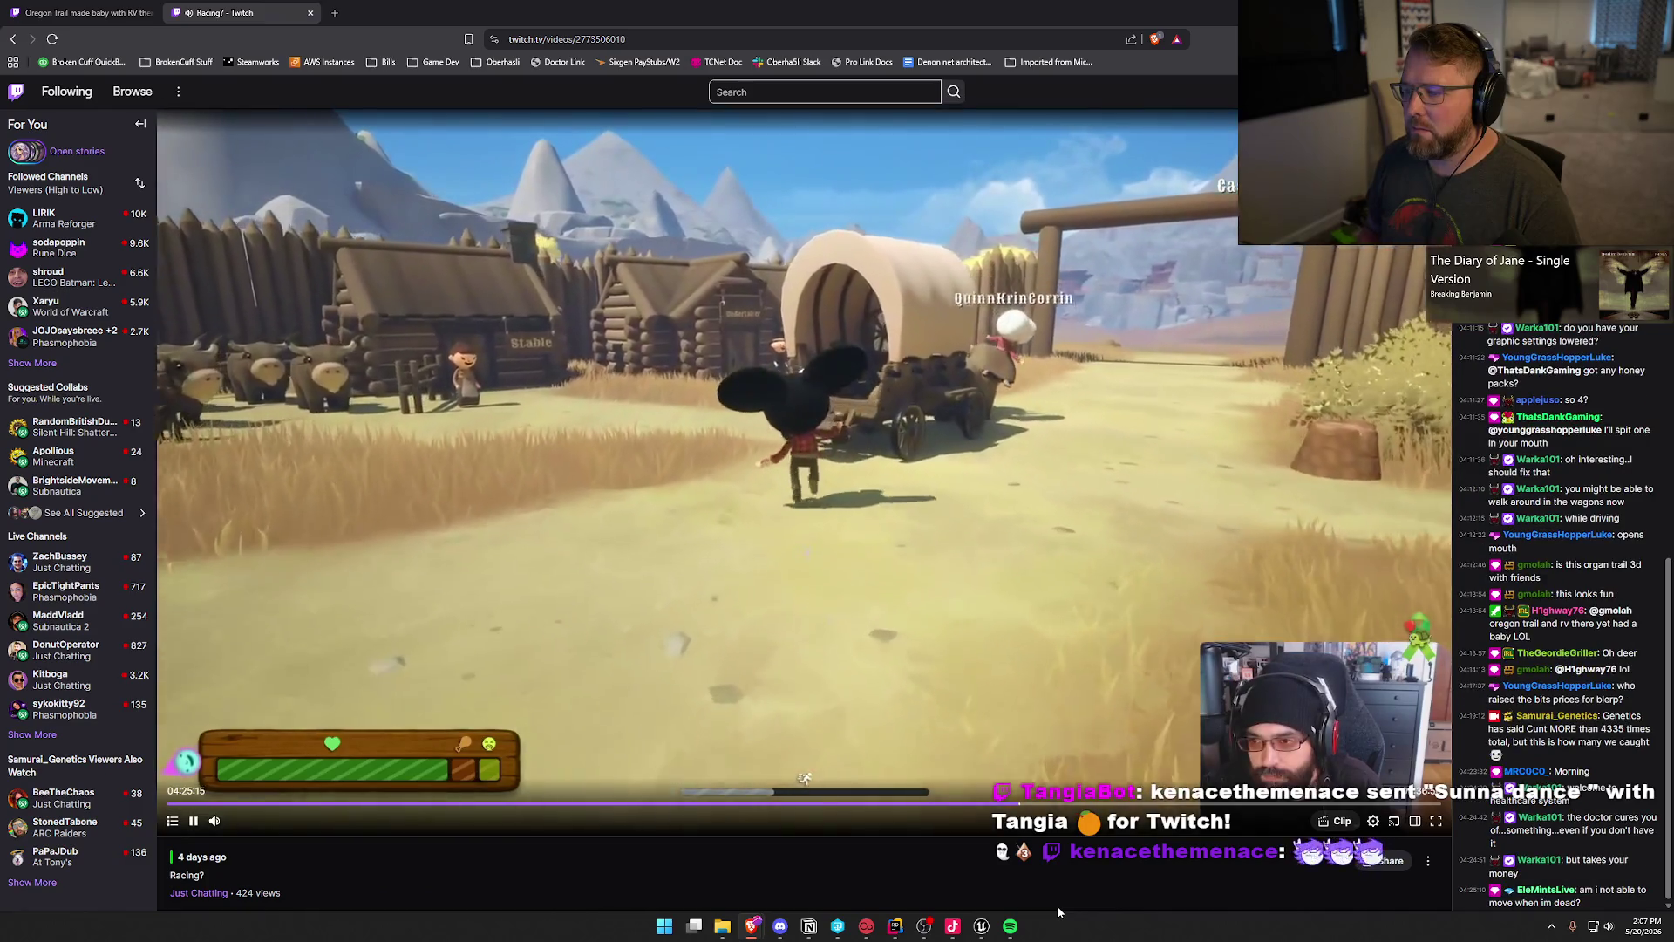
{"action": "key", "text": "Right"}
{"action": "key", "text": "Right"}
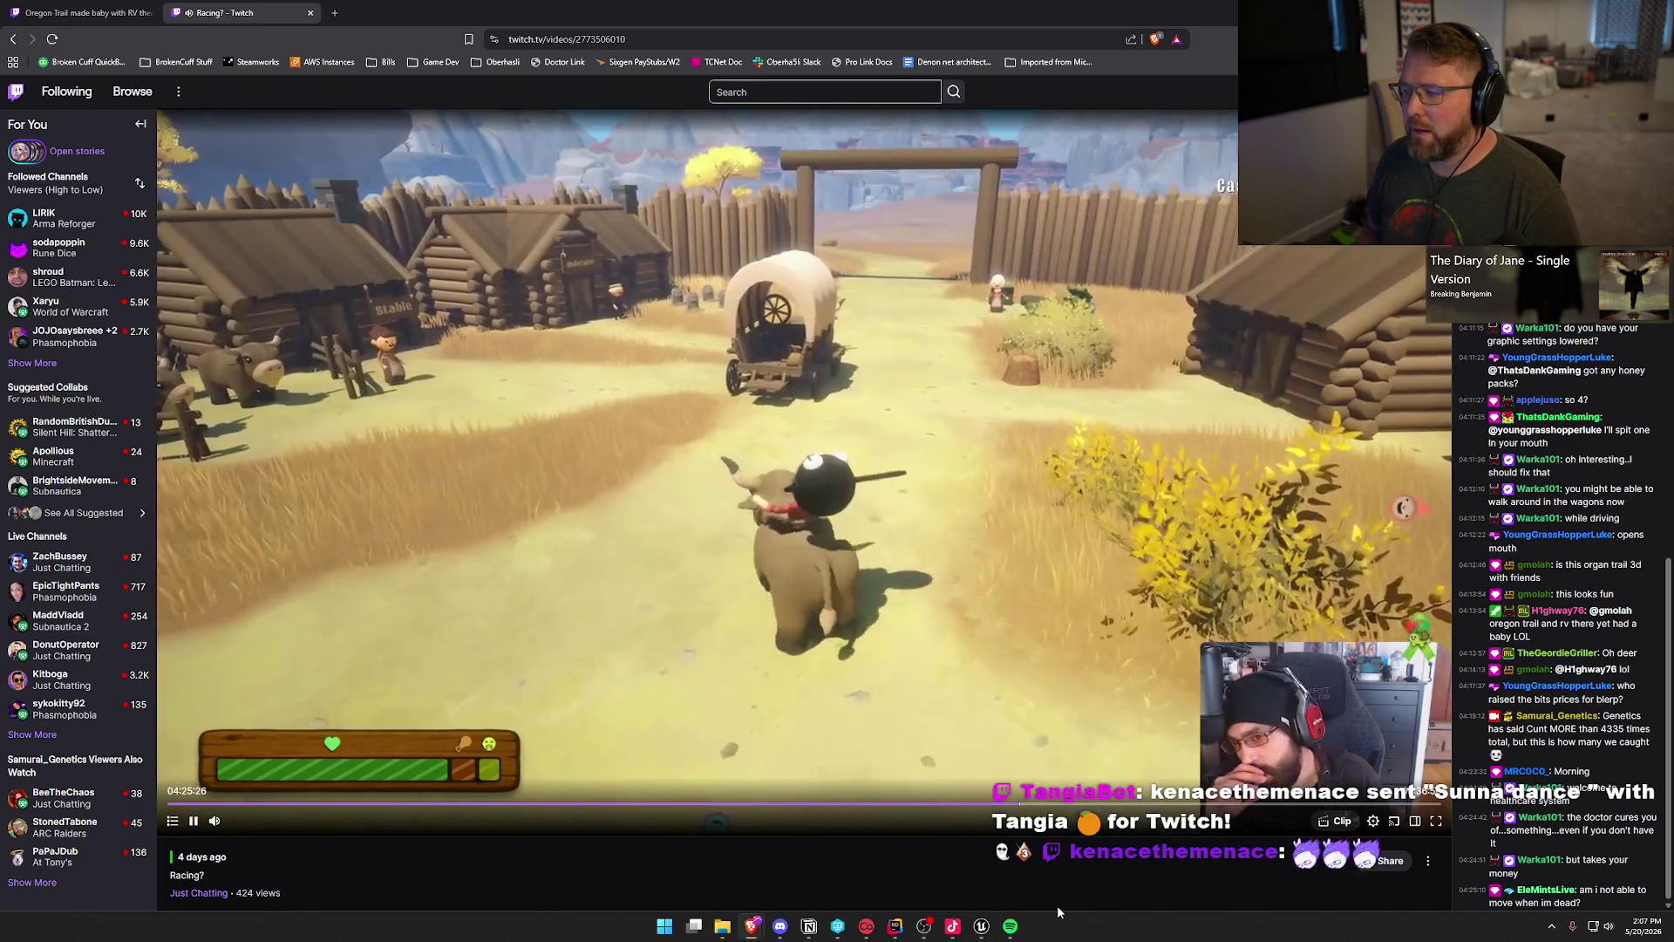
{"action": "key", "text": "Right"}
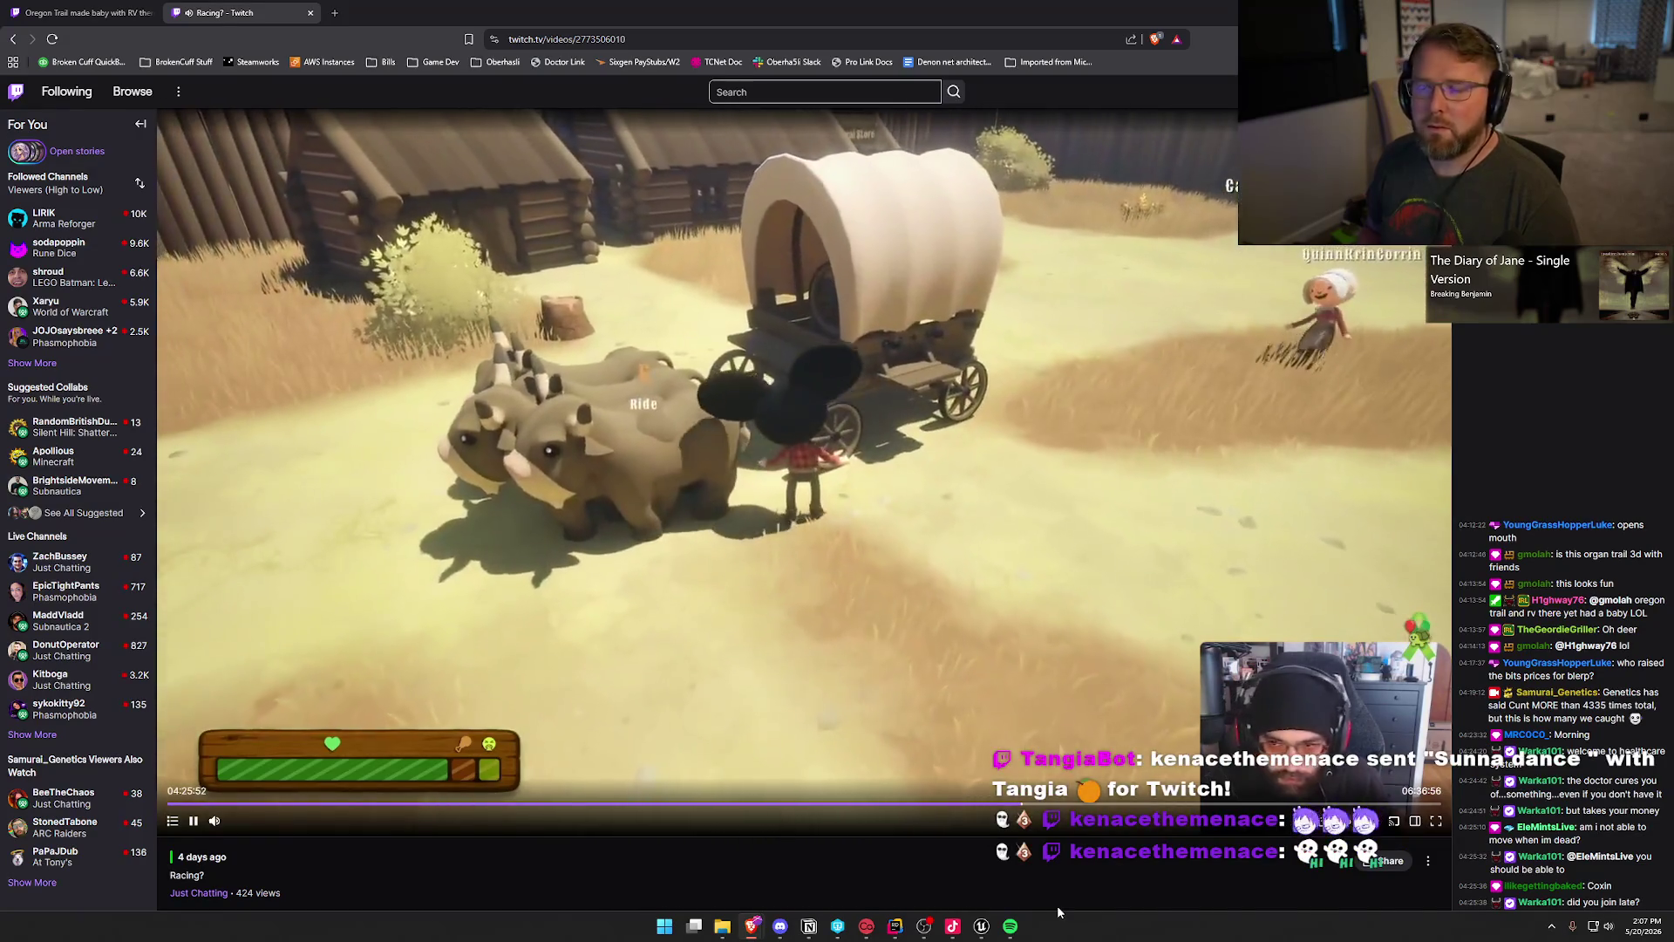
{"action": "key", "text": "Right"}
{"action": "key", "text": "Right"}
{"action": "key", "text": "Right"}
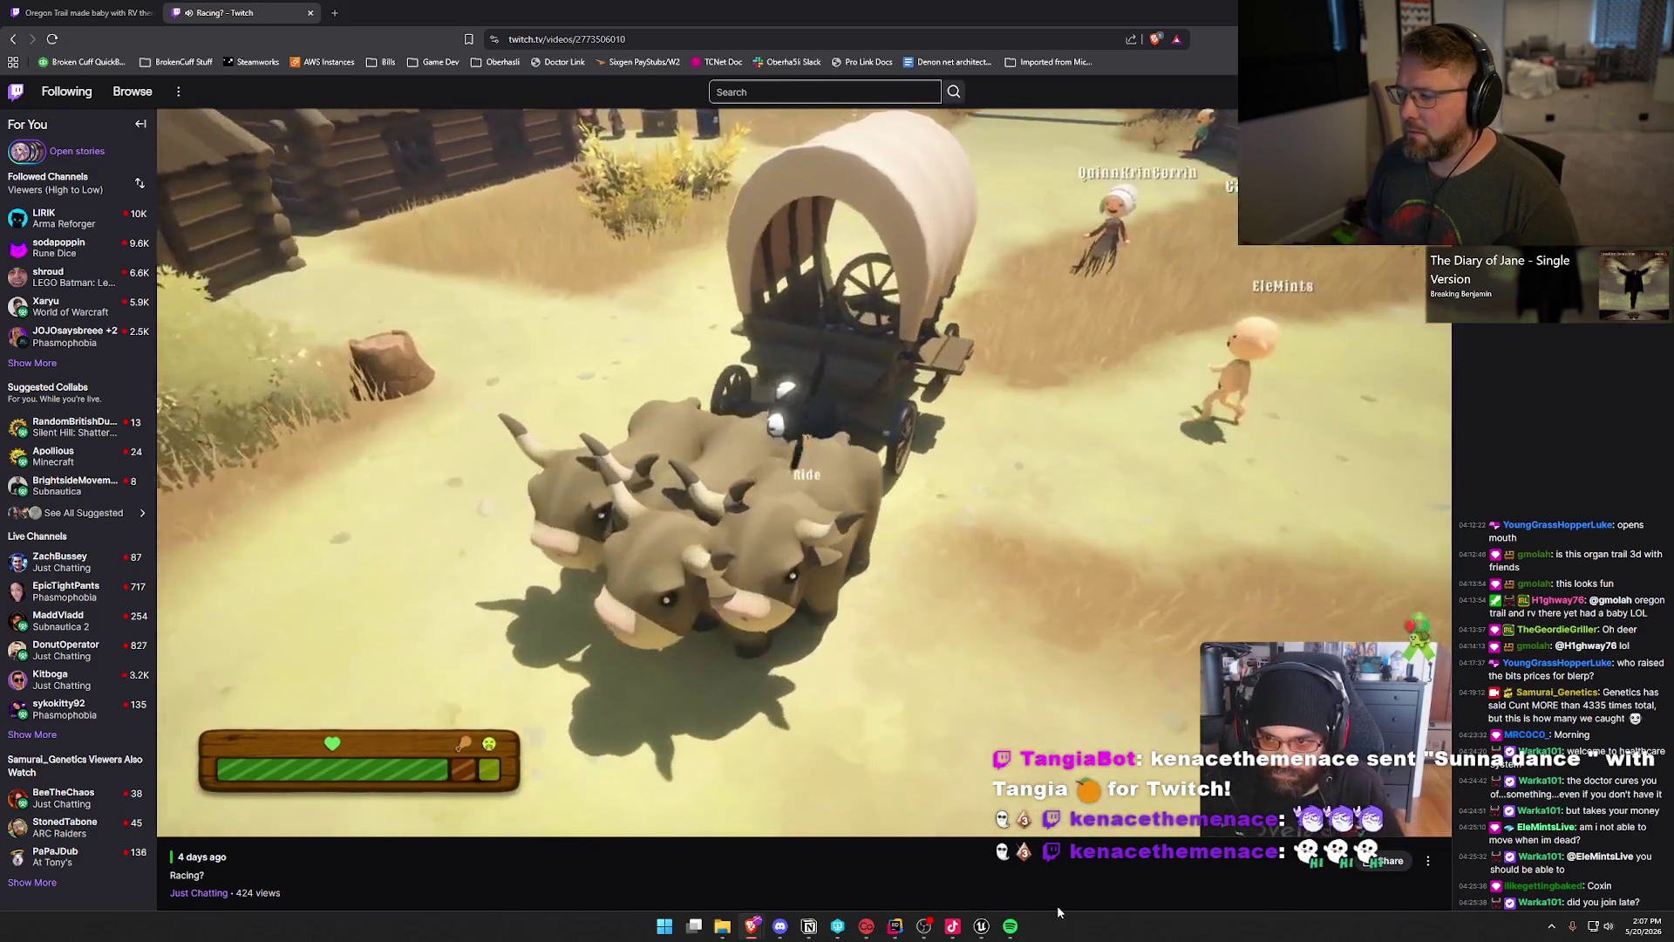
{"action": "key", "text": "Right"}
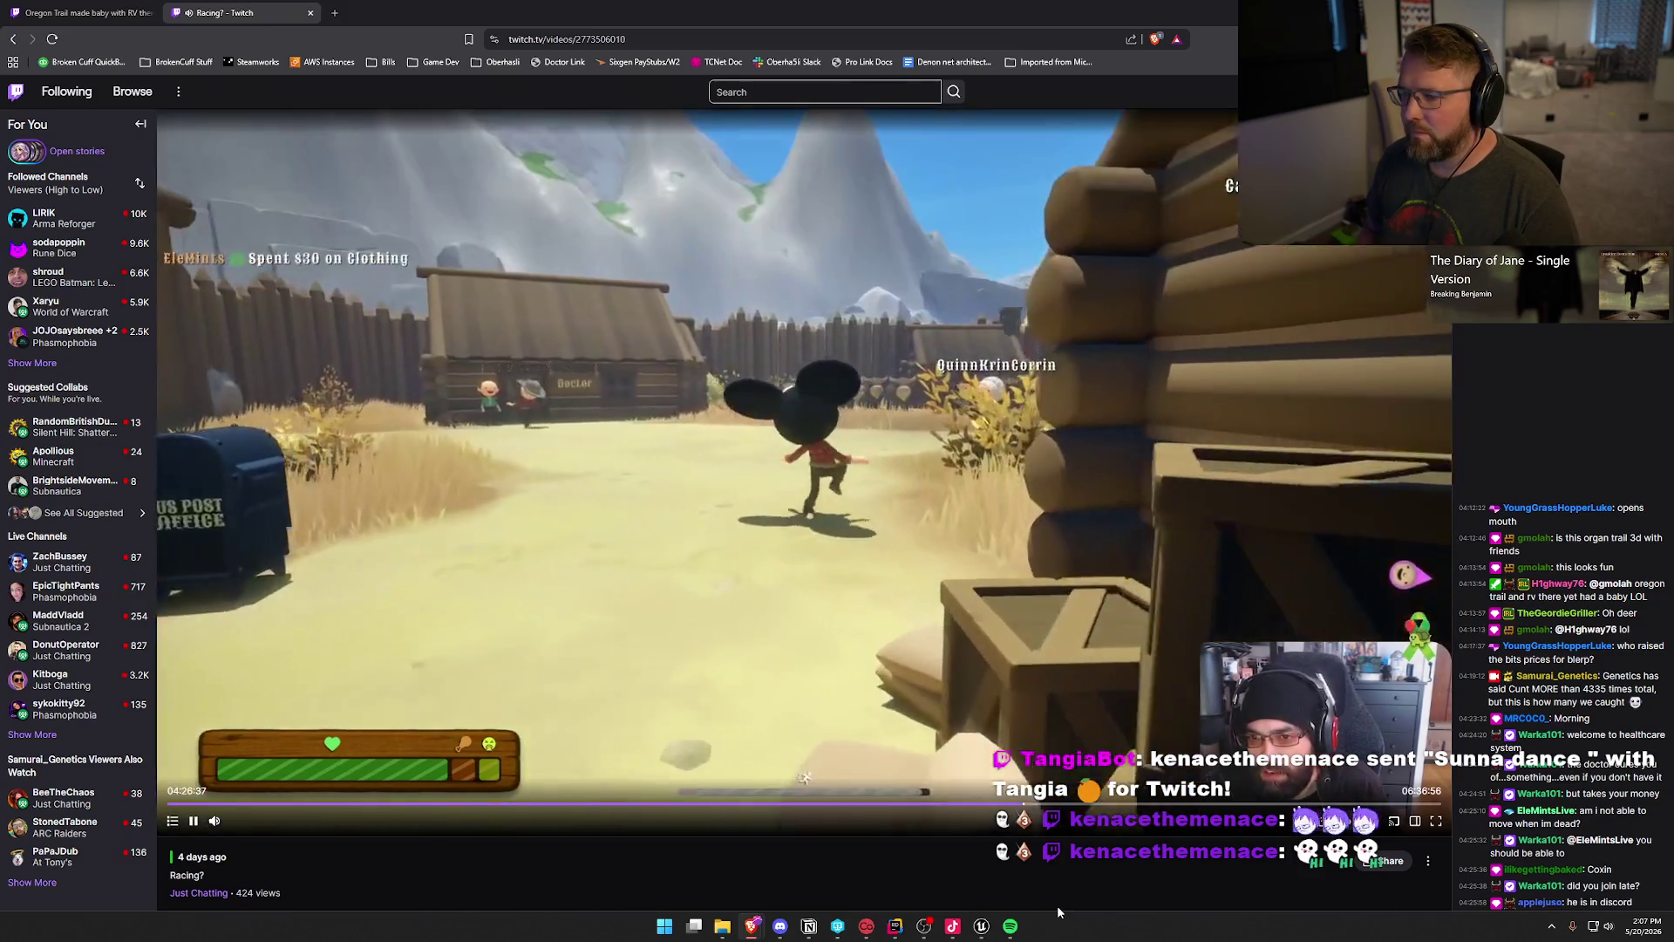
{"action": "key", "text": "Right"}
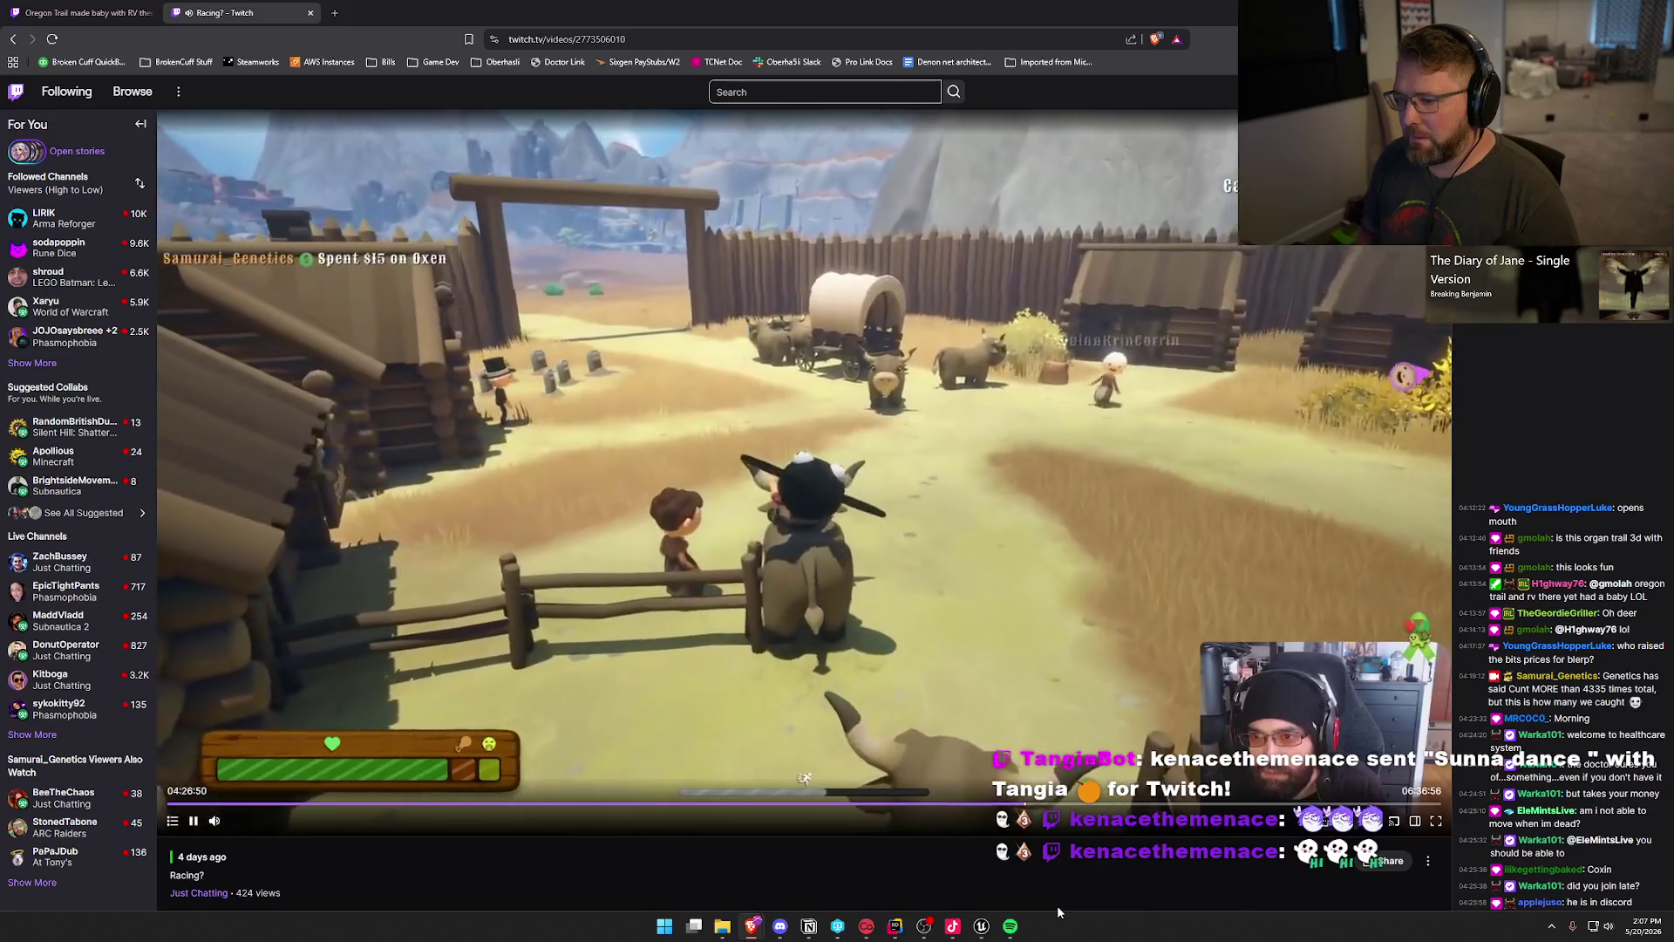
{"action": "key", "text": "Right"}
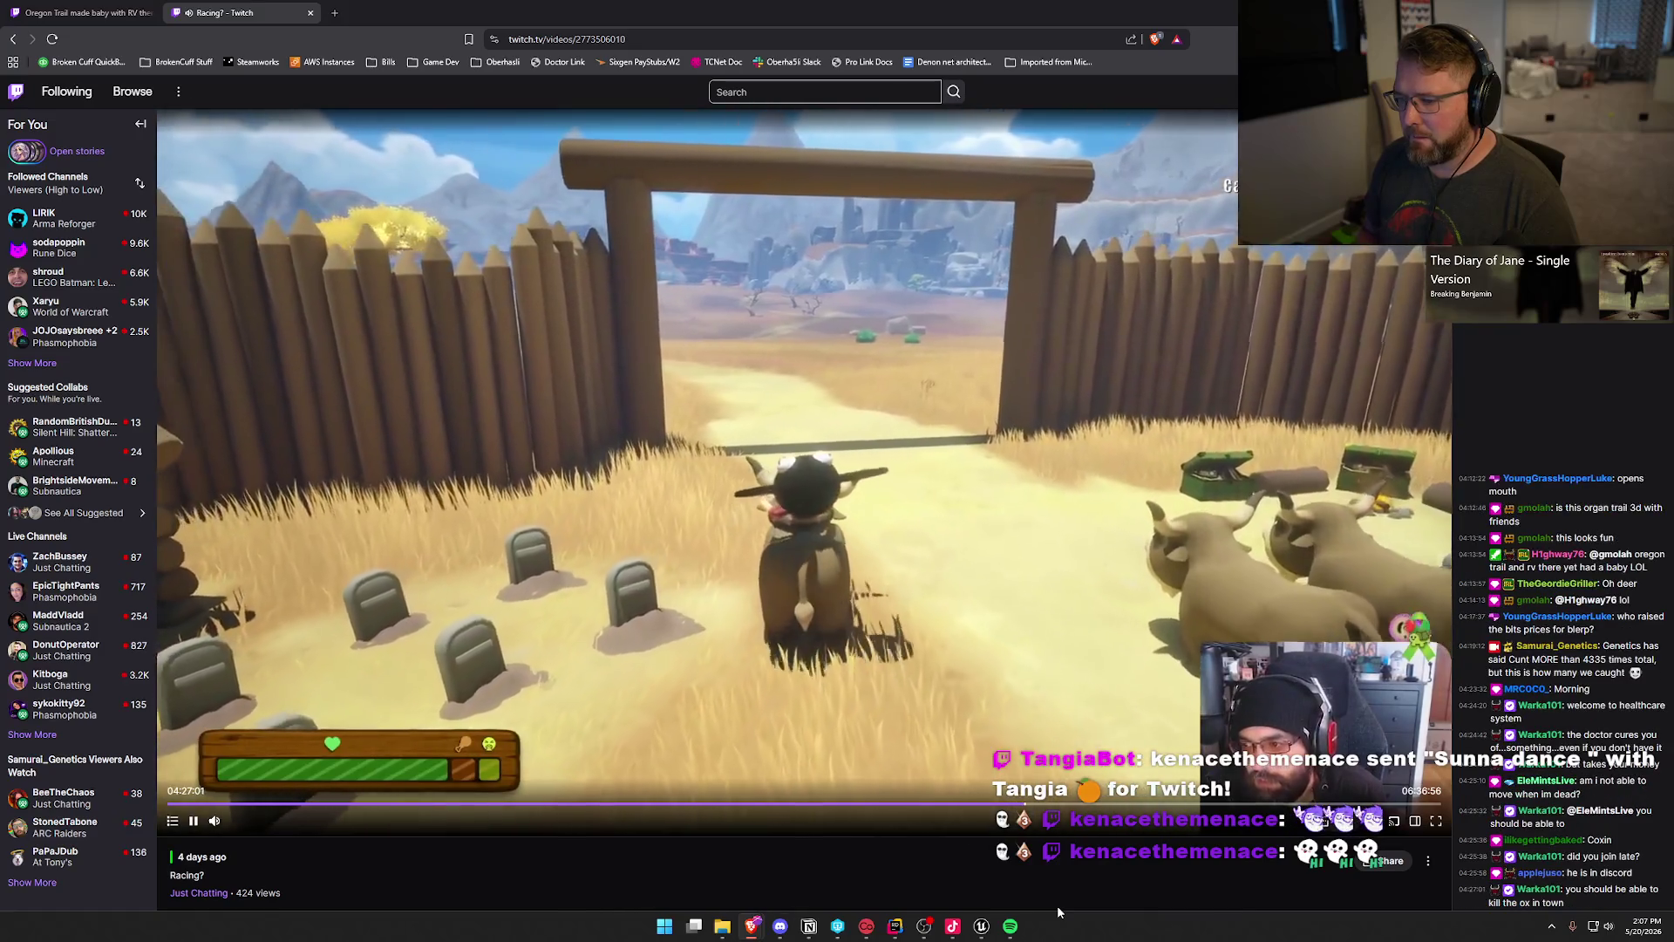
{"action": "key", "text": "Right"}
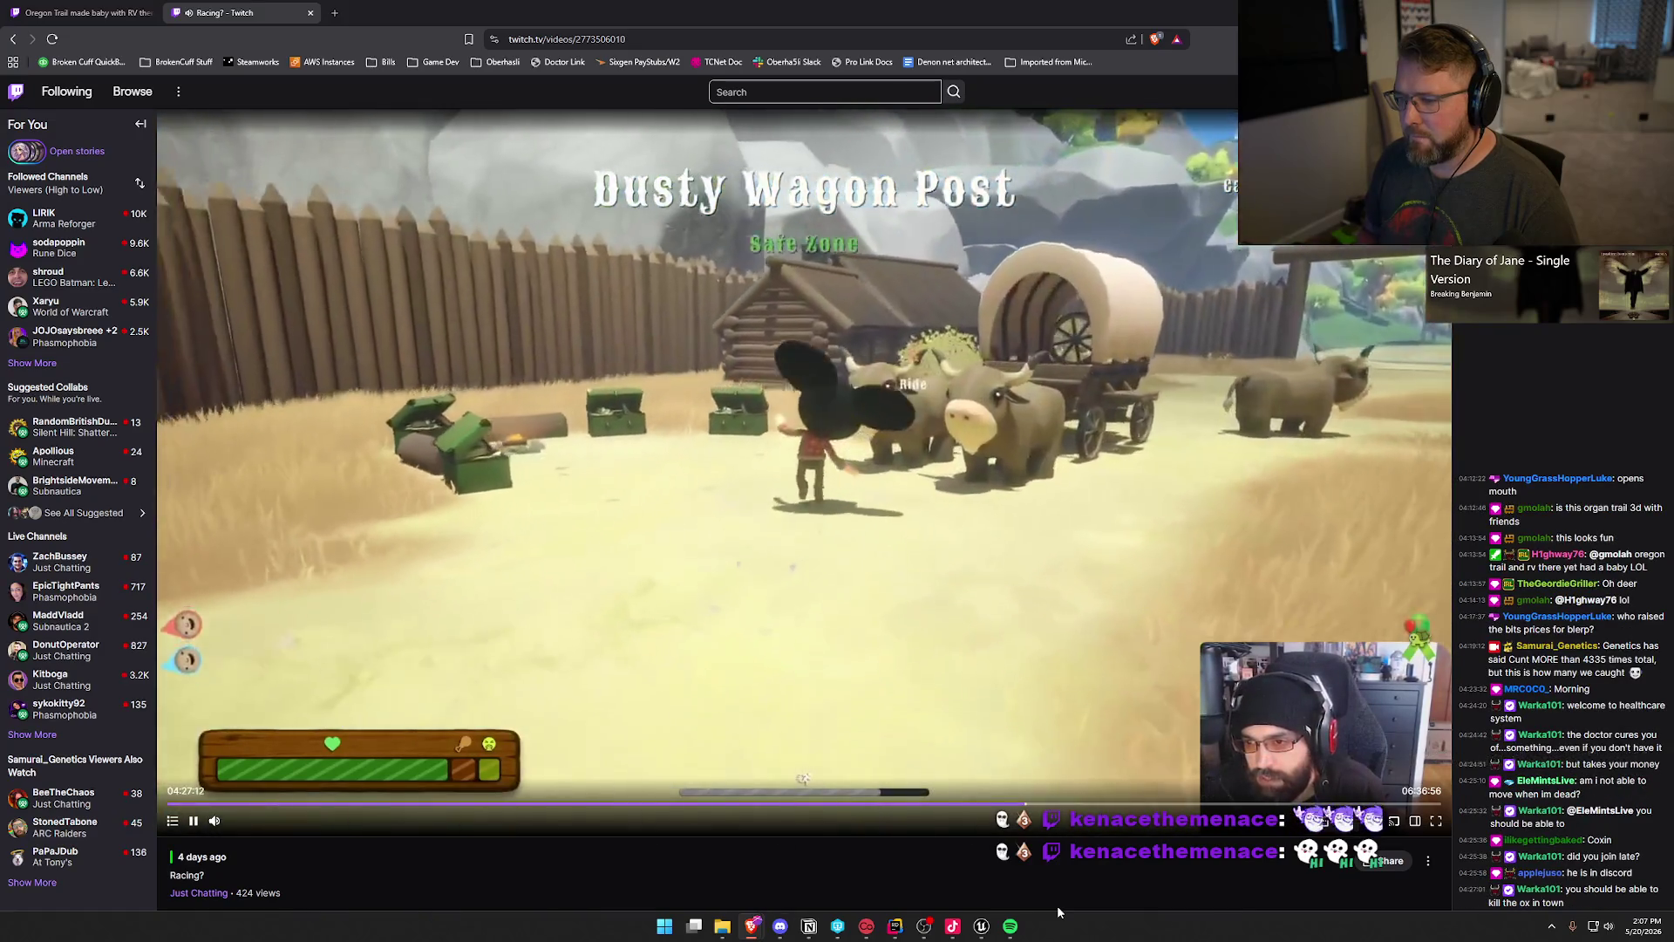
{"action": "key", "text": "Right"}
{"action": "key", "text": "Right"}
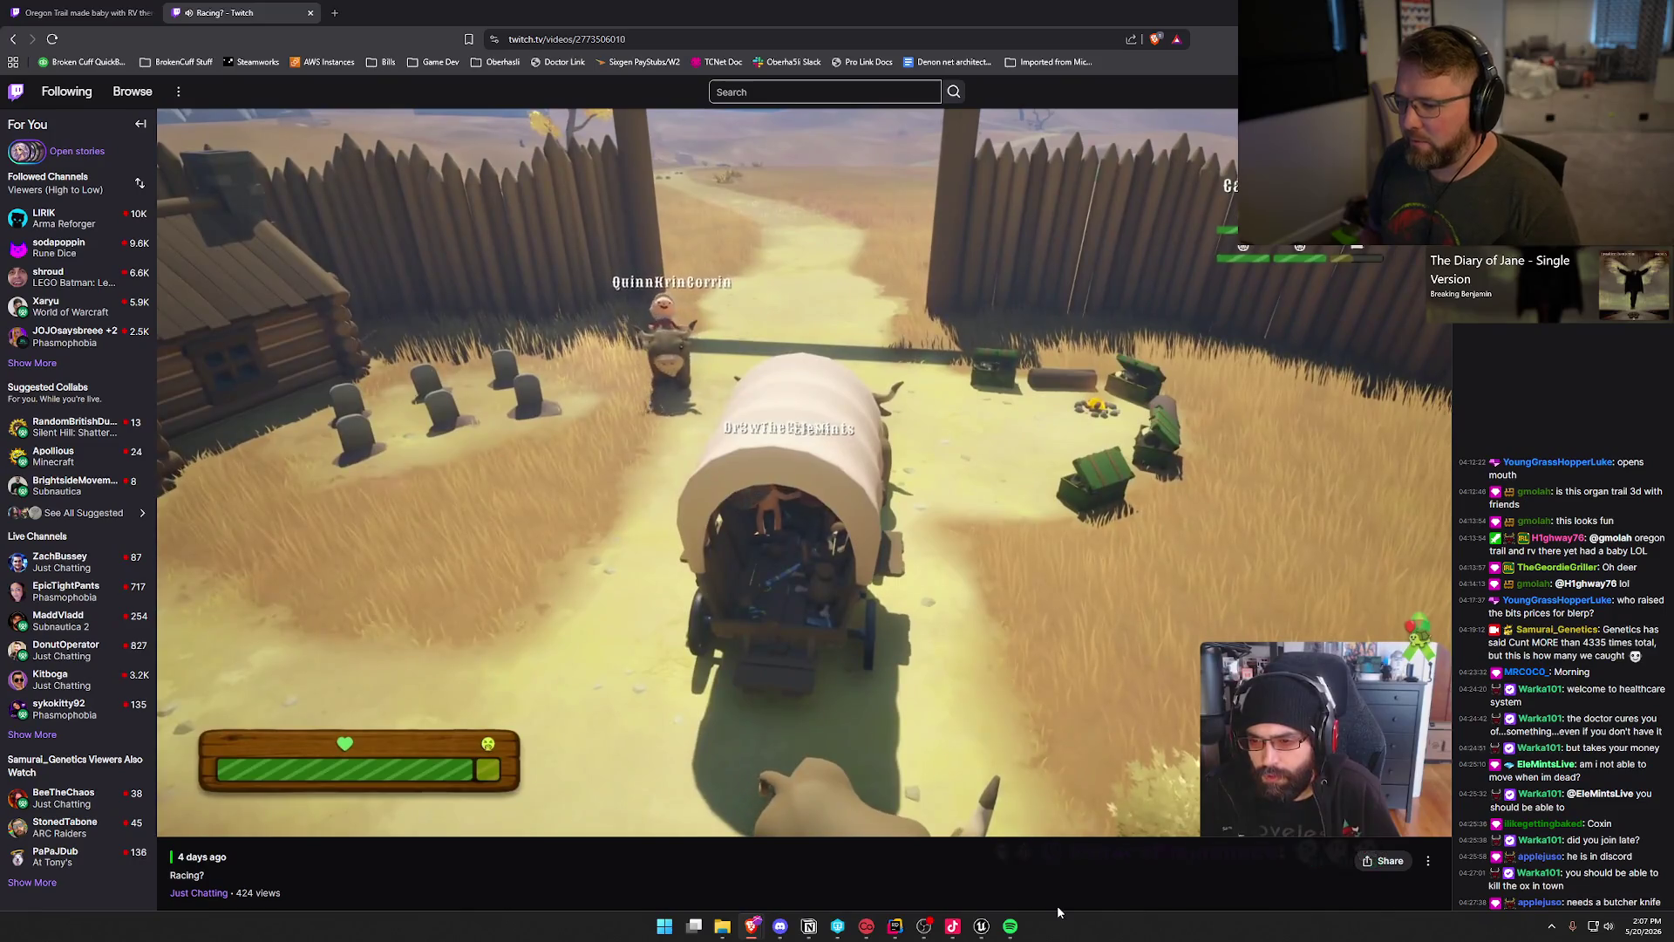
{"action": "key", "text": "Right"}
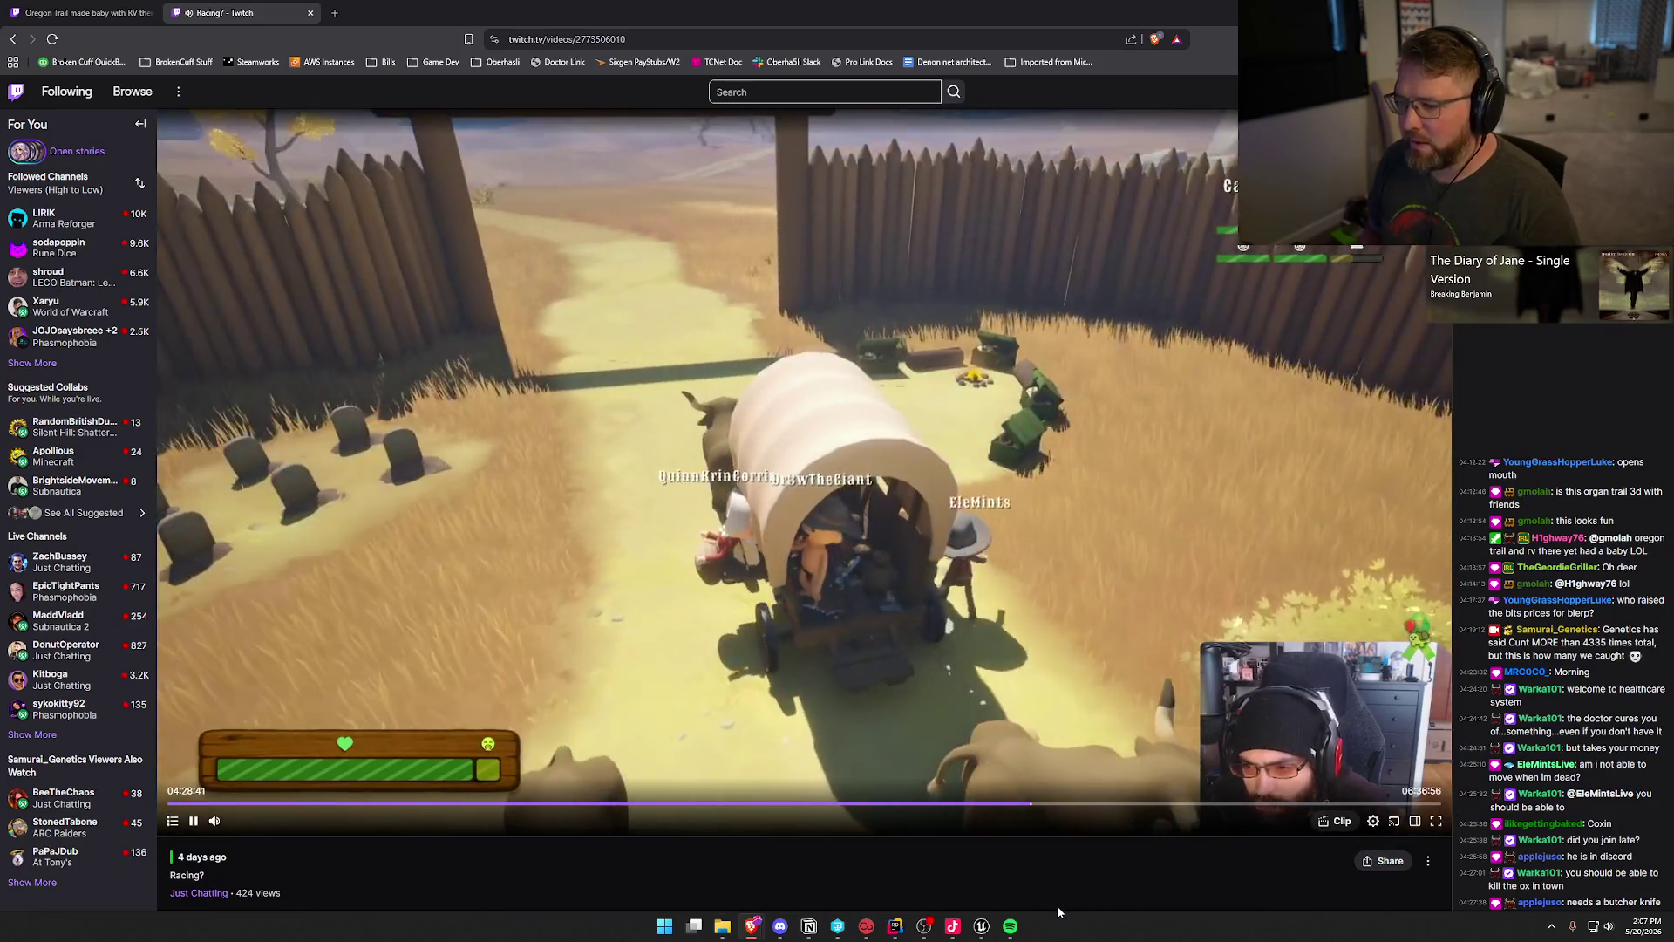
{"action": "key", "text": "Right"}
{"action": "key", "text": "Right"}
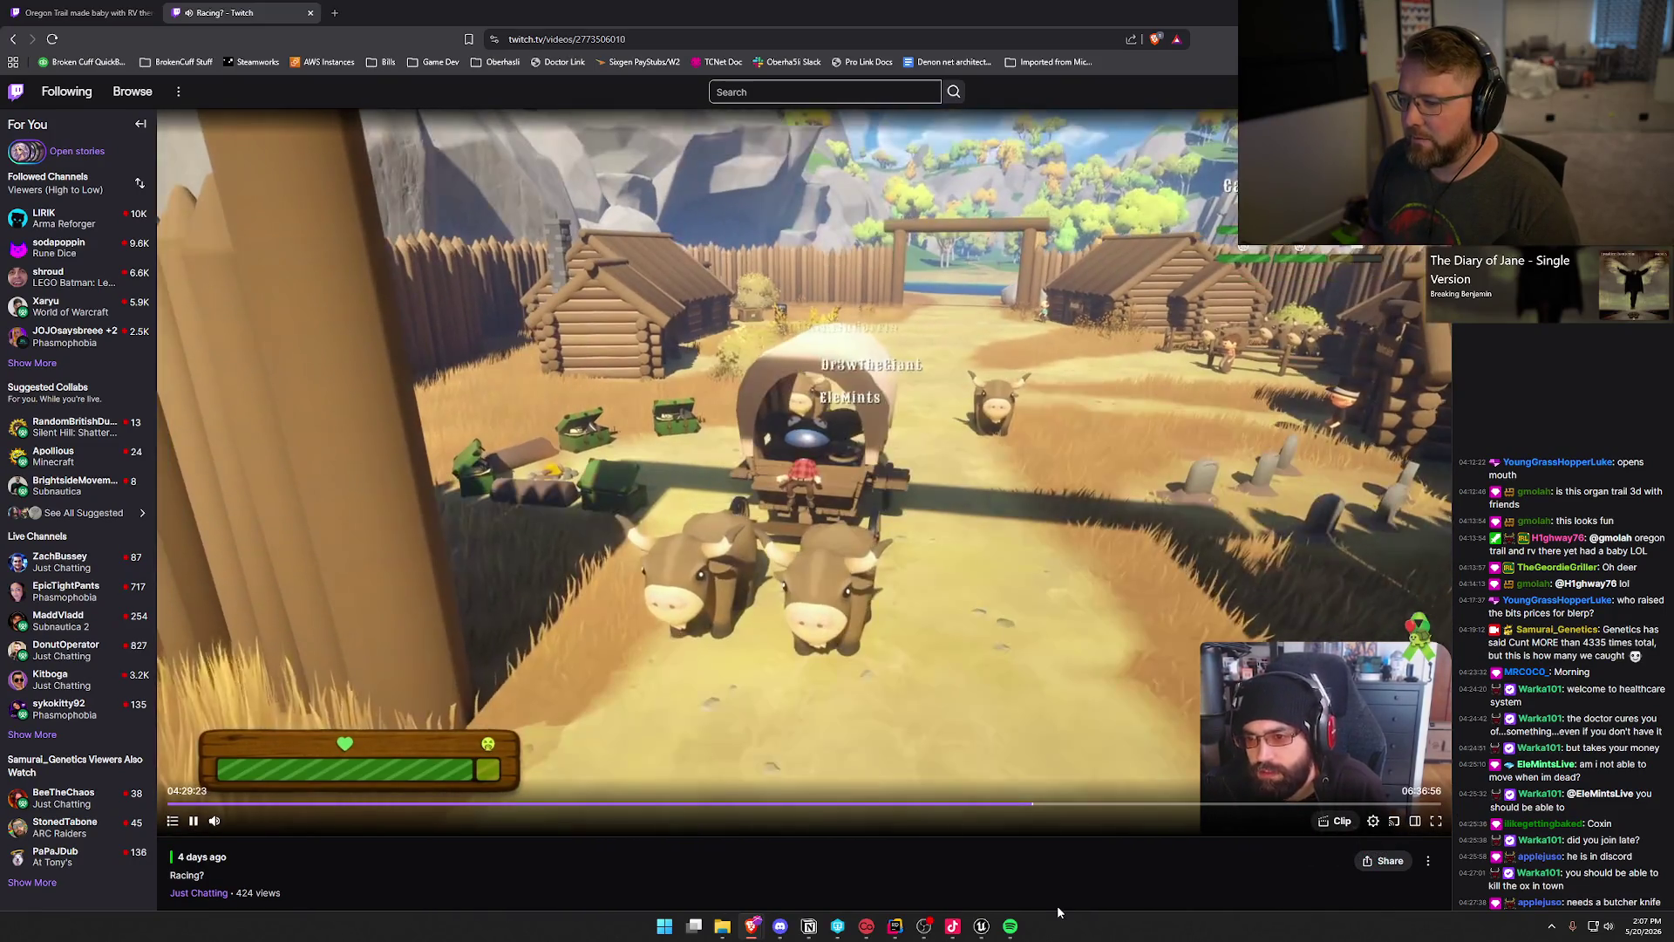
{"action": "key", "text": "Right"}
{"action": "key", "text": "Right"}
{"action": "key", "text": "Right"}
{"action": "key", "text": "Right"}
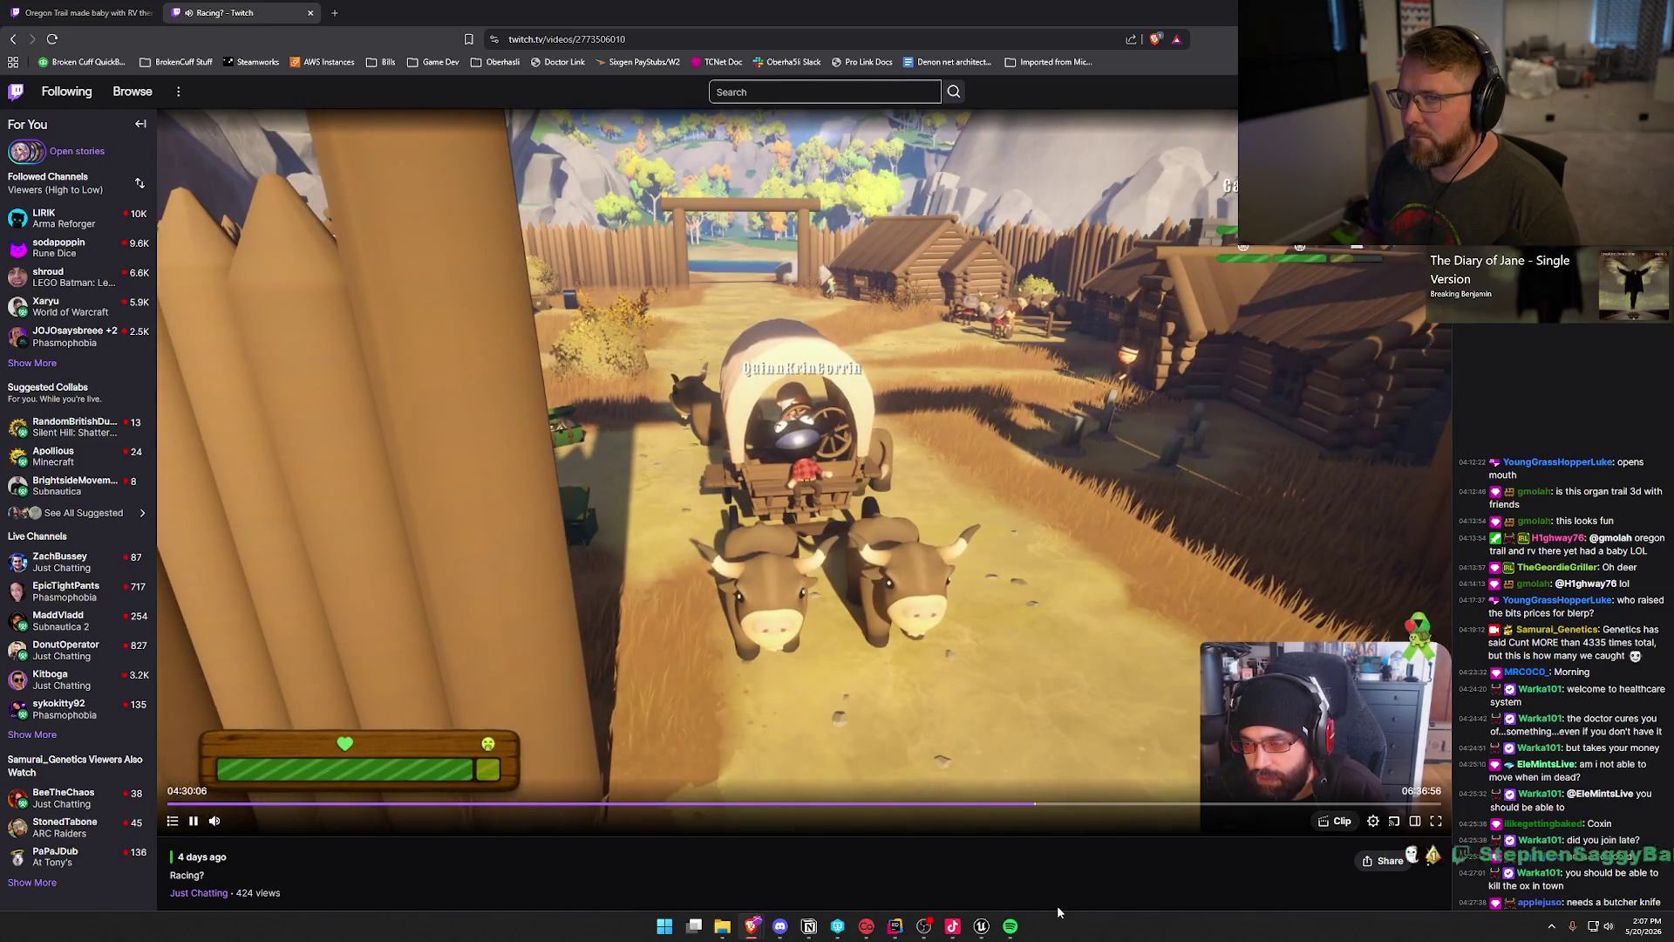
{"action": "key", "text": "Right"}
{"action": "key", "text": "Right"}
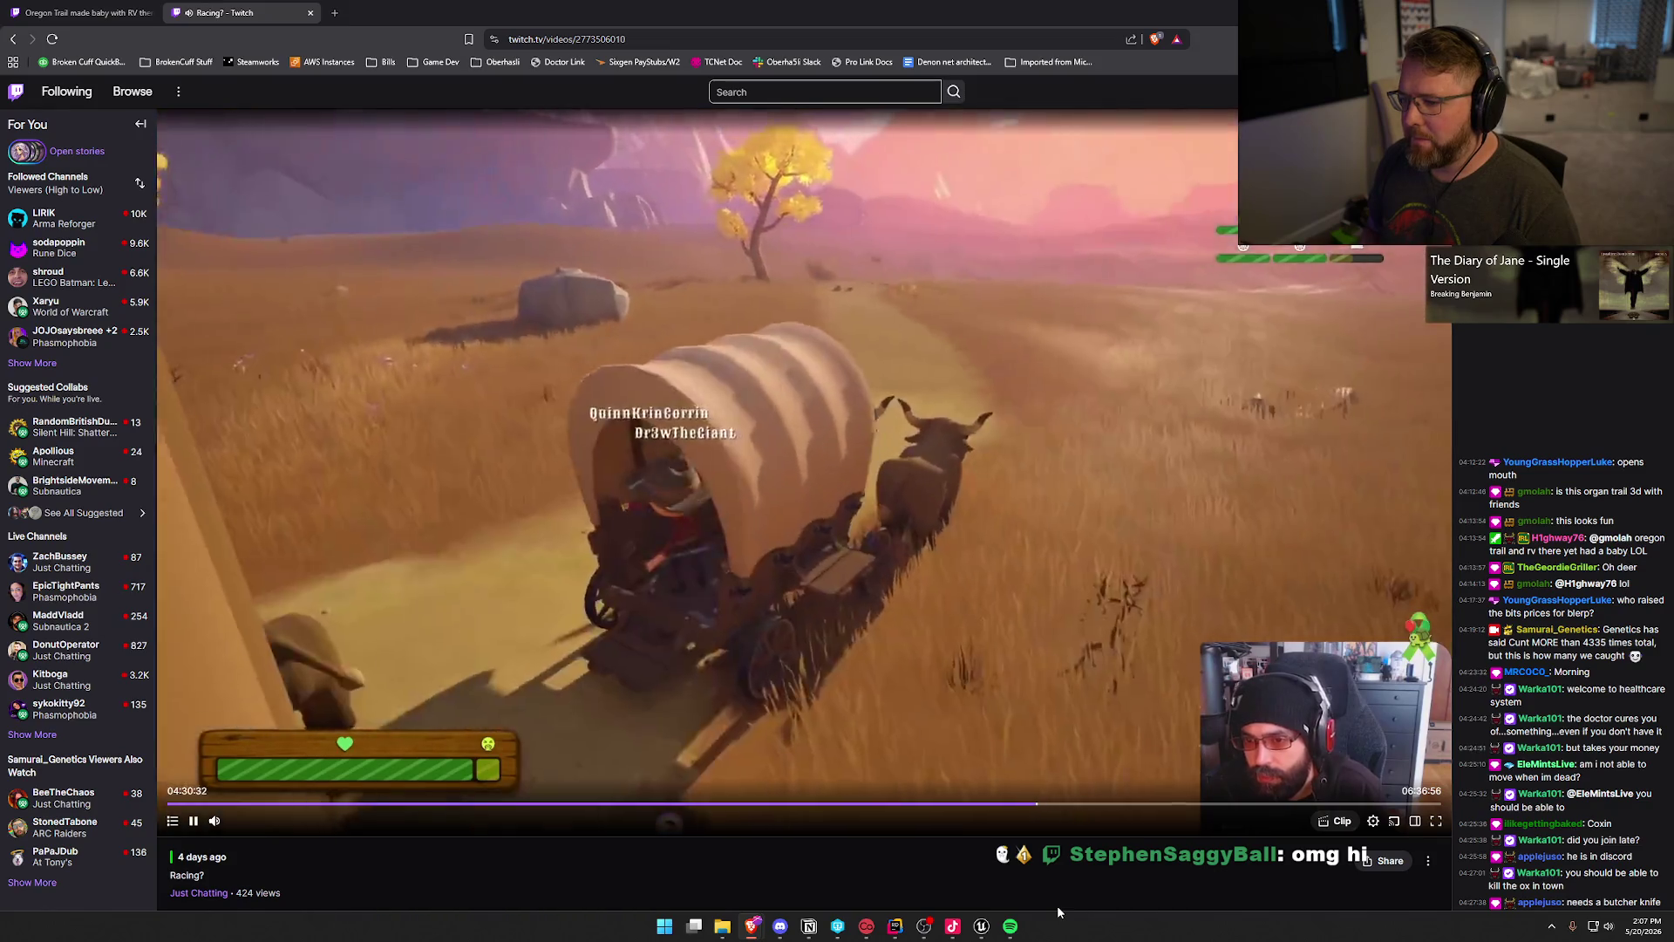
{"action": "key", "text": "Right"}
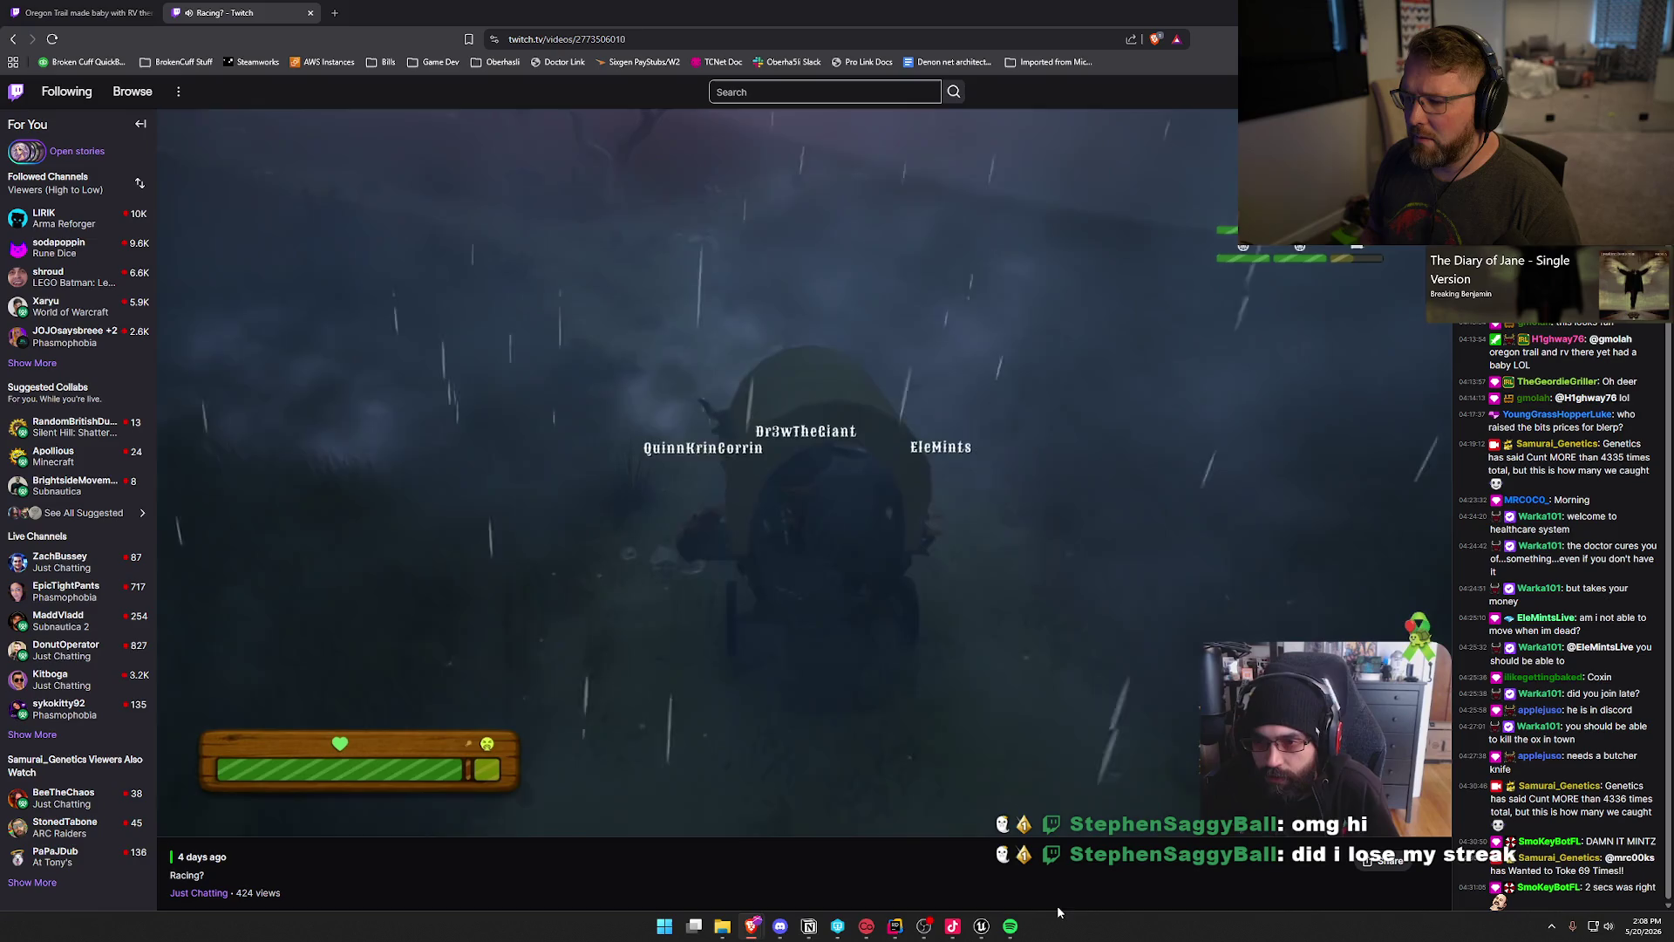
Step: Skip through the foggy stormy drive and dysentery outbreak to just past 04:33:43
{"action": "key", "text": "Right"}
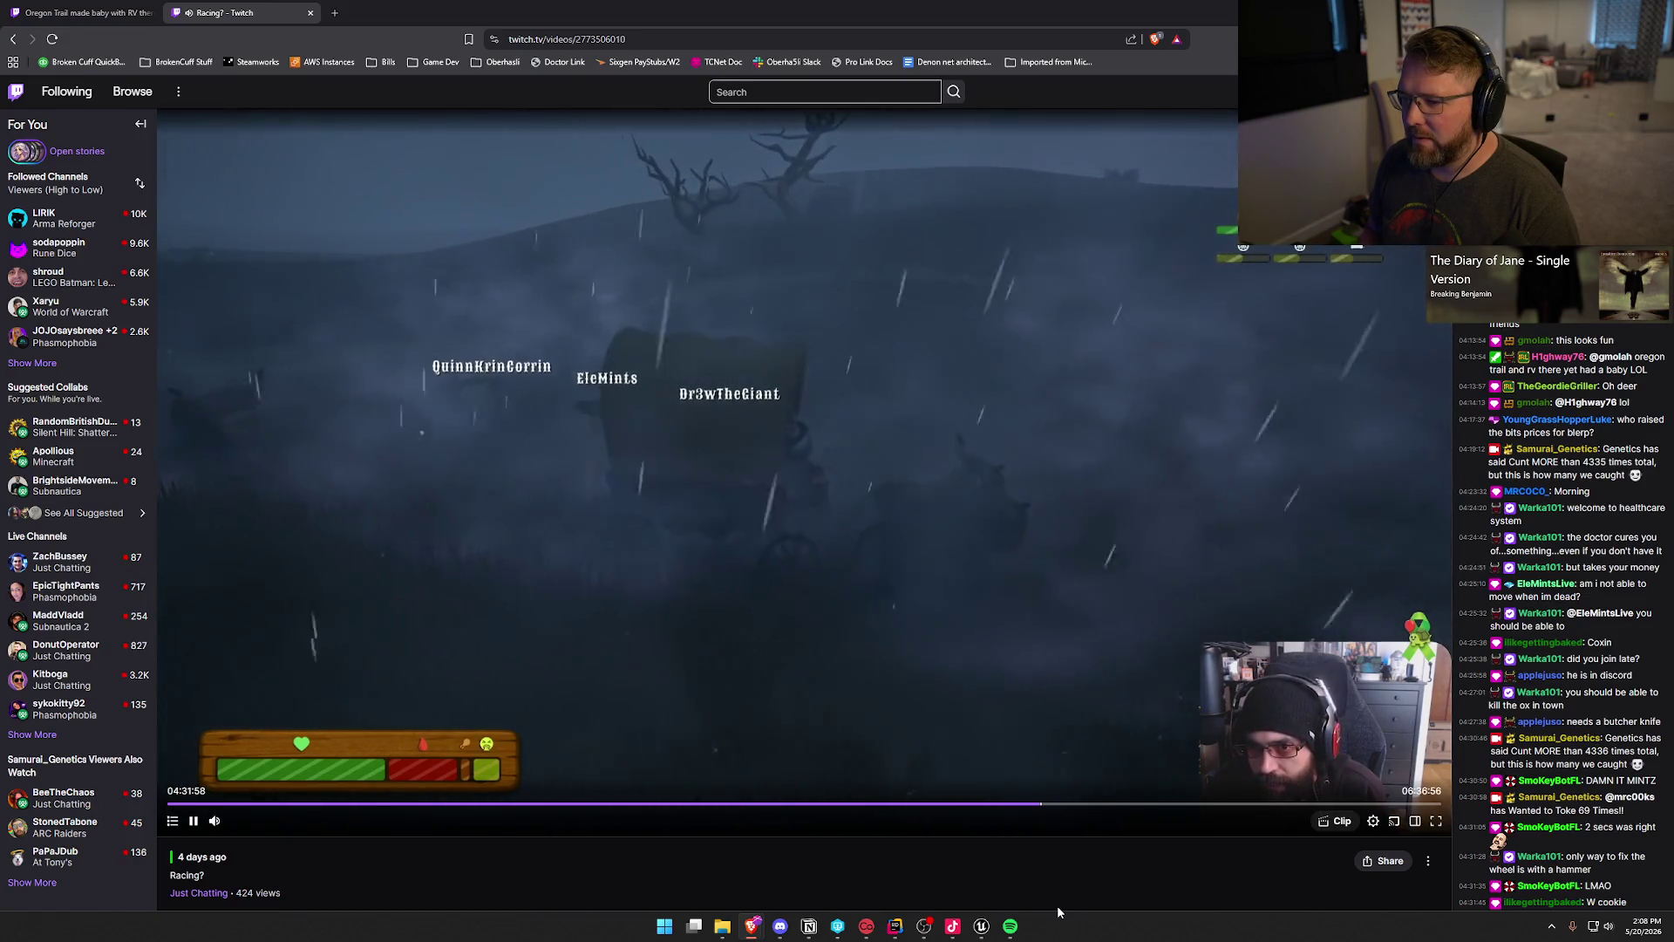
{"action": "key", "text": "Right"}
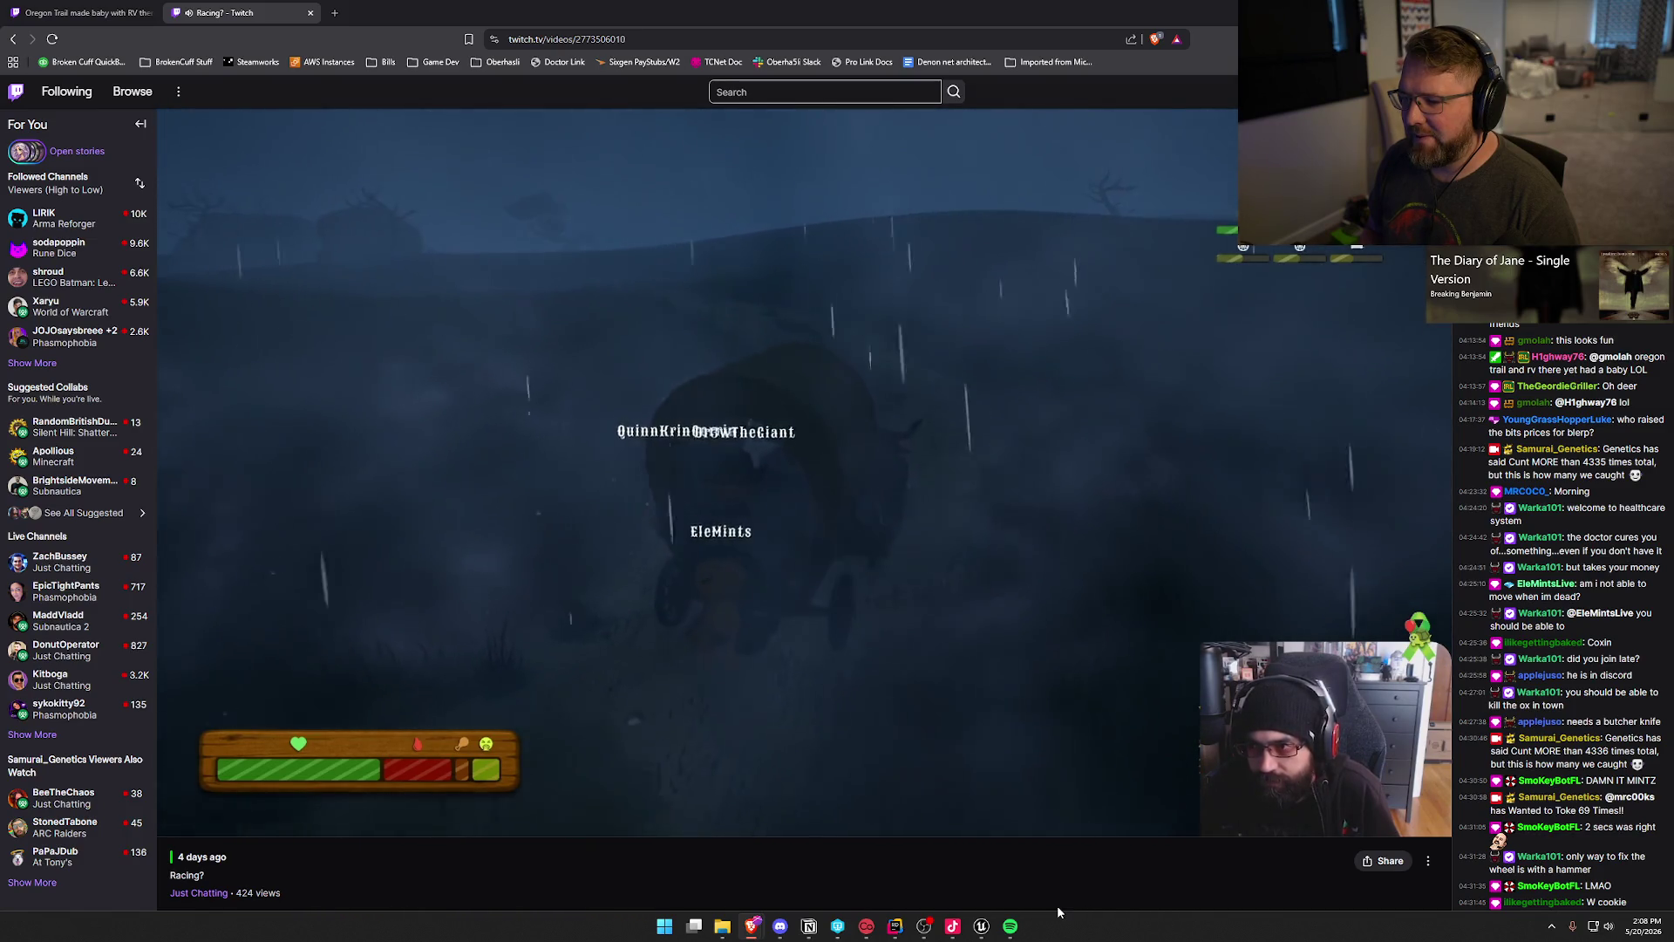
{"action": "key", "text": "Right"}
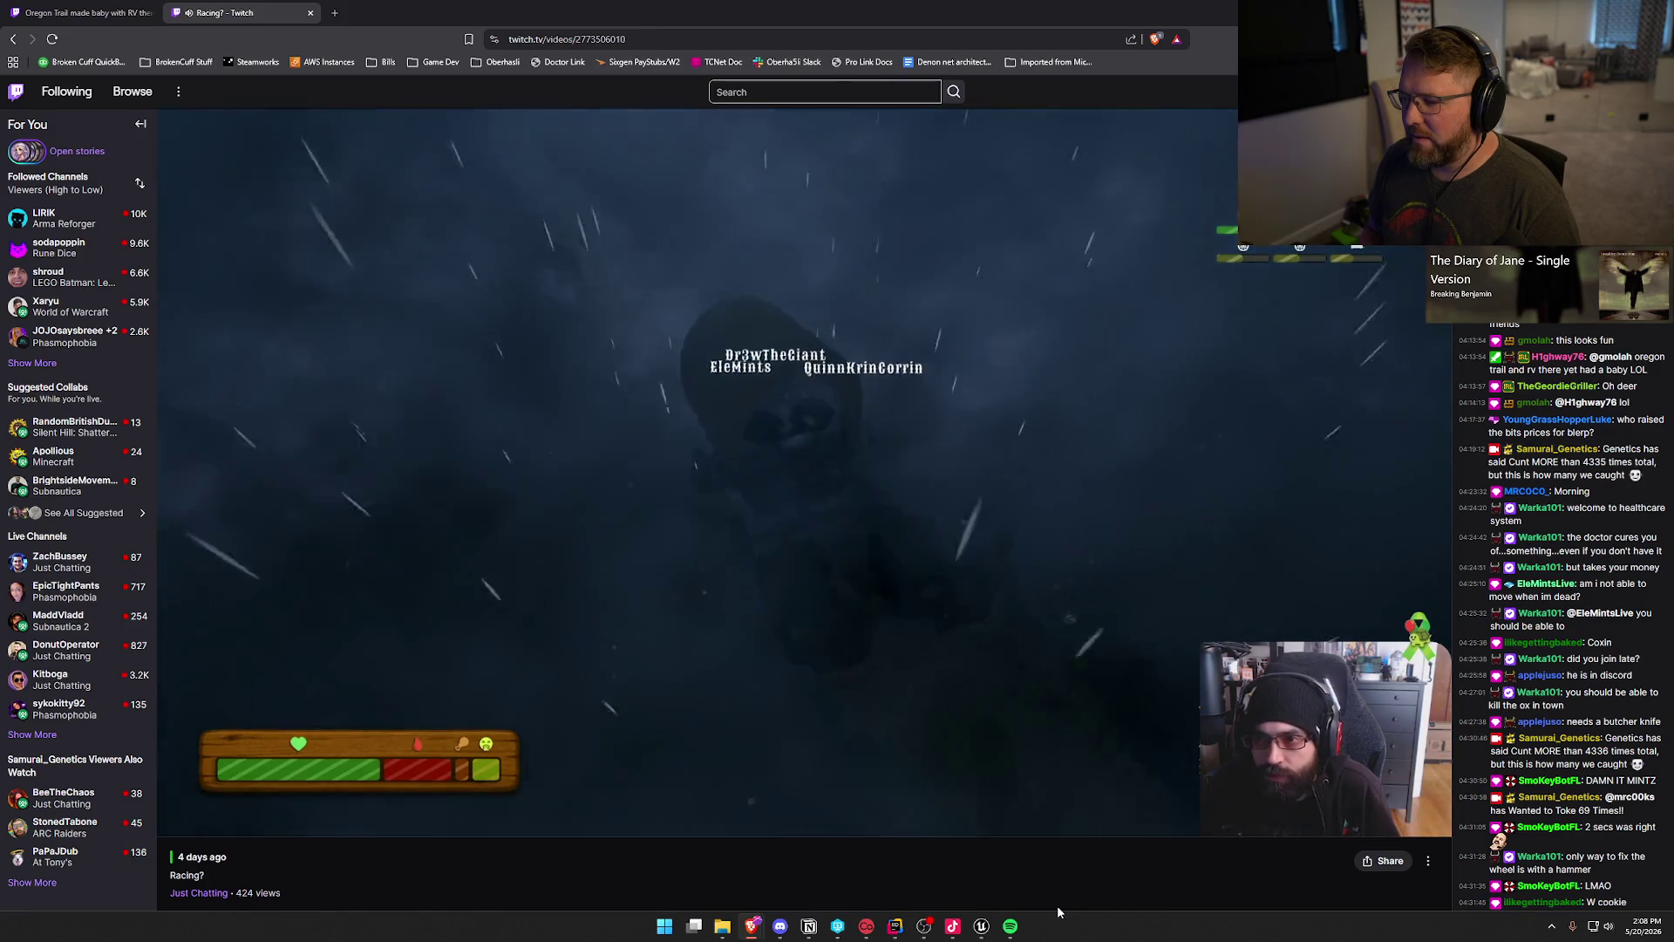
{"action": "key", "text": "Right"}
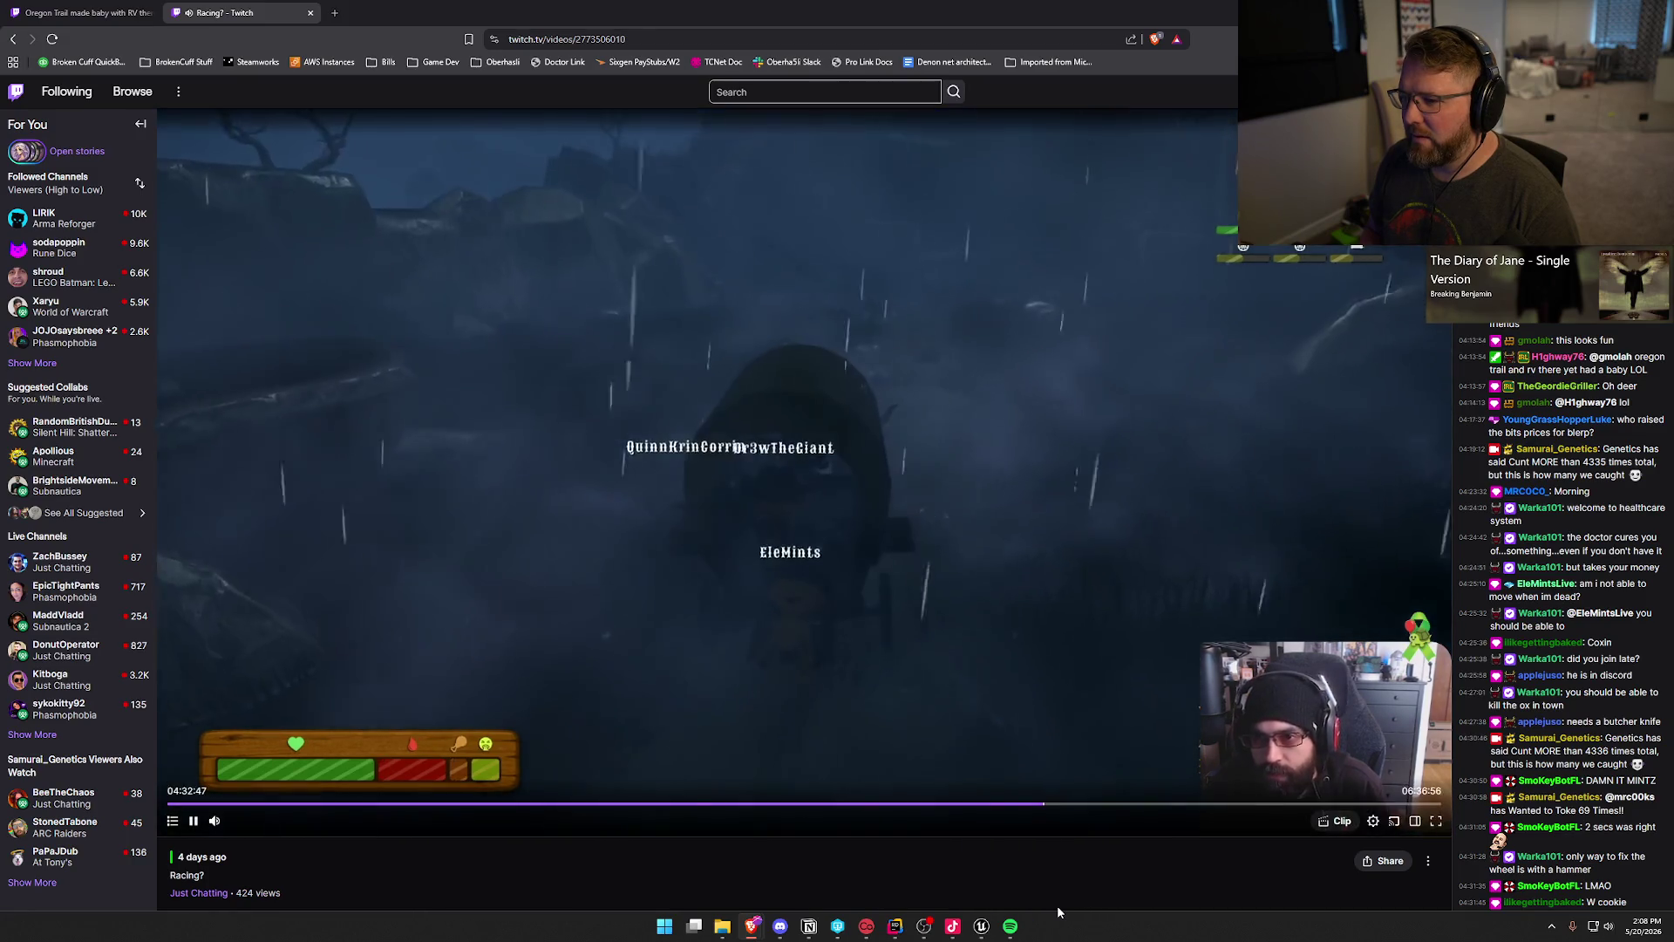
{"action": "key", "text": "Right"}
{"action": "key", "text": "Right"}
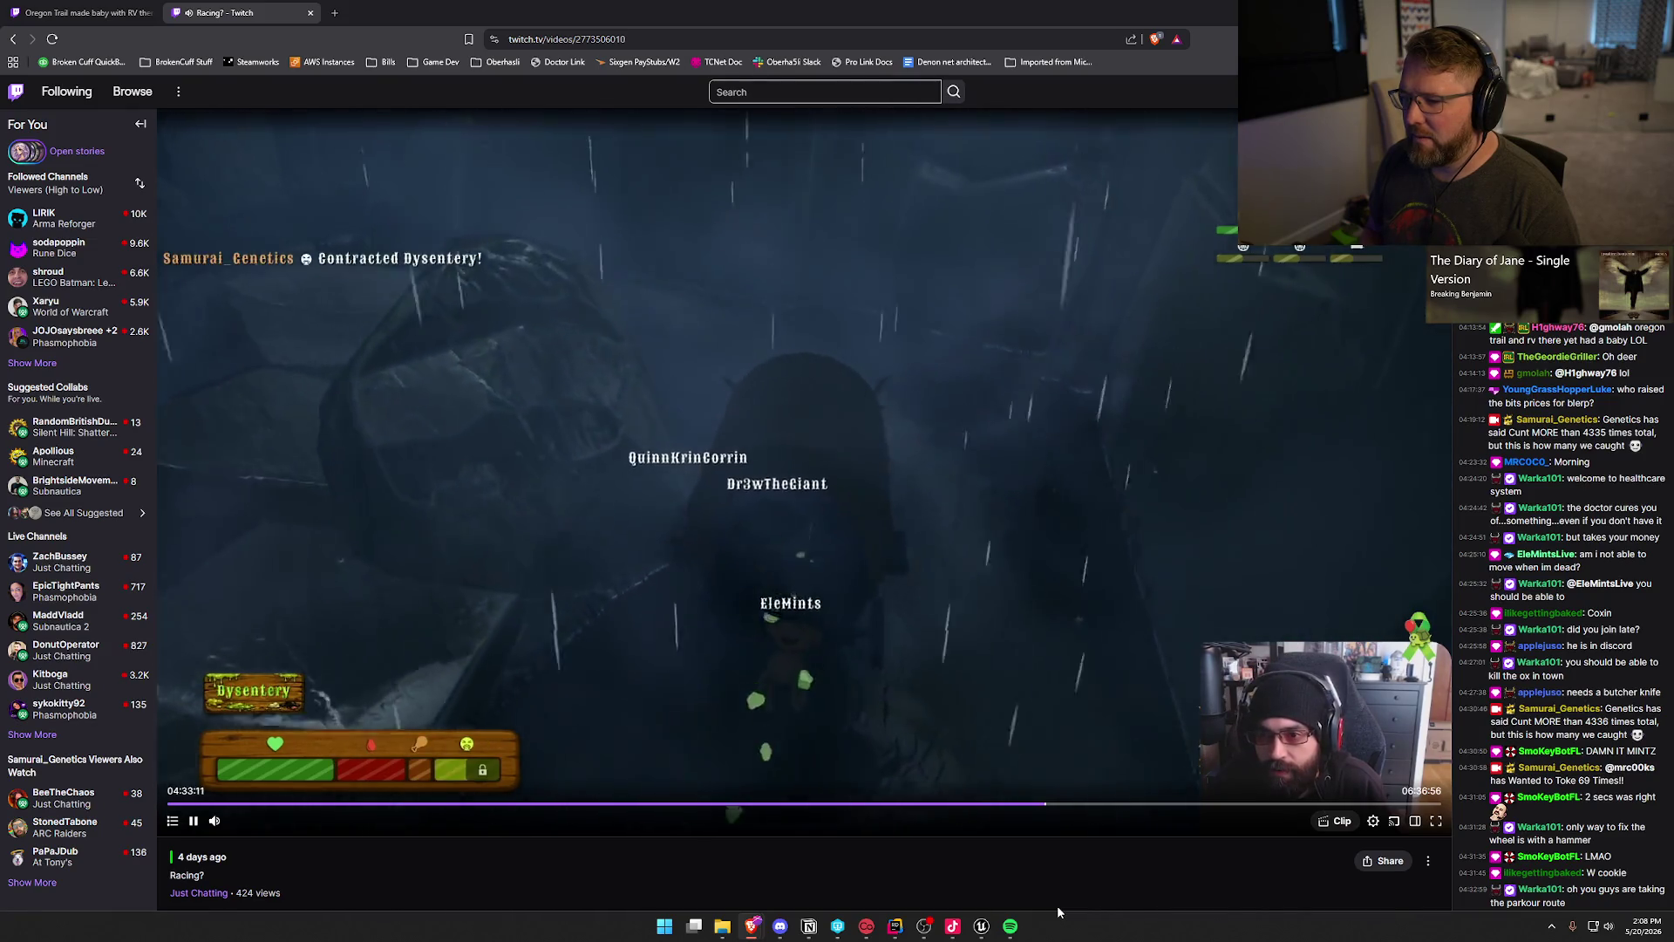
{"action": "key", "text": "Right"}
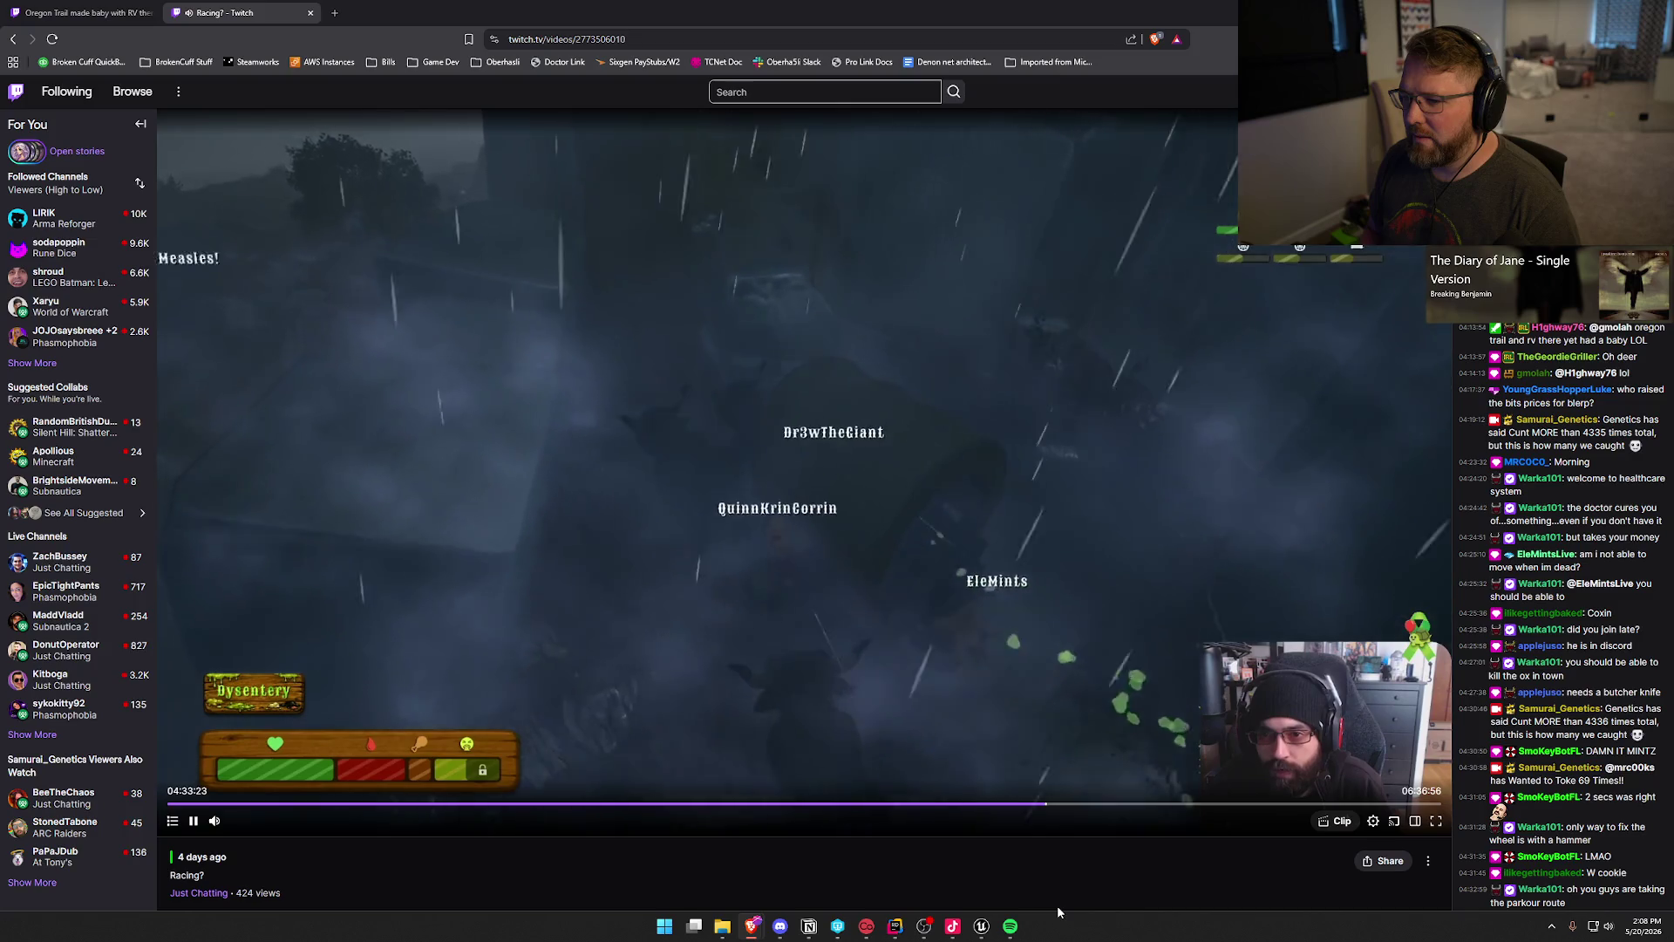
{"action": "key", "text": "Right"}
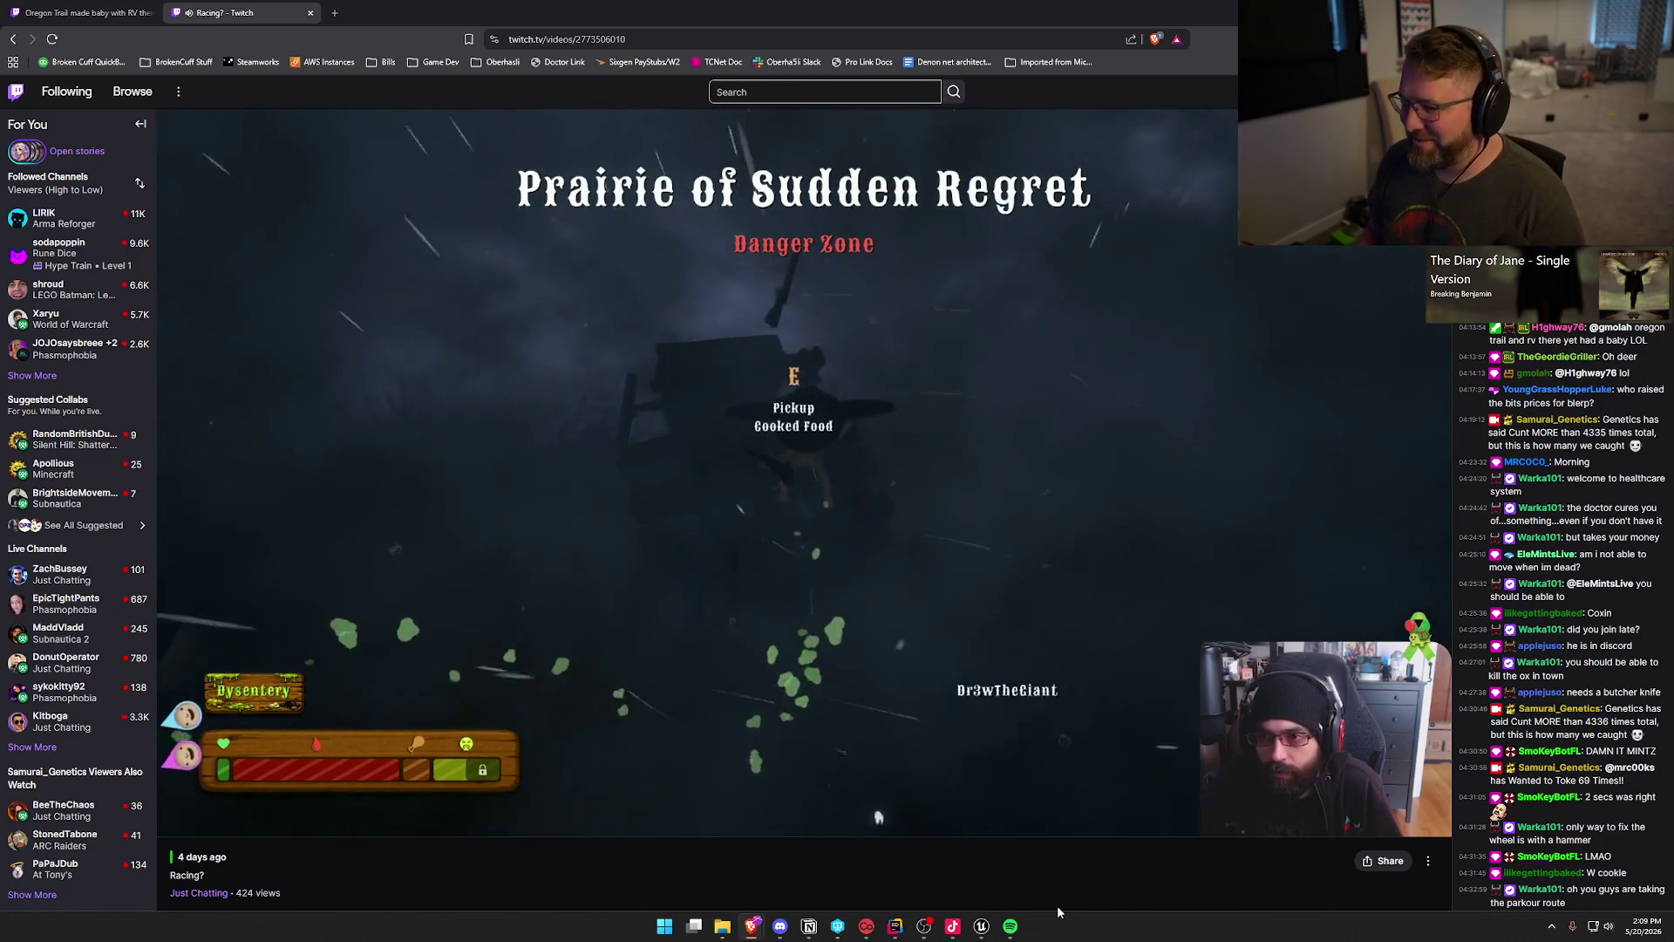
Step: Skip through the Prairie of Sudden Regret to about 04:37:02, with a ghost player trailing the wagon
{"action": "key", "text": "Right"}
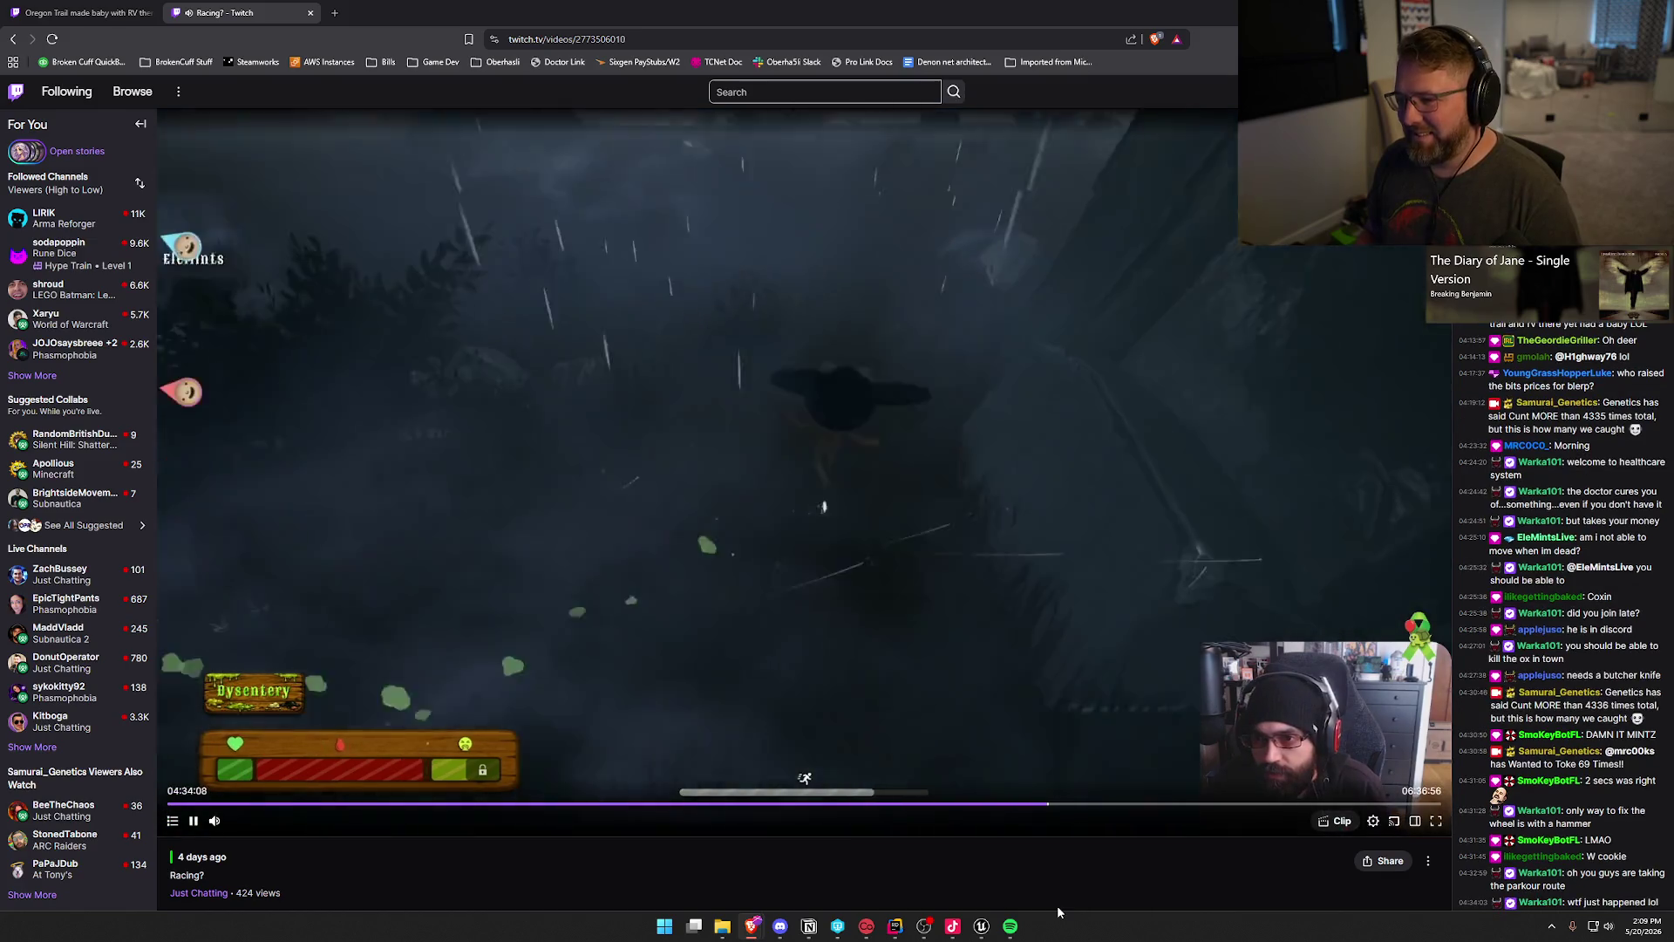
{"action": "key", "text": "Right"}
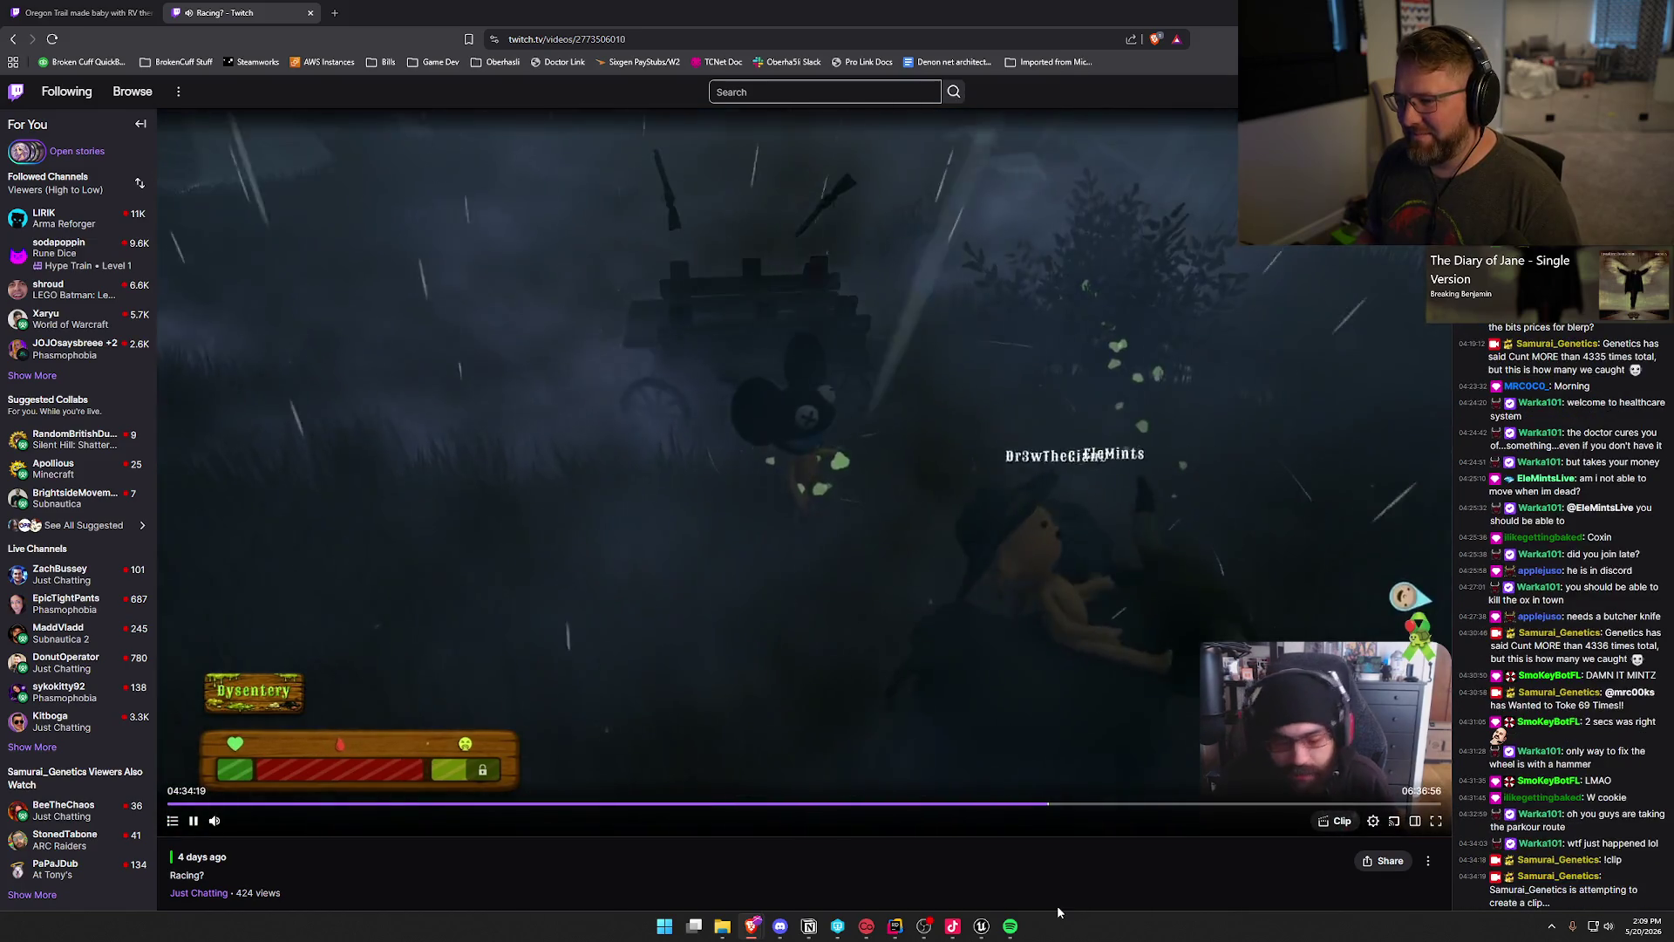
{"action": "key", "text": "Right"}
{"action": "key", "text": "Right"}
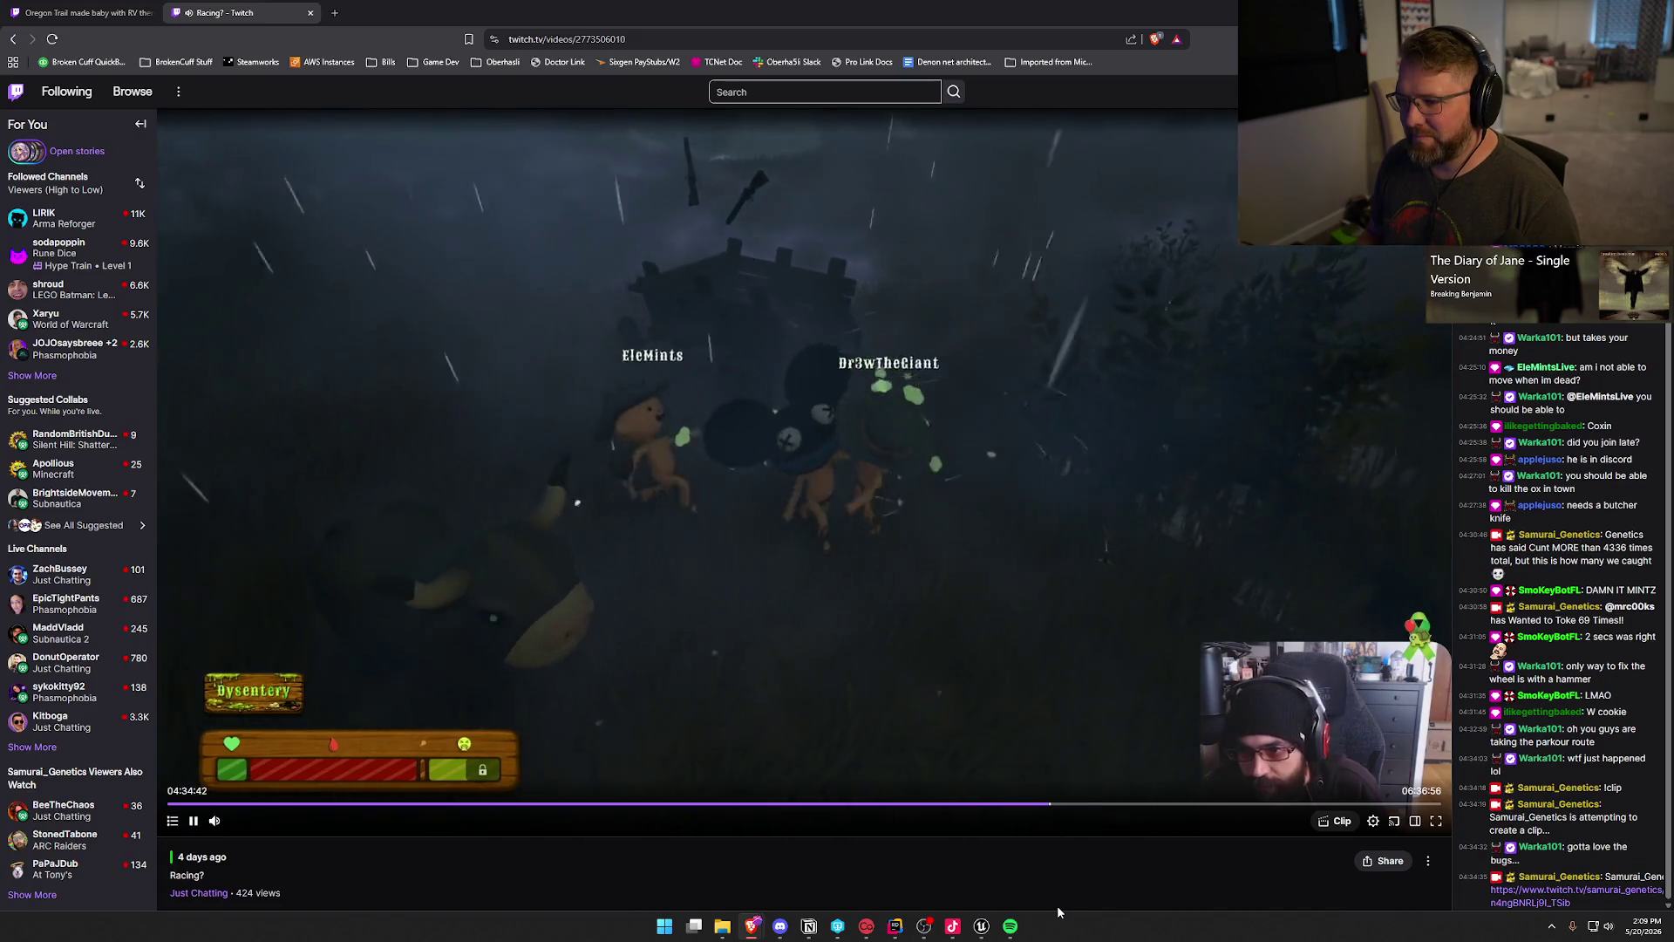
{"action": "key", "text": "Right"}
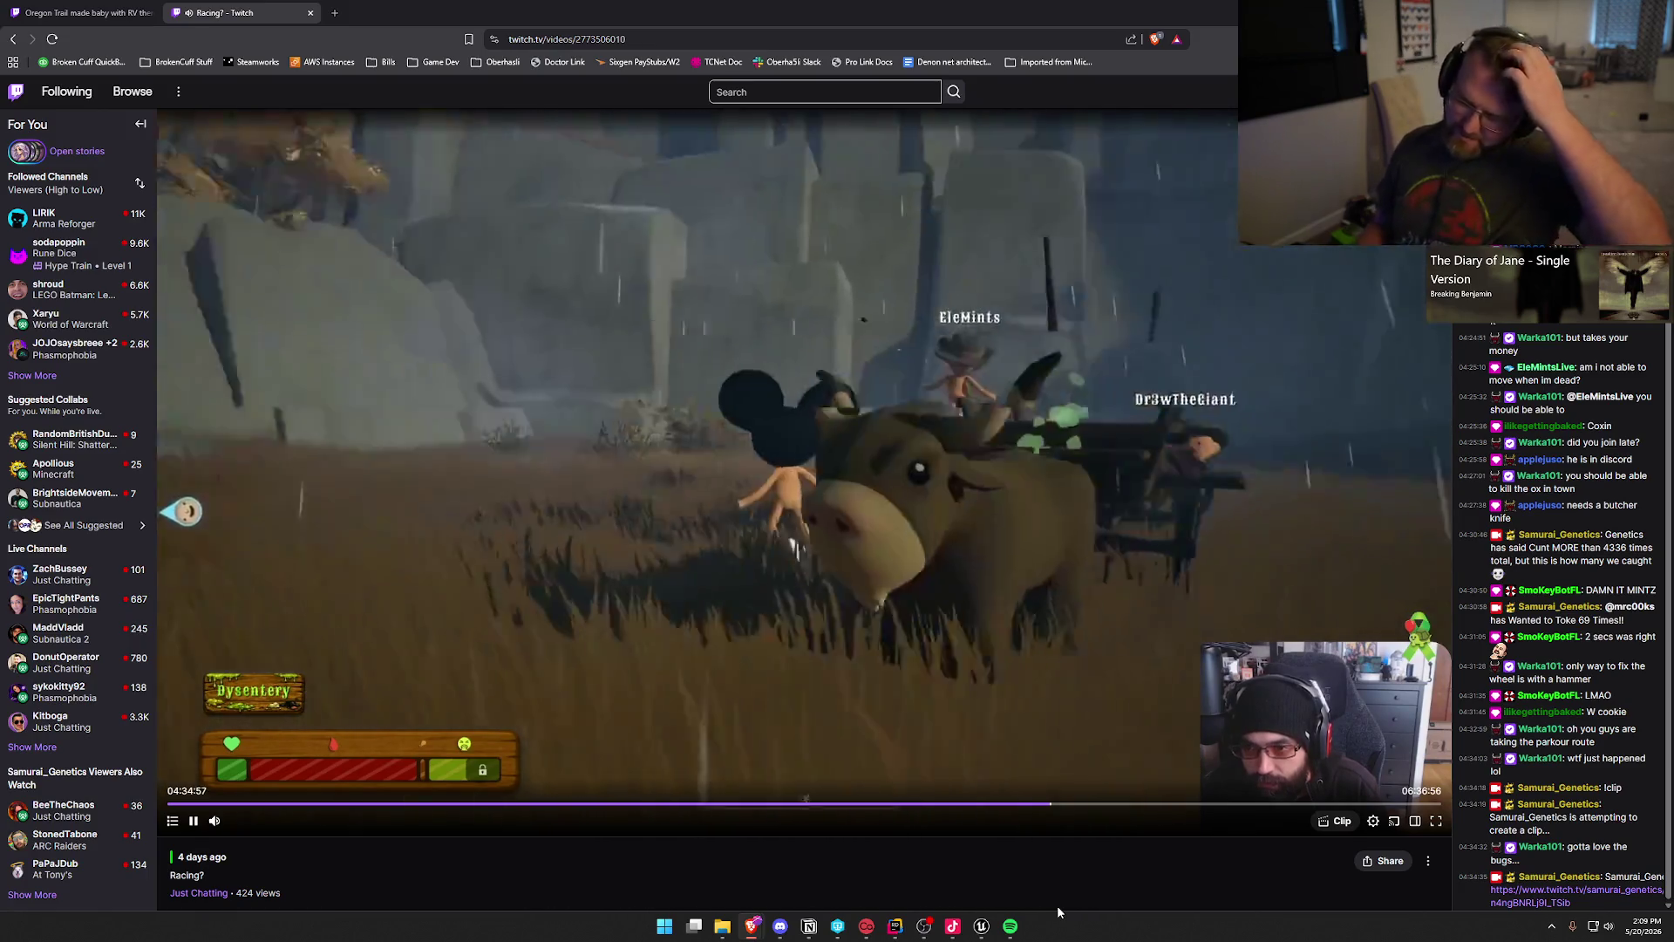
{"action": "key", "text": "Right"}
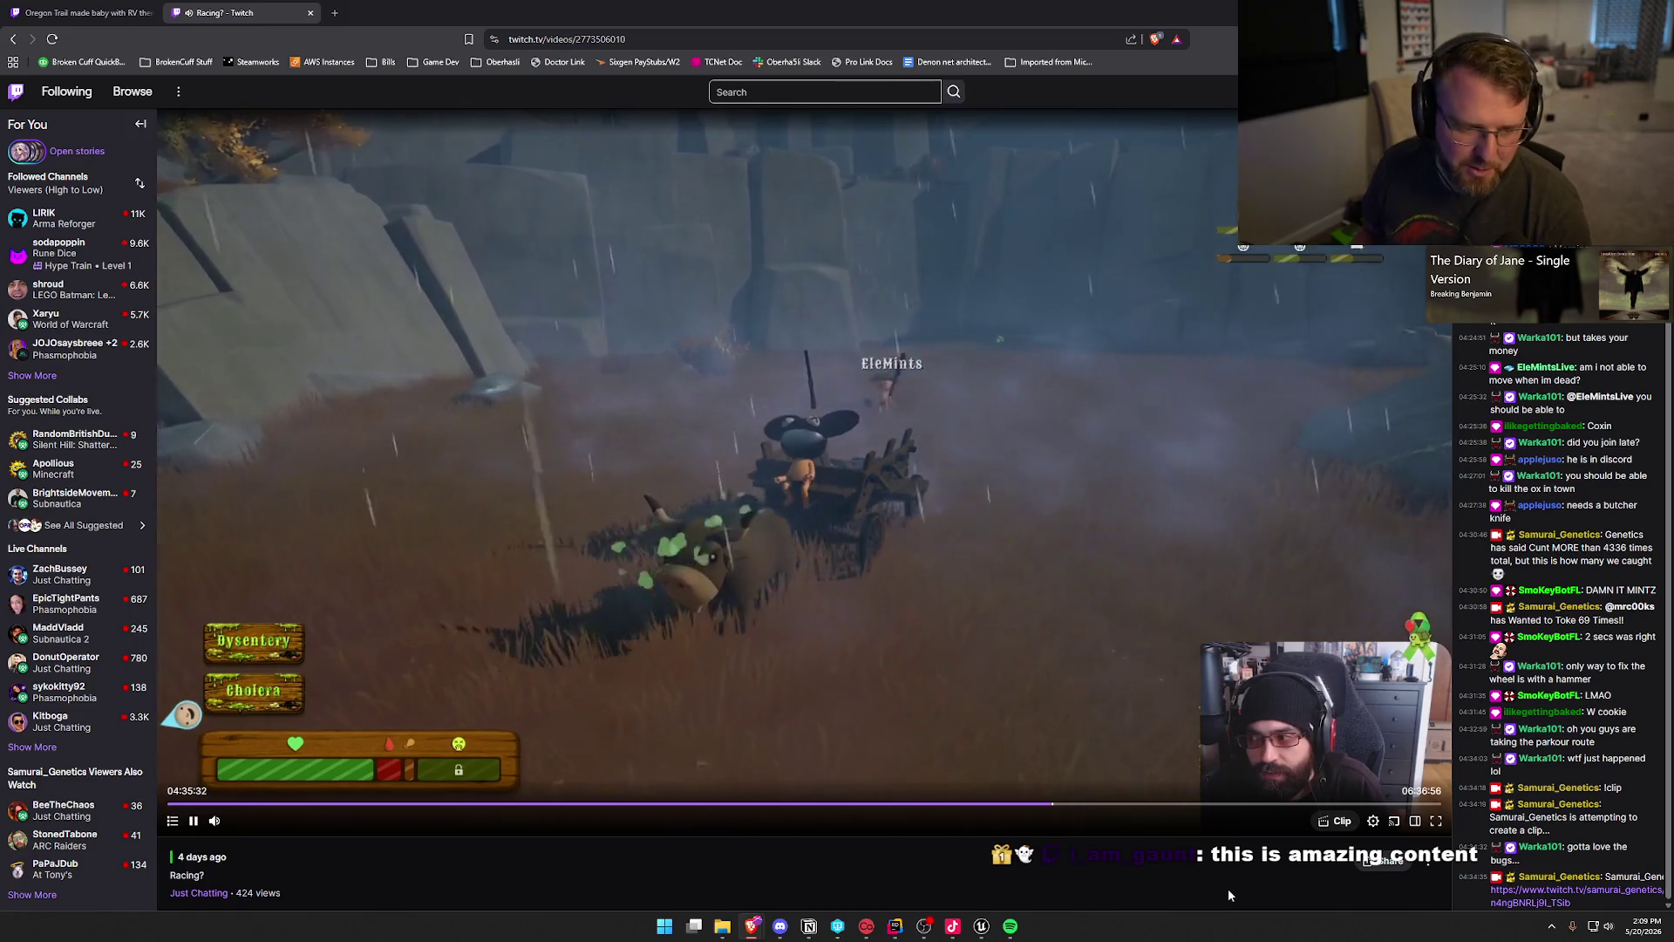
{"action": "key", "text": "Right"}
{"action": "key", "text": "Right"}
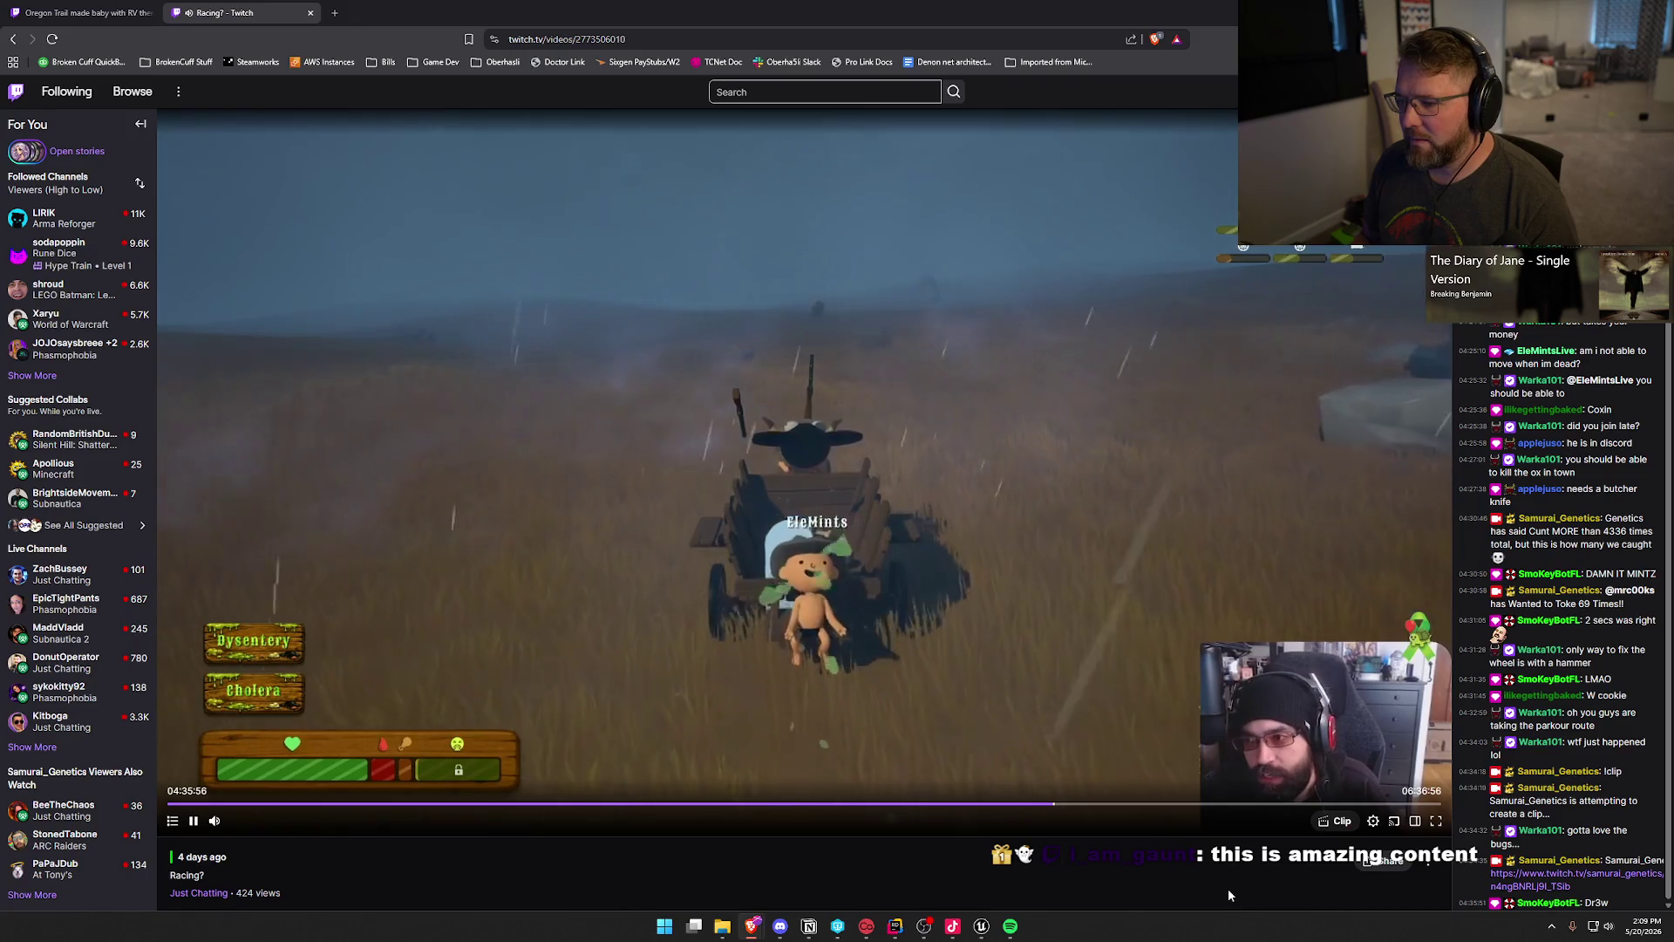
{"action": "key", "text": "Right"}
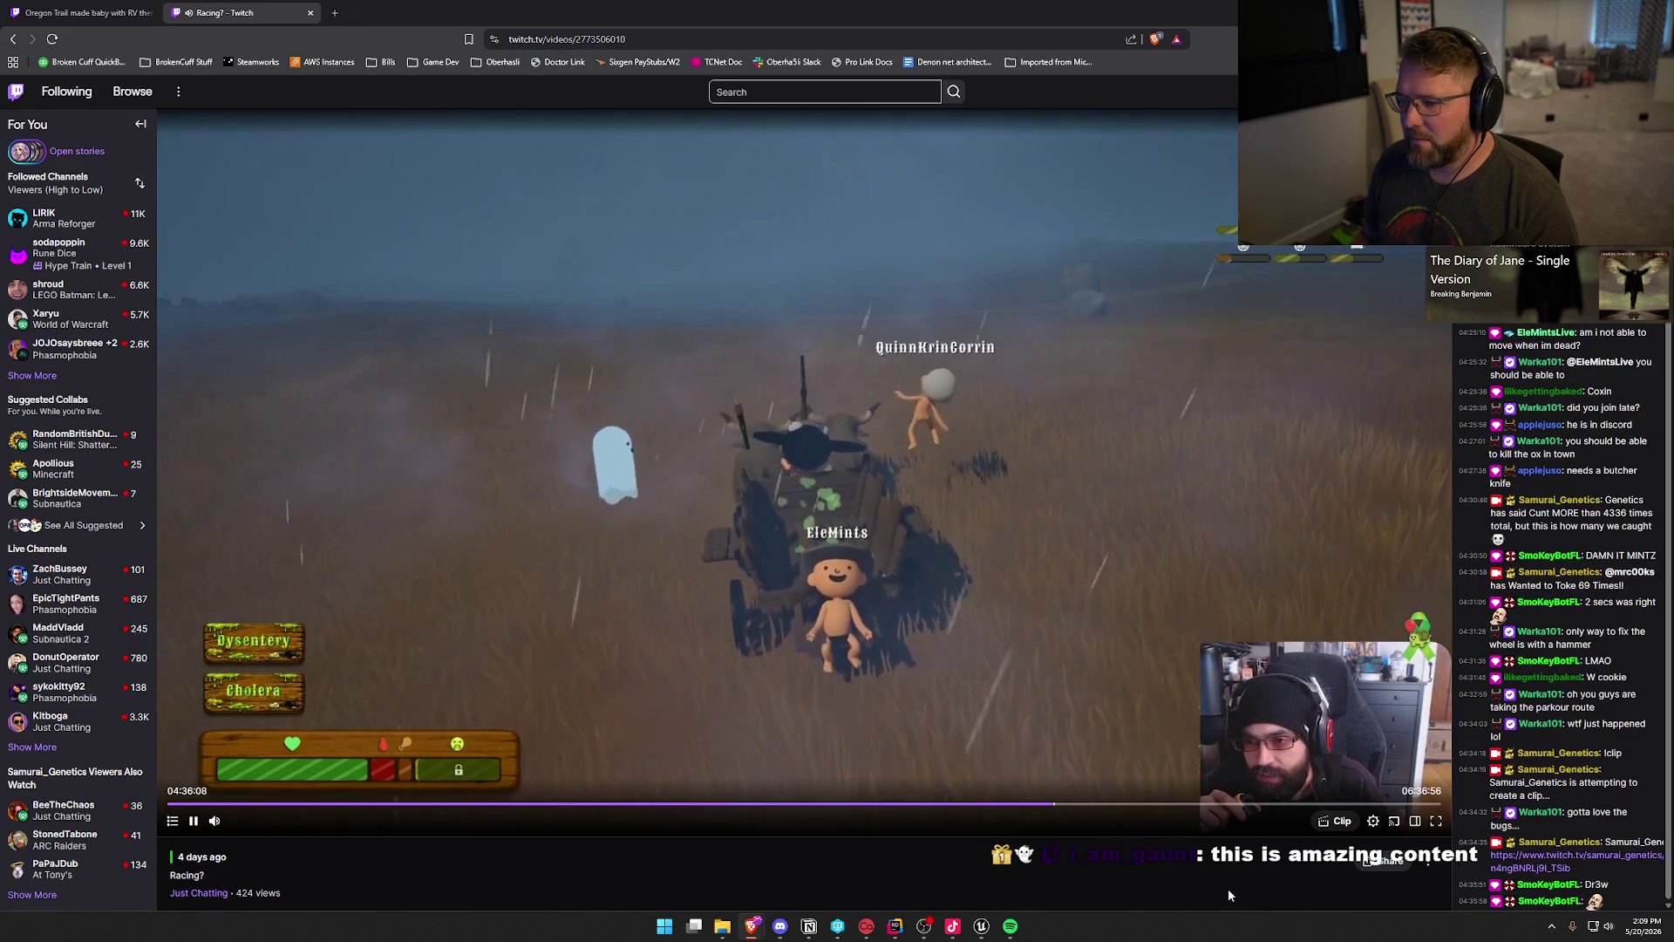
{"action": "key", "text": "Right"}
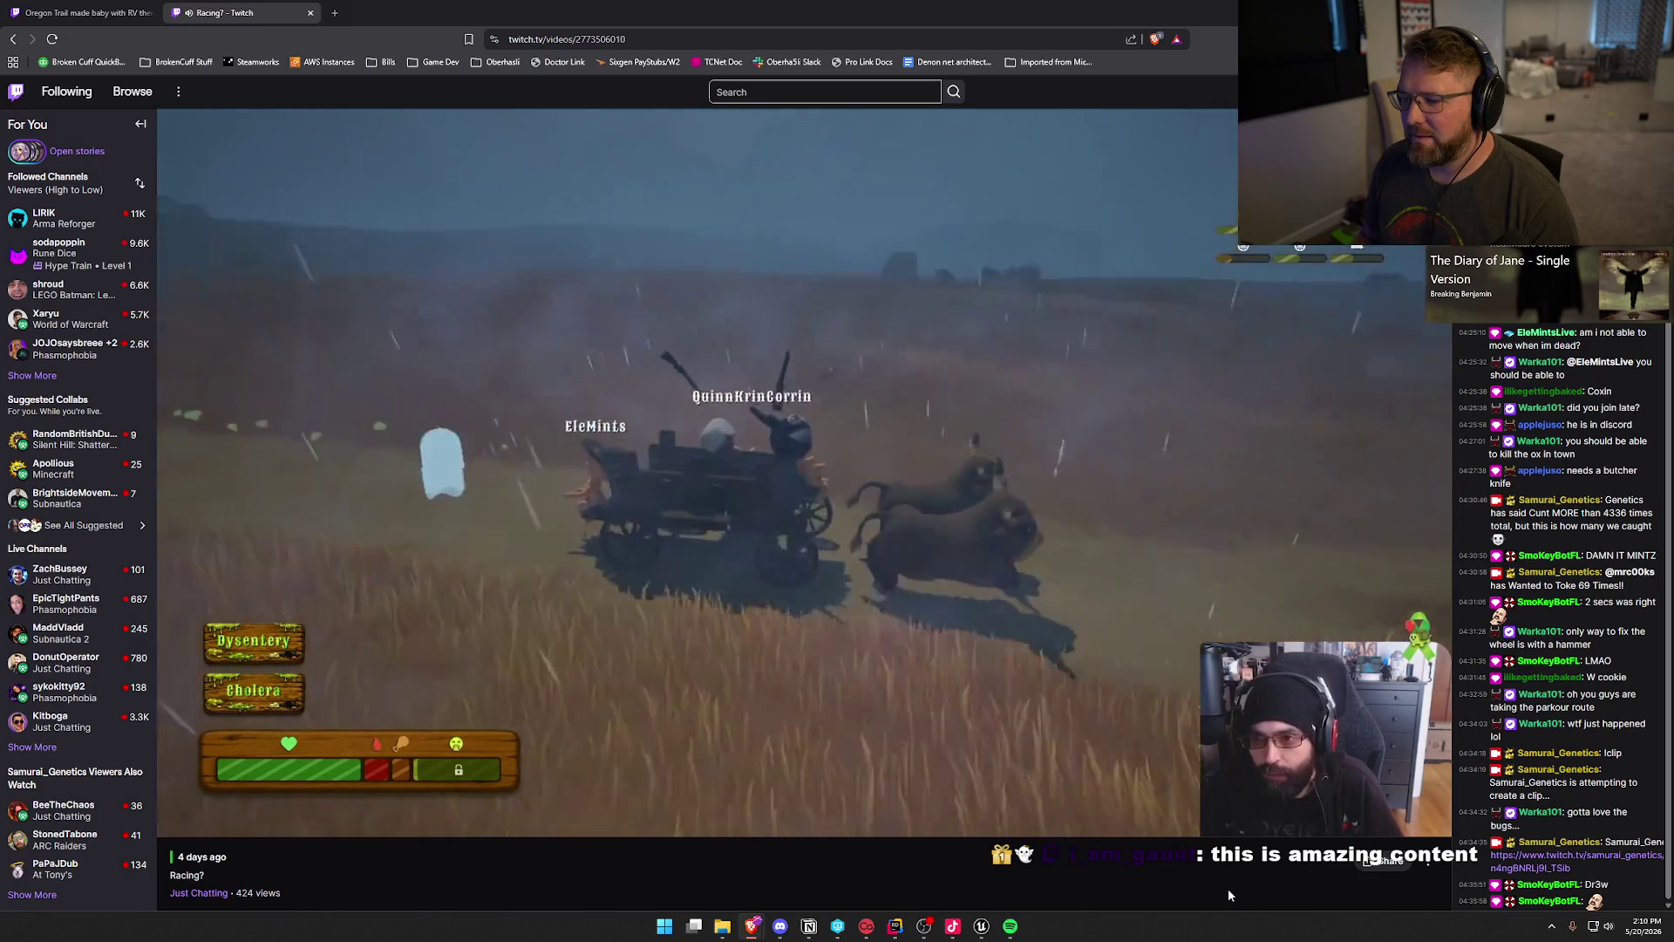
{"action": "key", "text": "Right"}
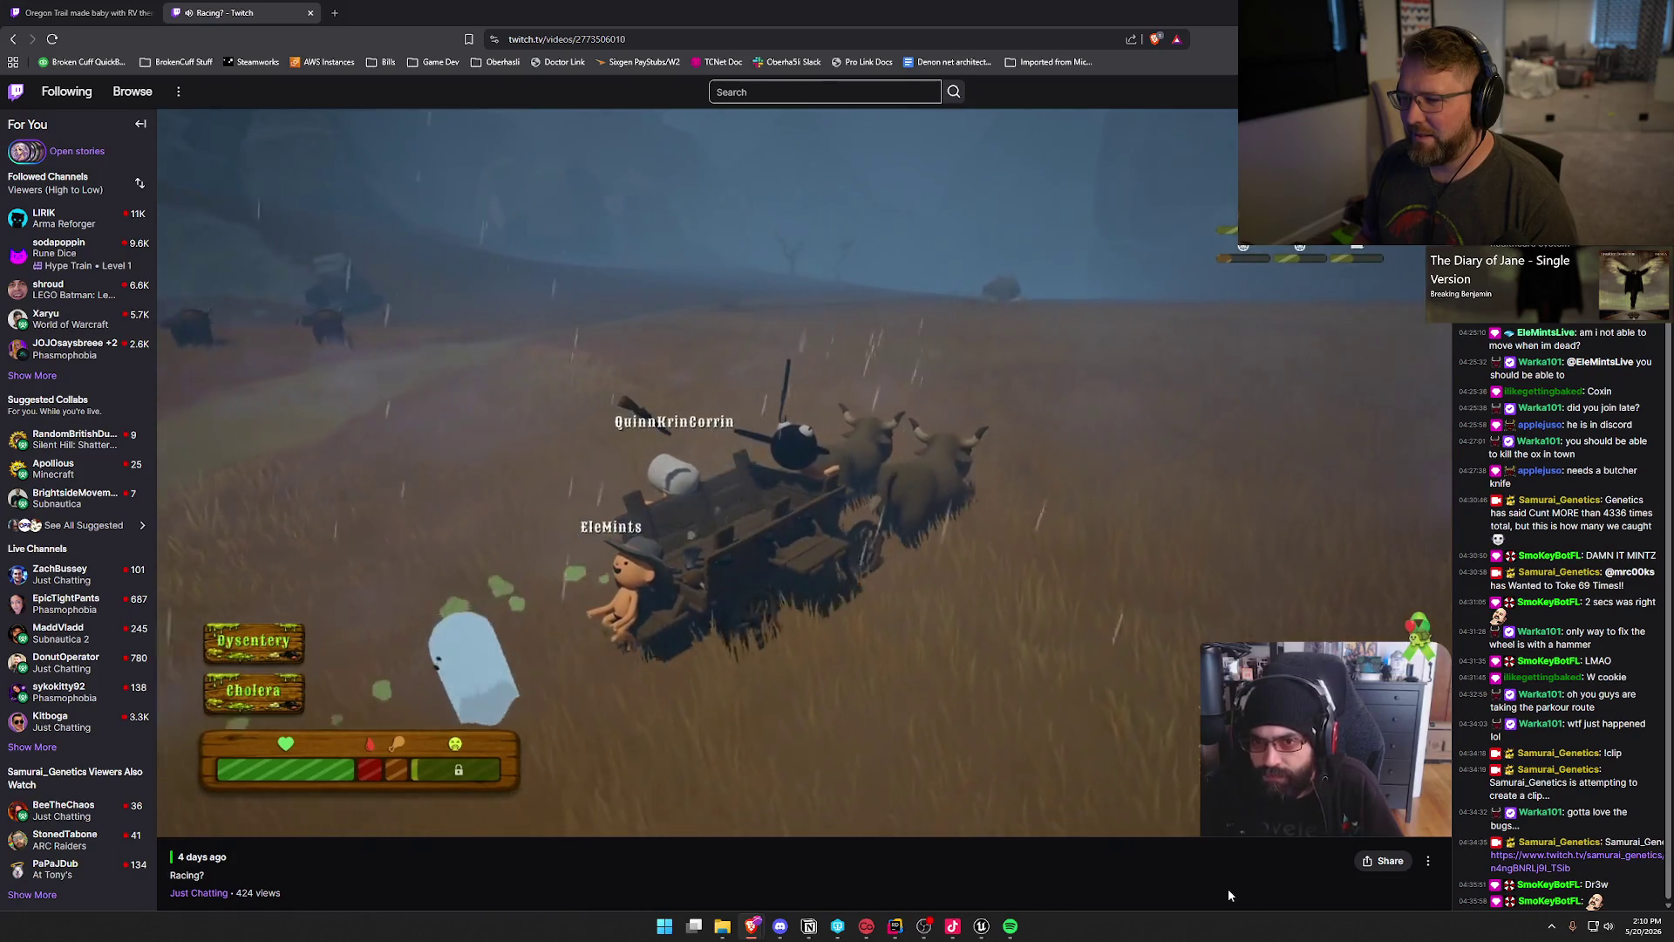
{"action": "key", "text": "Right"}
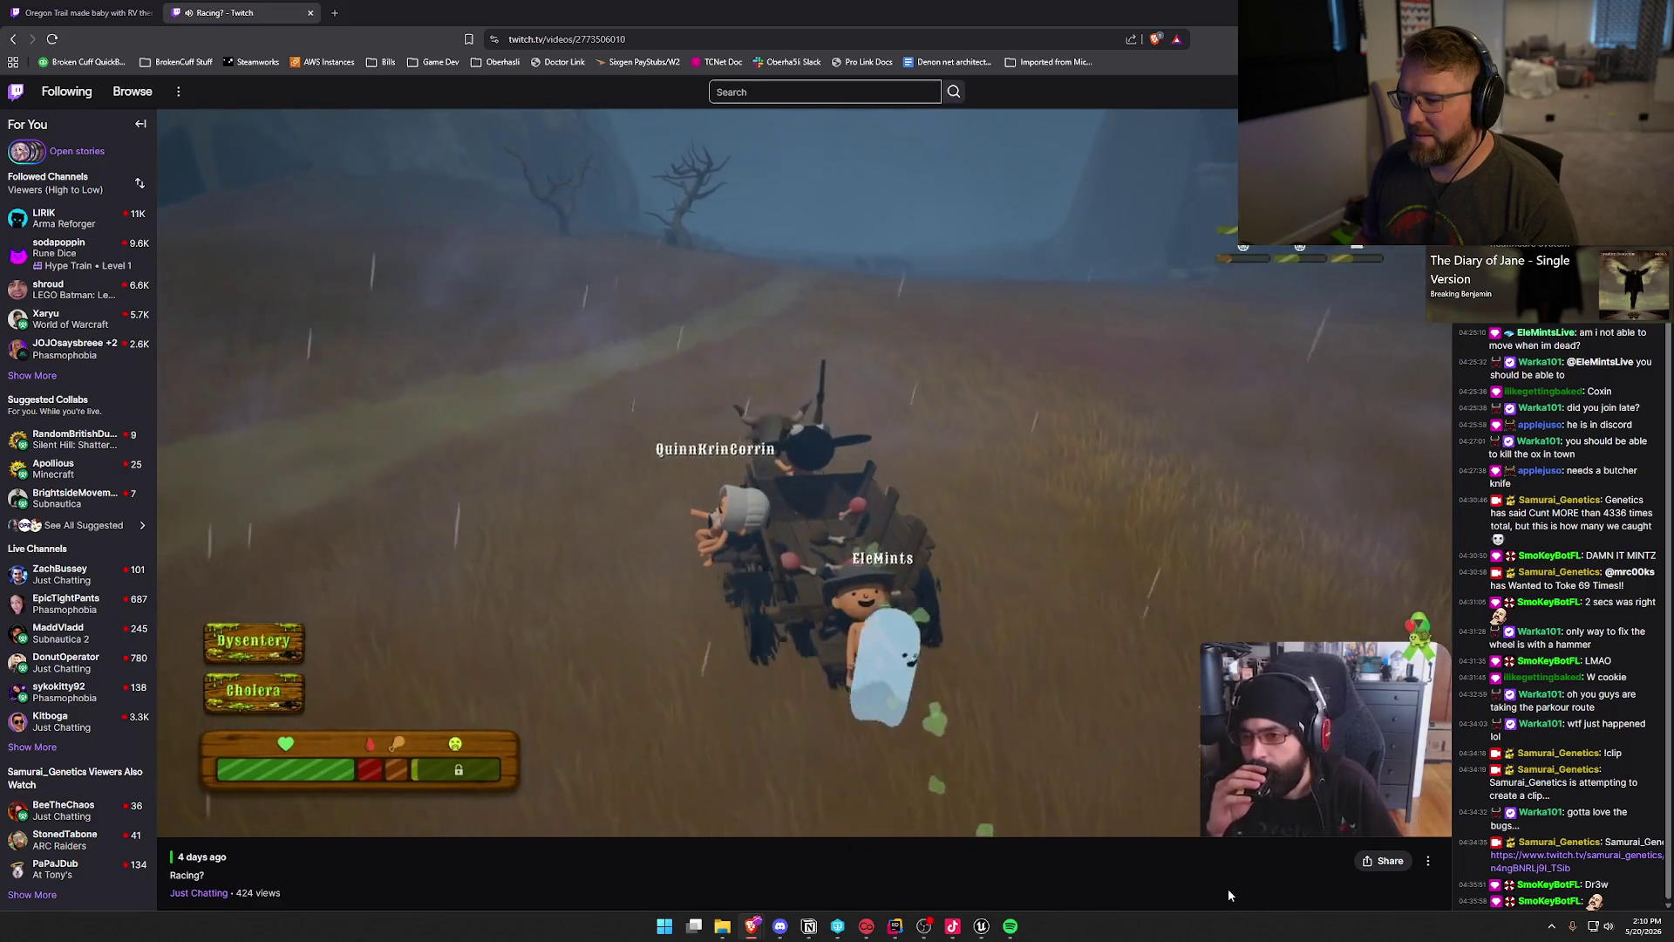
{"action": "key", "text": "Right"}
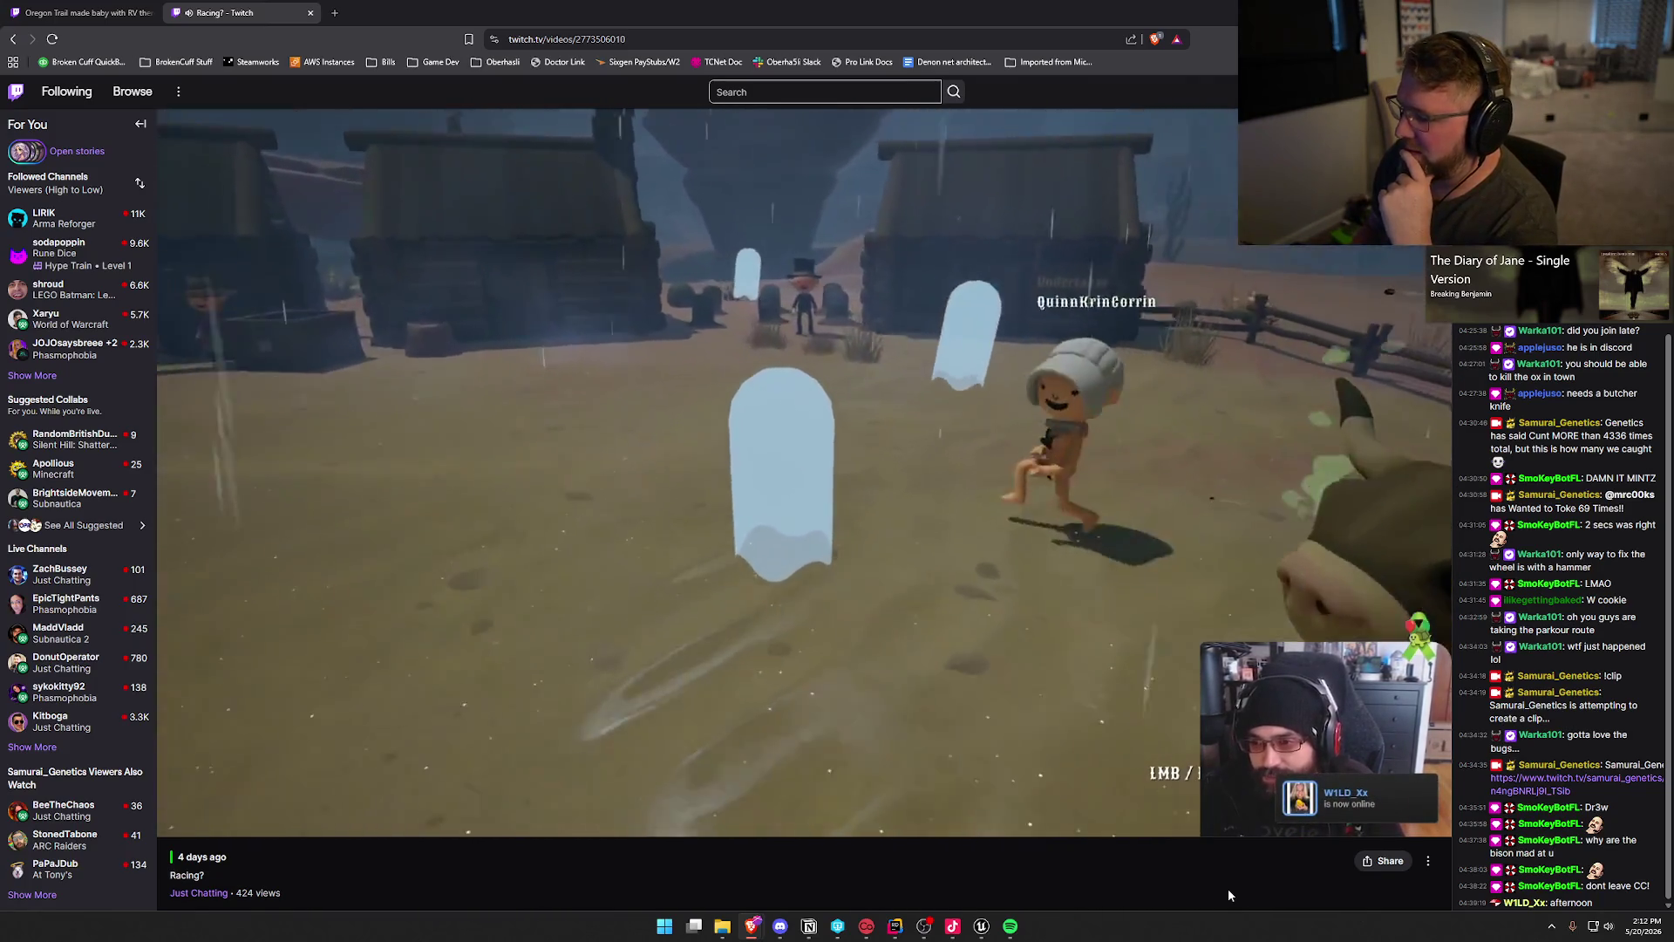
Step: Skip the VOD past the underwater scene to about 04:41, where the ghost player awaits checkpoint respawn
{"action": "key", "text": "Right"}
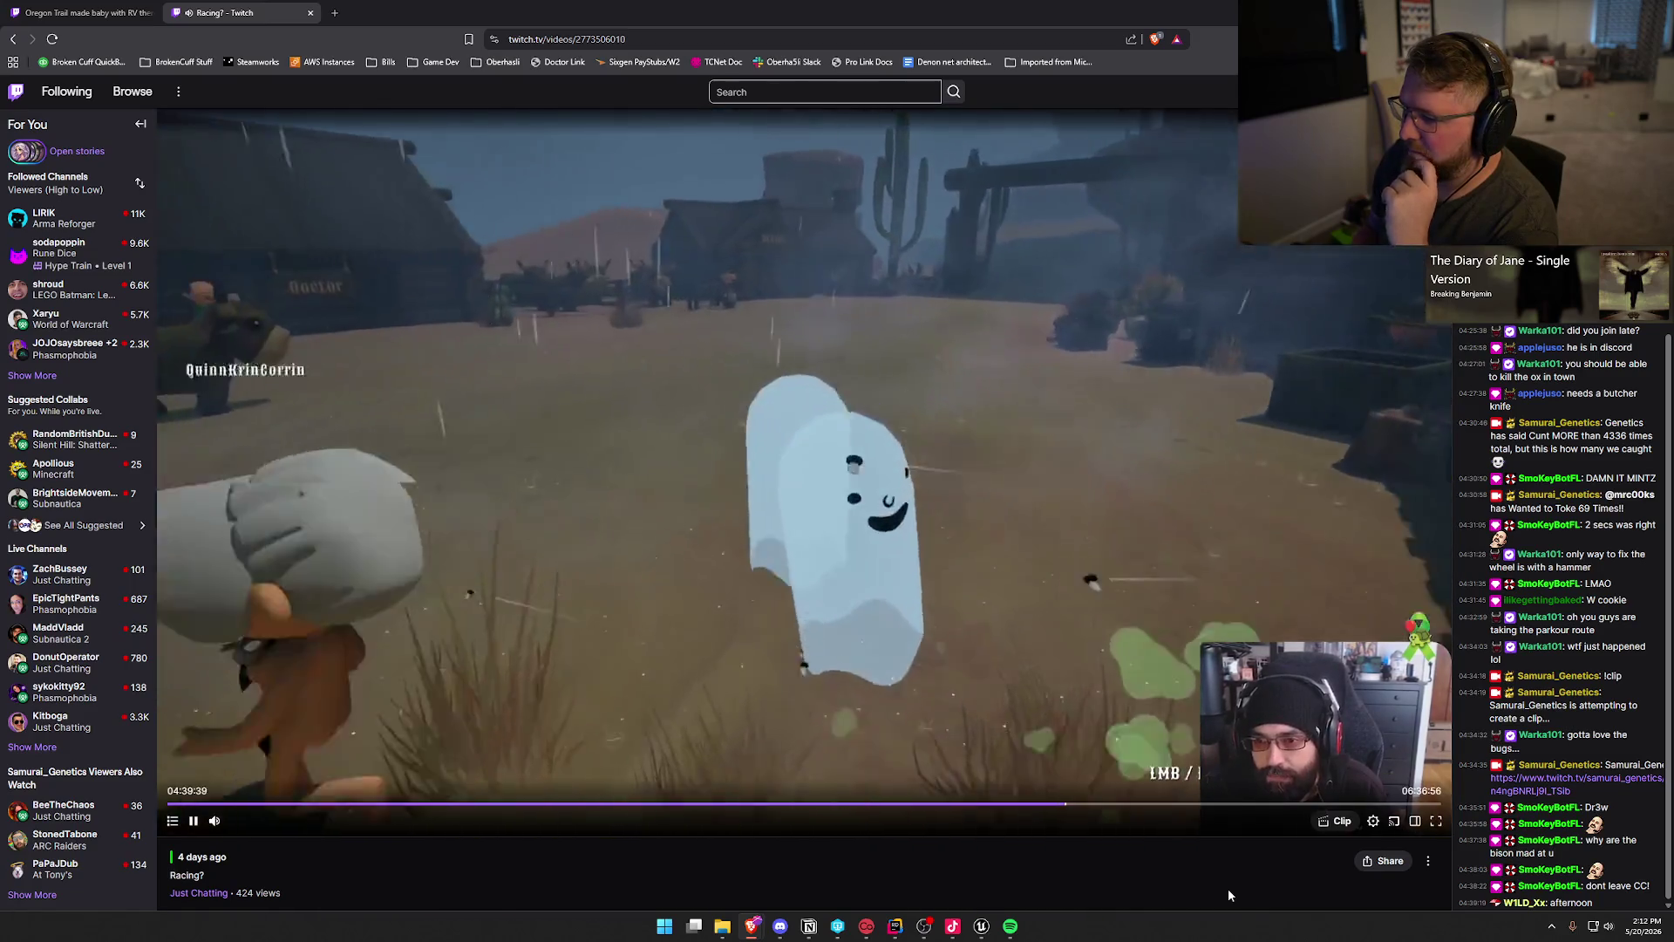
{"action": "key", "text": "Right"}
{"action": "key", "text": "Right"}
{"action": "key", "text": "Right"}
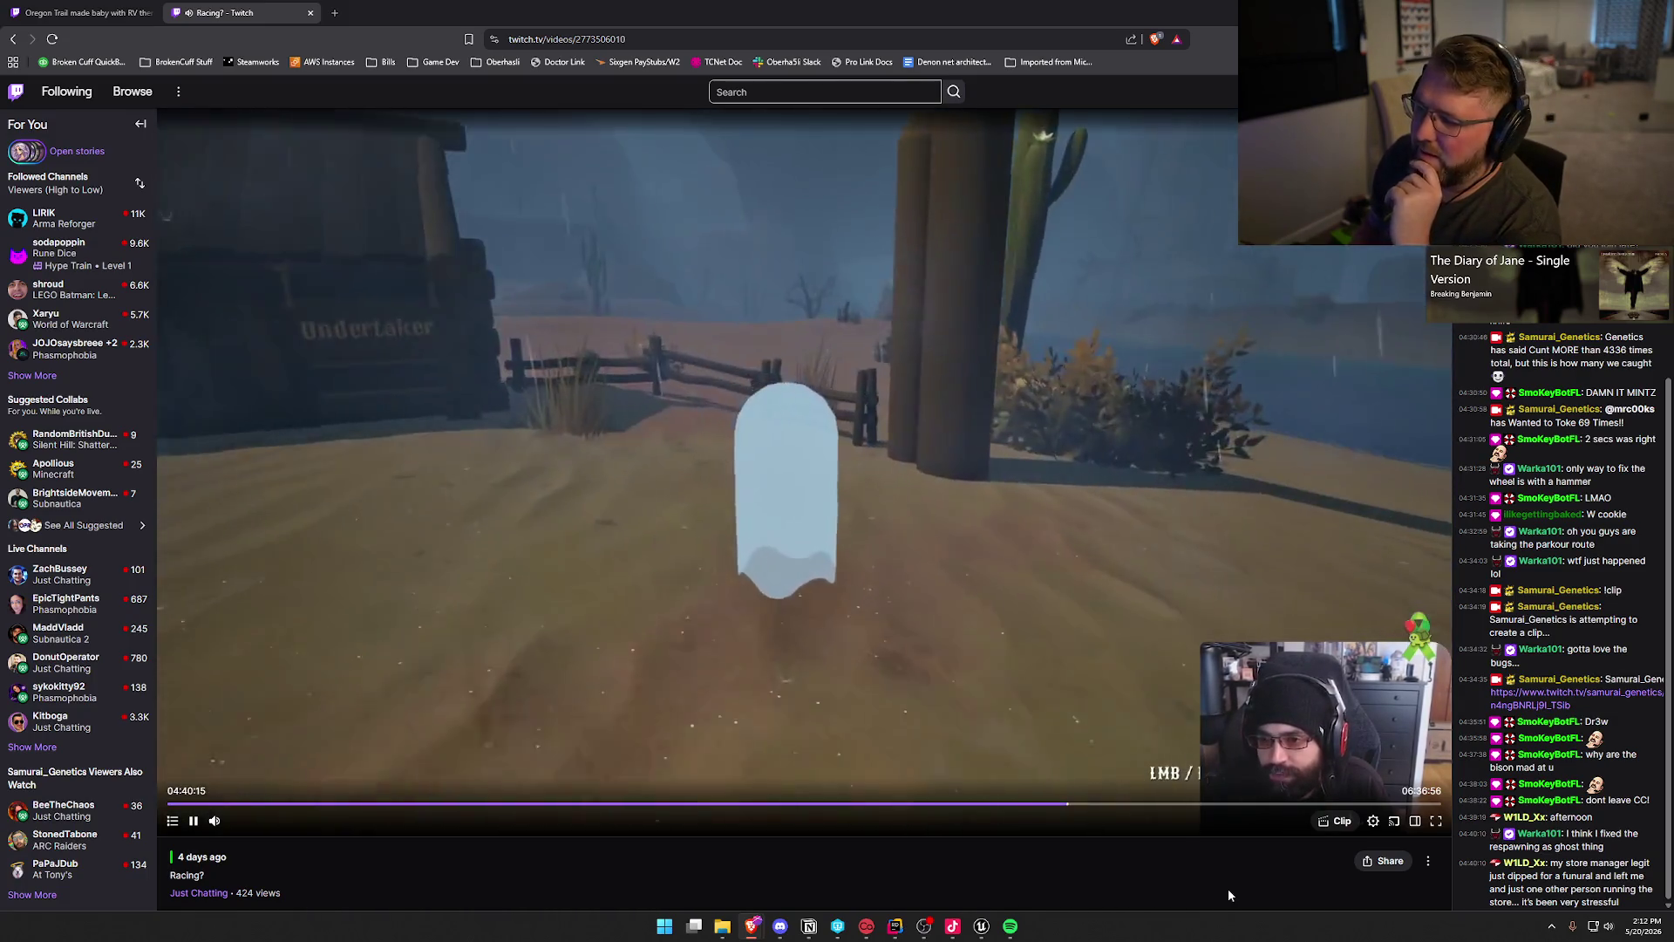
{"action": "key", "text": "Right"}
{"action": "key", "text": "Right"}
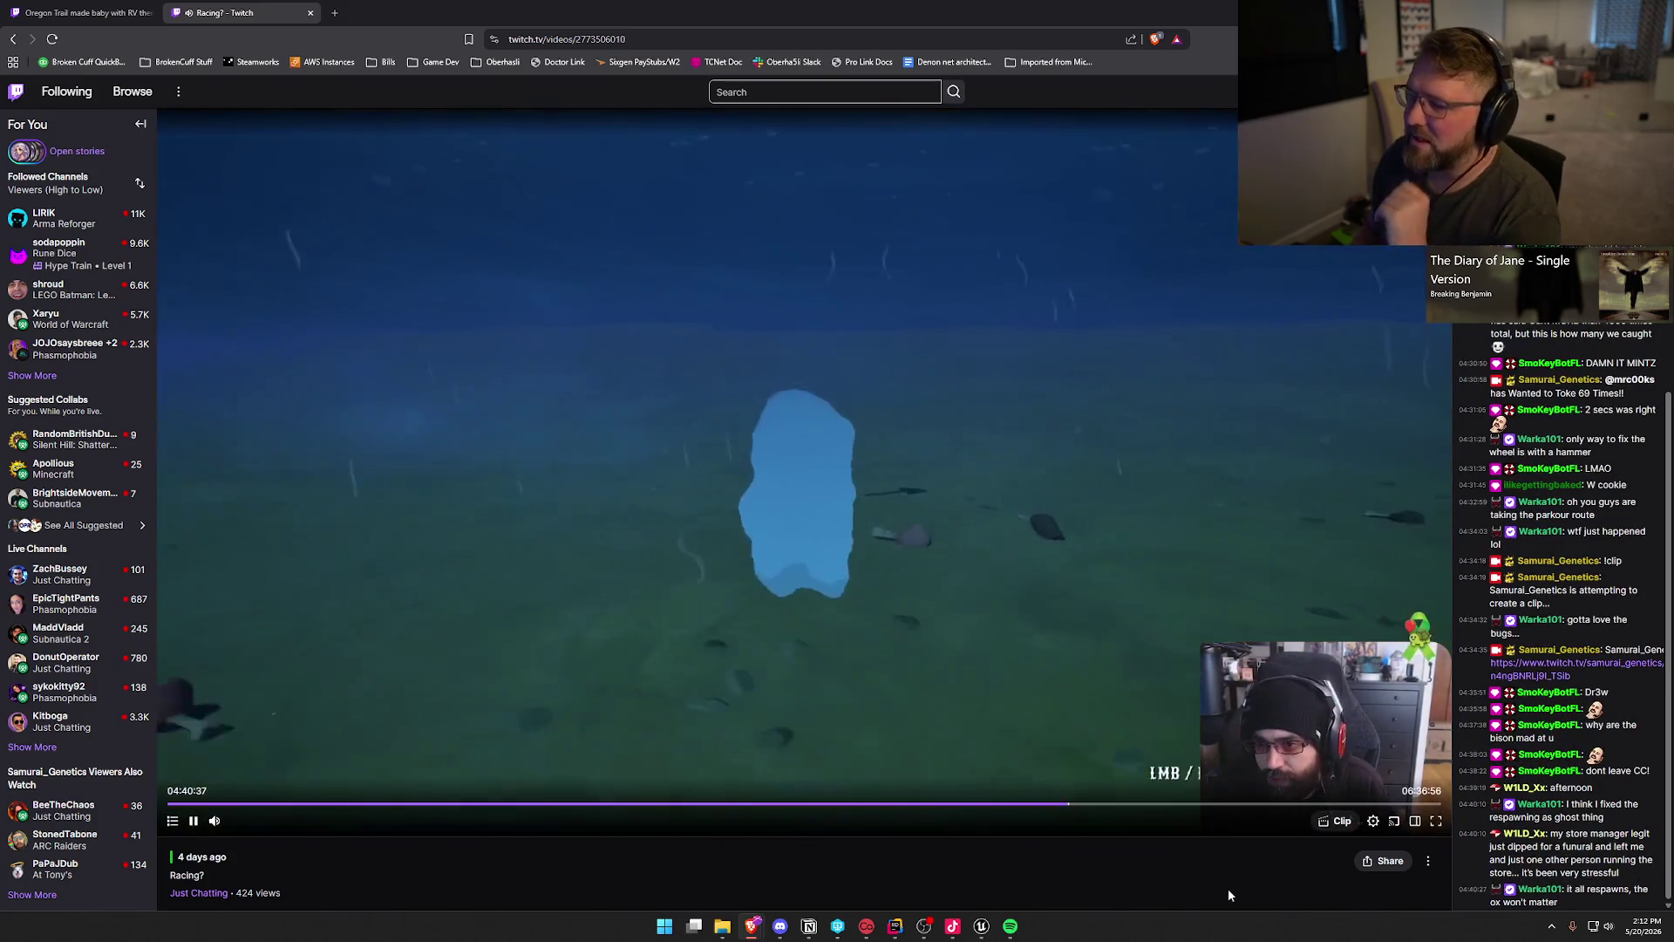
{"action": "key", "text": "Right"}
{"action": "key", "text": "Right"}
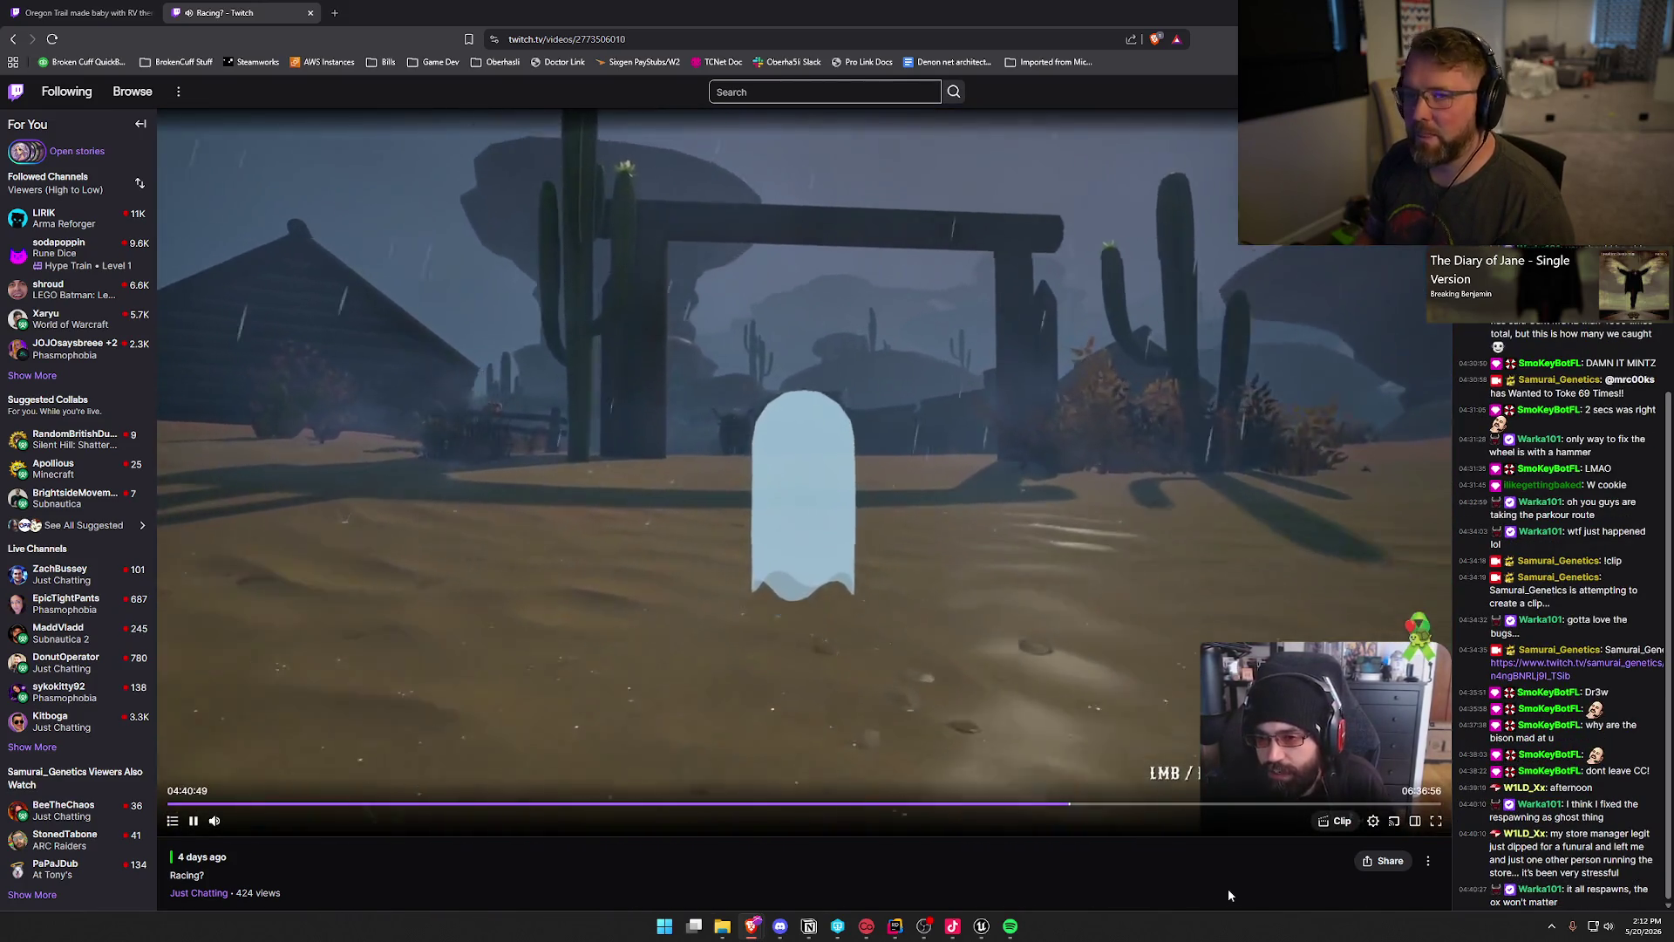
{"action": "key", "text": "Right"}
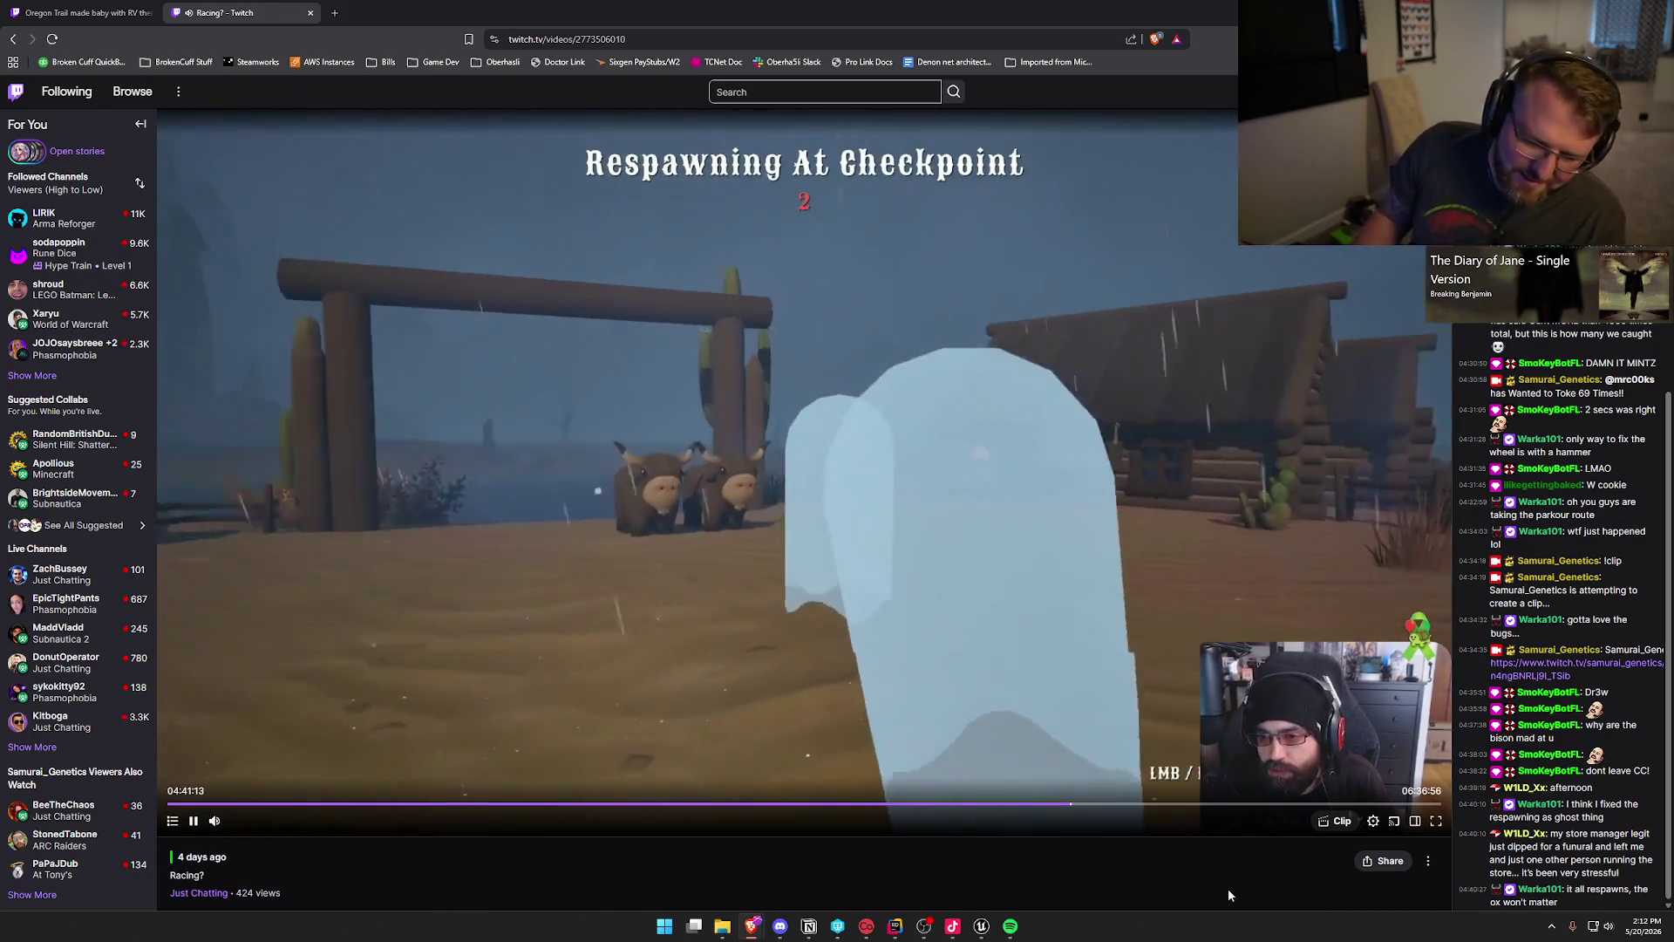
Step: Jump the VOD past the checkpoint respawn screen to the indoor scene
{"action": "key", "text": "Right"}
{"action": "key", "text": "Right"}
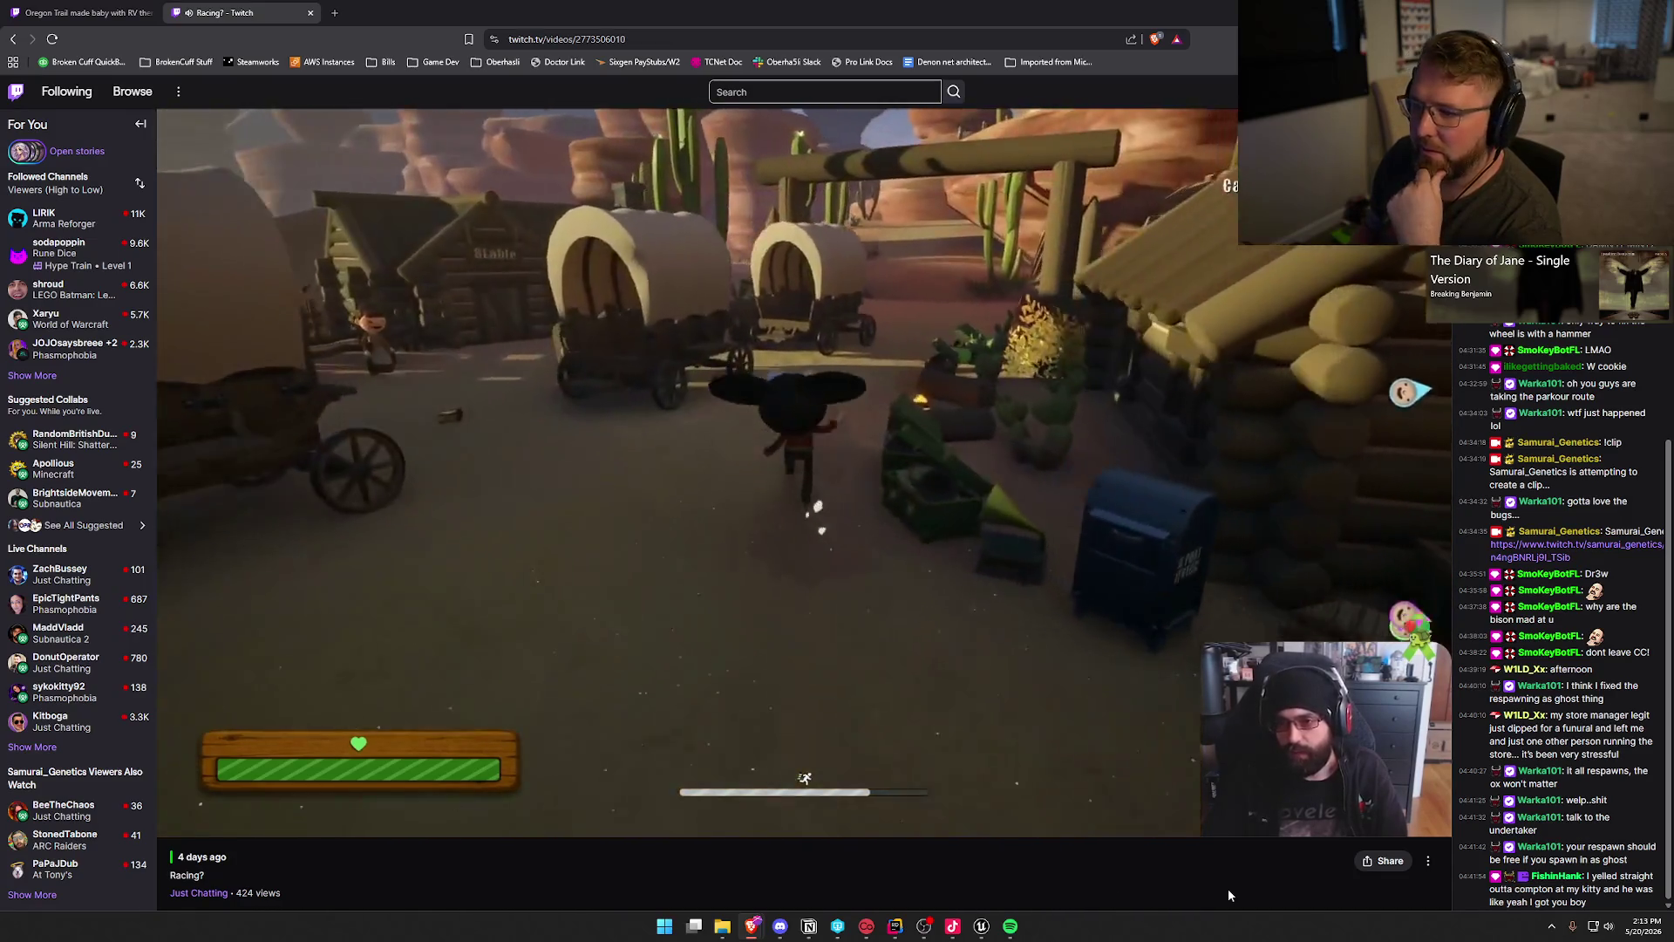
Step: Seek the VOD to about 04:45, with the covered wagon and oxen rolling through the canyon
{"action": "key", "text": "Right"}
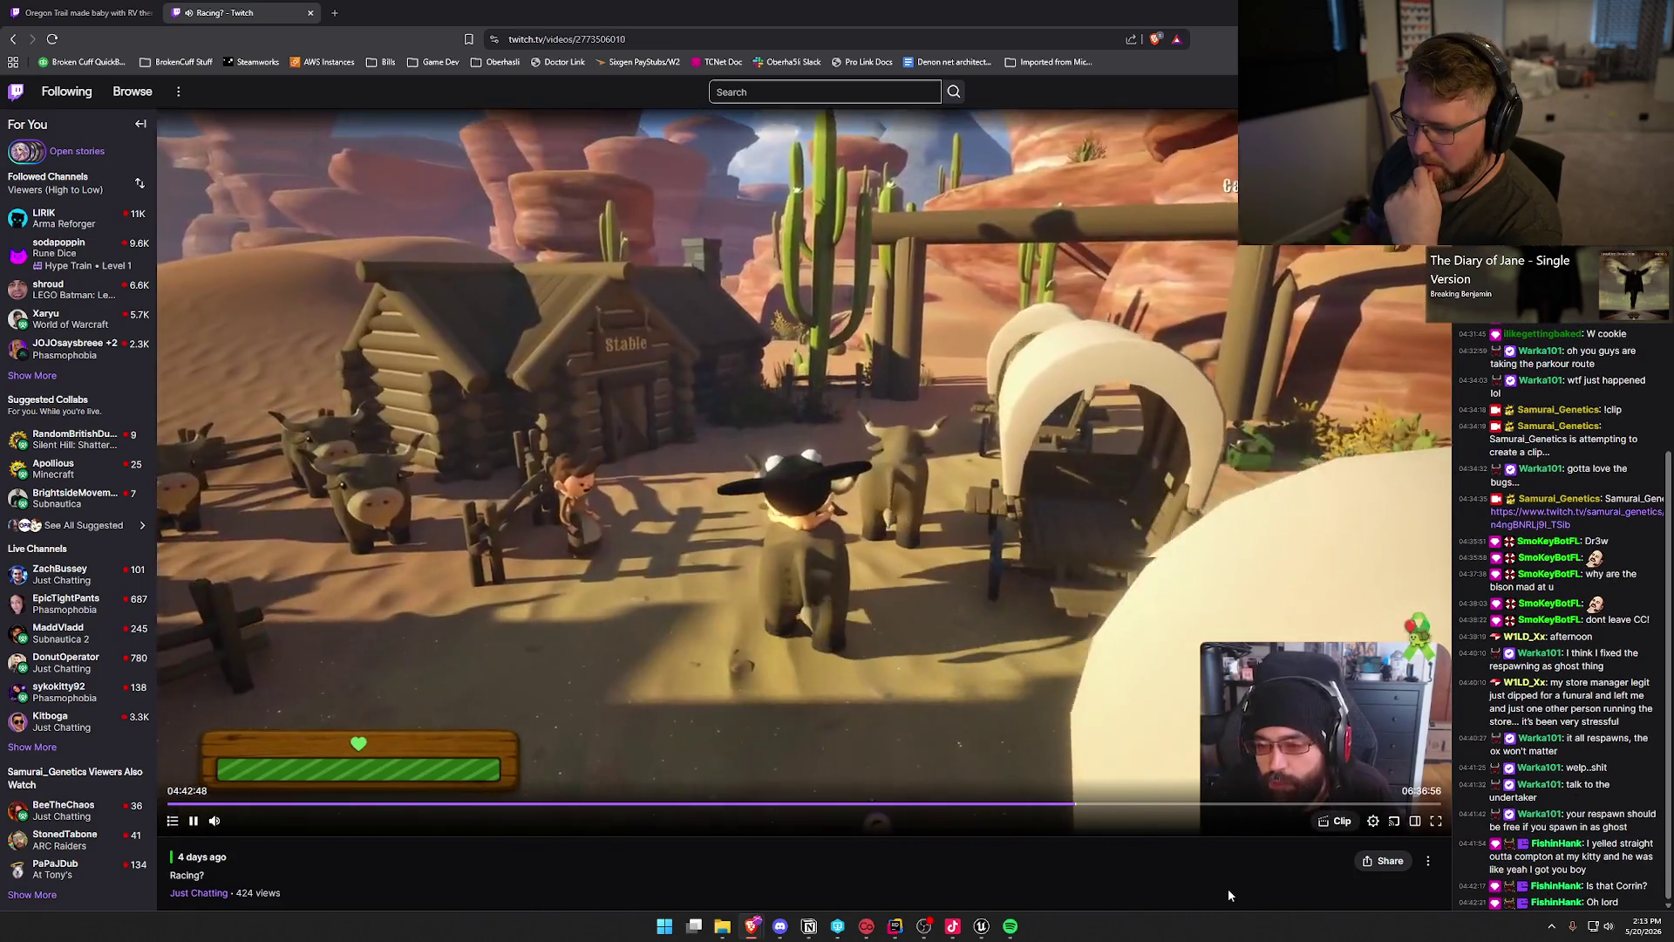
{"action": "key", "text": "Right"}
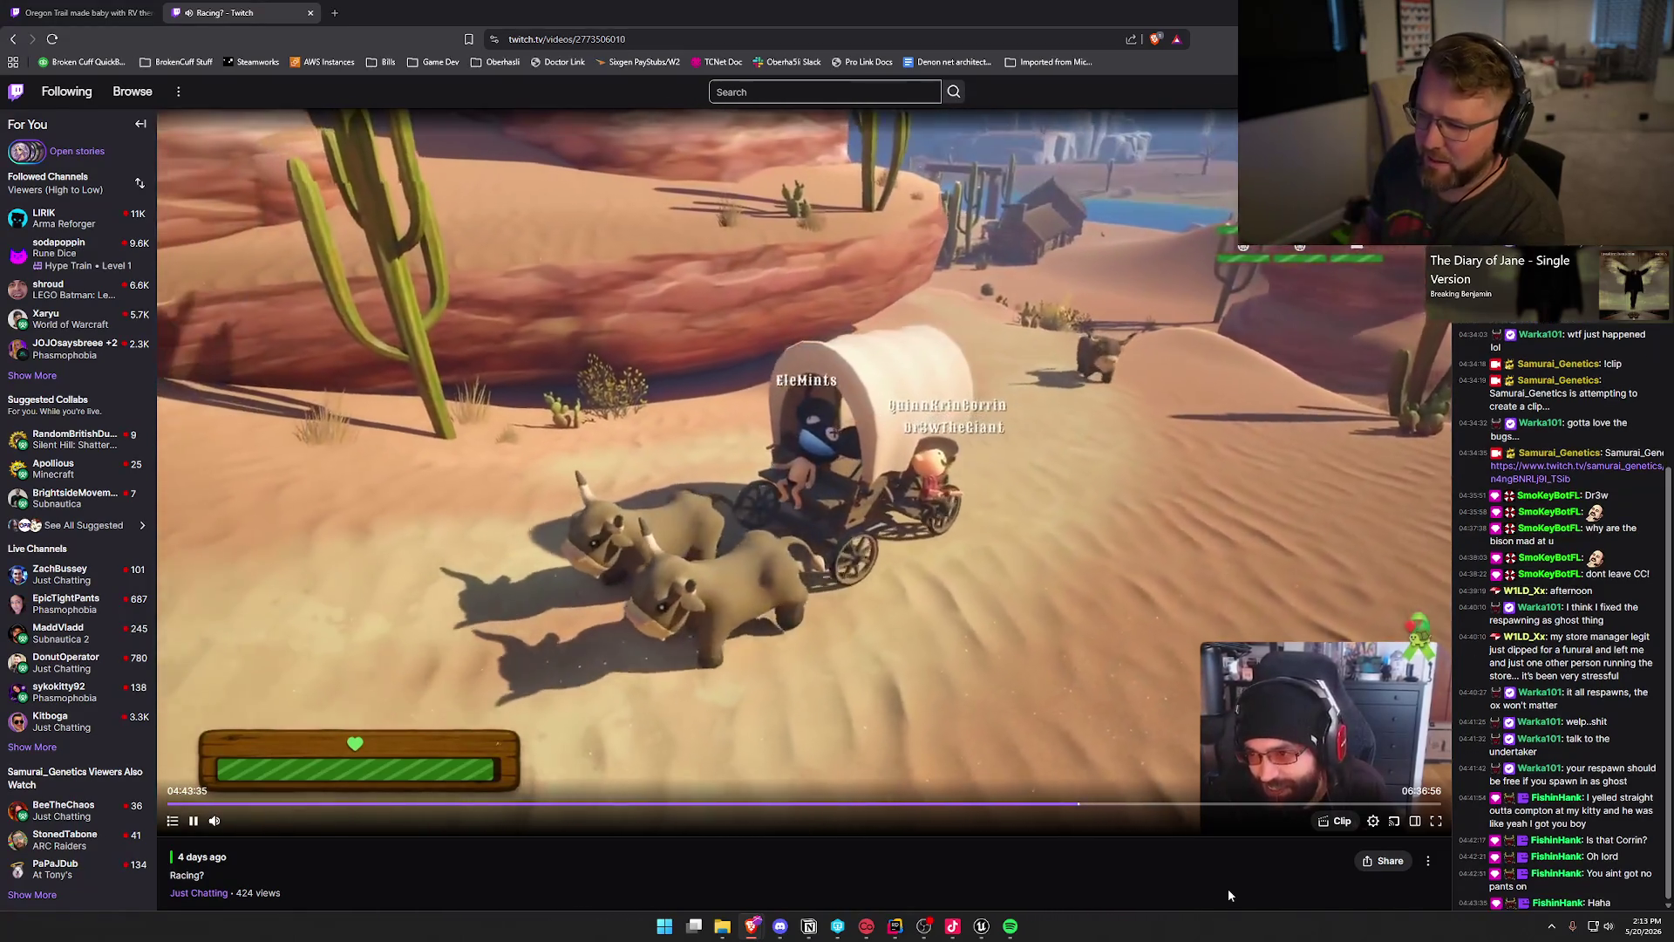
{"action": "key", "text": "Right"}
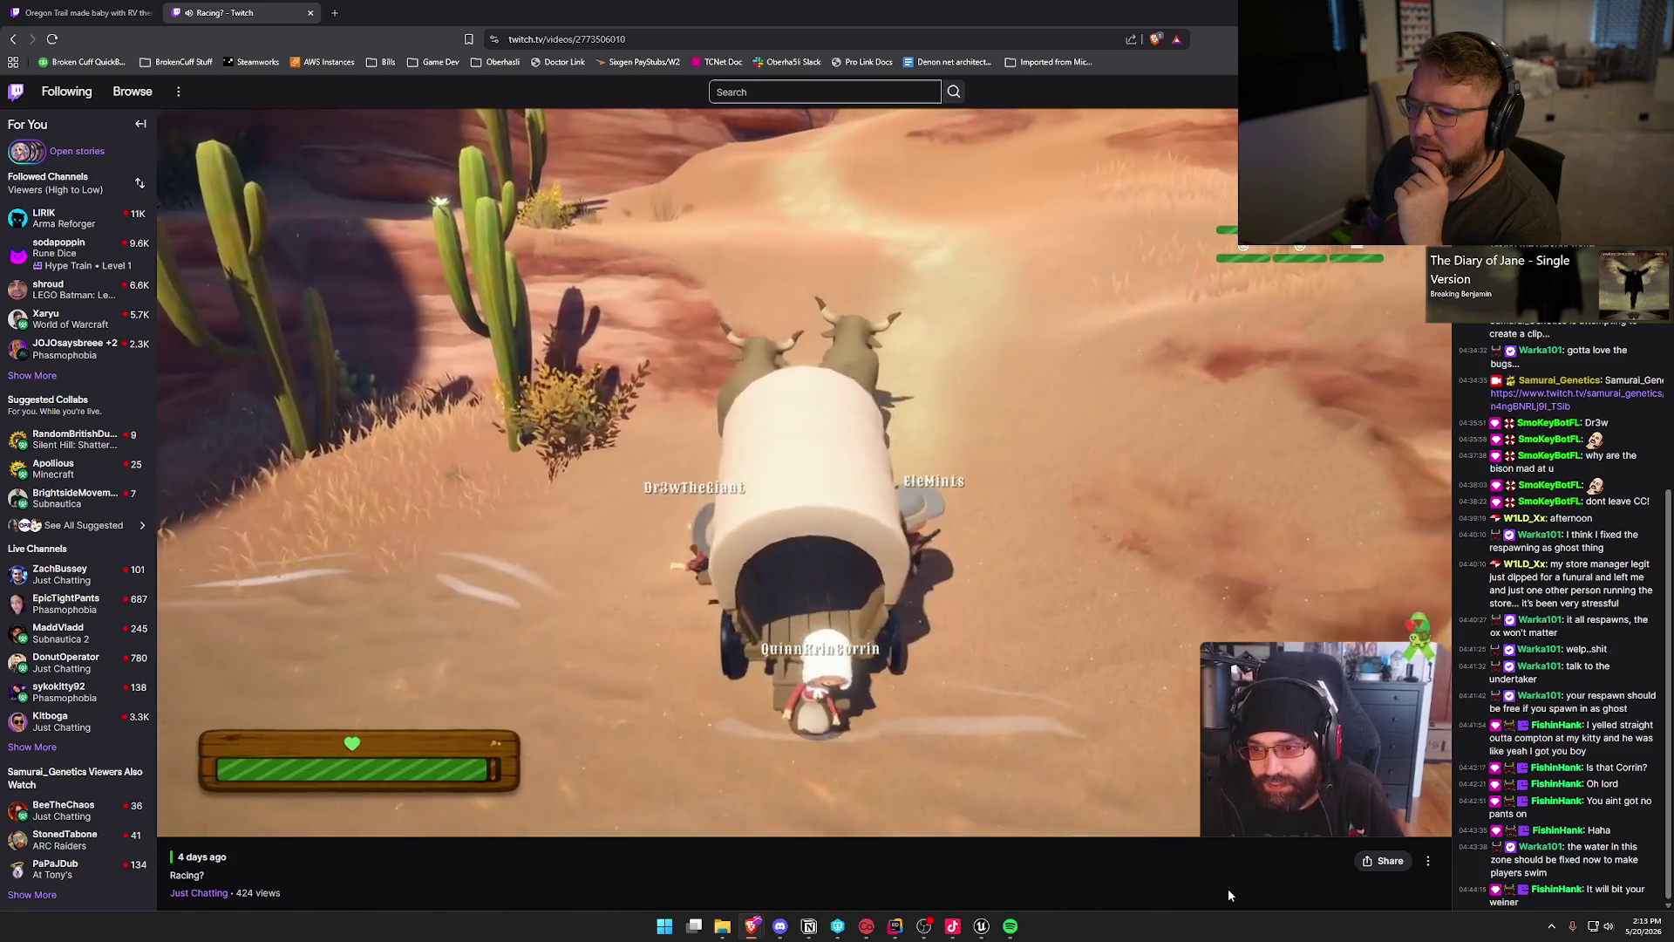
{"action": "key", "text": "Right"}
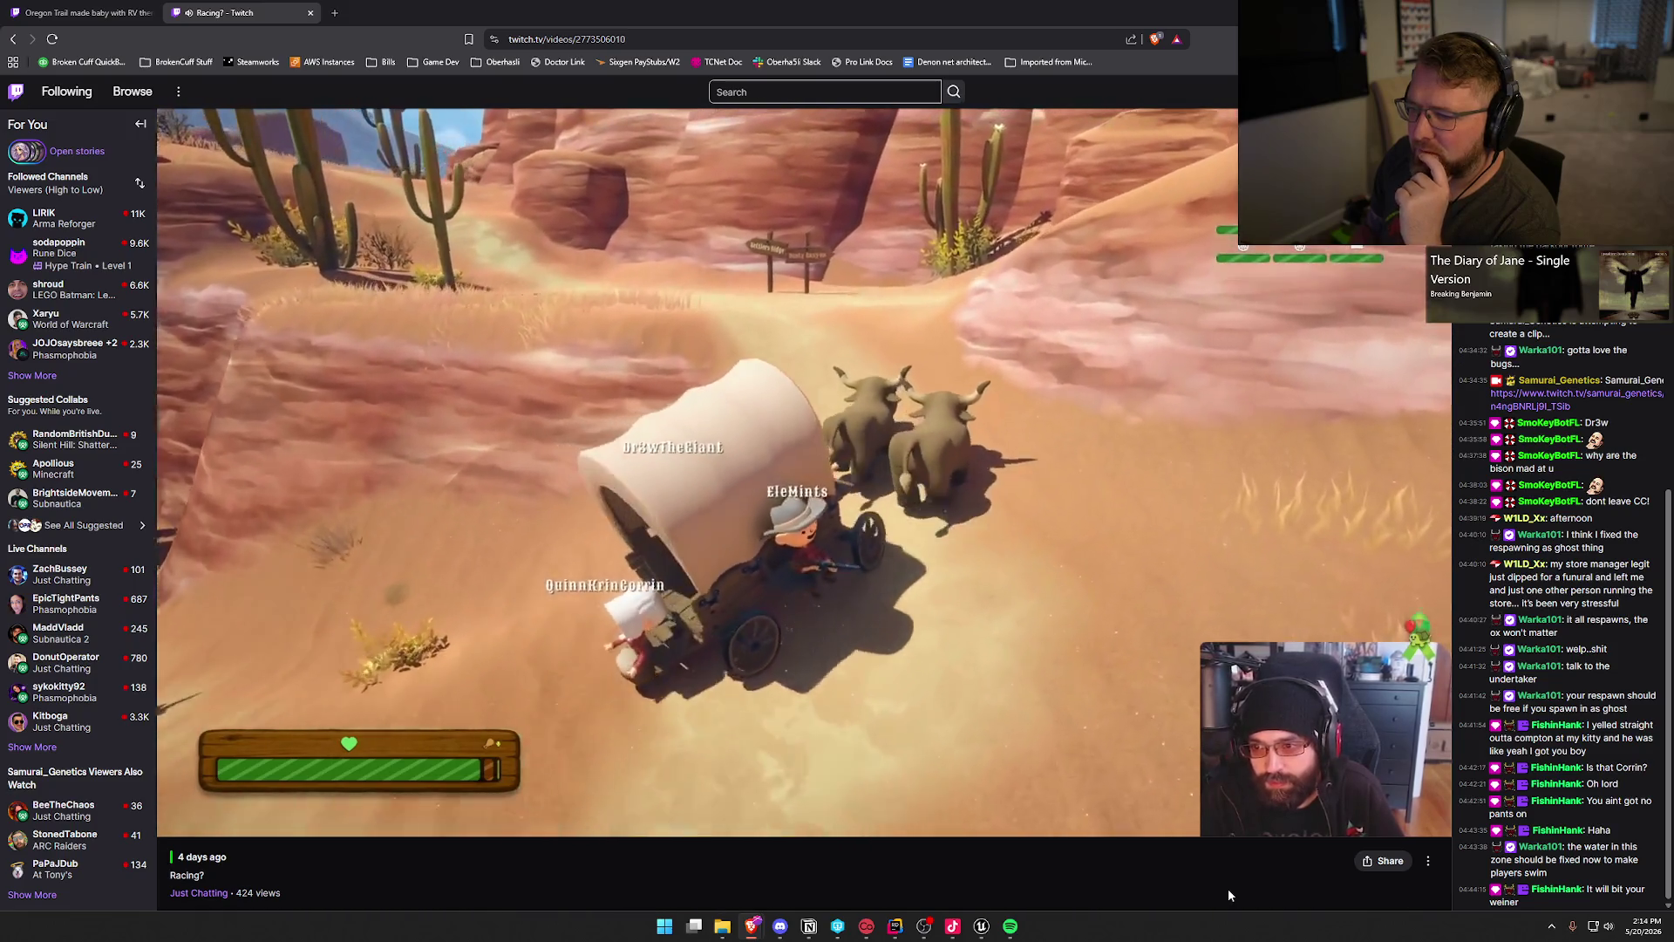
{"action": "key", "text": "Right"}
{"action": "key", "text": "Right"}
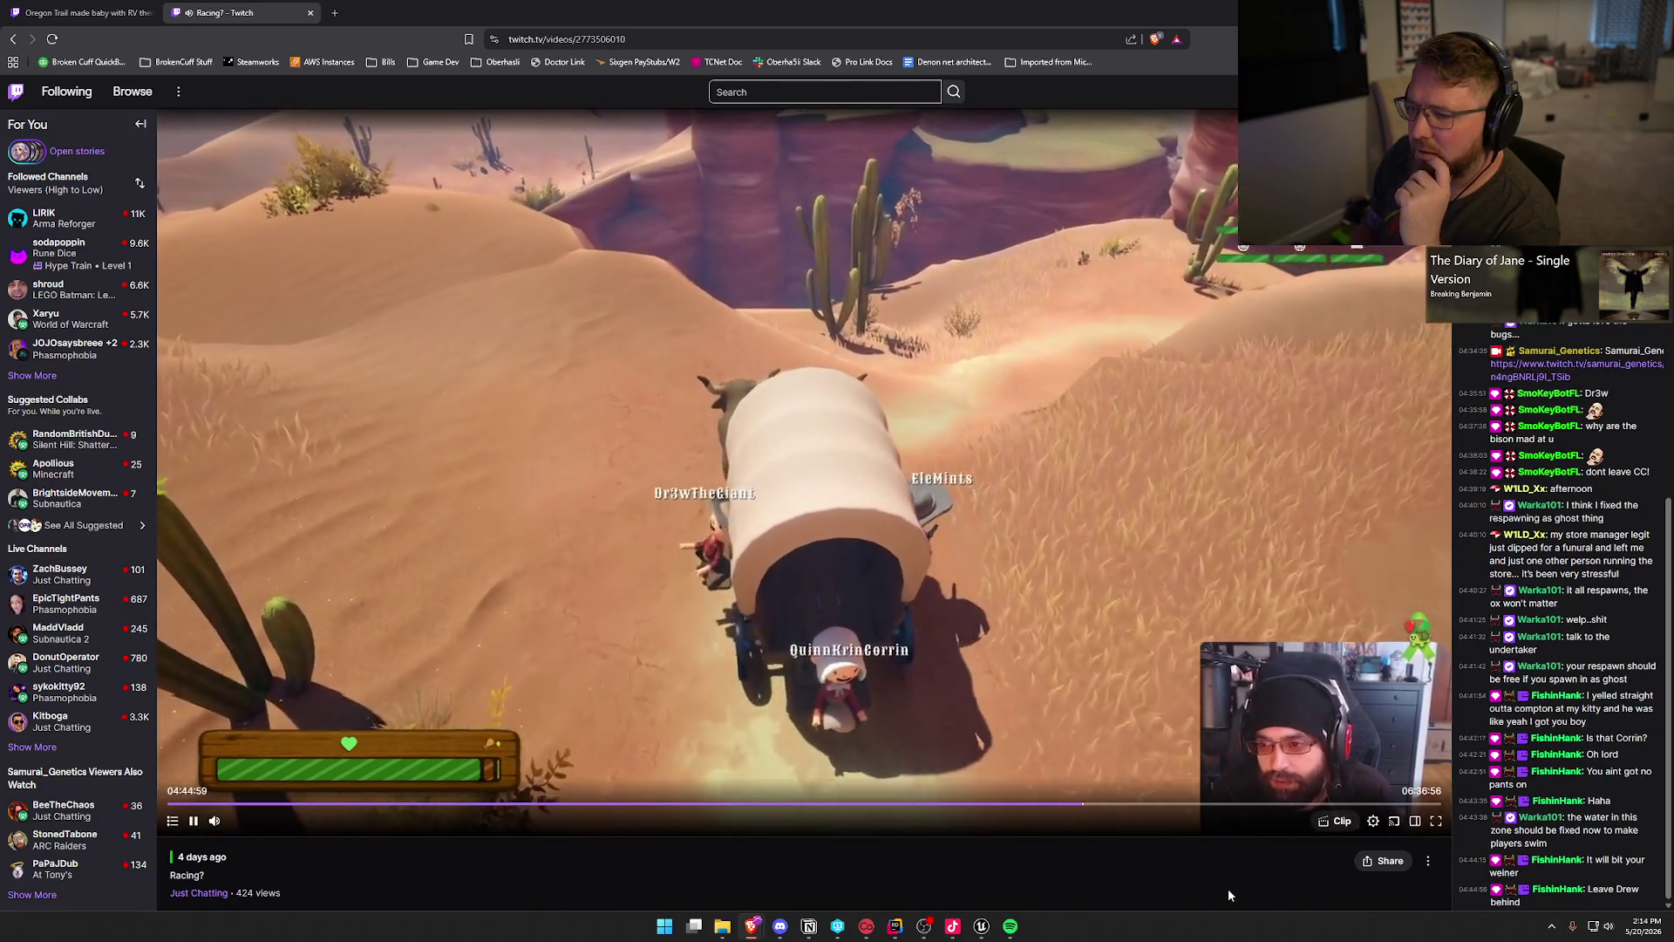
{"action": "key", "text": "Right"}
{"action": "key", "text": "Right"}
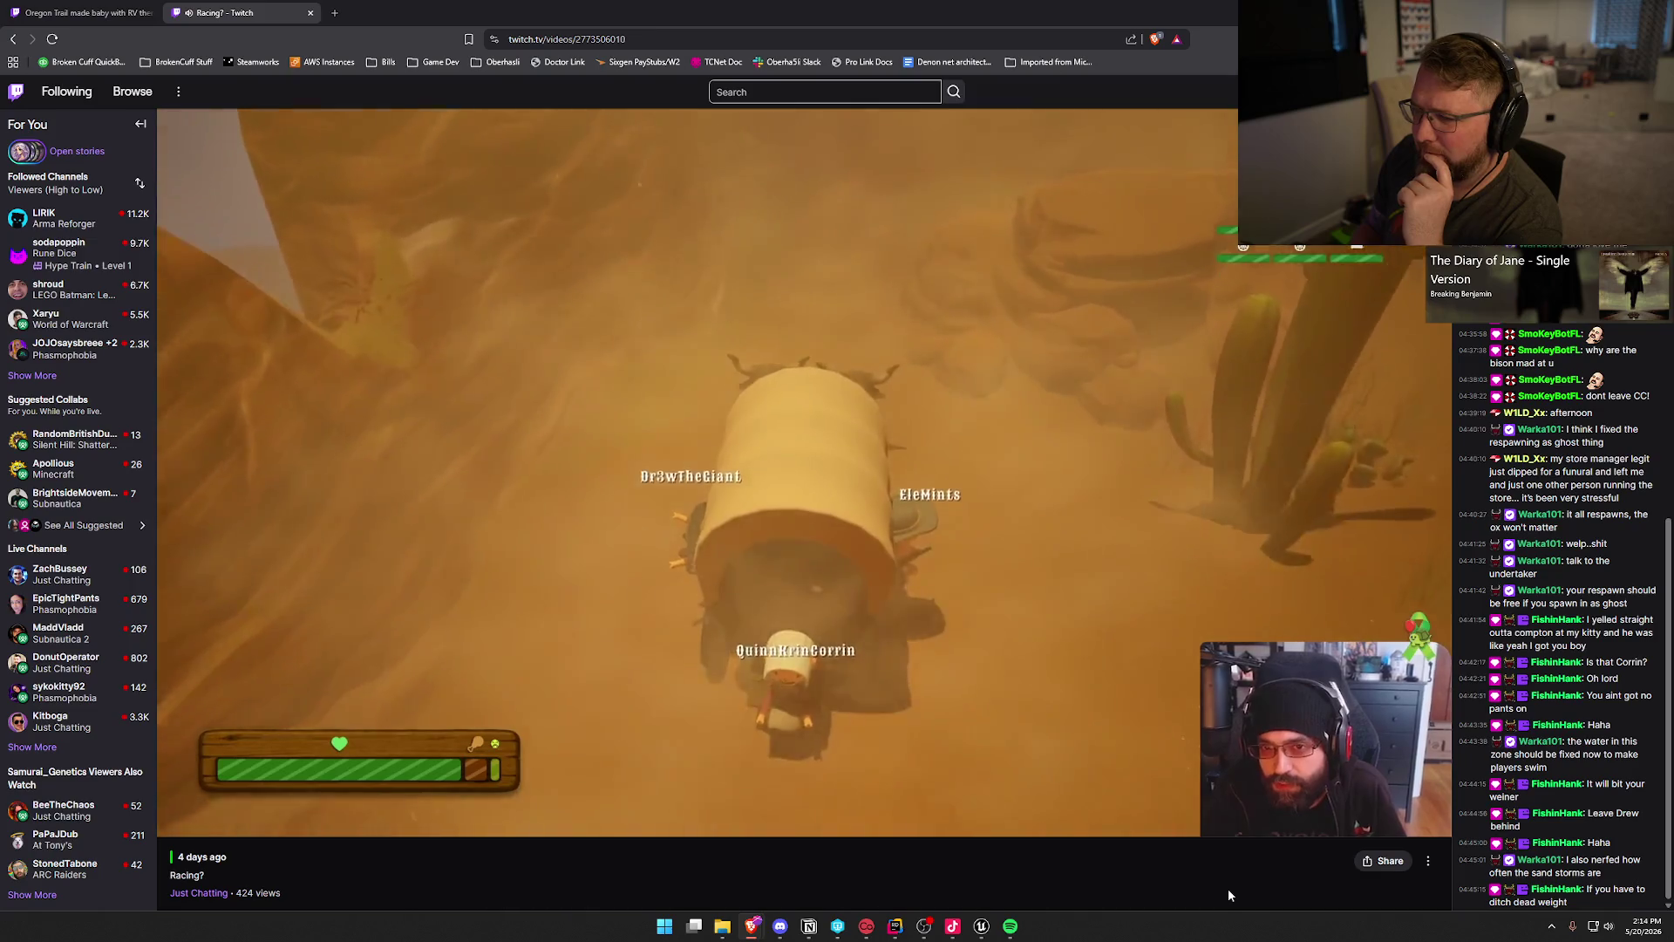
Step: Seek through the sandstorm, rewinding once, to the deep-end death screen near 04:54:53
{"action": "key", "text": "Right"}
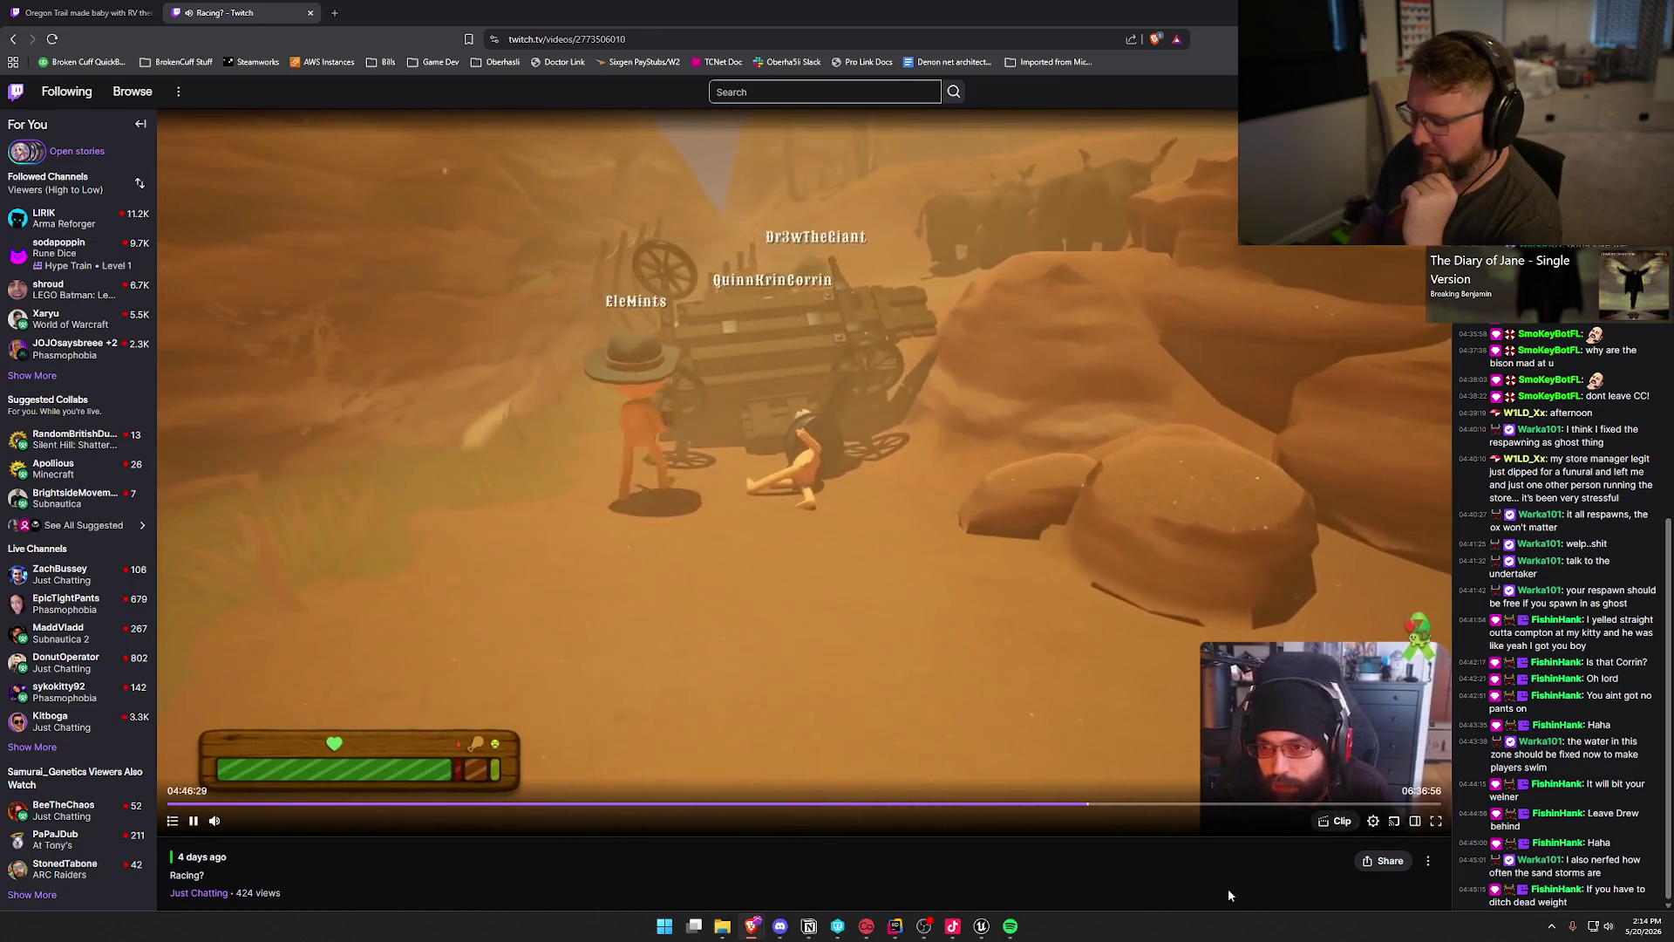
{"action": "key", "text": "Left"}
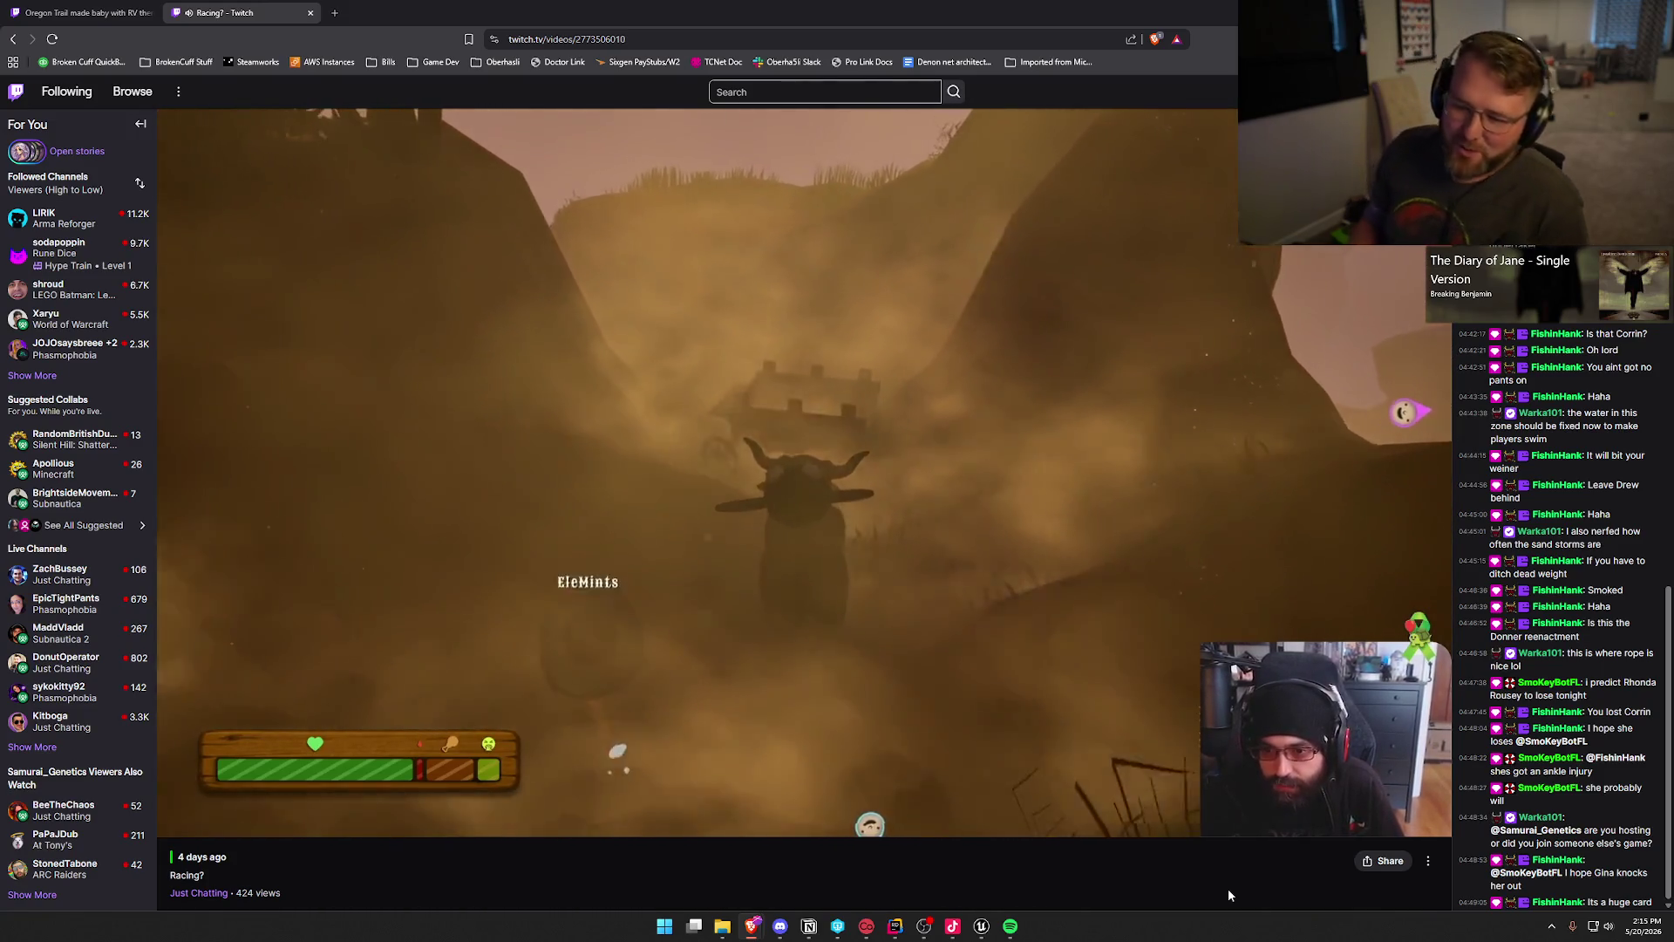
{"action": "key", "text": "Right"}
{"action": "key", "text": "Right"}
{"action": "key", "text": "Right"}
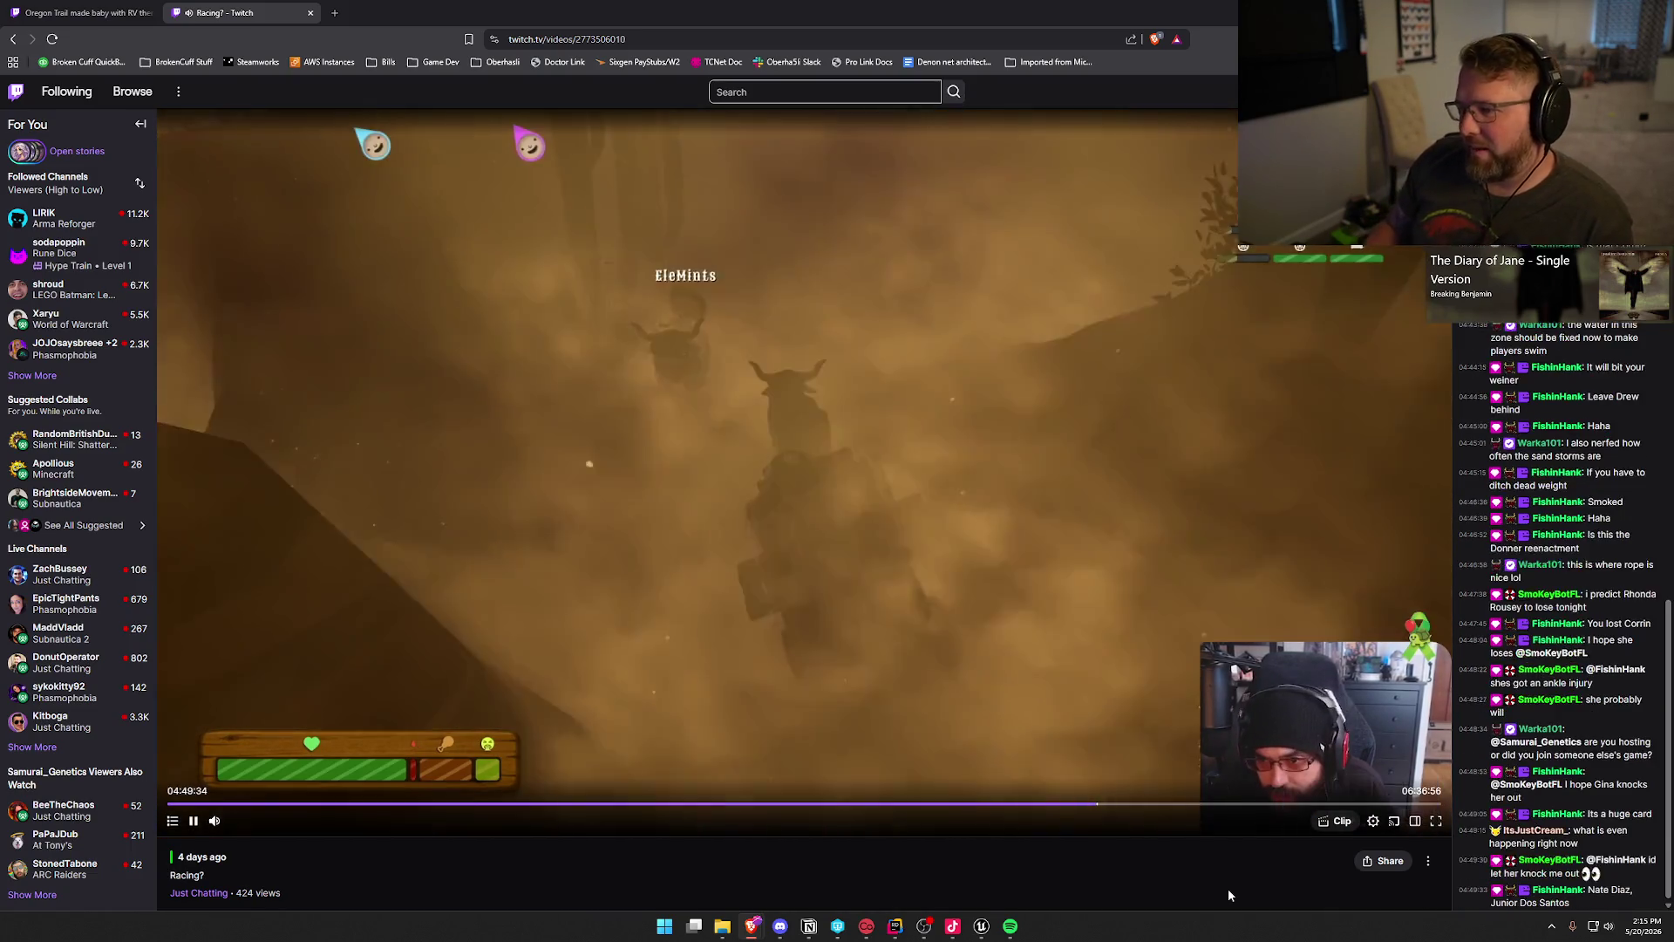
{"action": "key", "text": "Right"}
{"action": "key", "text": "Right"}
{"action": "key", "text": "Right"}
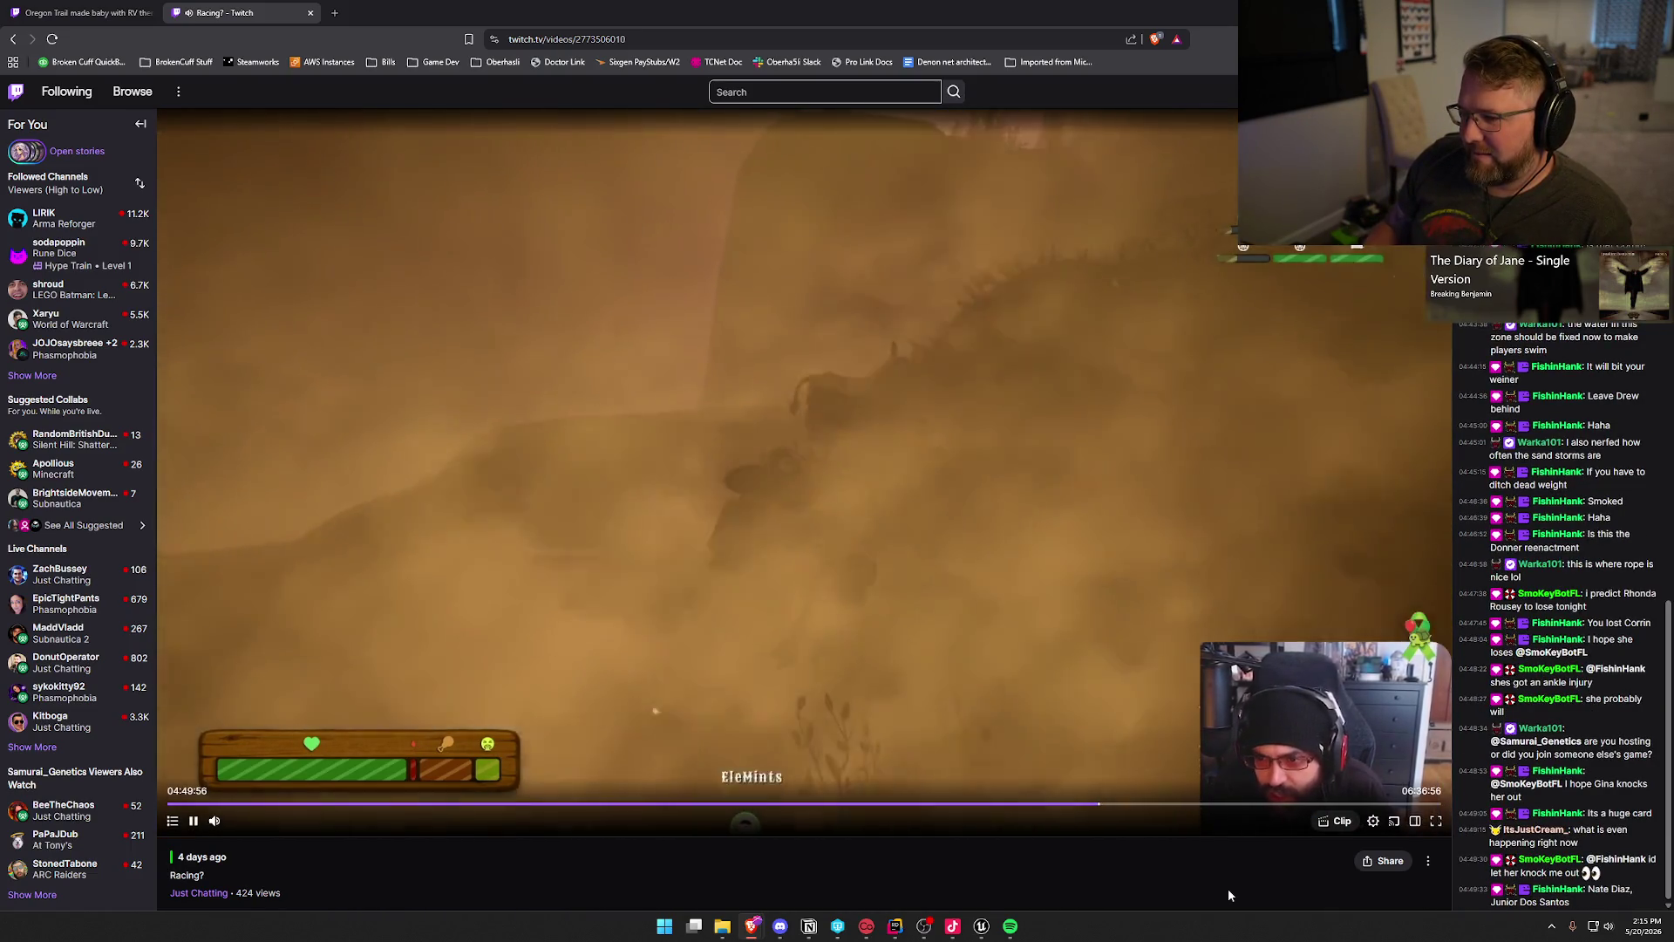
{"action": "key", "text": "Right"}
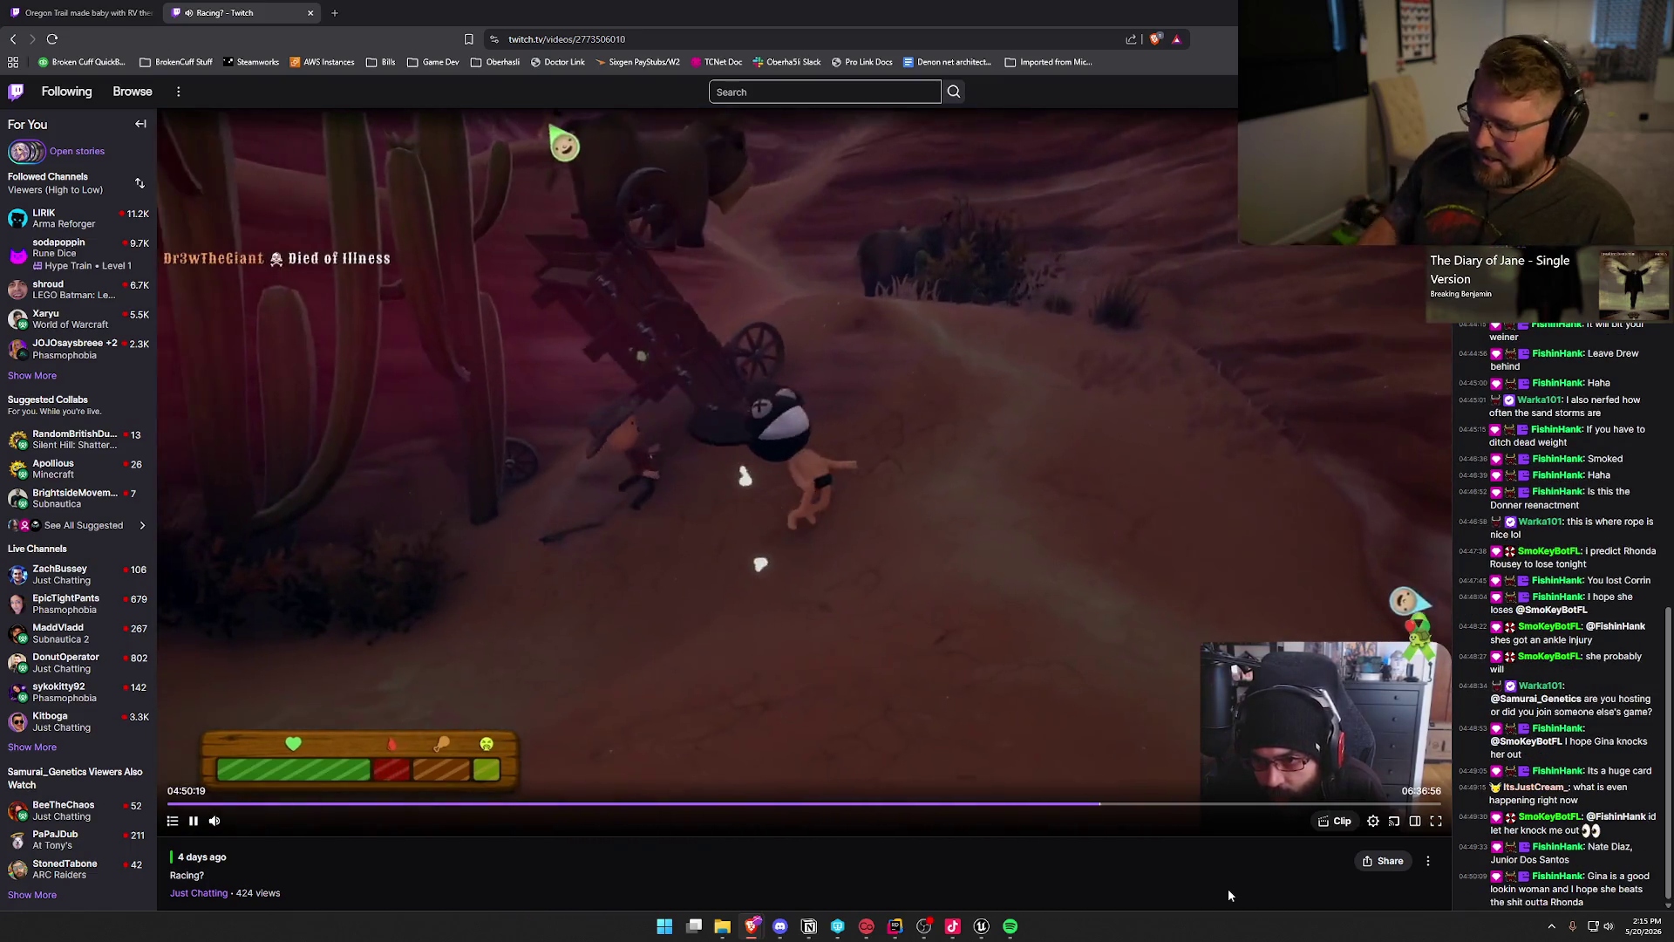
{"action": "key", "text": "Right"}
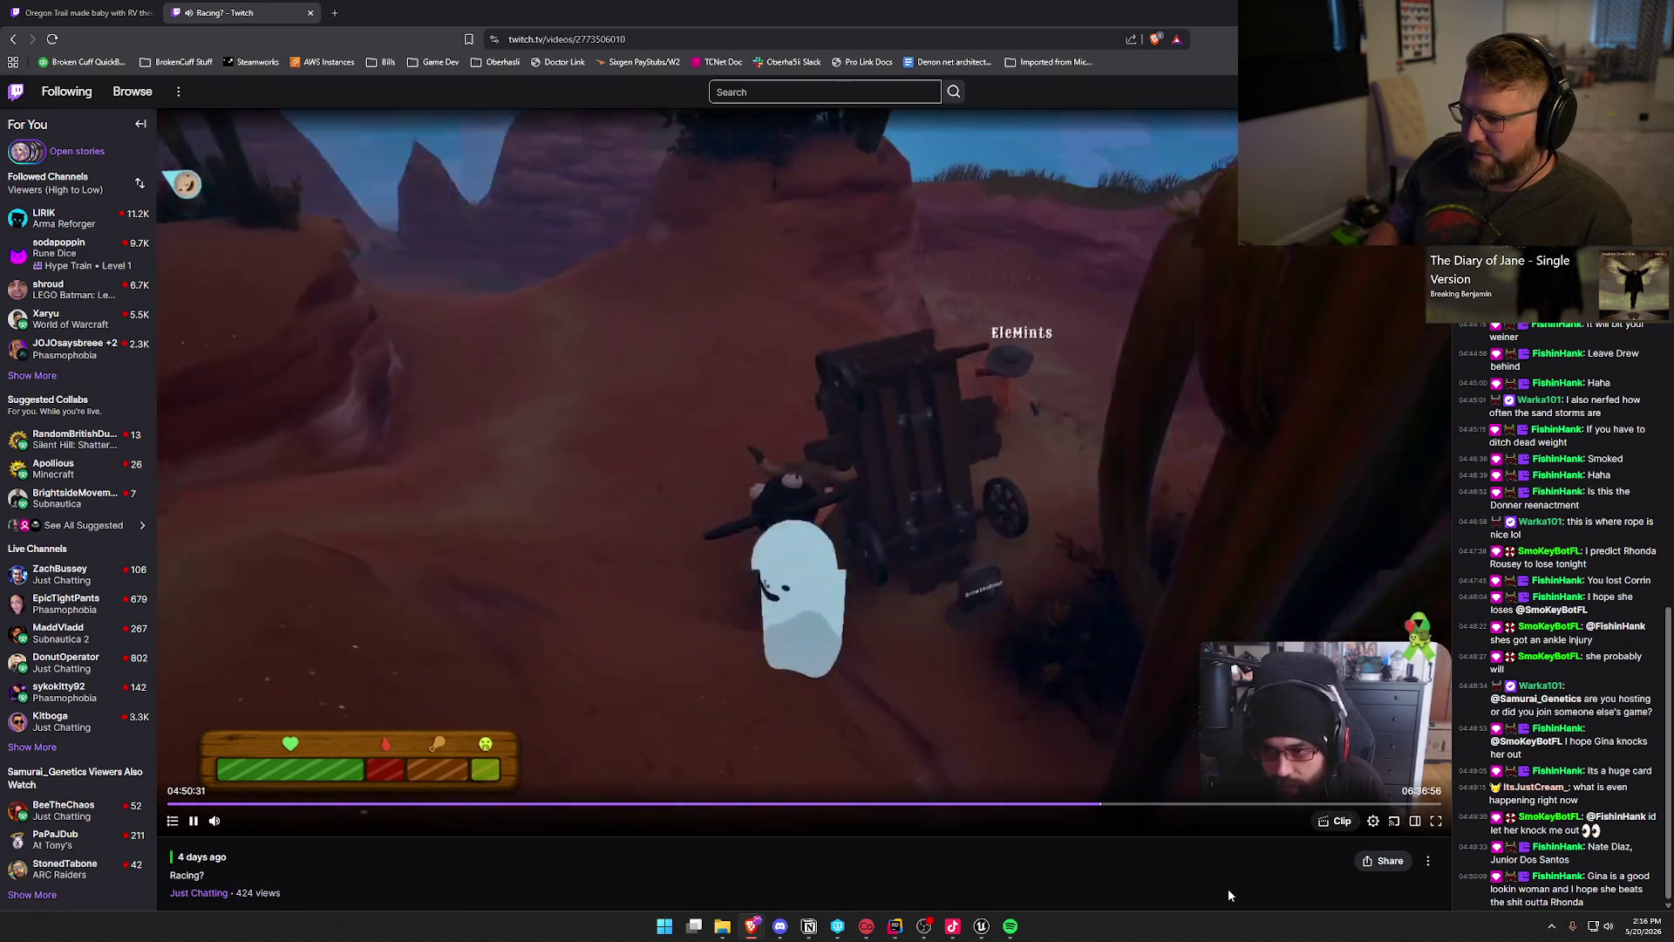
{"action": "key", "text": "Right"}
{"action": "key", "text": "Right"}
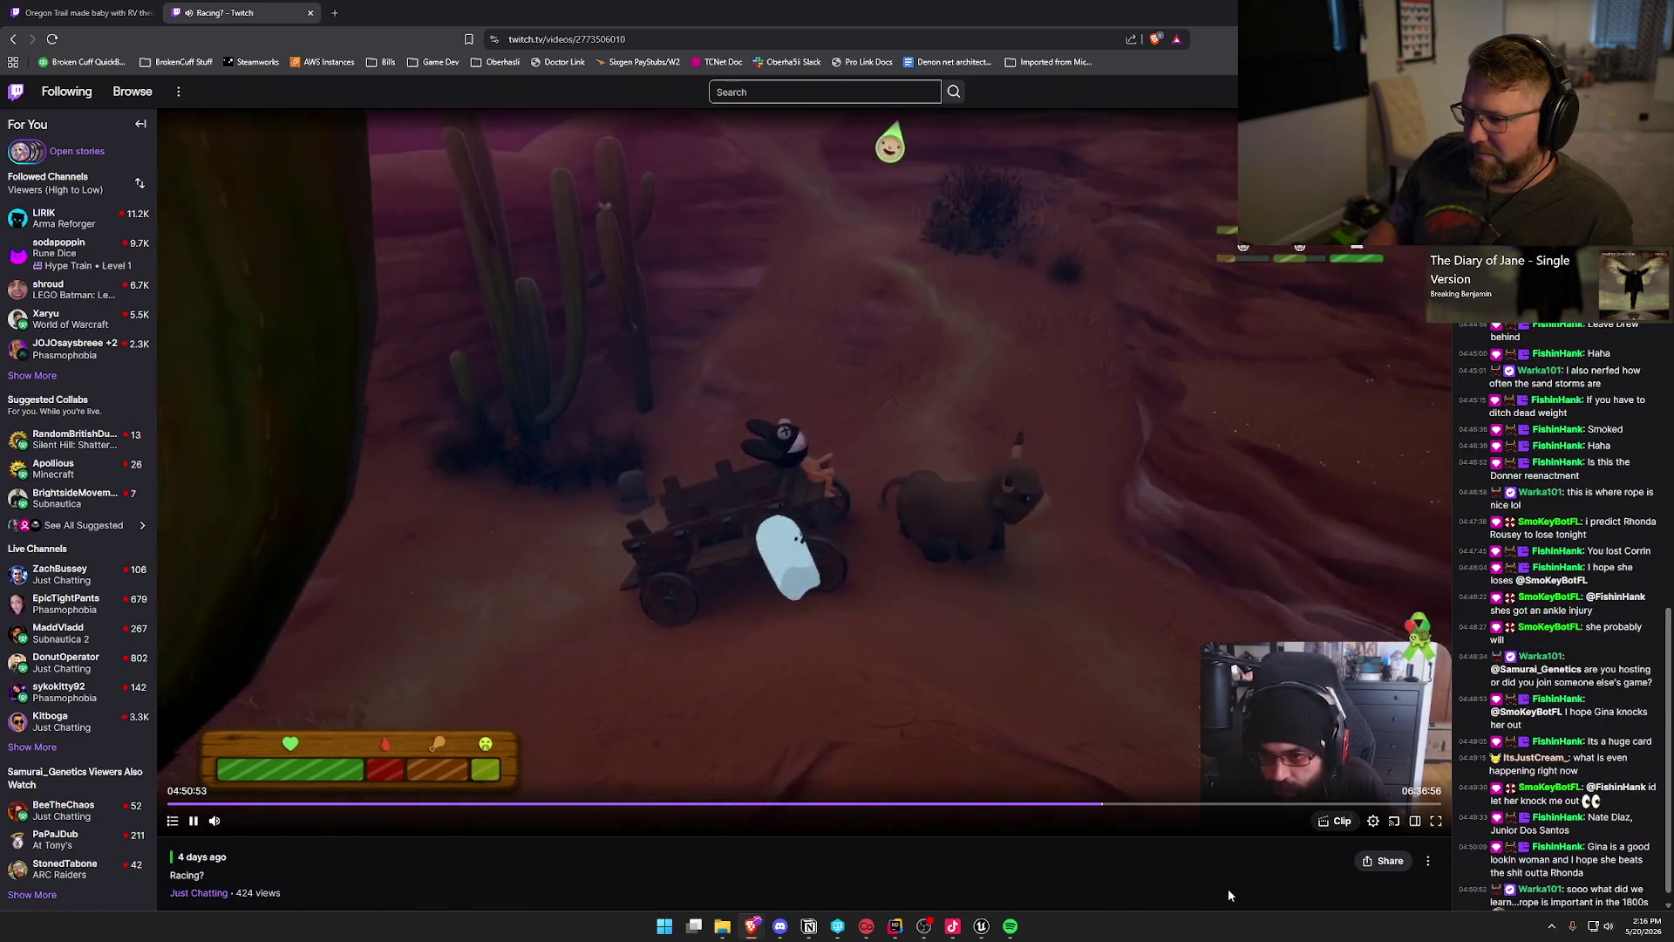
{"action": "key", "text": "Right"}
{"action": "key", "text": "Right"}
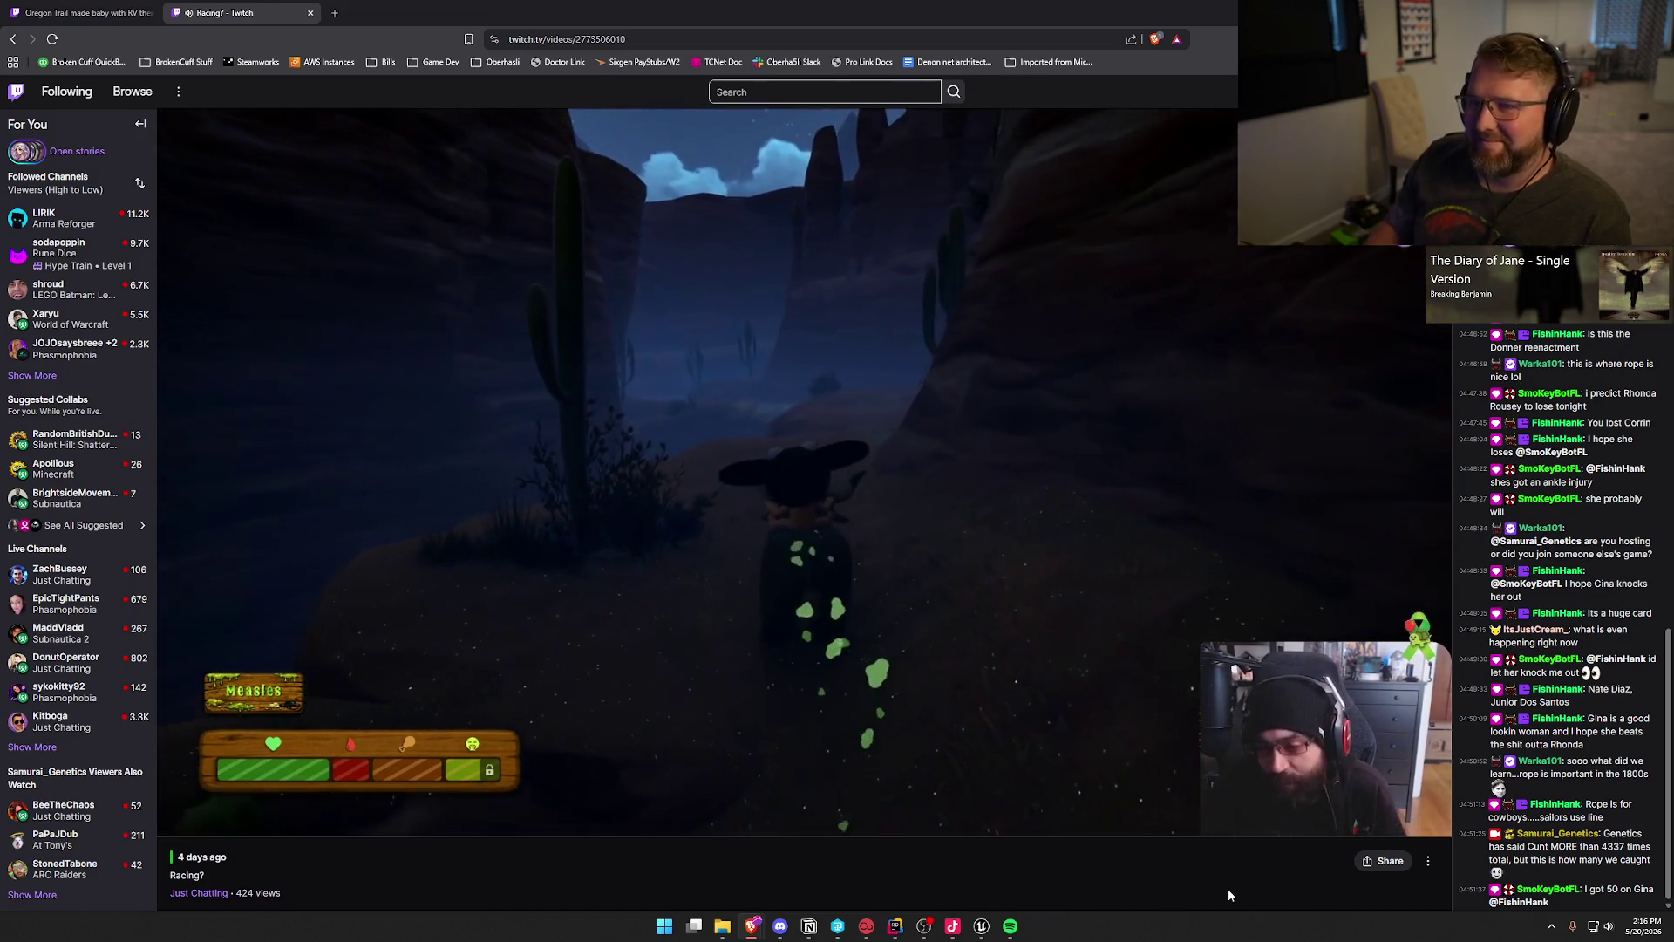
{"action": "key", "text": "Right"}
{"action": "key", "text": "Right"}
{"action": "key", "text": "Right"}
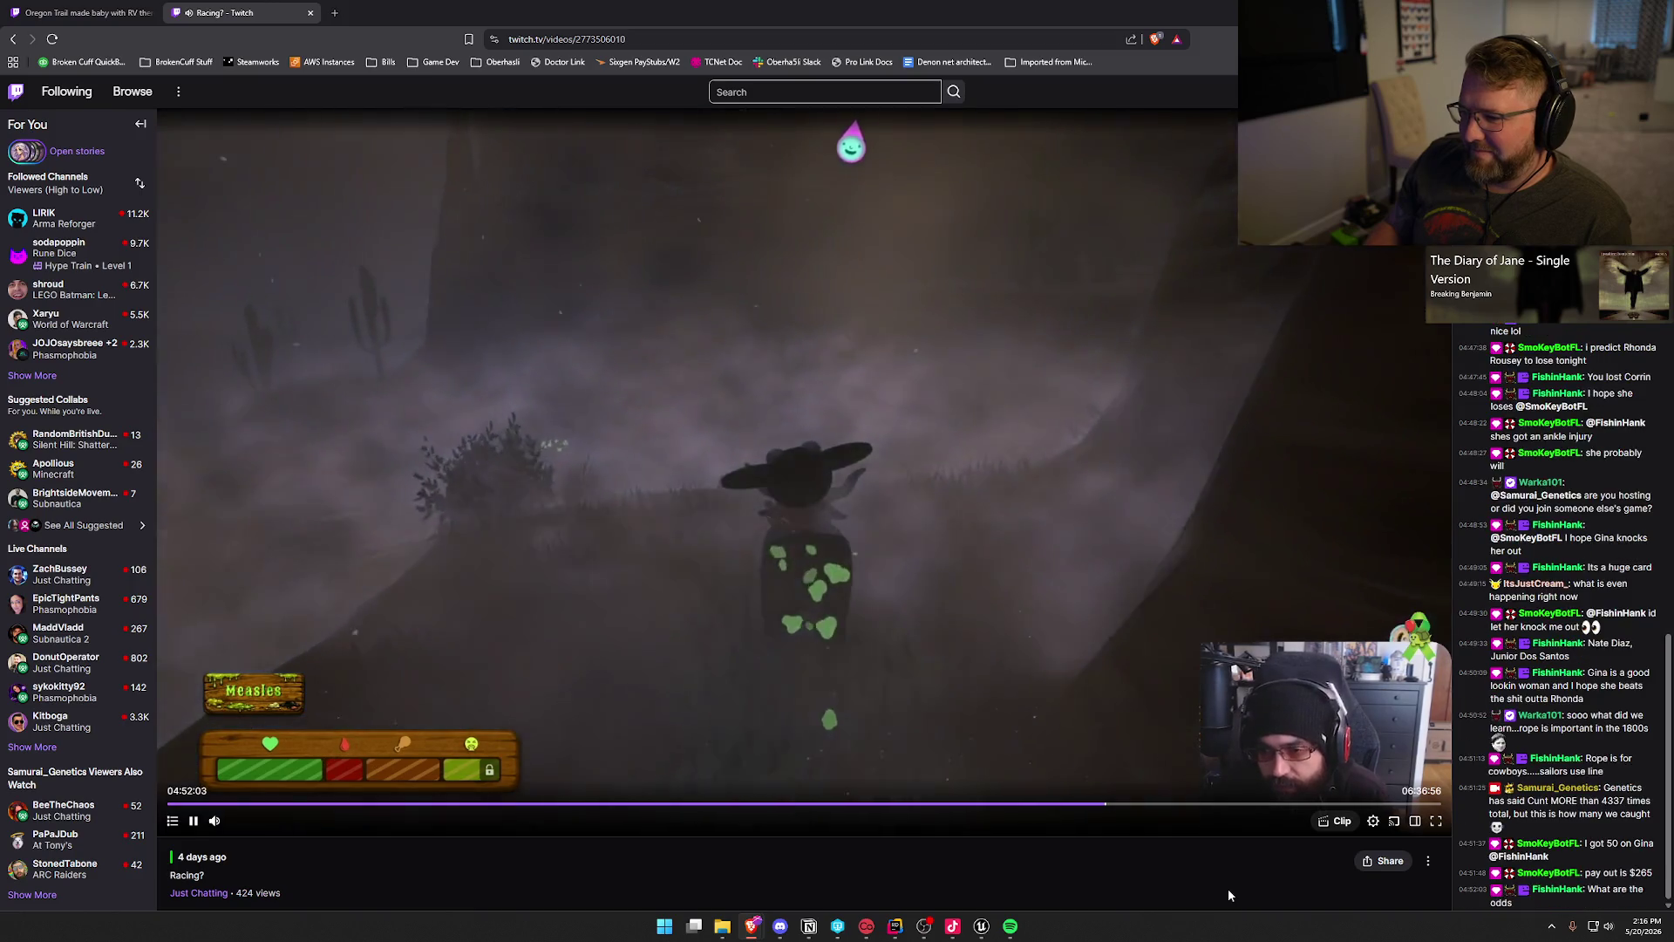
{"action": "key", "text": "Right"}
{"action": "key", "text": "Right"}
{"action": "key", "text": "Right"}
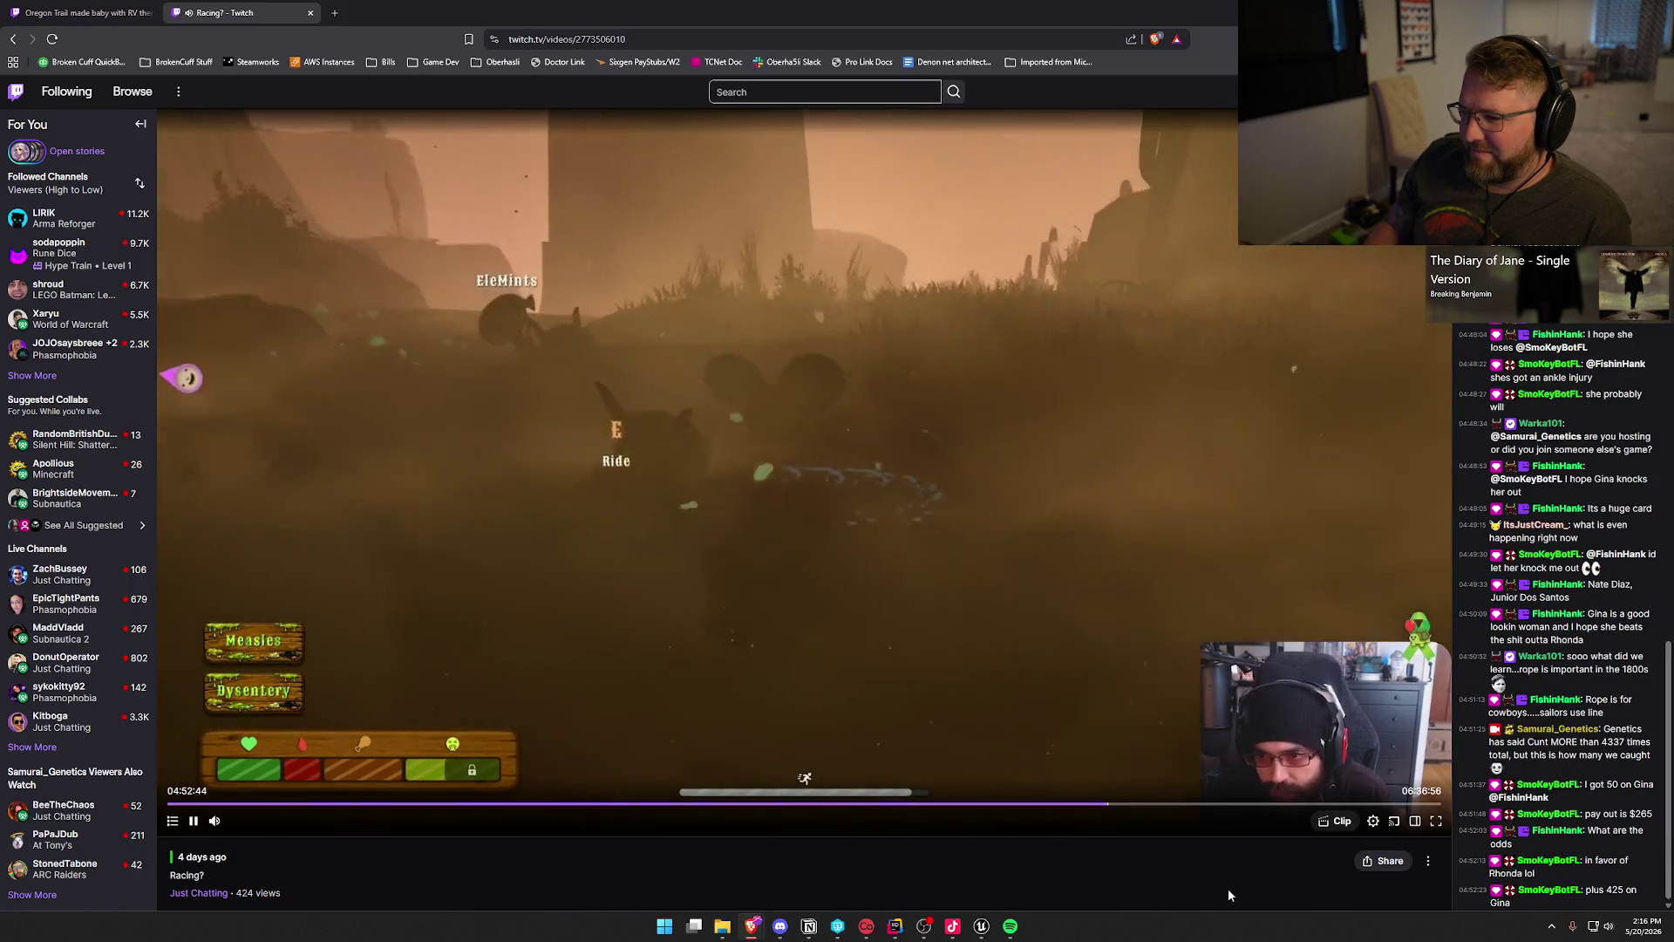
{"action": "key", "text": "Right"}
{"action": "key", "text": "Right"}
{"action": "key", "text": "Right"}
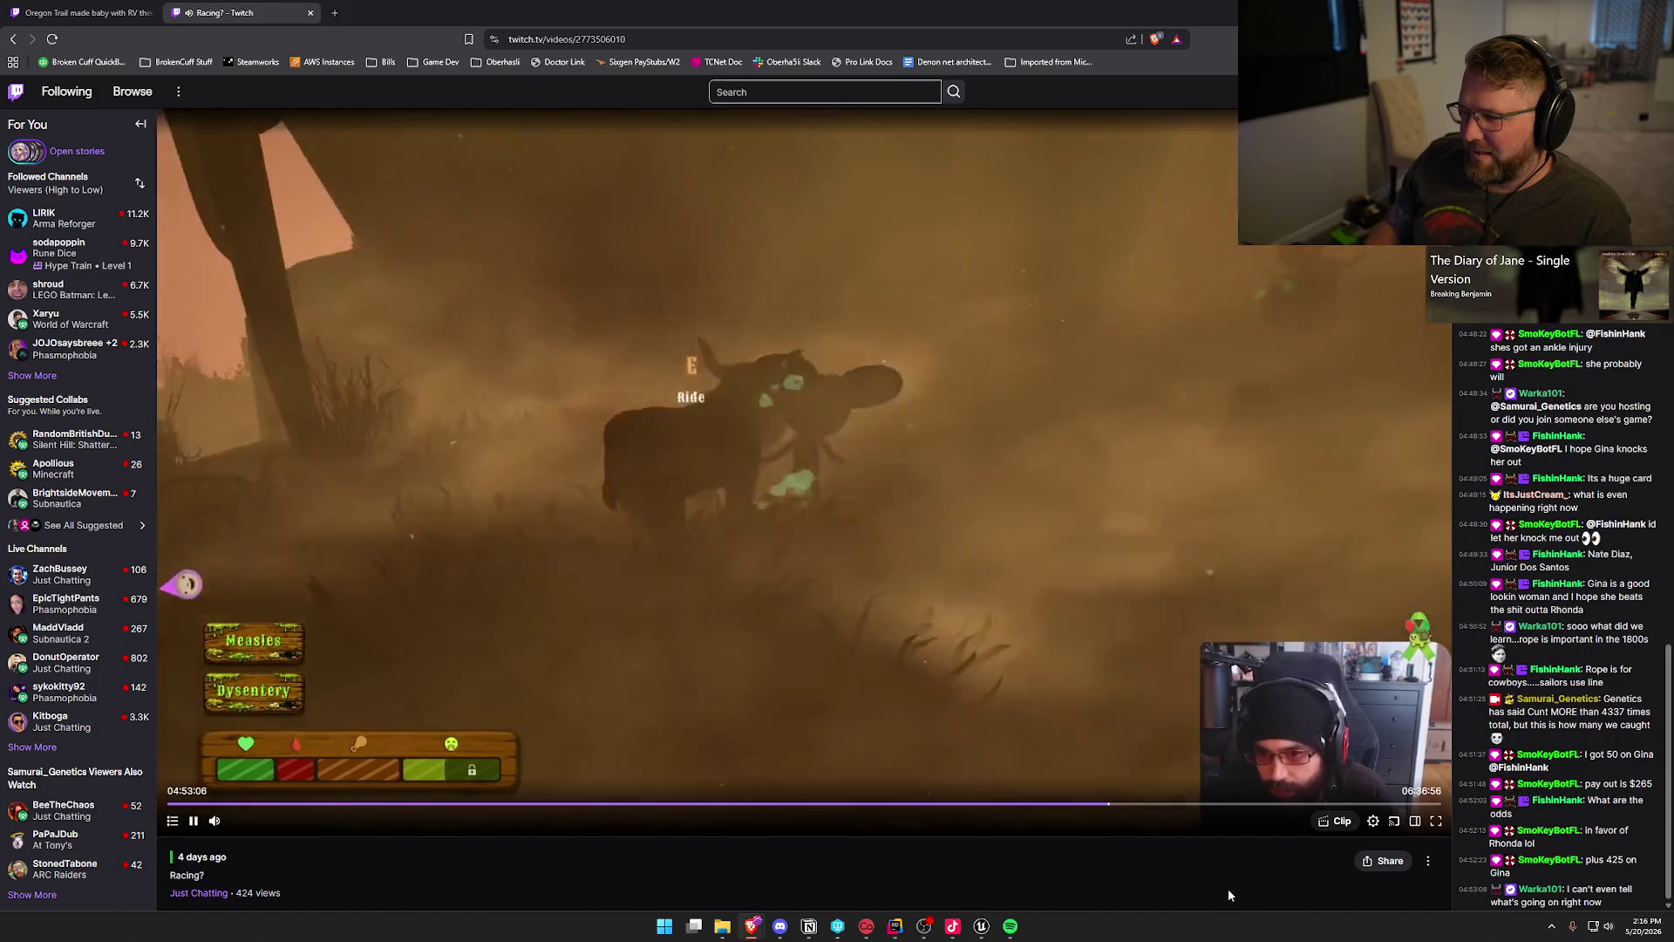
{"action": "key", "text": "Right"}
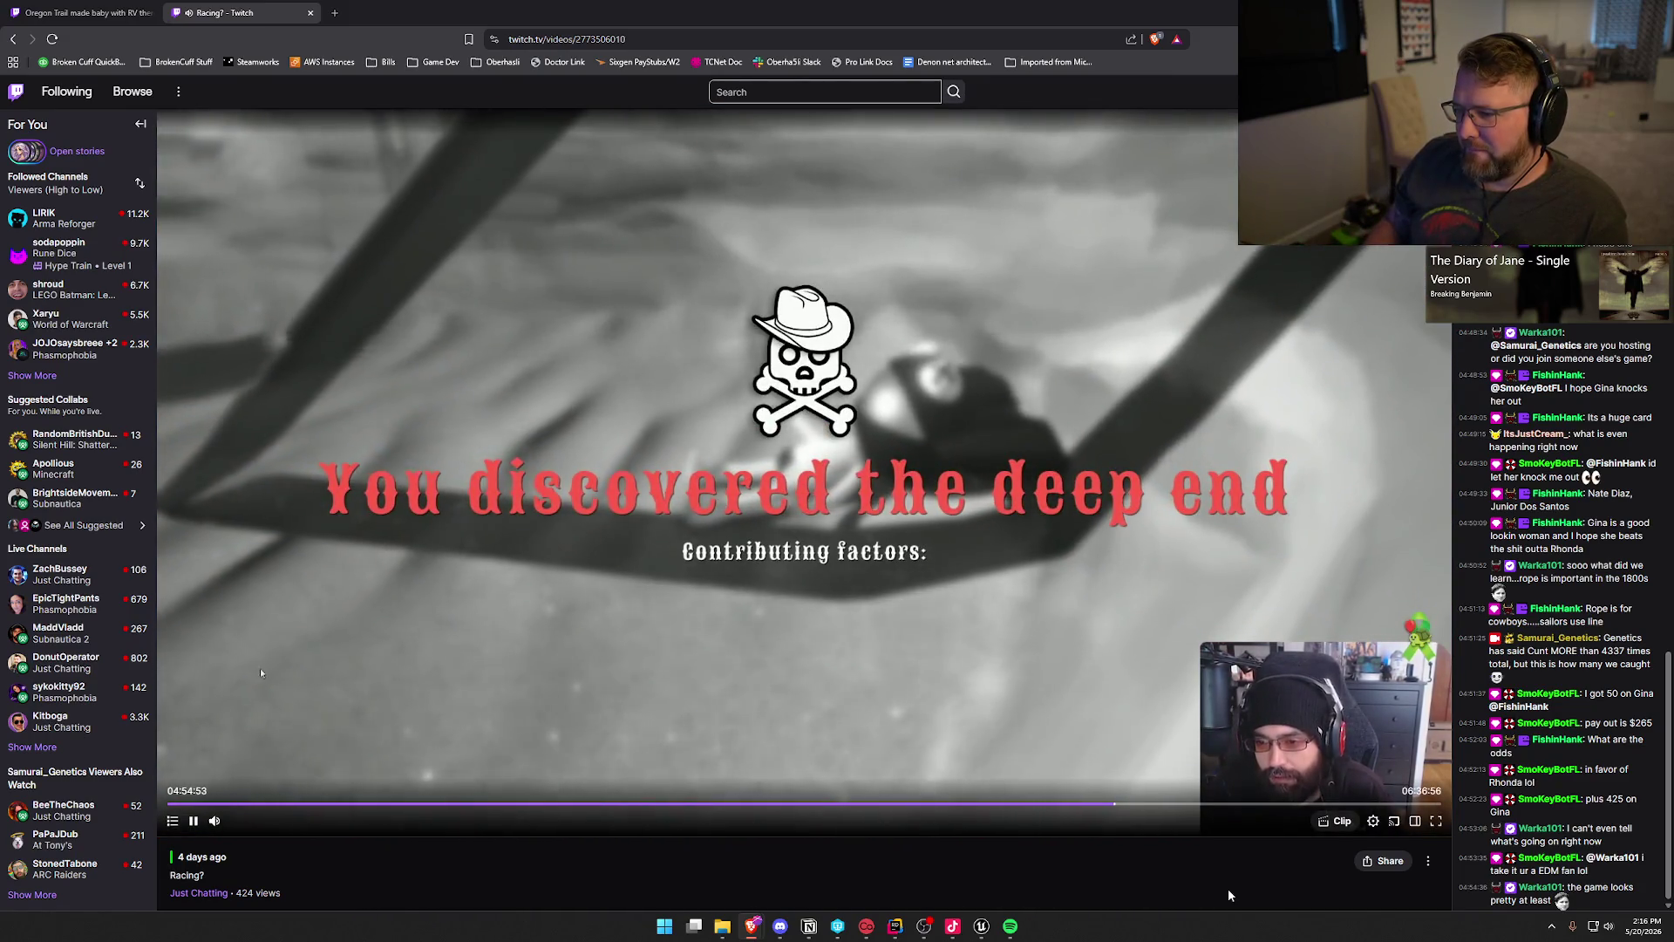
Step: Skip past the deep-end death and respawn to about 04:55:33 in the dim wagon camp
{"action": "key", "text": "Right"}
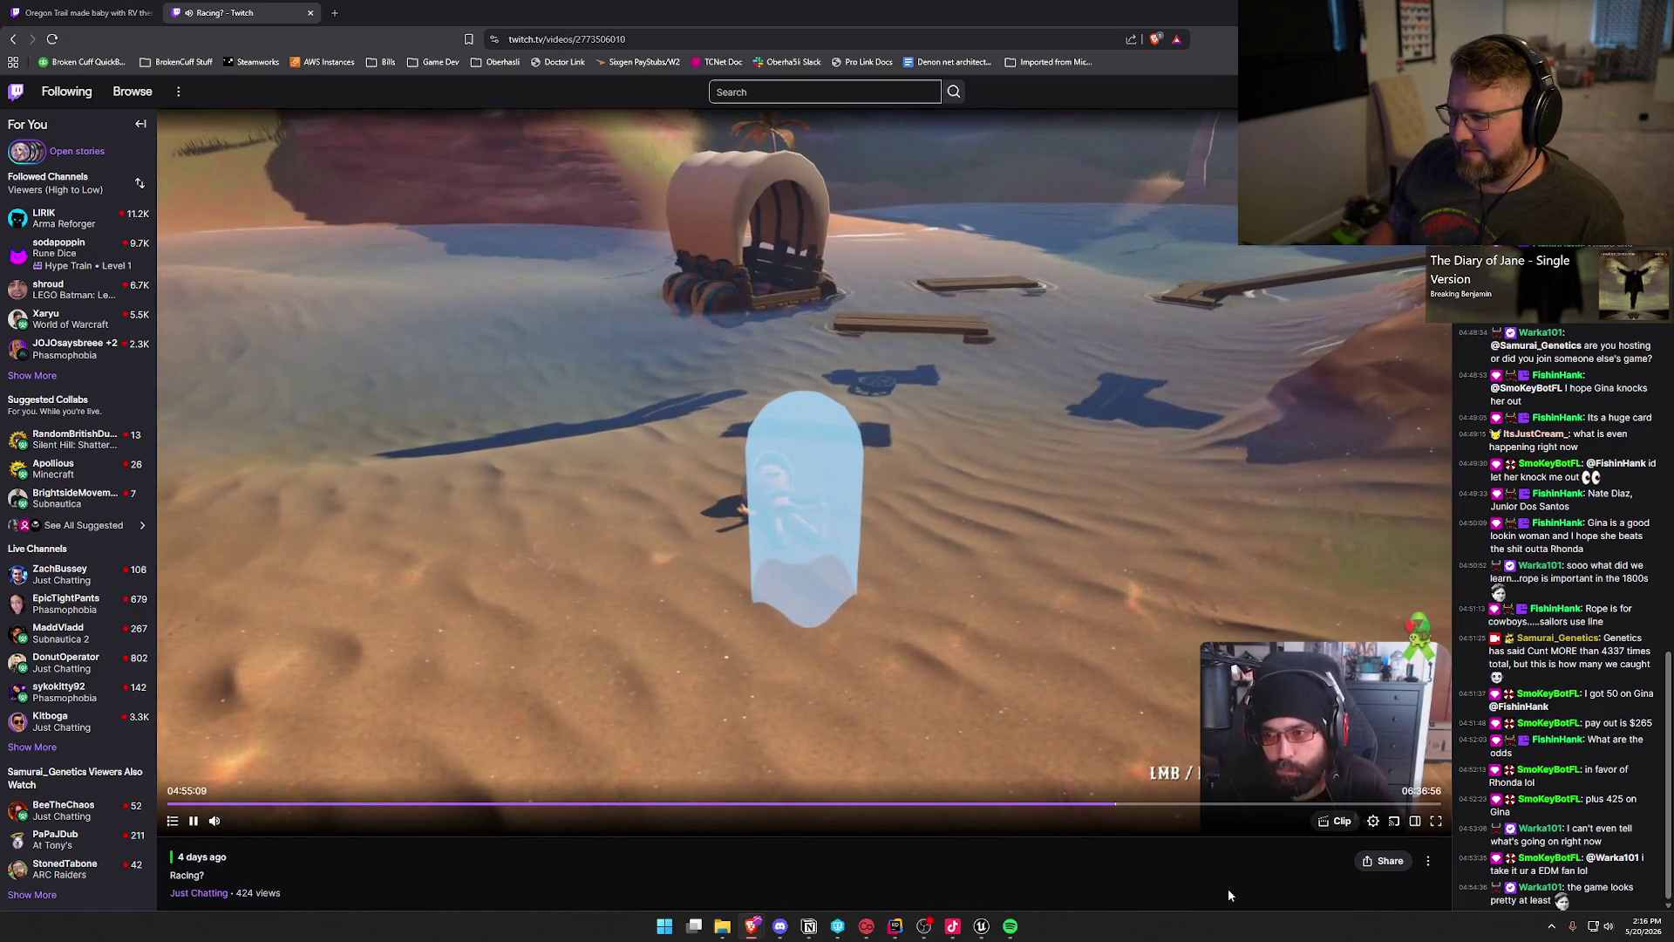
{"action": "key", "text": "Right"}
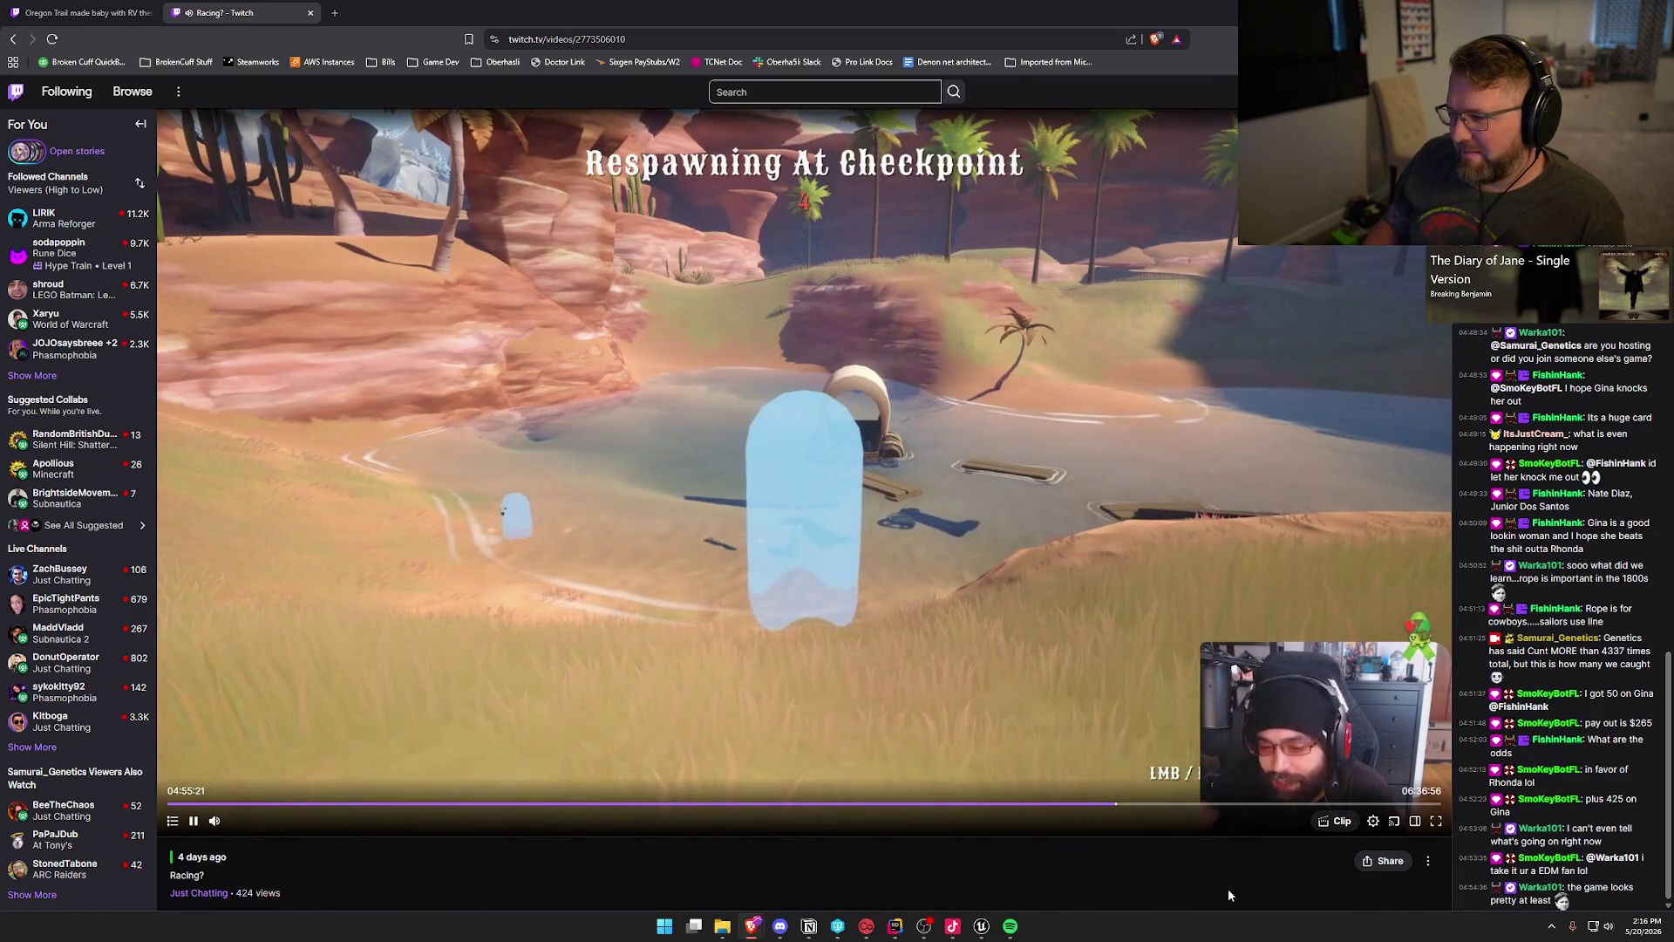
{"action": "key", "text": "Right"}
{"action": "key", "text": "Right"}
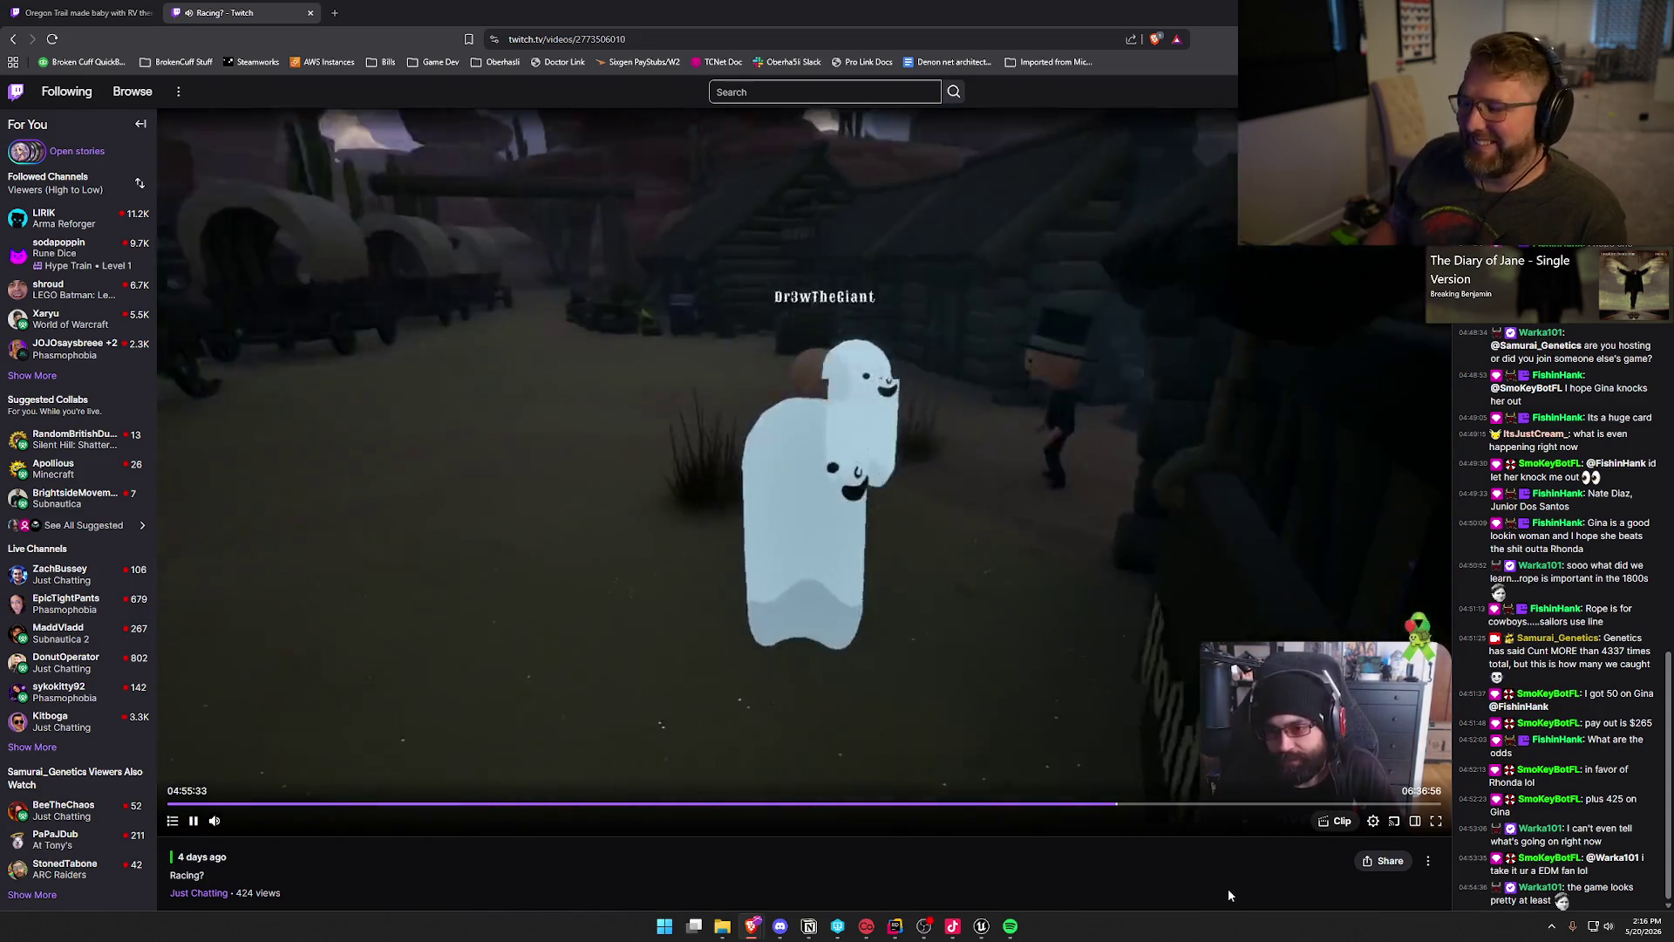
{"action": "key", "text": "Right"}
{"action": "key", "text": "Right"}
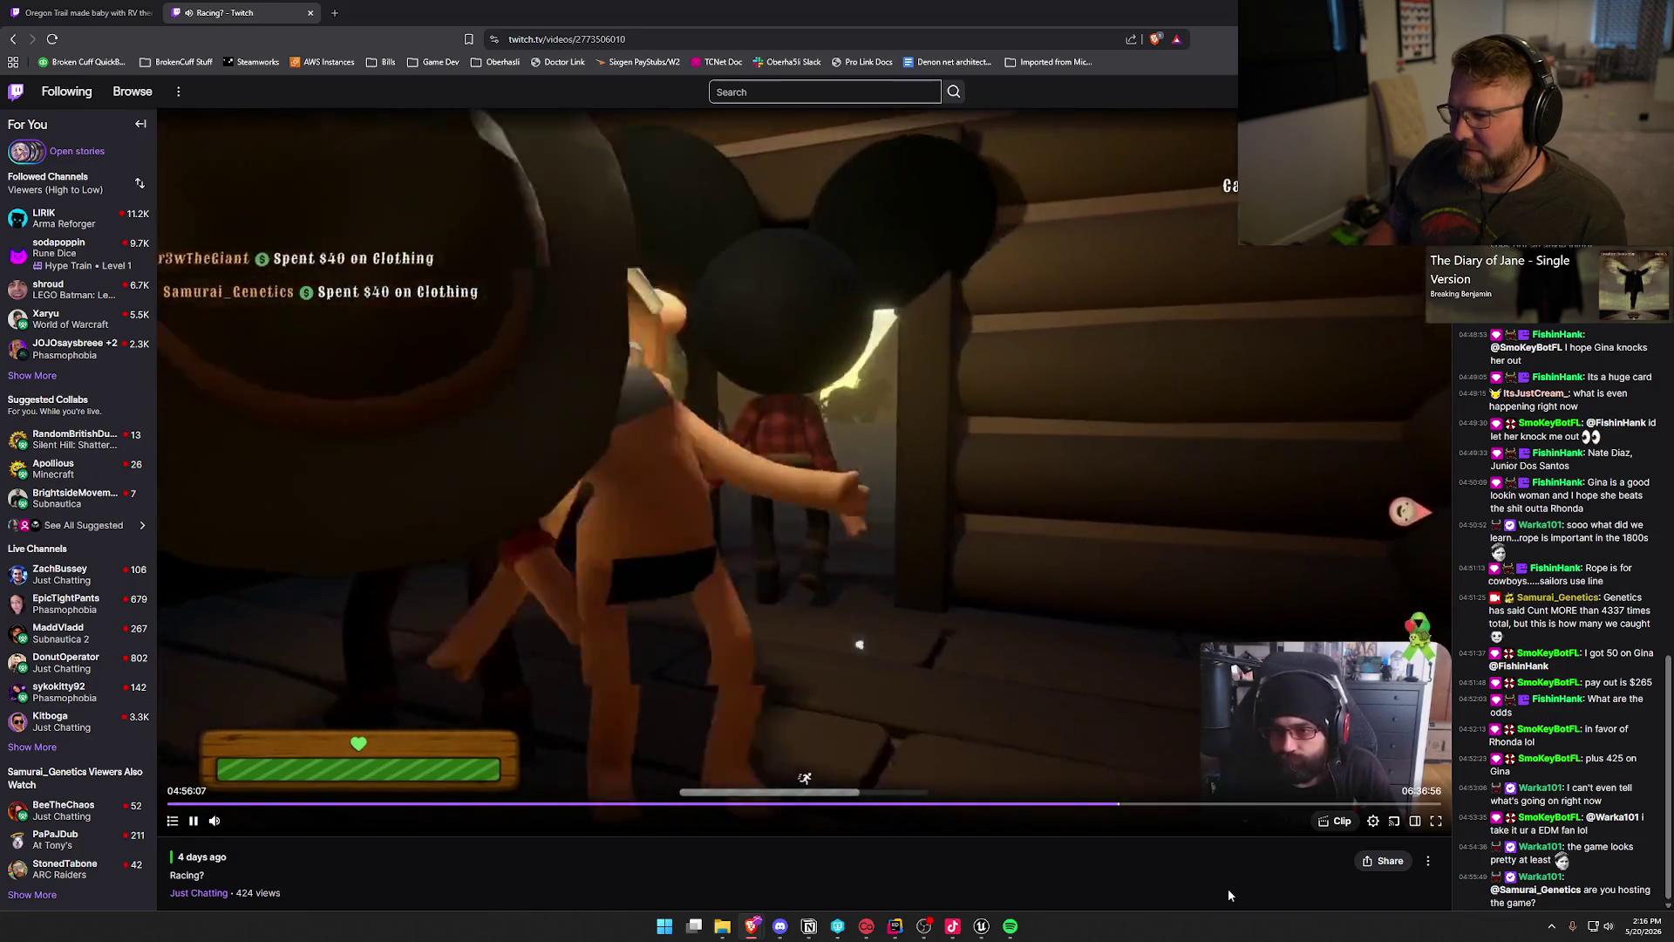
Step: Seek back and forth from the cabin to about 04:59:55, as the wagon leaves the stable town
{"action": "key", "text": "Right"}
{"action": "key", "text": "Right"}
{"action": "key", "text": "Right"}
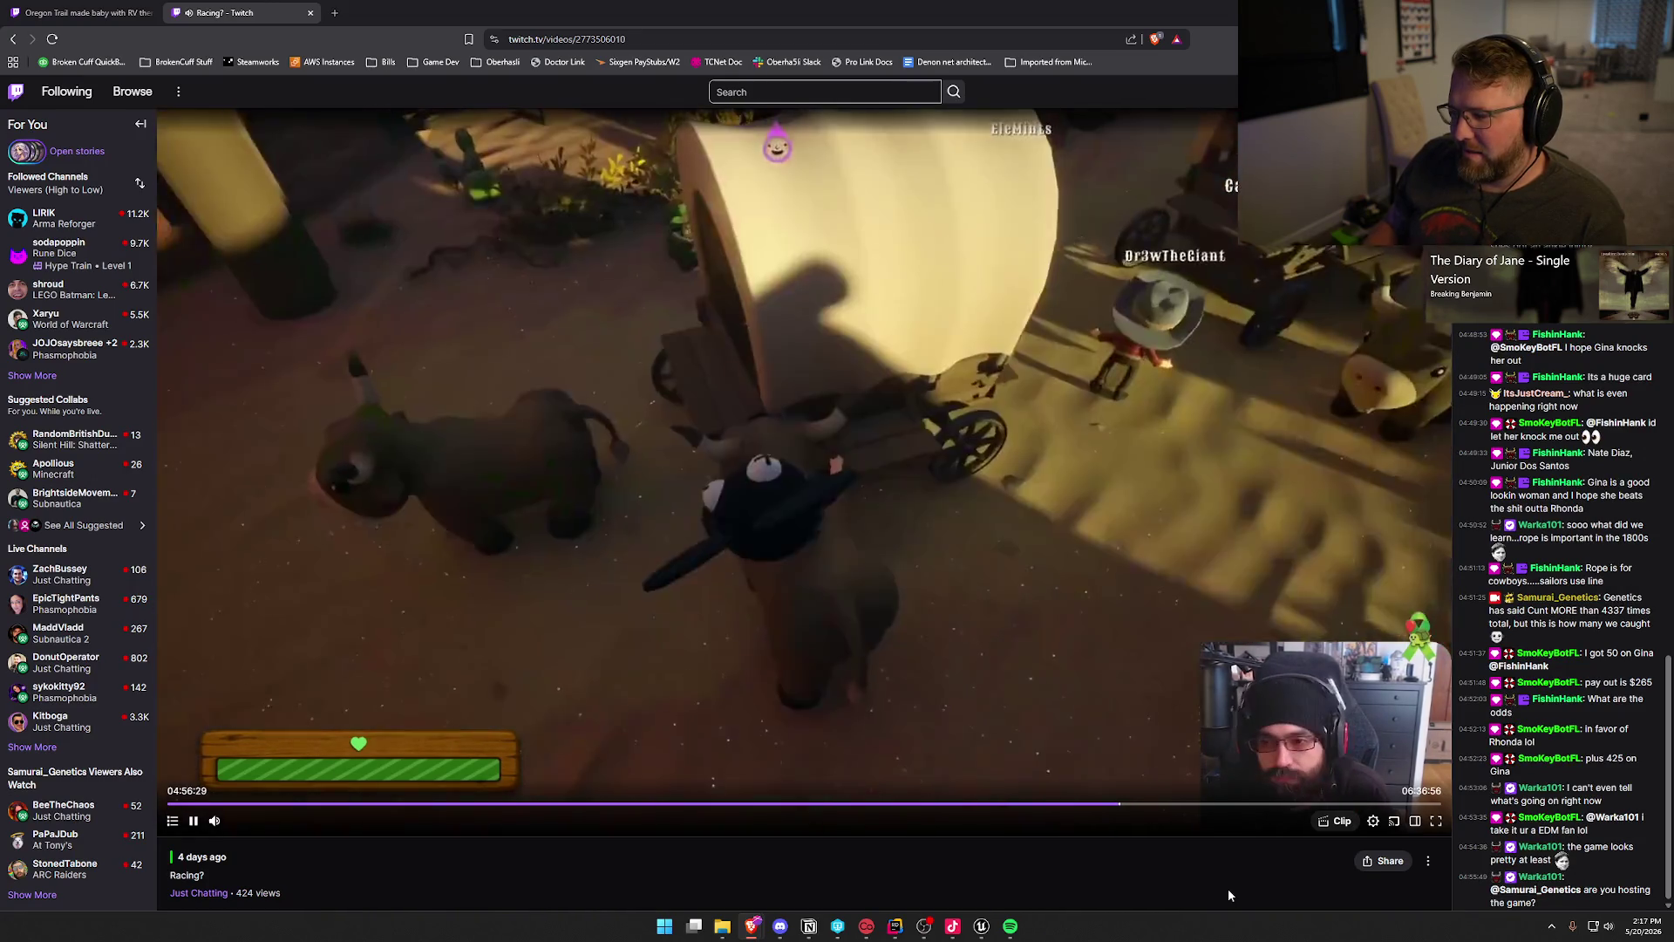
{"action": "key", "text": "Left"}
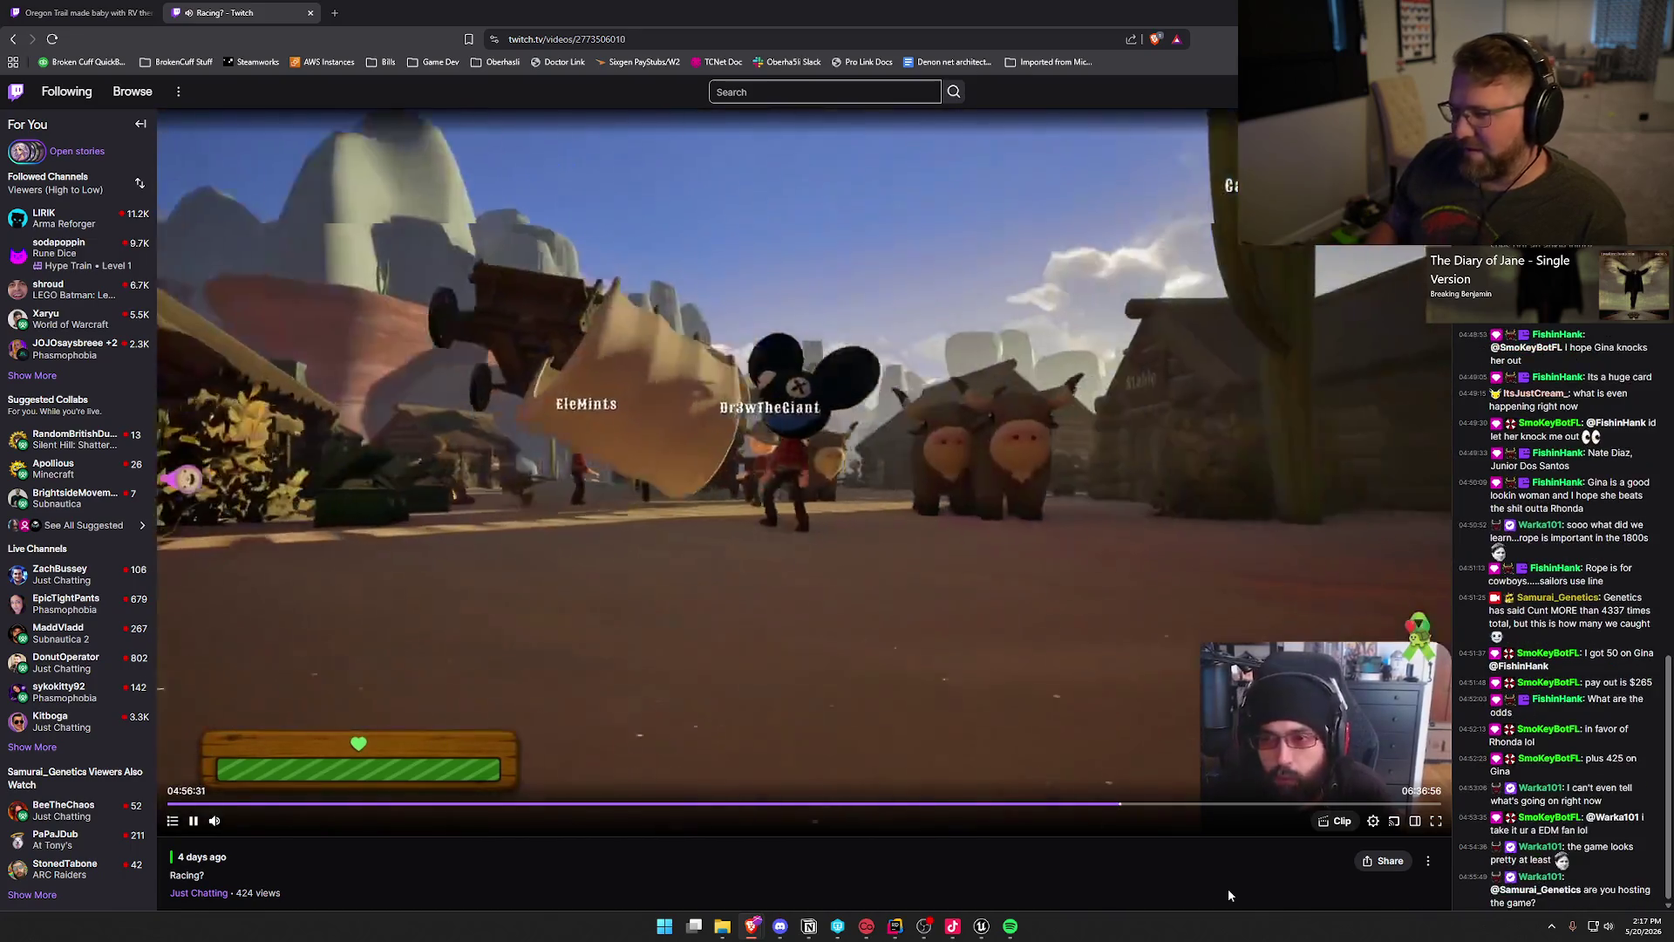
{"action": "key", "text": "Left"}
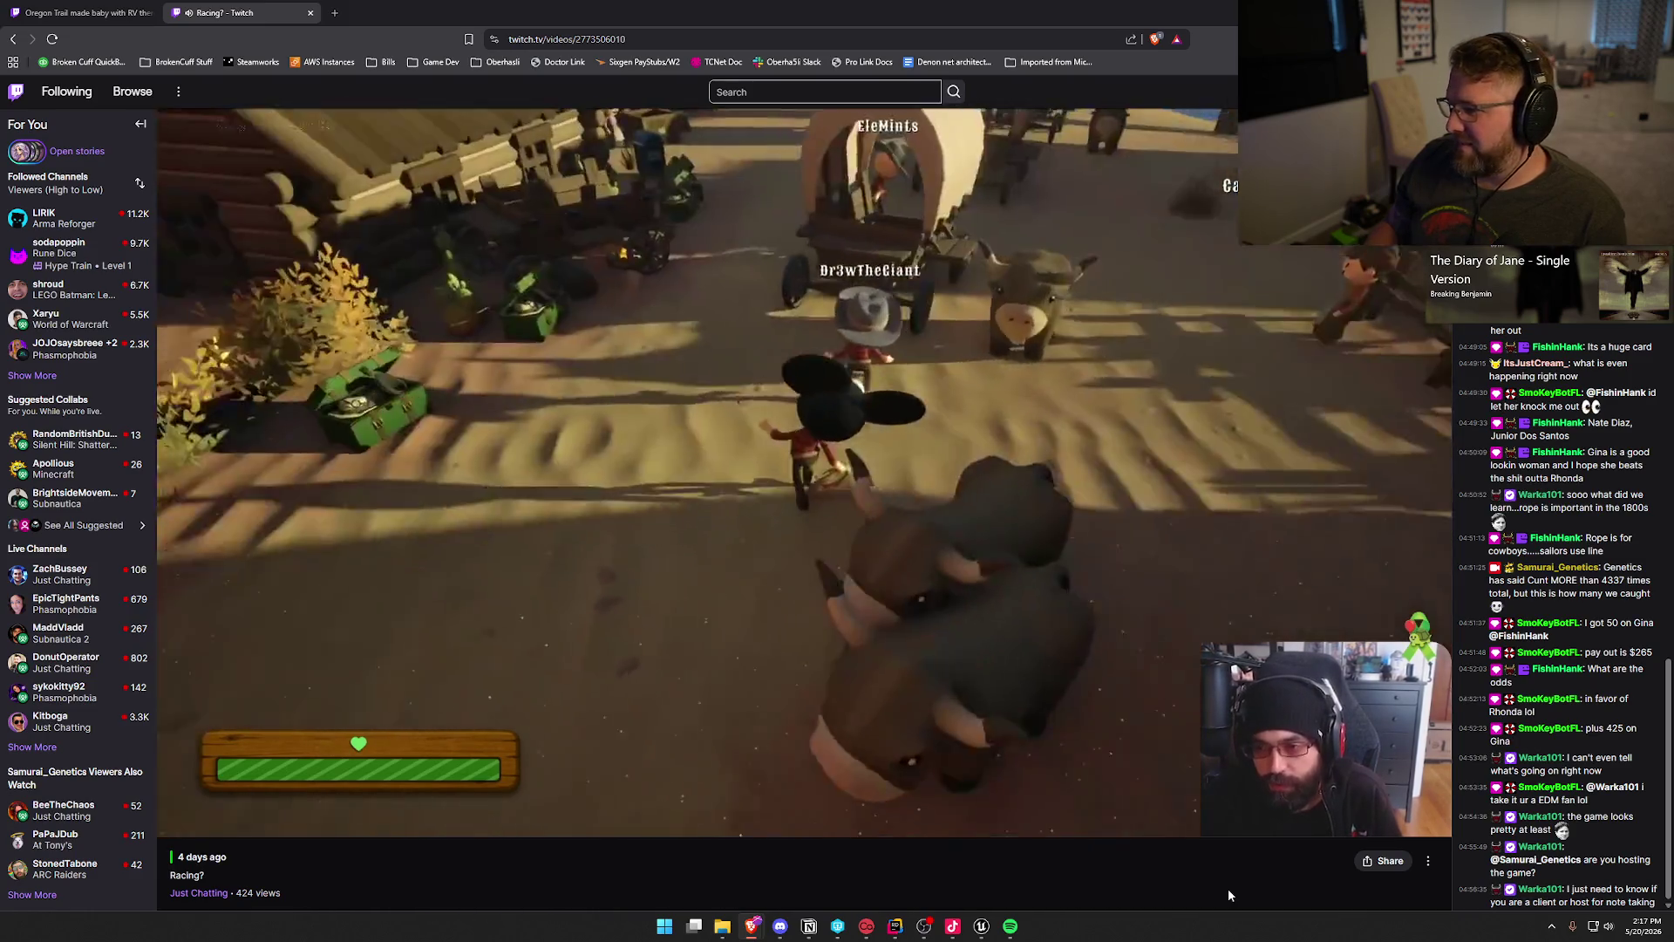
{"action": "key", "text": "Right"}
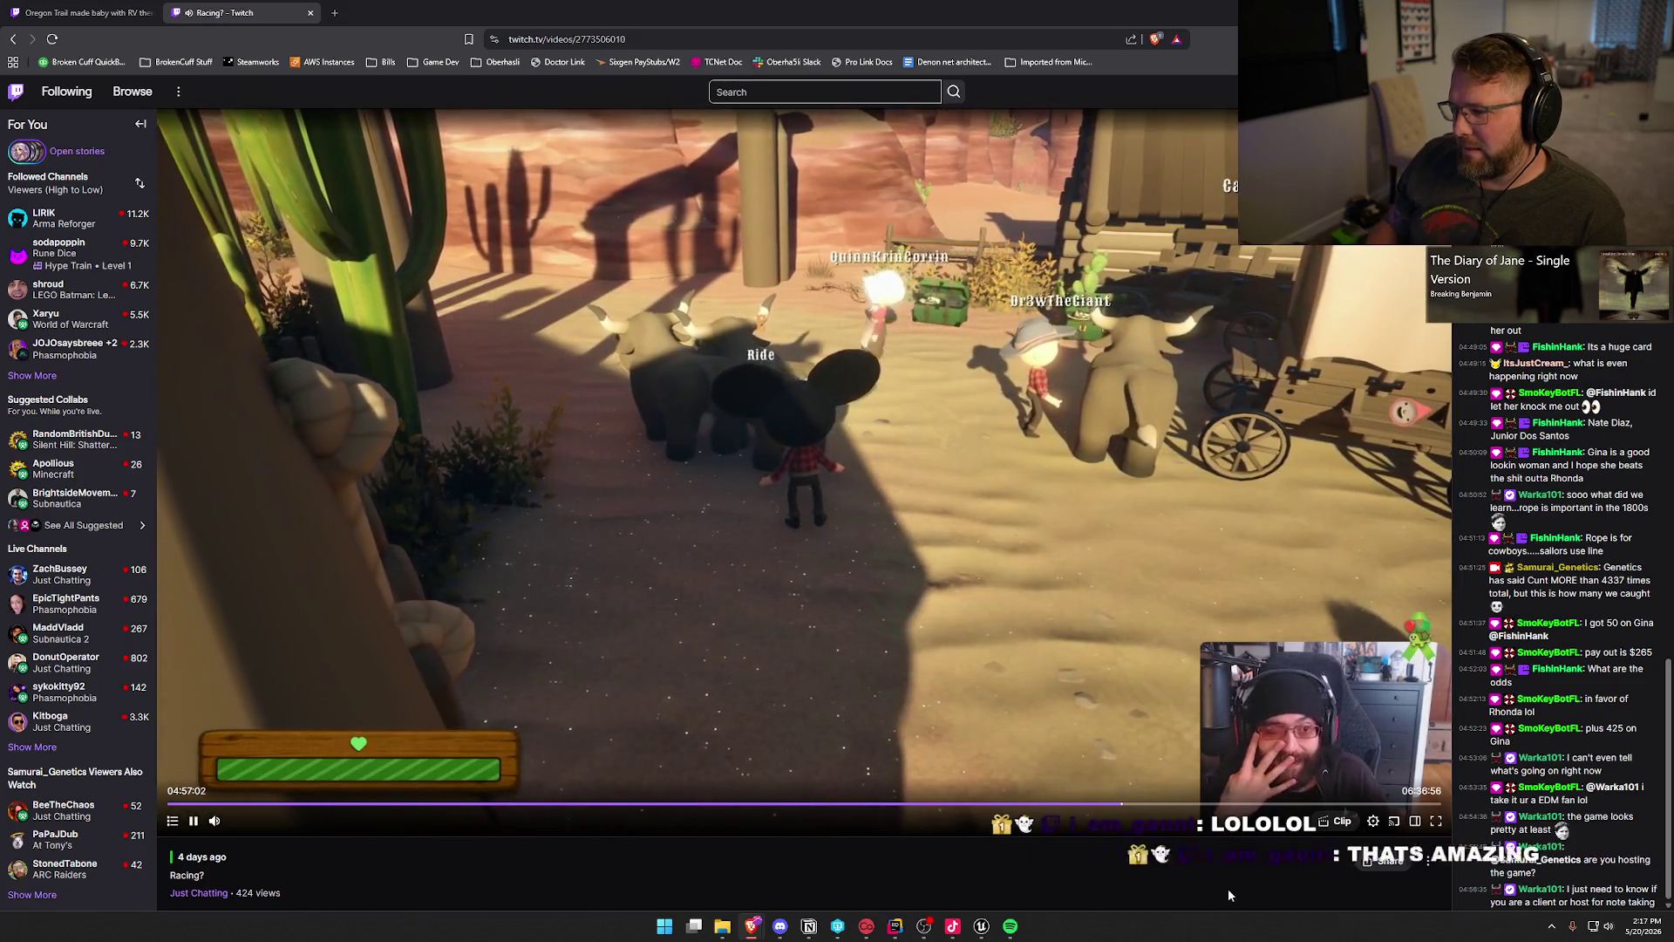
{"action": "key", "text": "Right"}
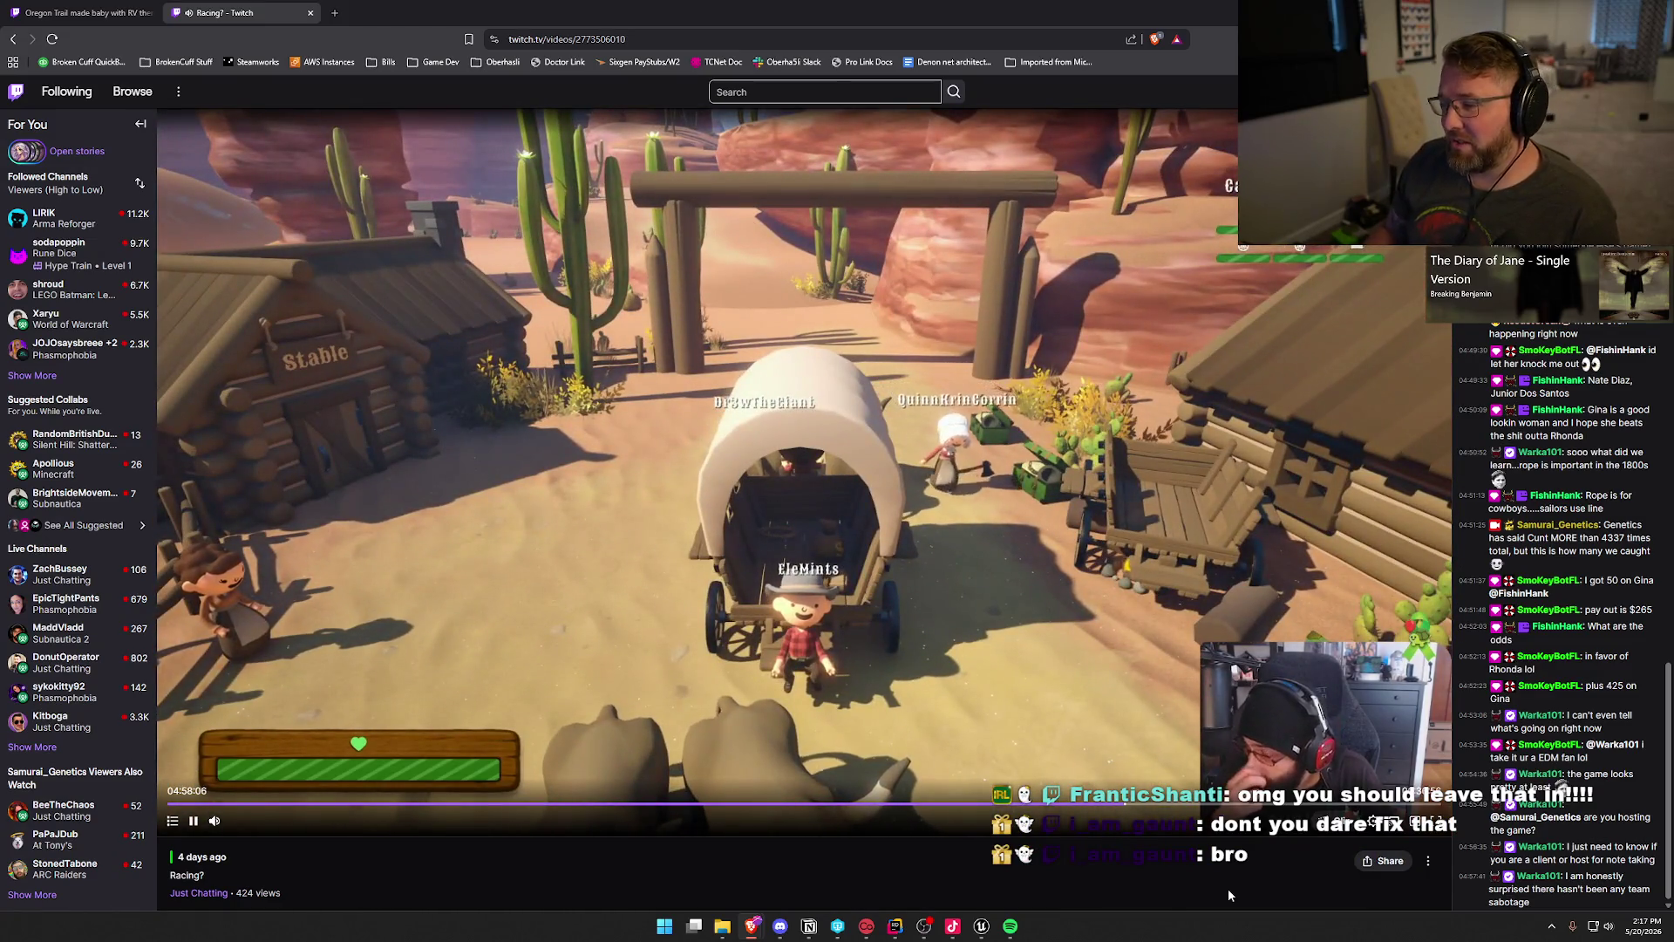
{"action": "key", "text": "Right"}
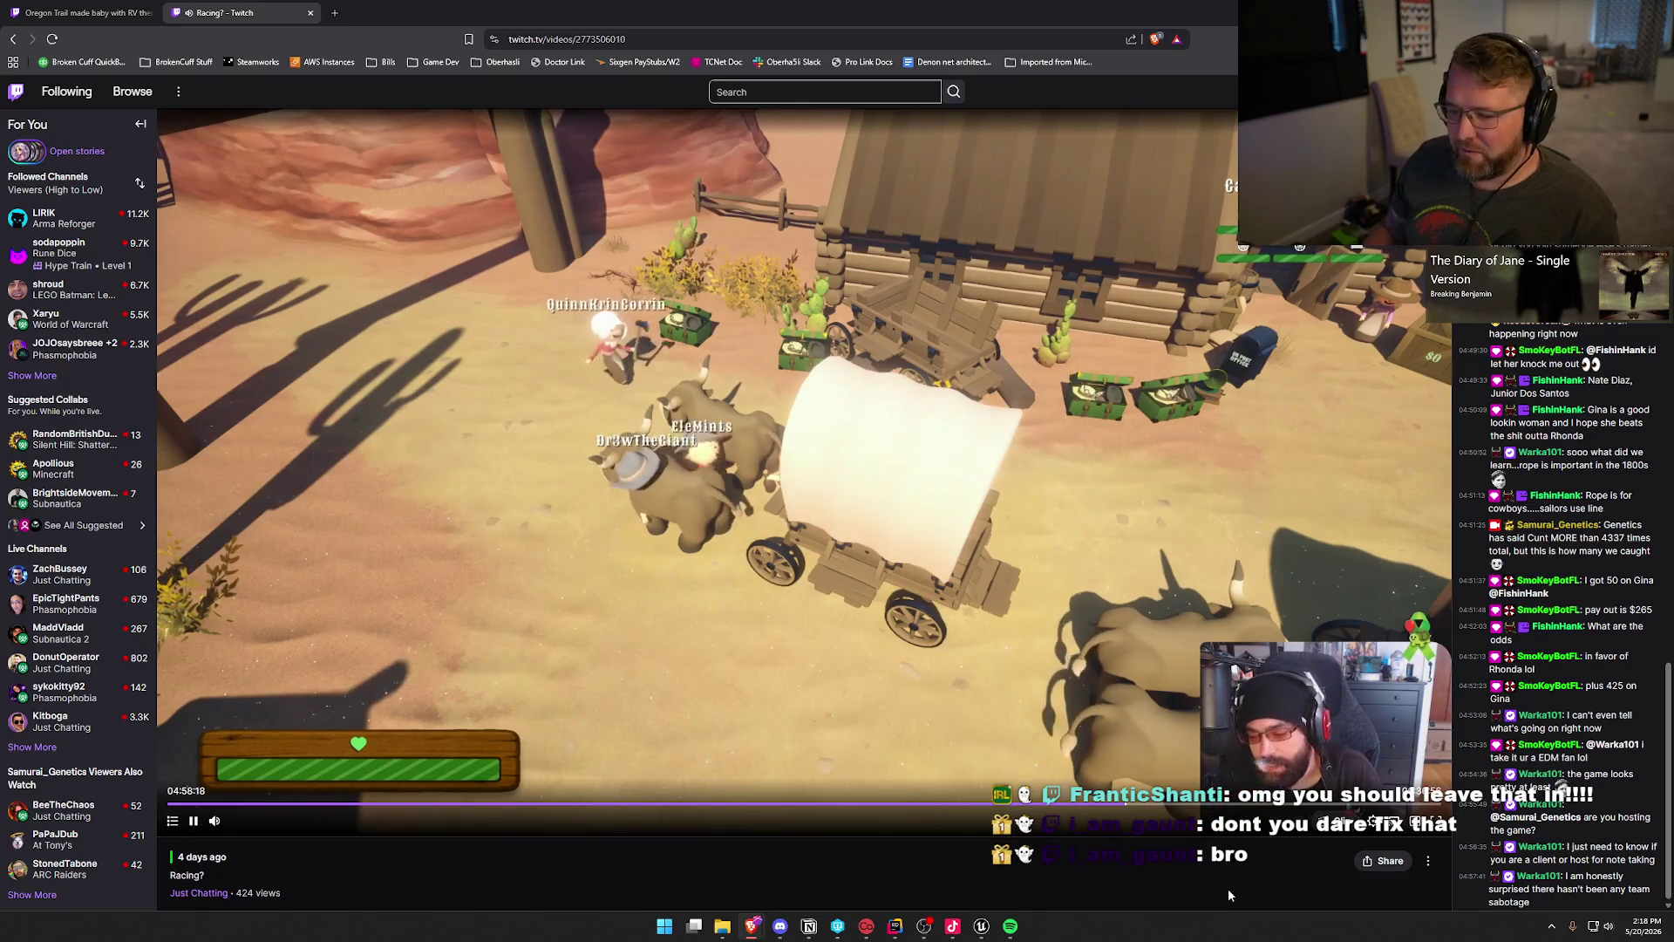
{"action": "key", "text": "Right"}
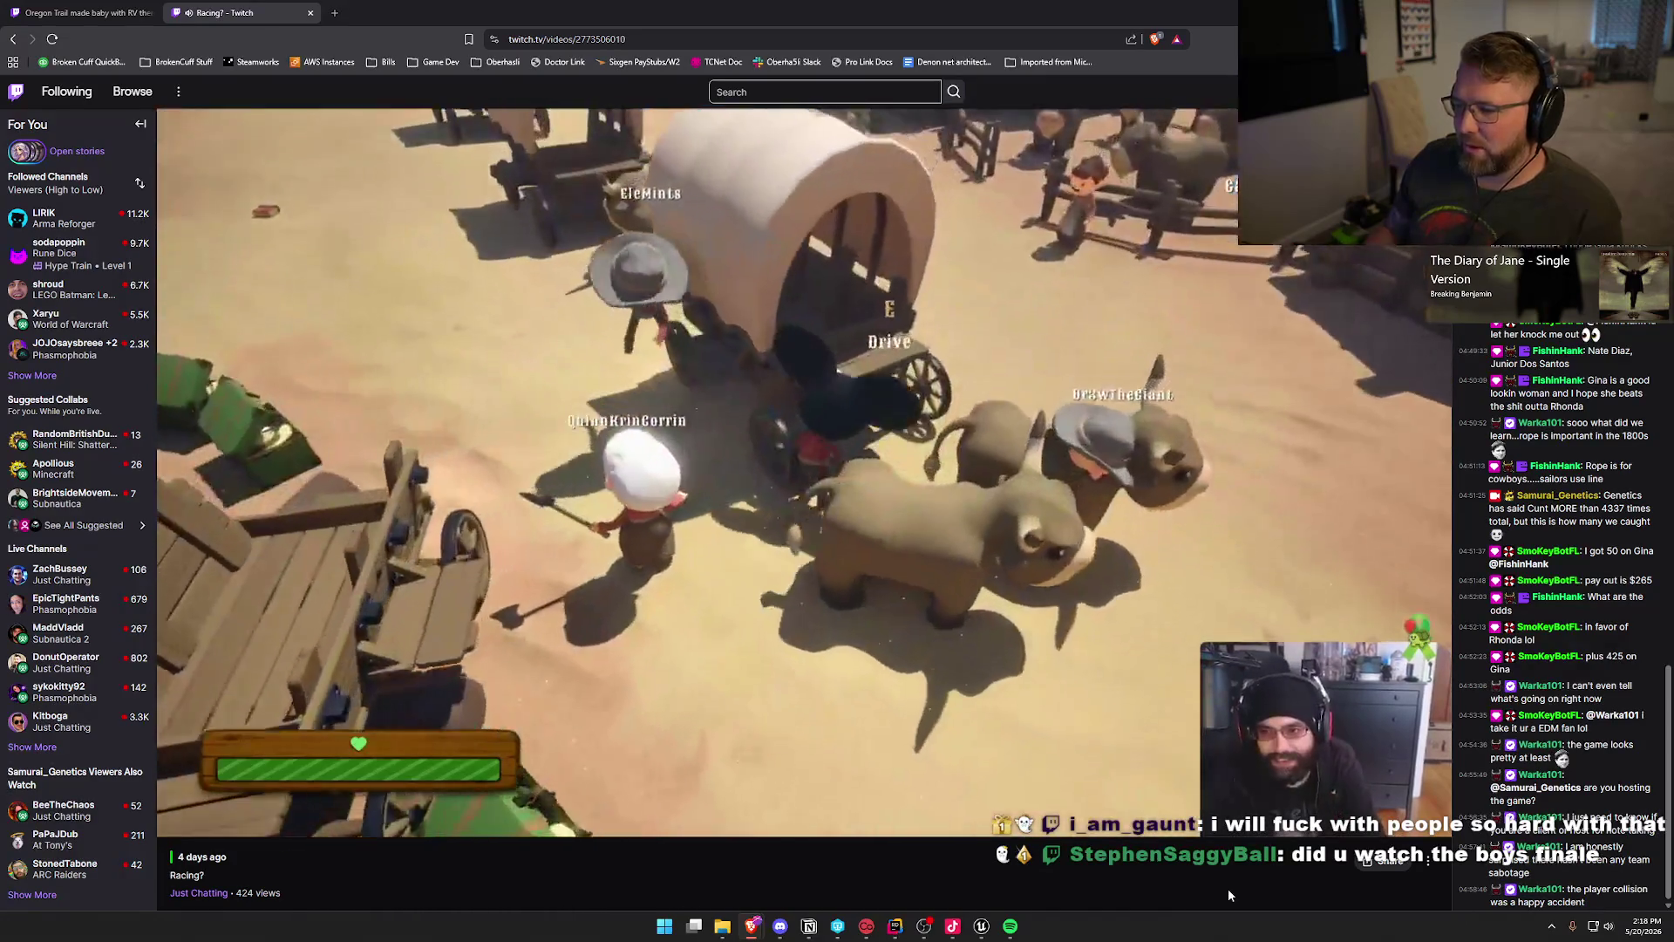
{"action": "key", "text": "Right"}
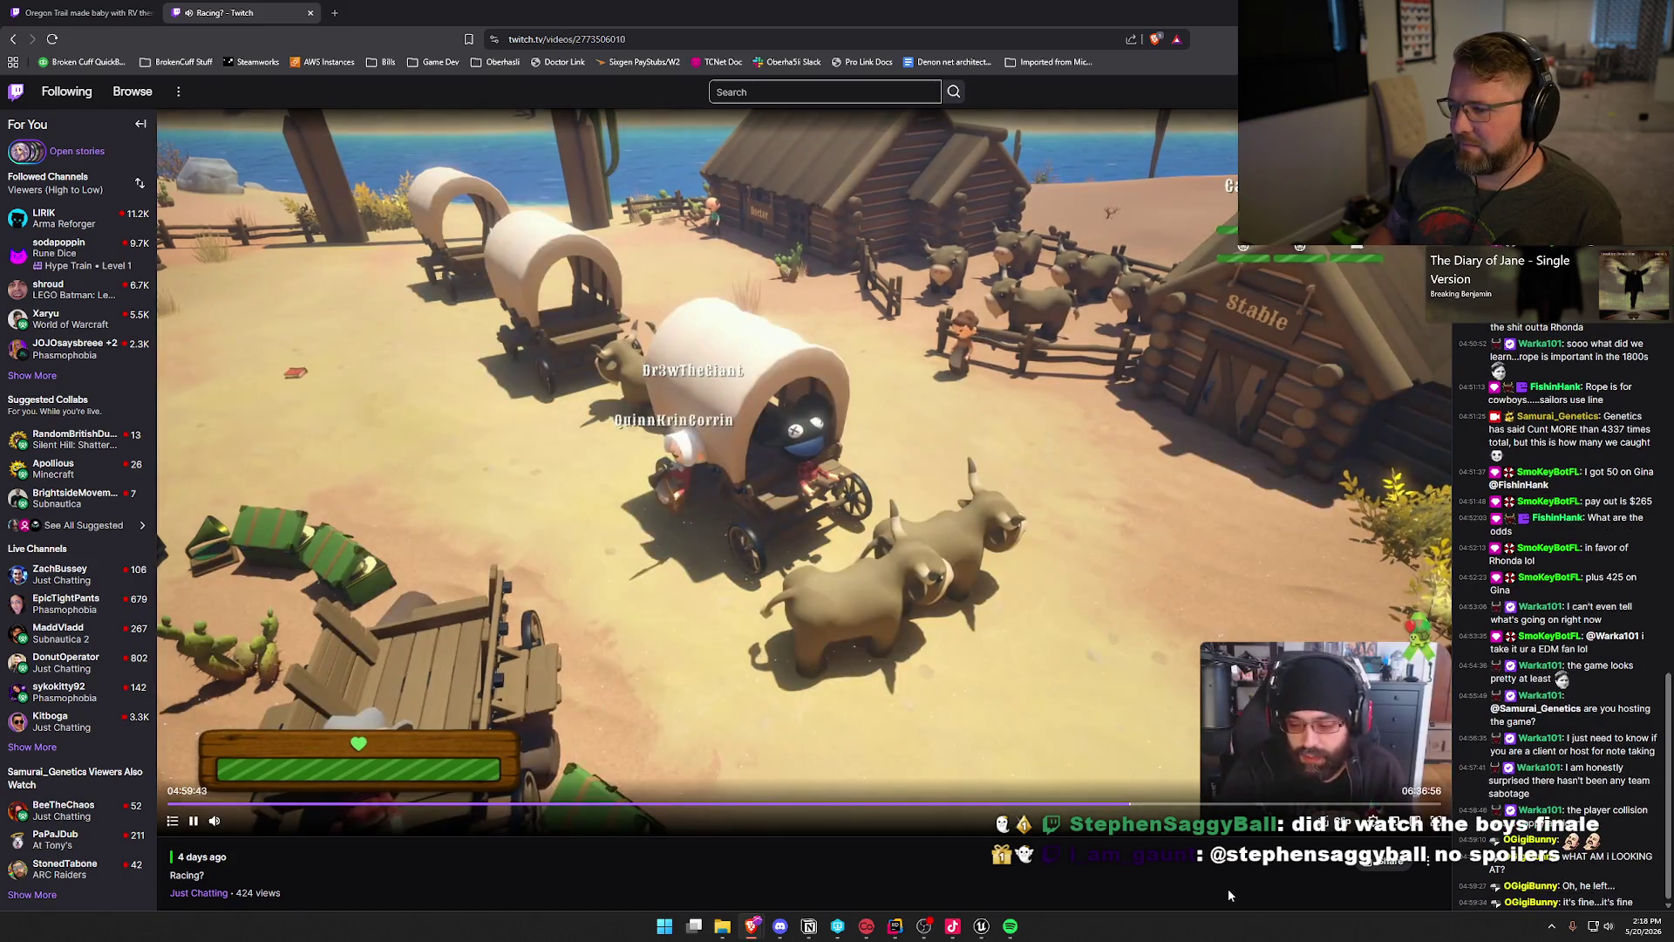
{"action": "key", "text": "Right"}
{"action": "key", "text": "Right"}
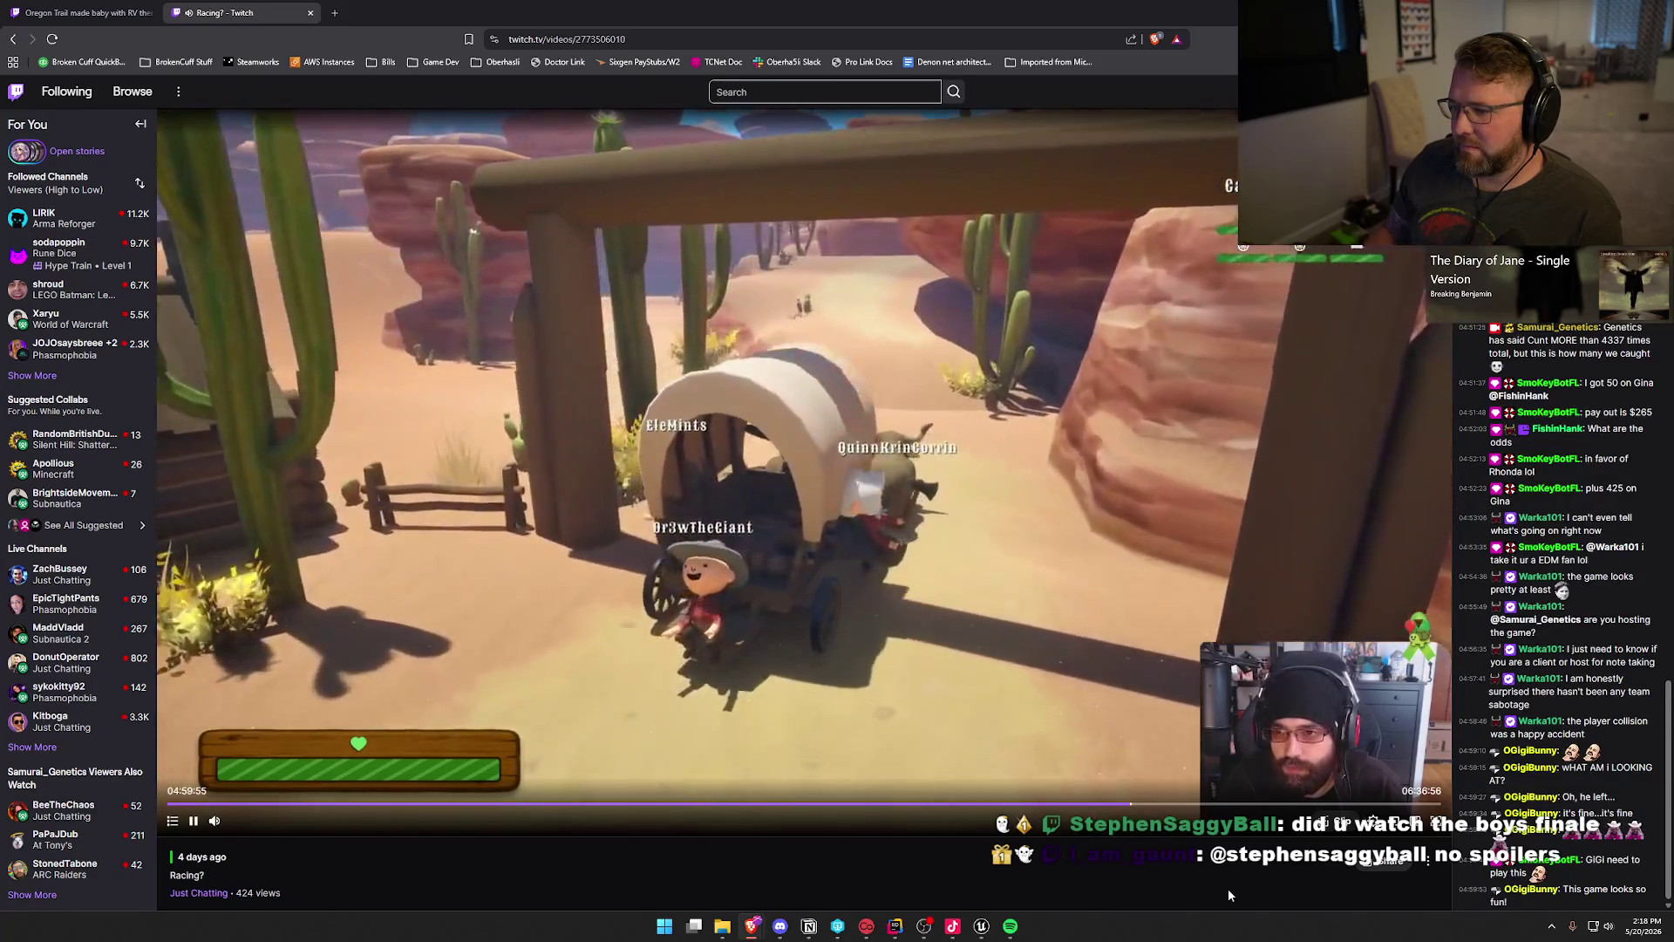
Step: Seek through Danger Noodle Desert to about 05:04, where players gather beside a loose wagon wheel
{"action": "key", "text": "Right"}
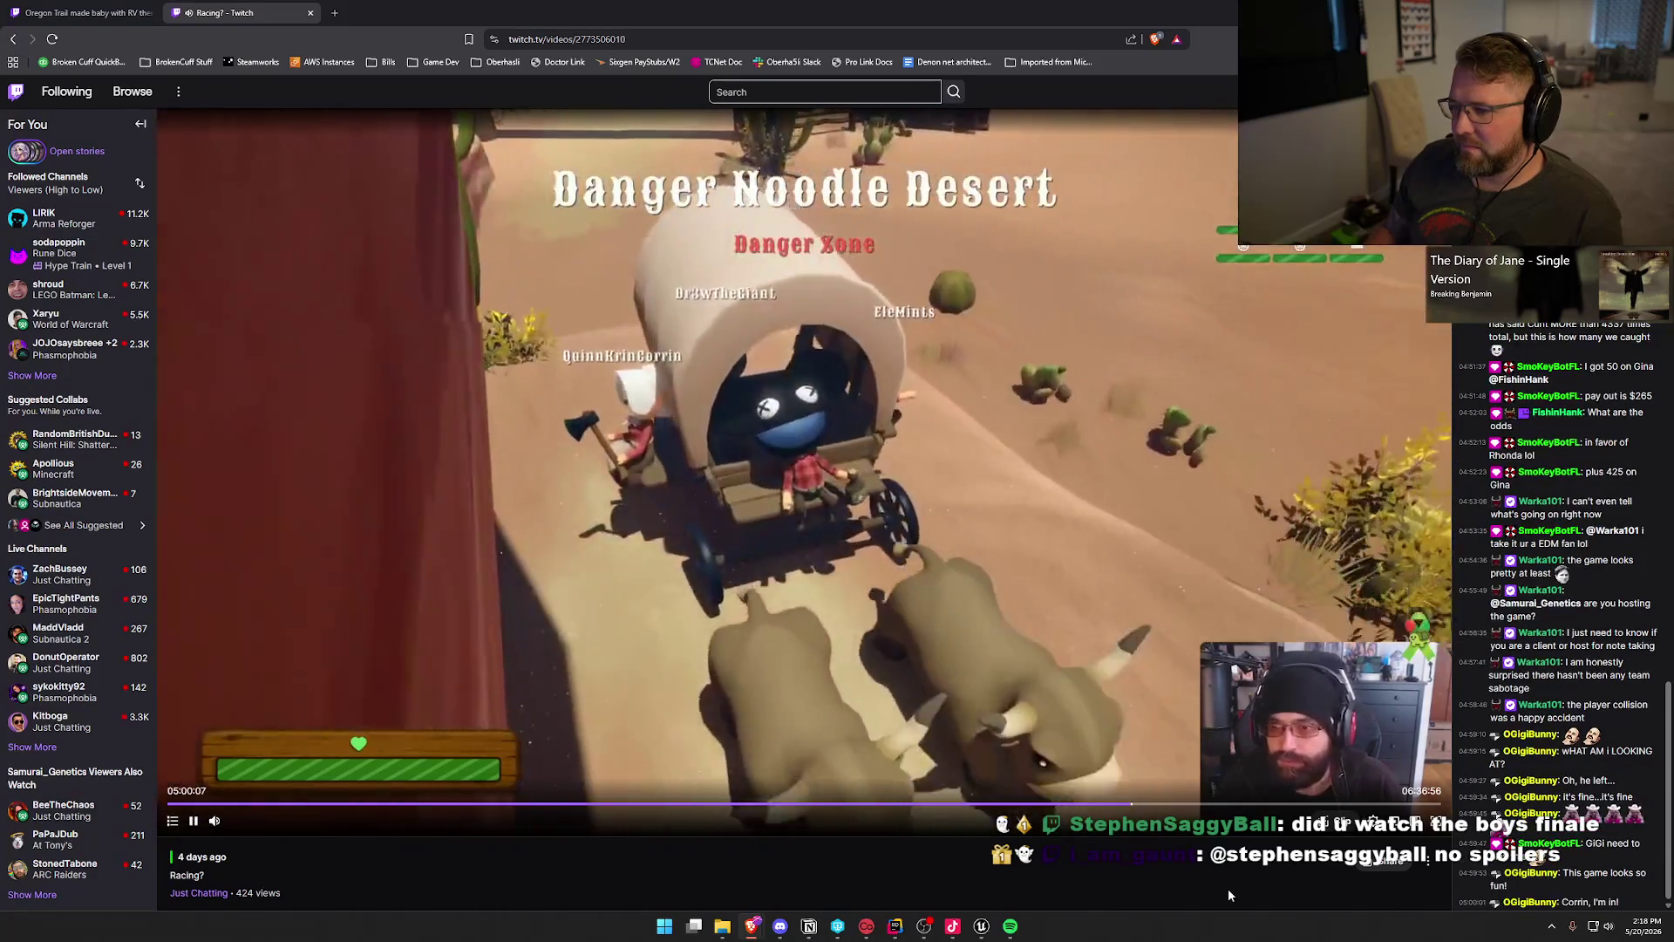
{"action": "key", "text": "Right"}
{"action": "key", "text": "Right"}
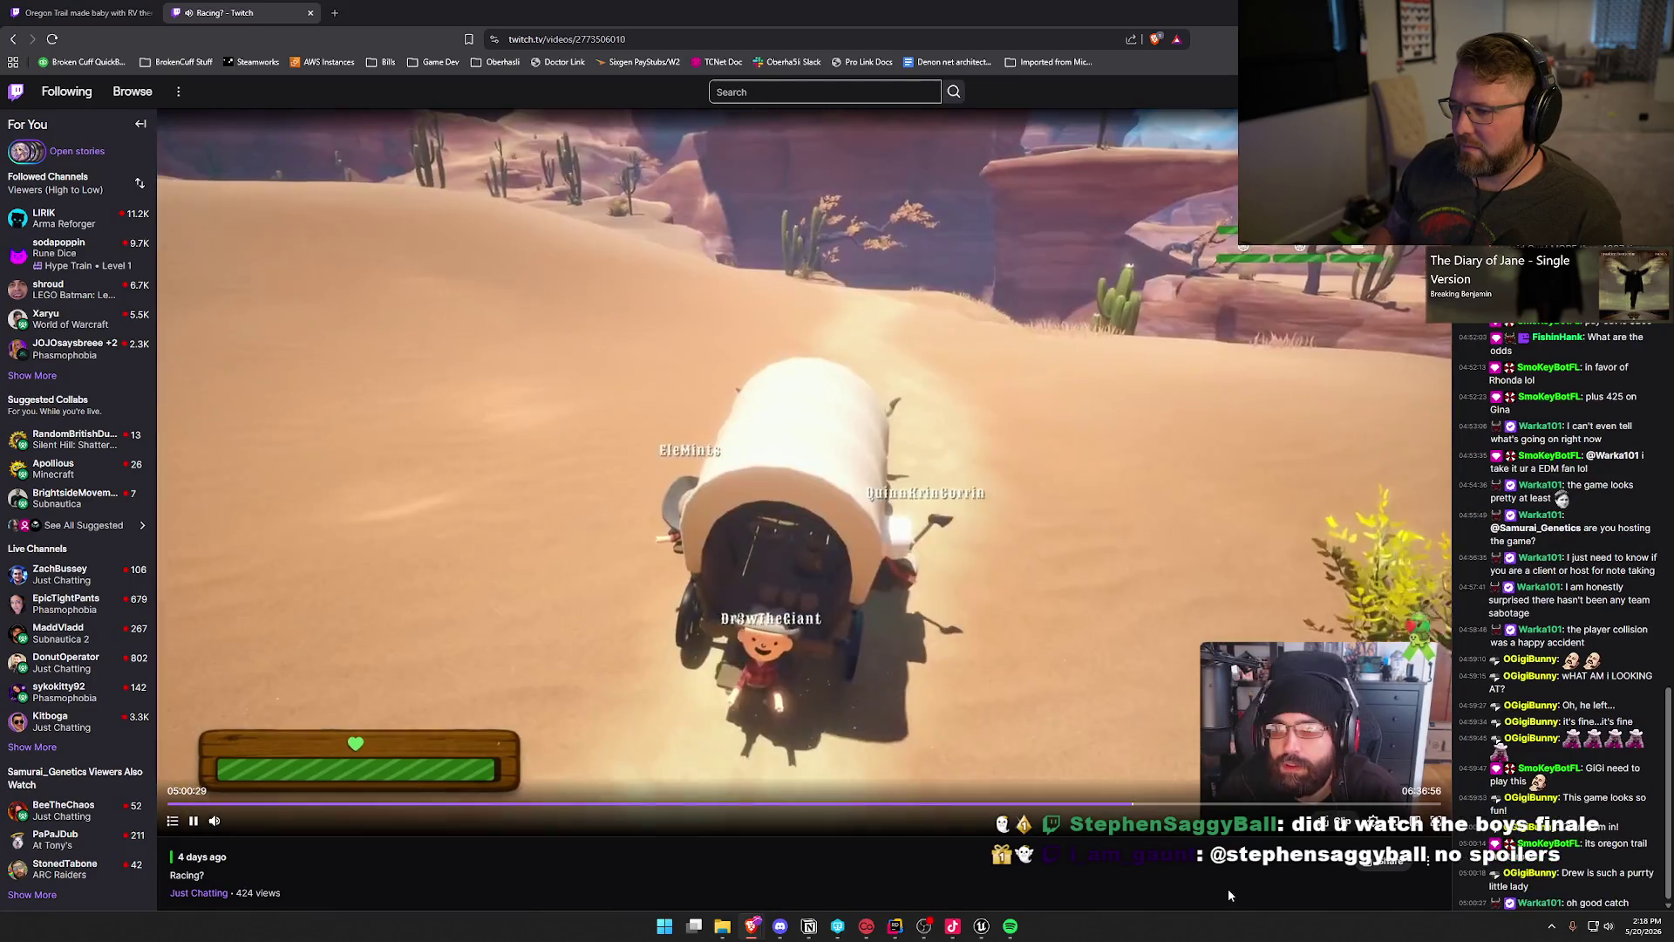
{"action": "key", "text": "Right"}
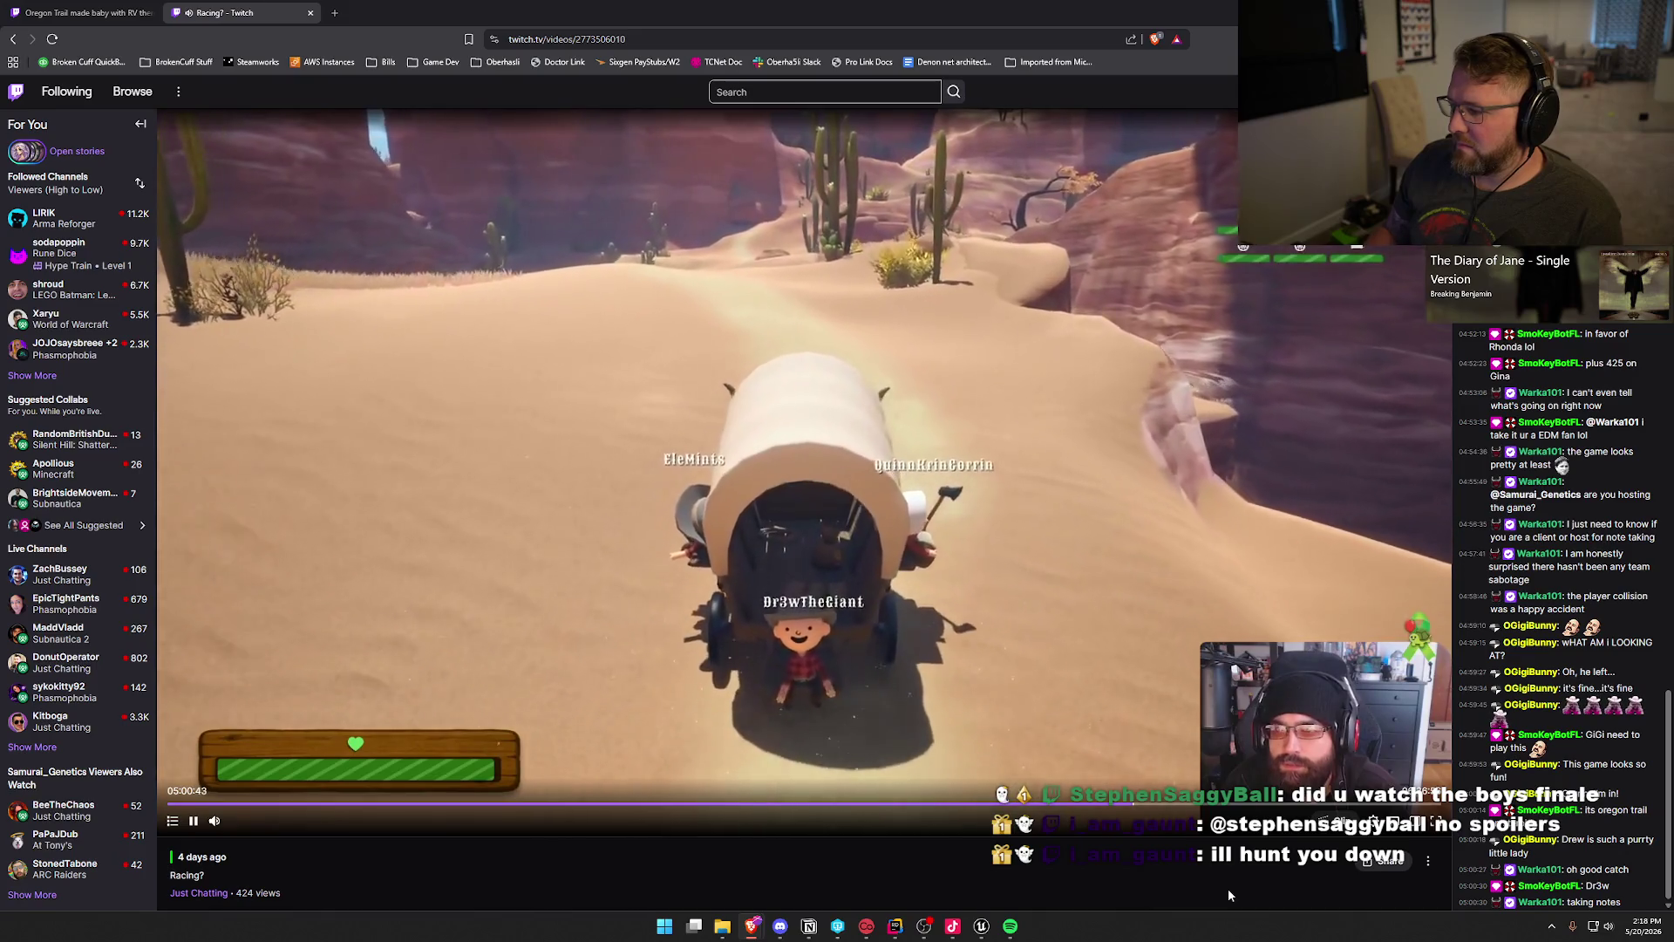
{"action": "key", "text": "Left"}
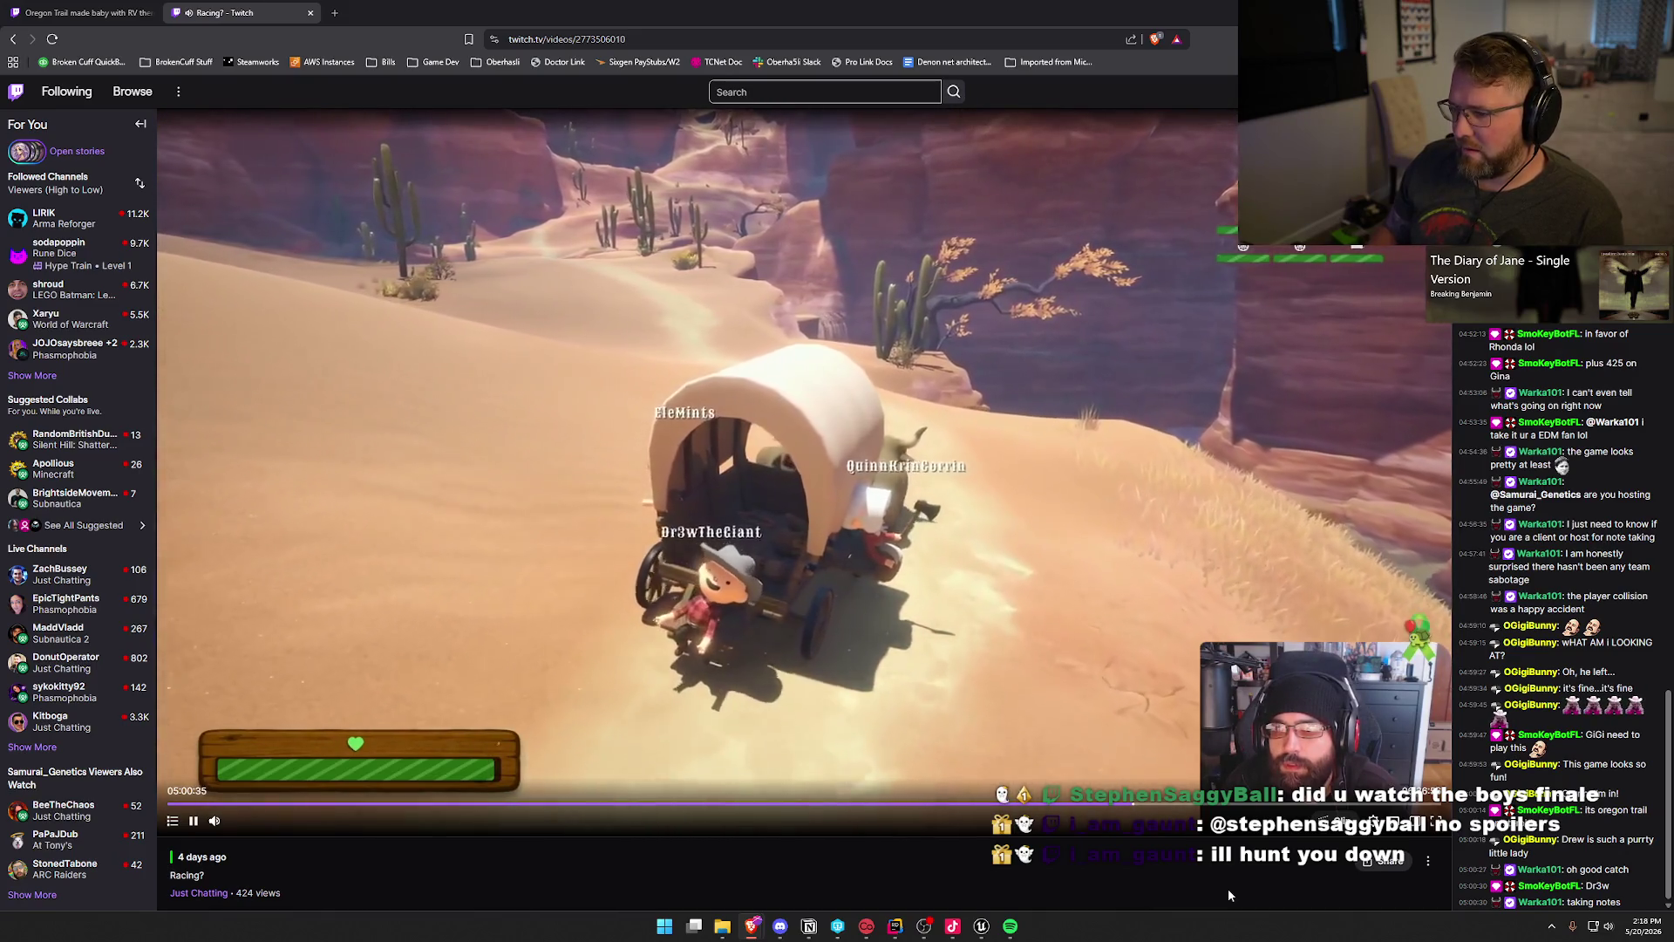
{"action": "key", "text": "Left"}
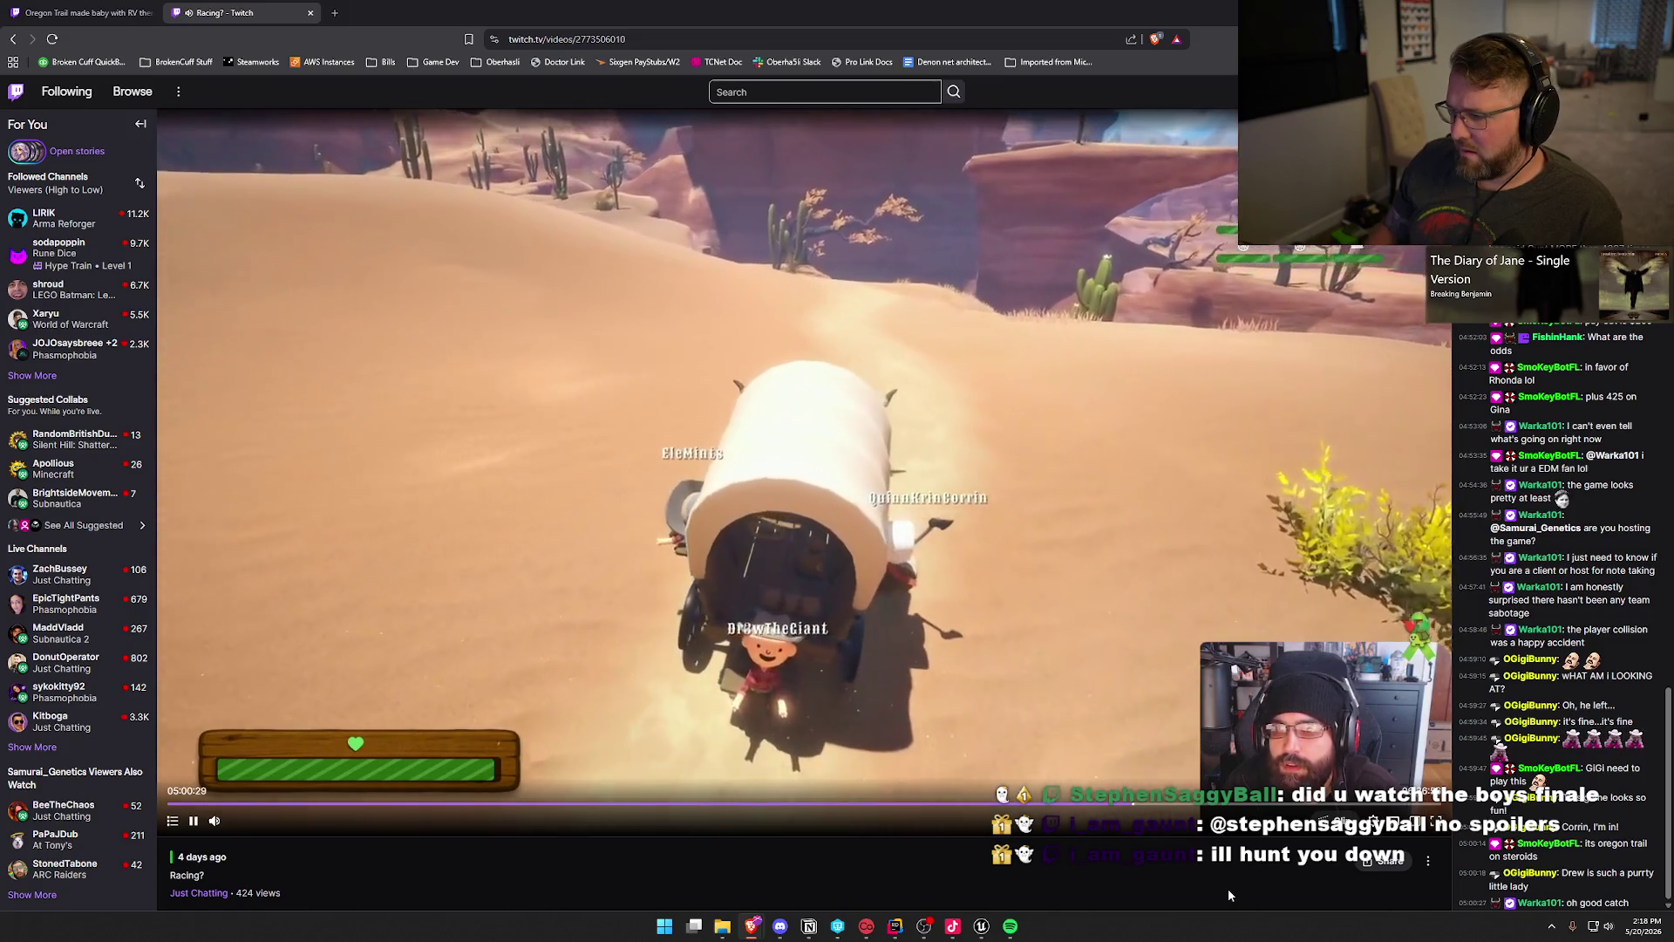
{"action": "key", "text": "Left"}
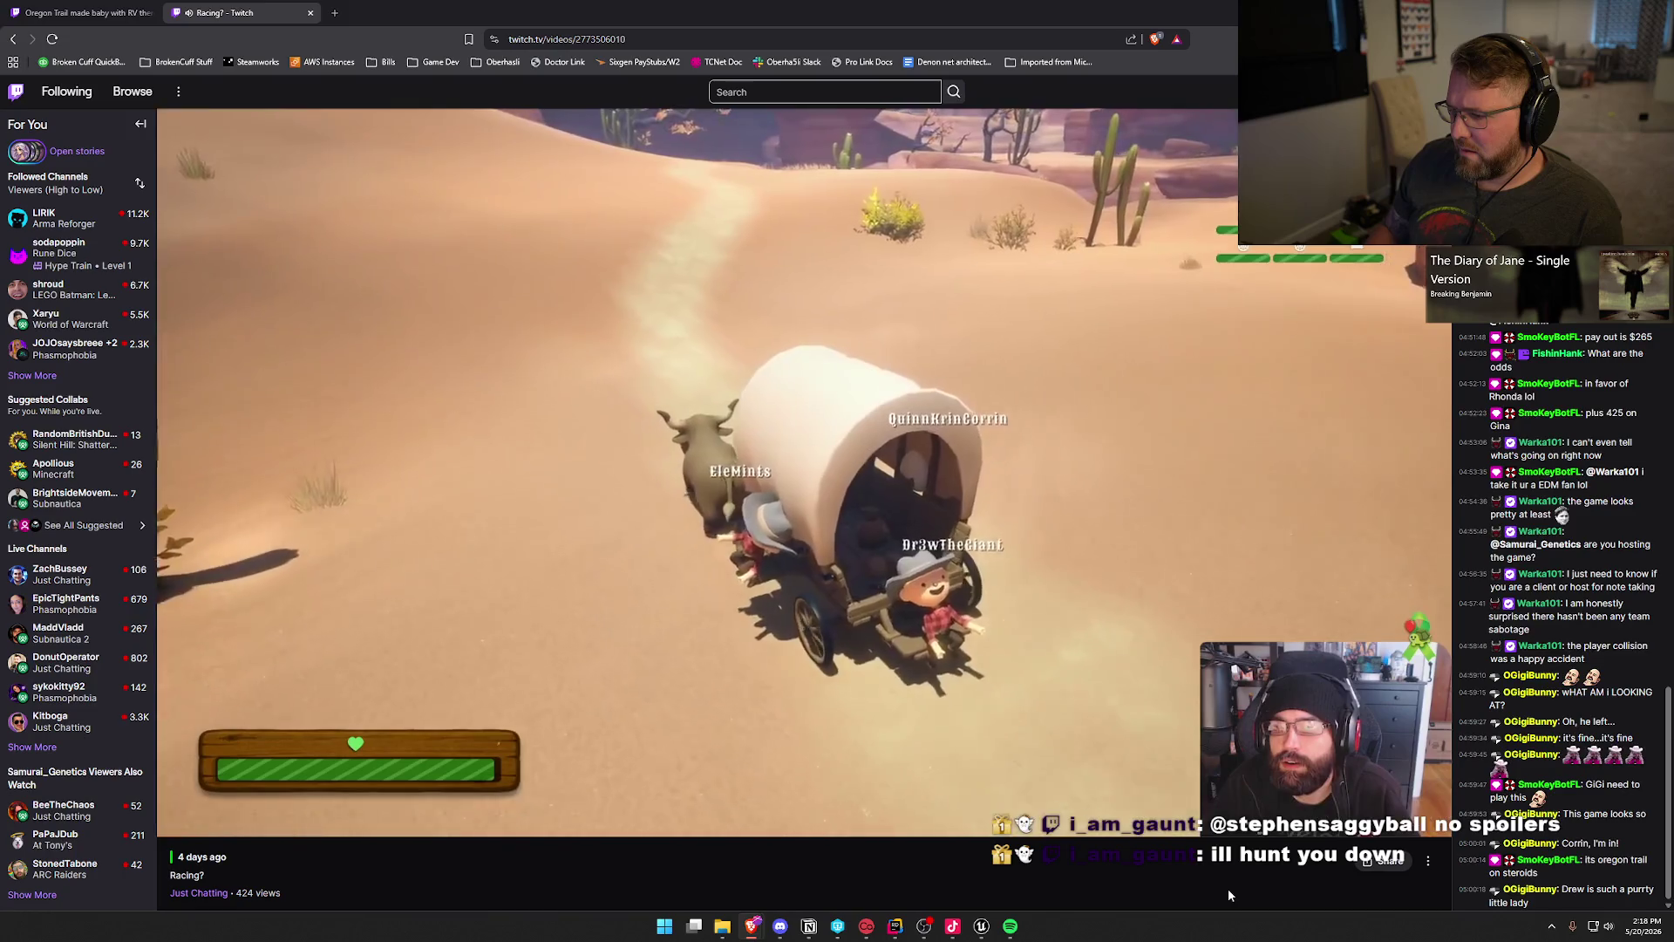
{"action": "key", "text": "Right"}
{"action": "key", "text": "Right"}
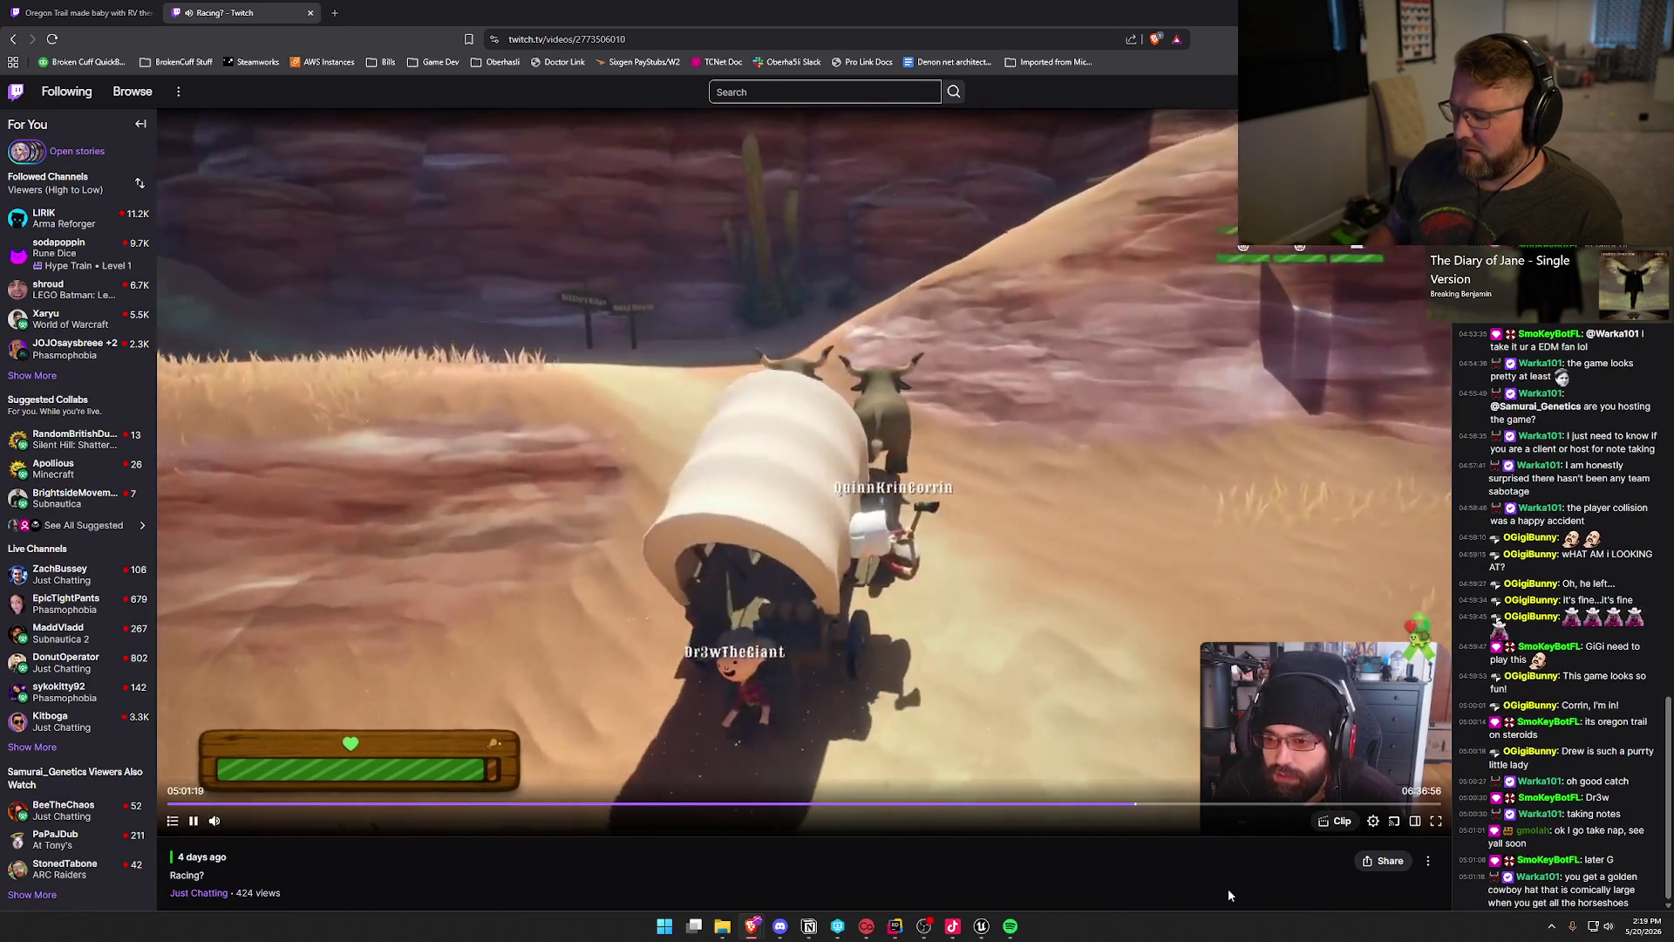
{"action": "key", "text": "Left"}
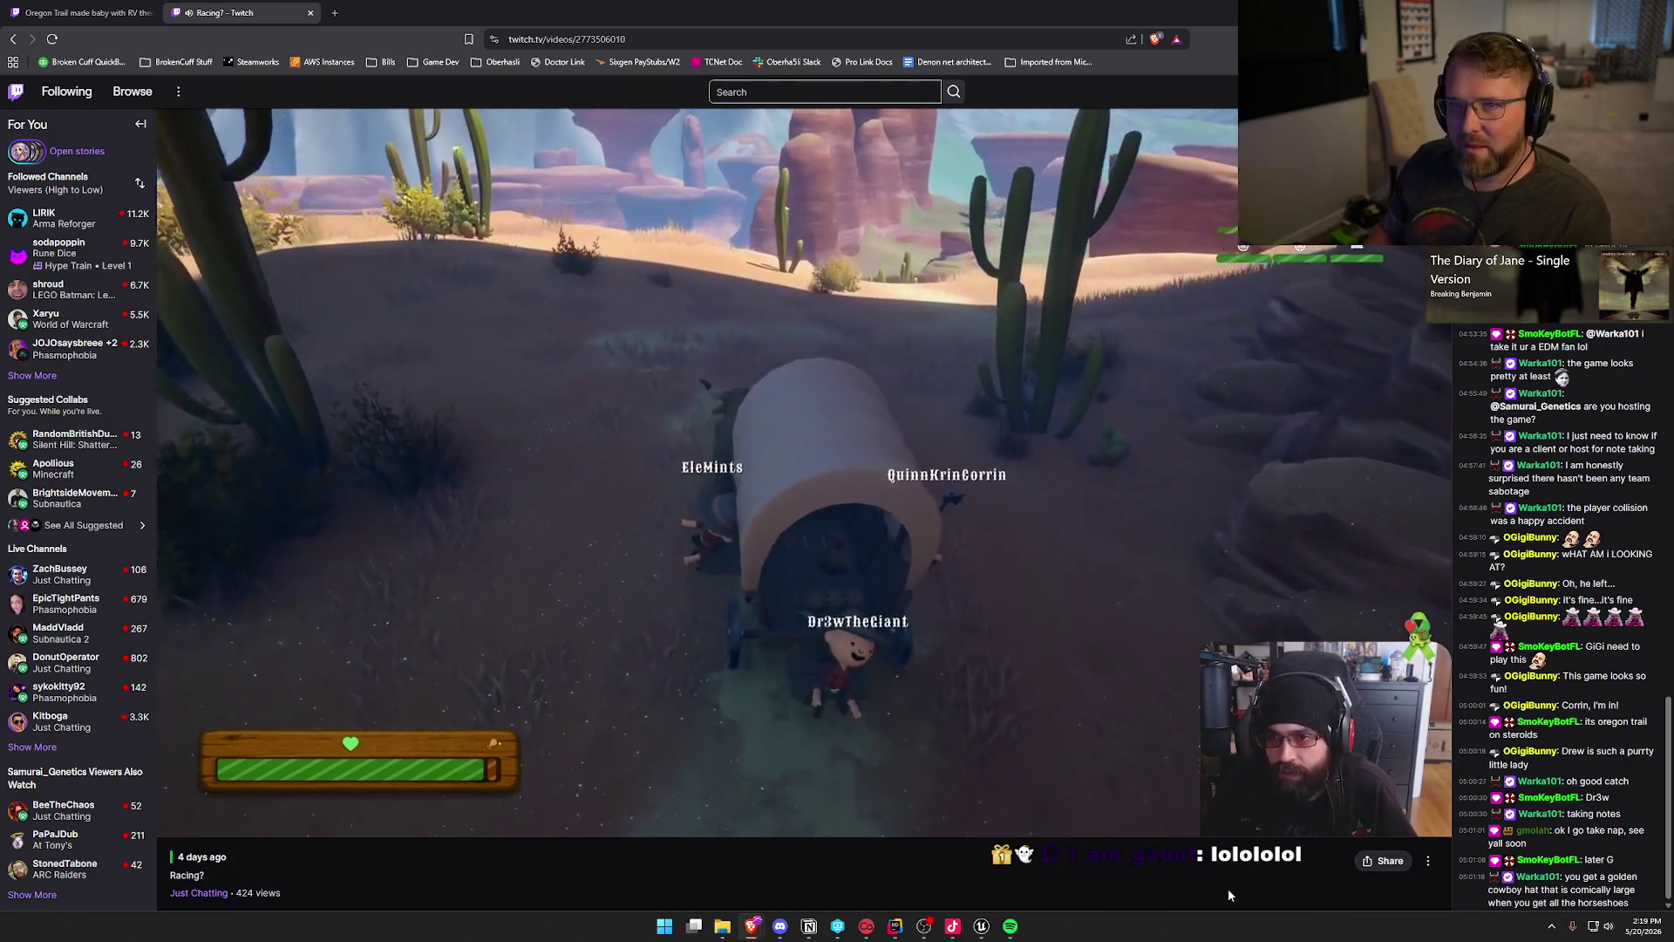
{"action": "key", "text": "Right"}
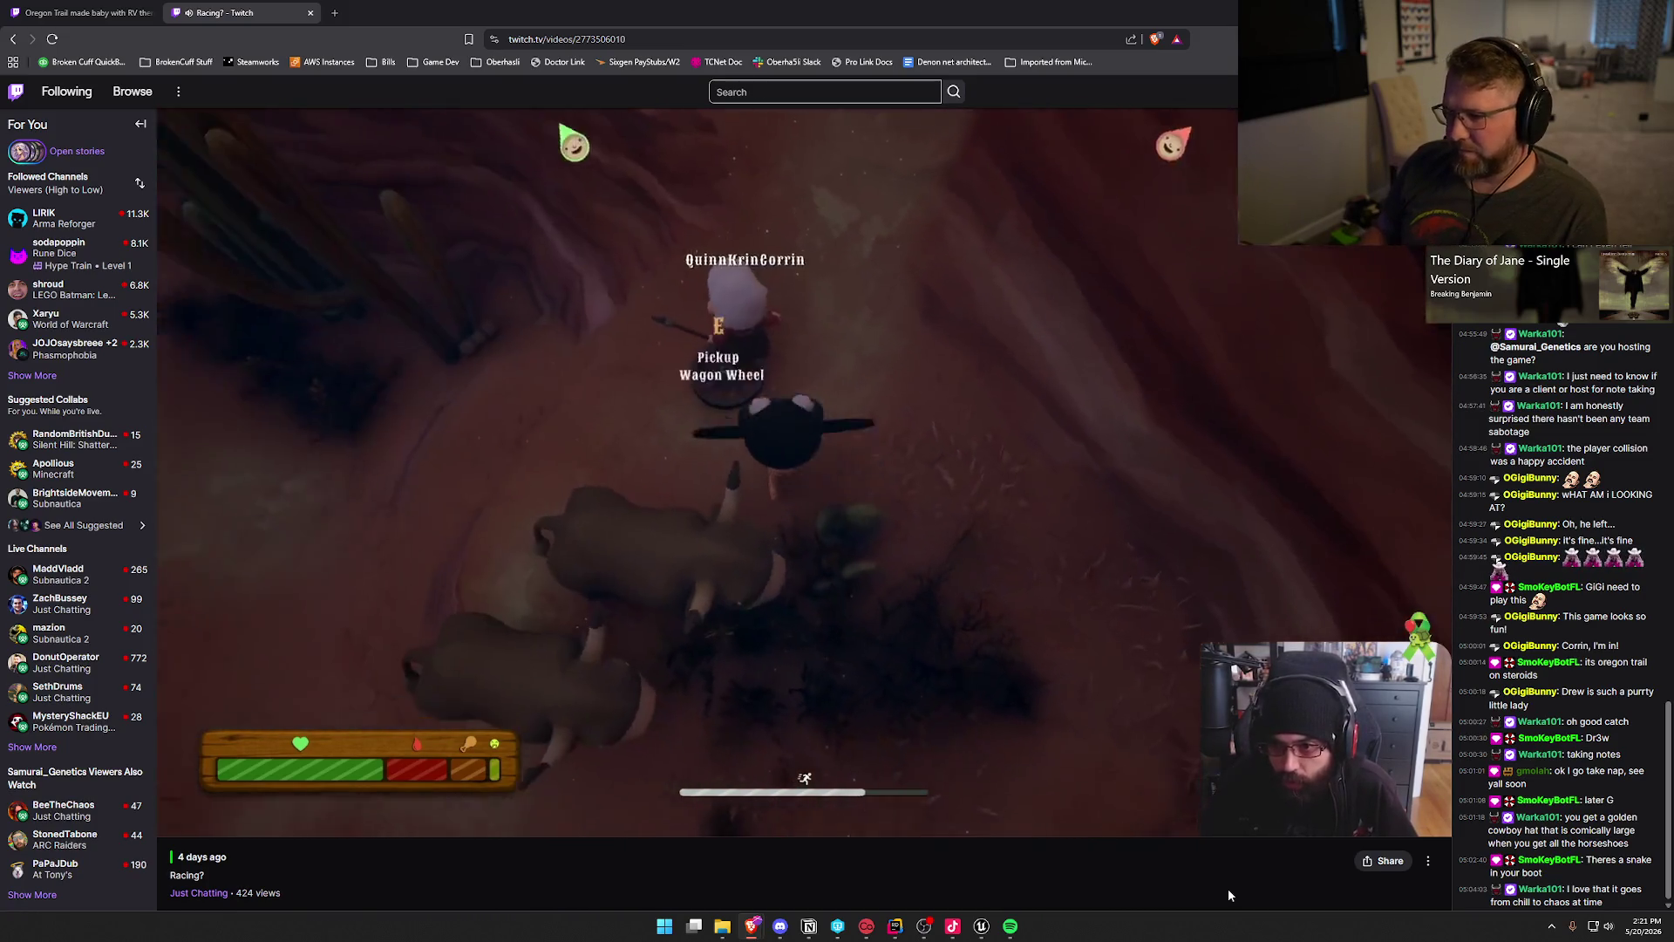
Step: Skip past the foggy night scene and deaths to the player's ghost in the jungle at 05:08:14
{"action": "key", "text": "Right"}
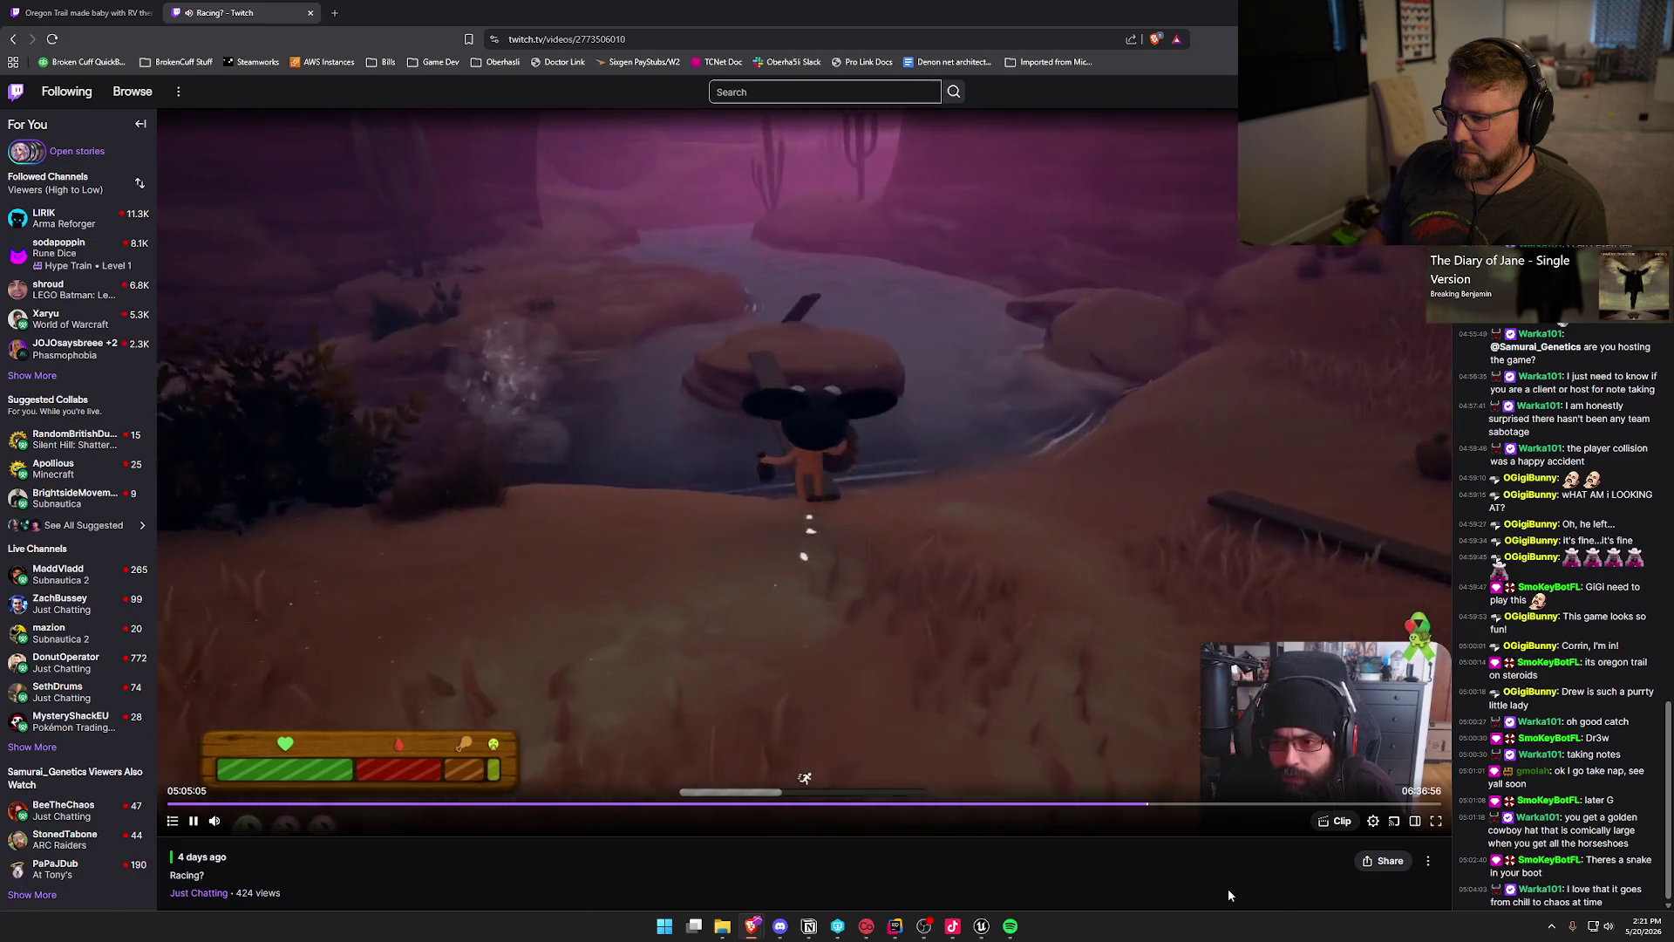
{"action": "key", "text": "Right"}
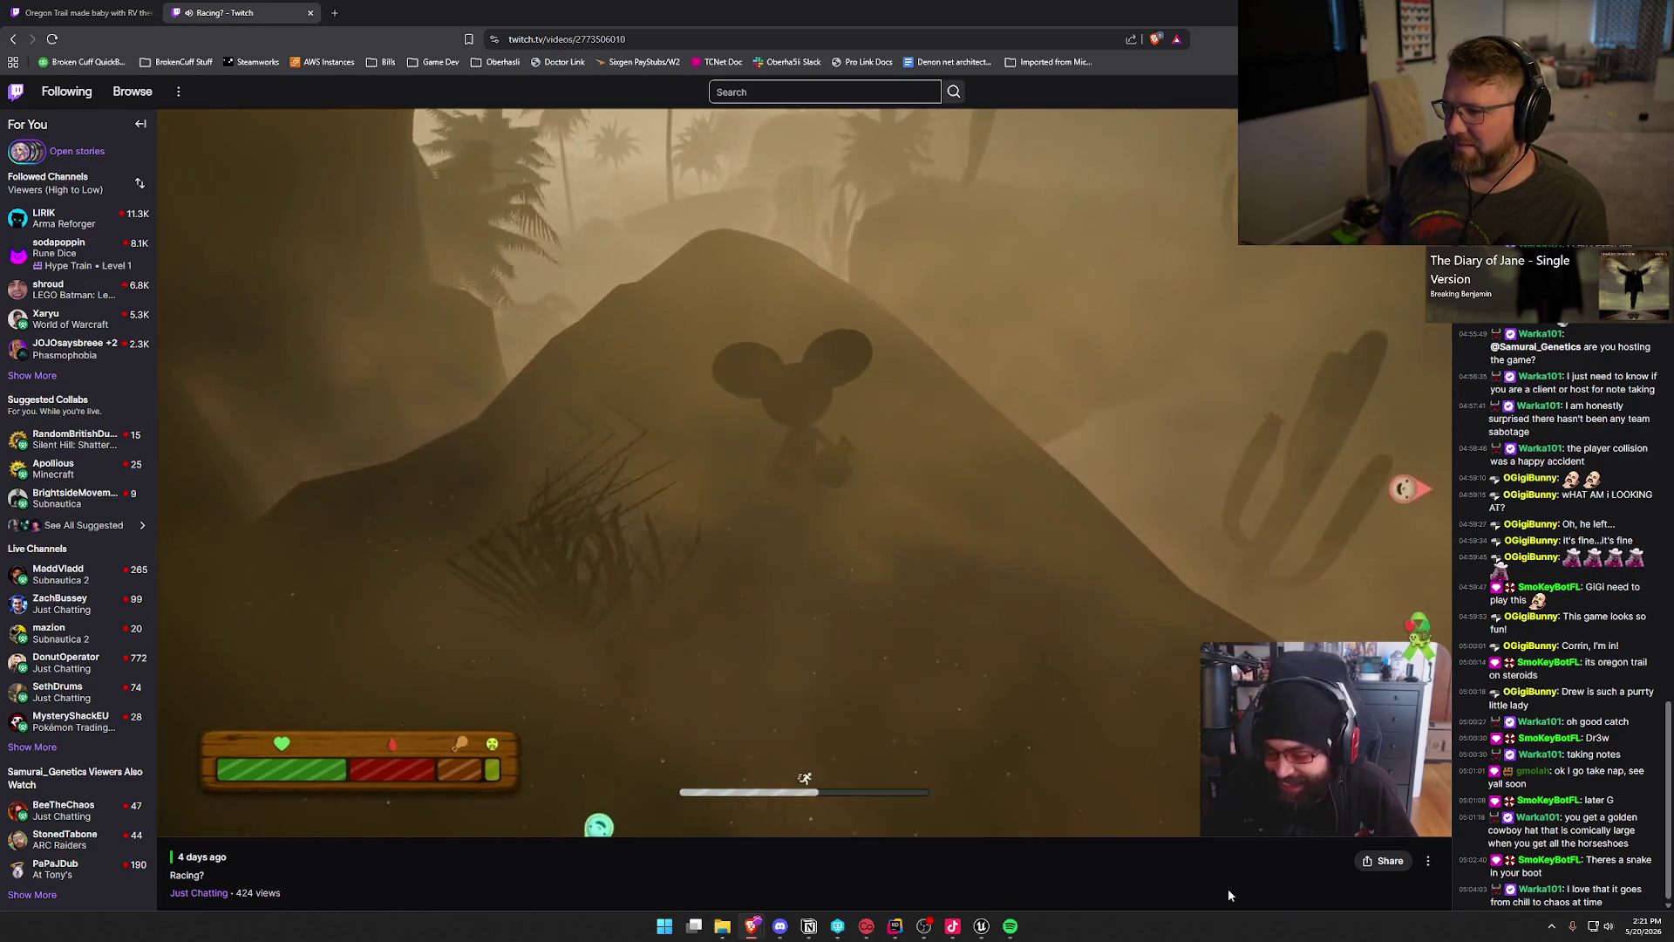
{"action": "key", "text": "Right"}
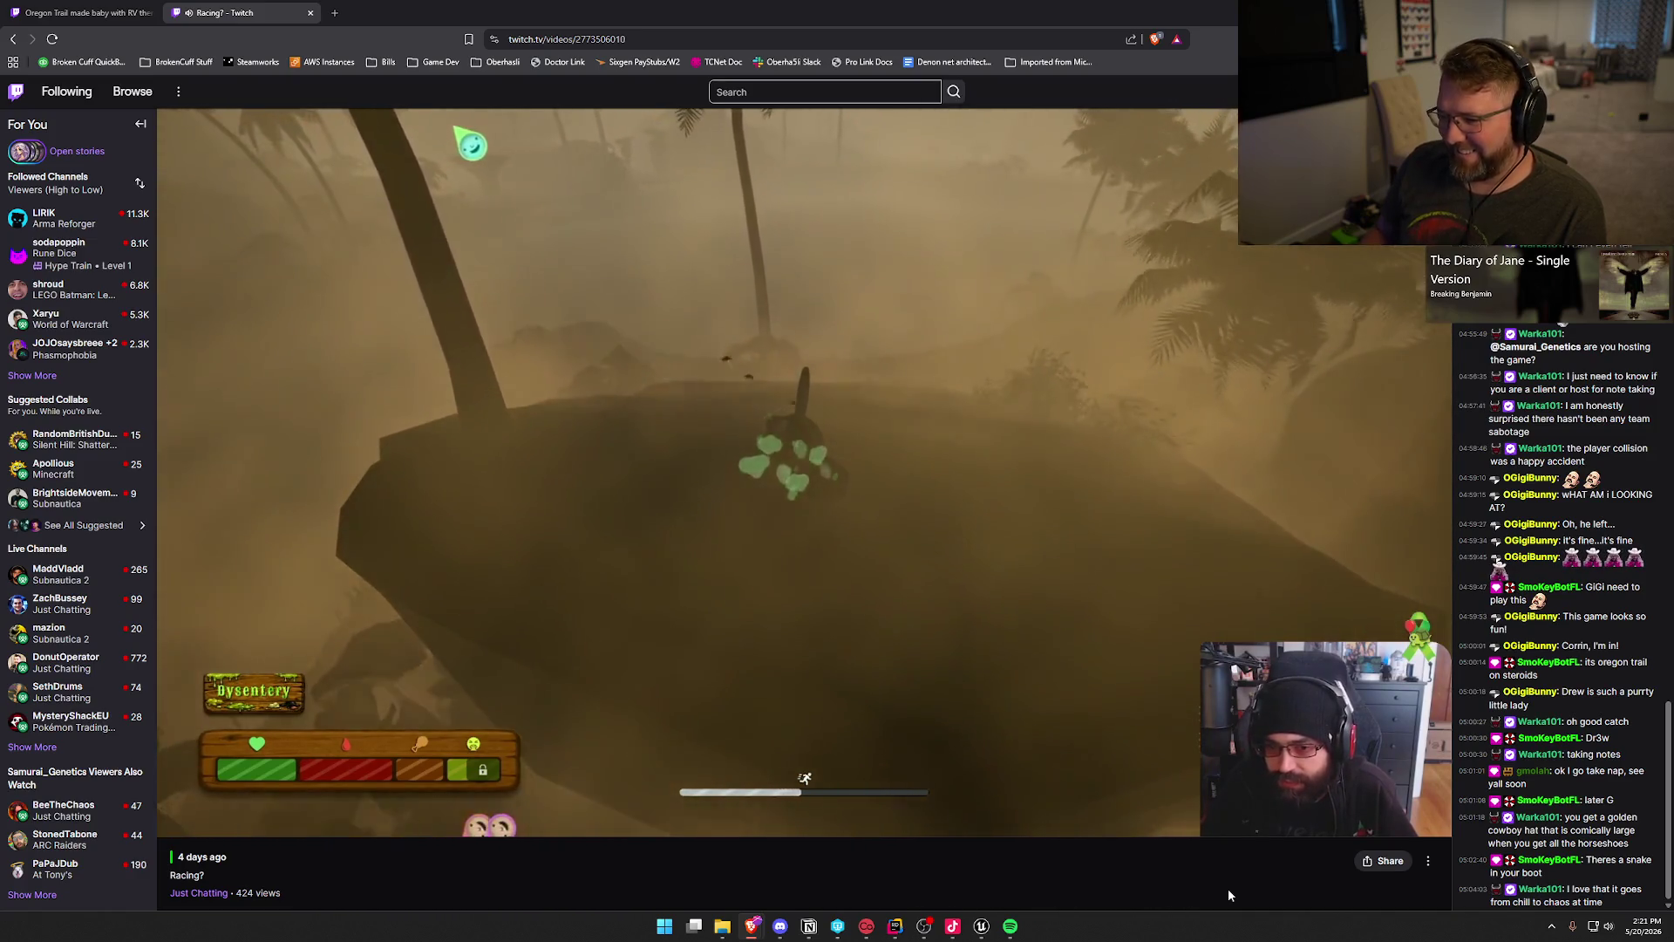
{"action": "key", "text": "Right"}
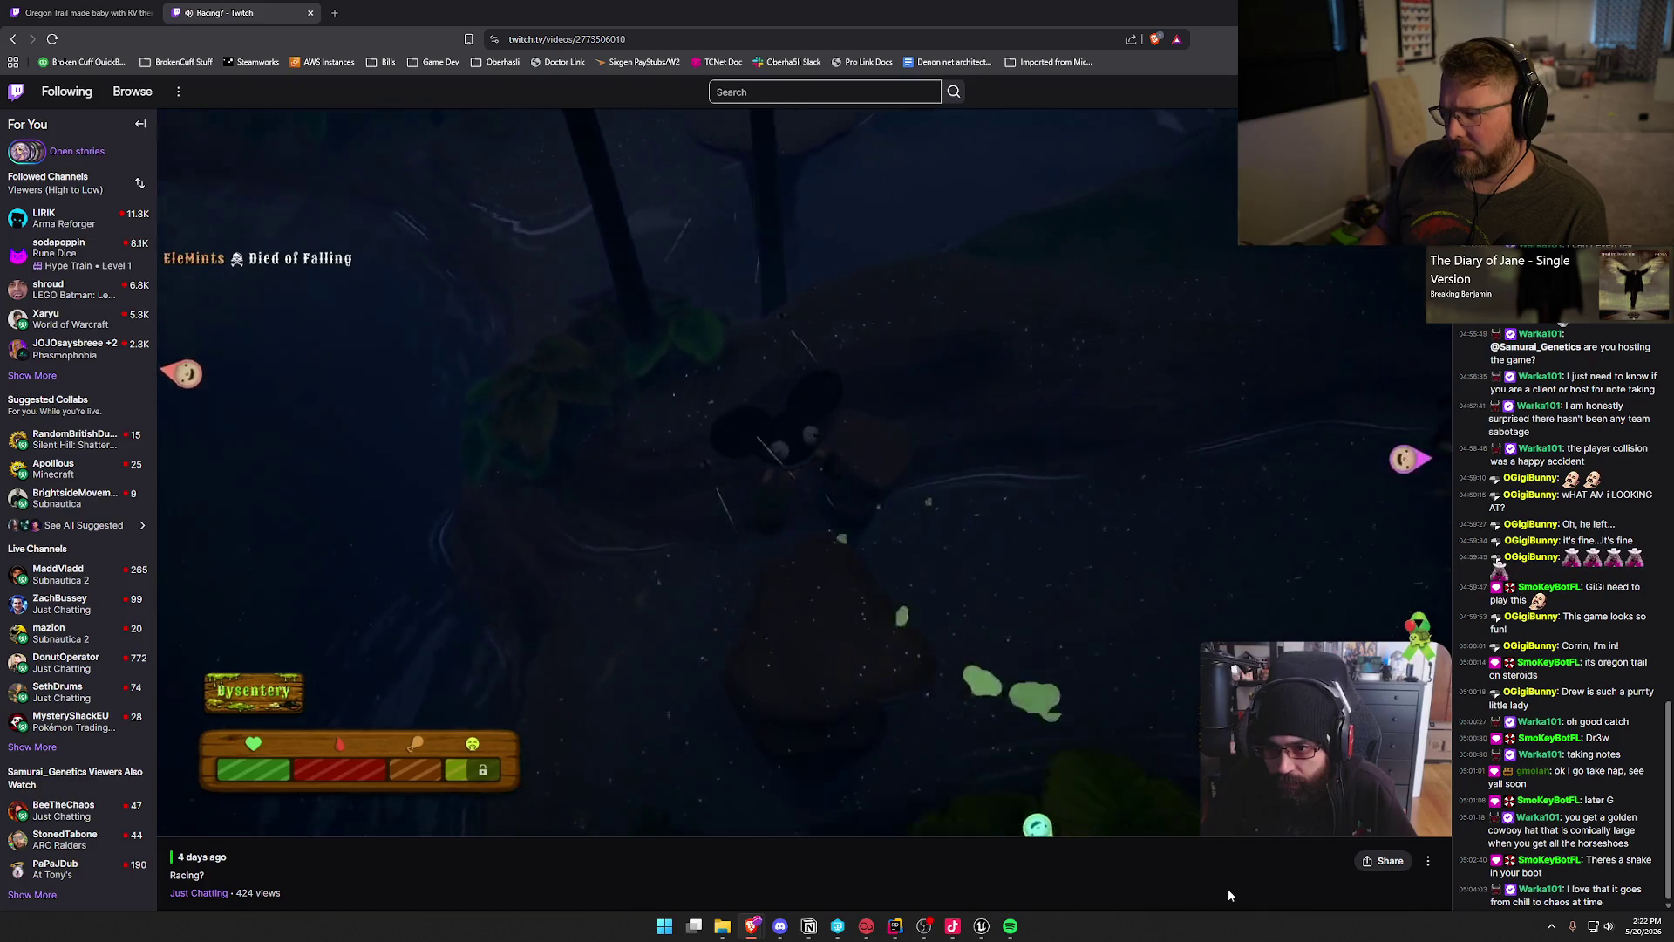
{"action": "key", "text": "Right"}
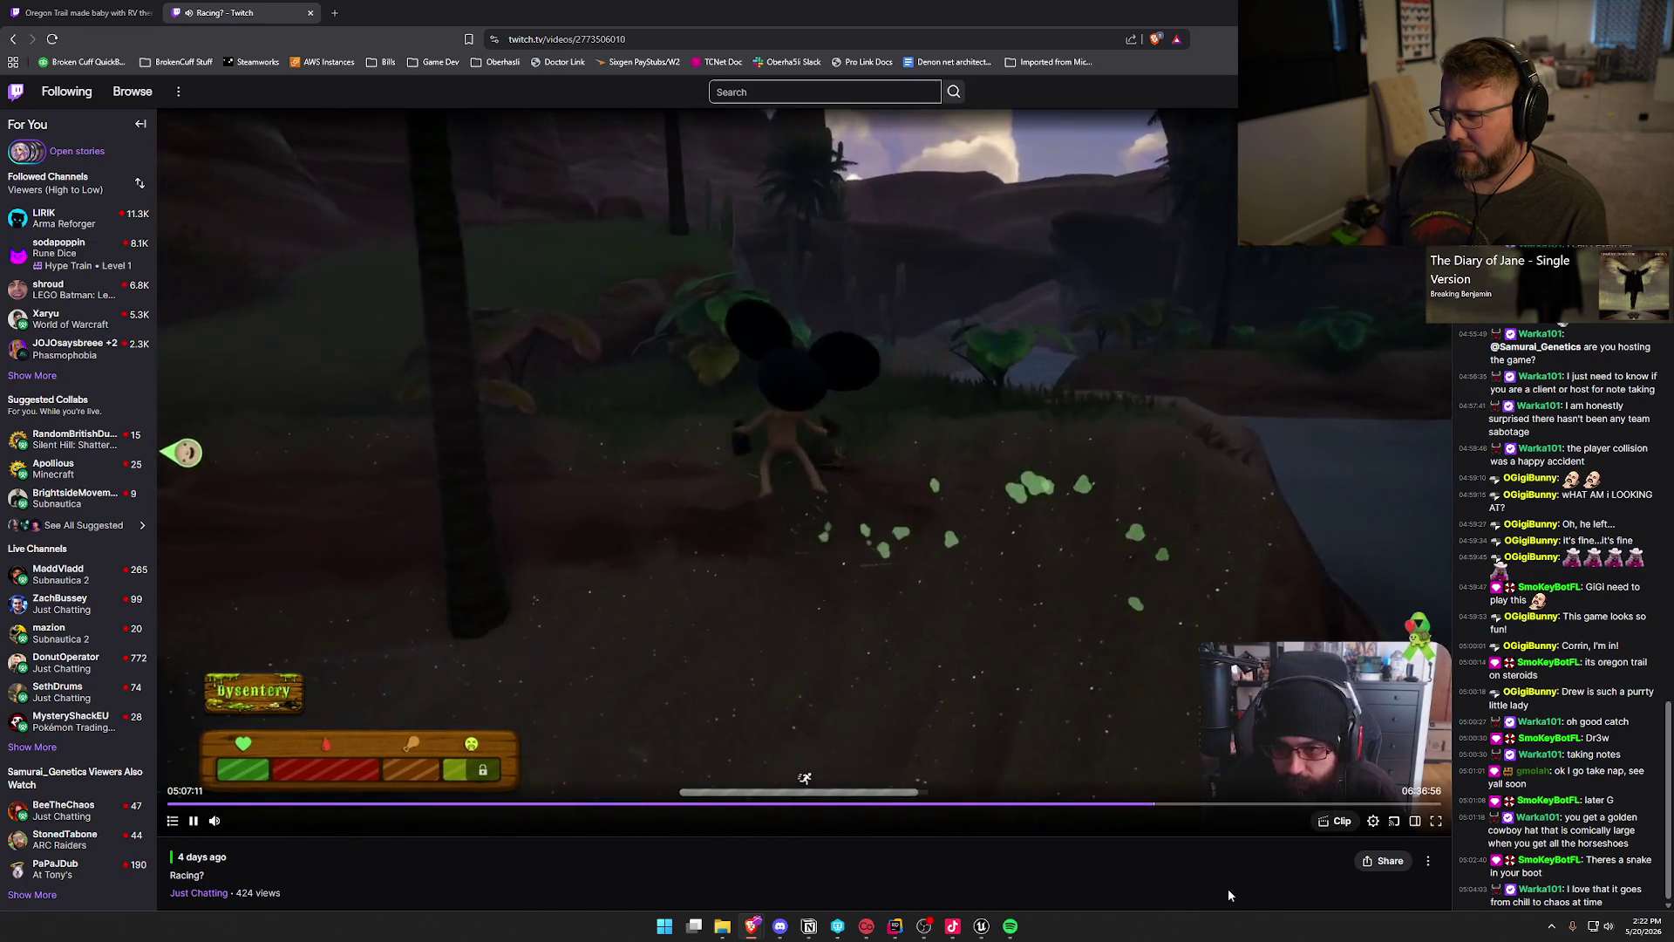
{"action": "key", "text": "Right"}
{"action": "key", "text": "Right"}
{"action": "key", "text": "Right"}
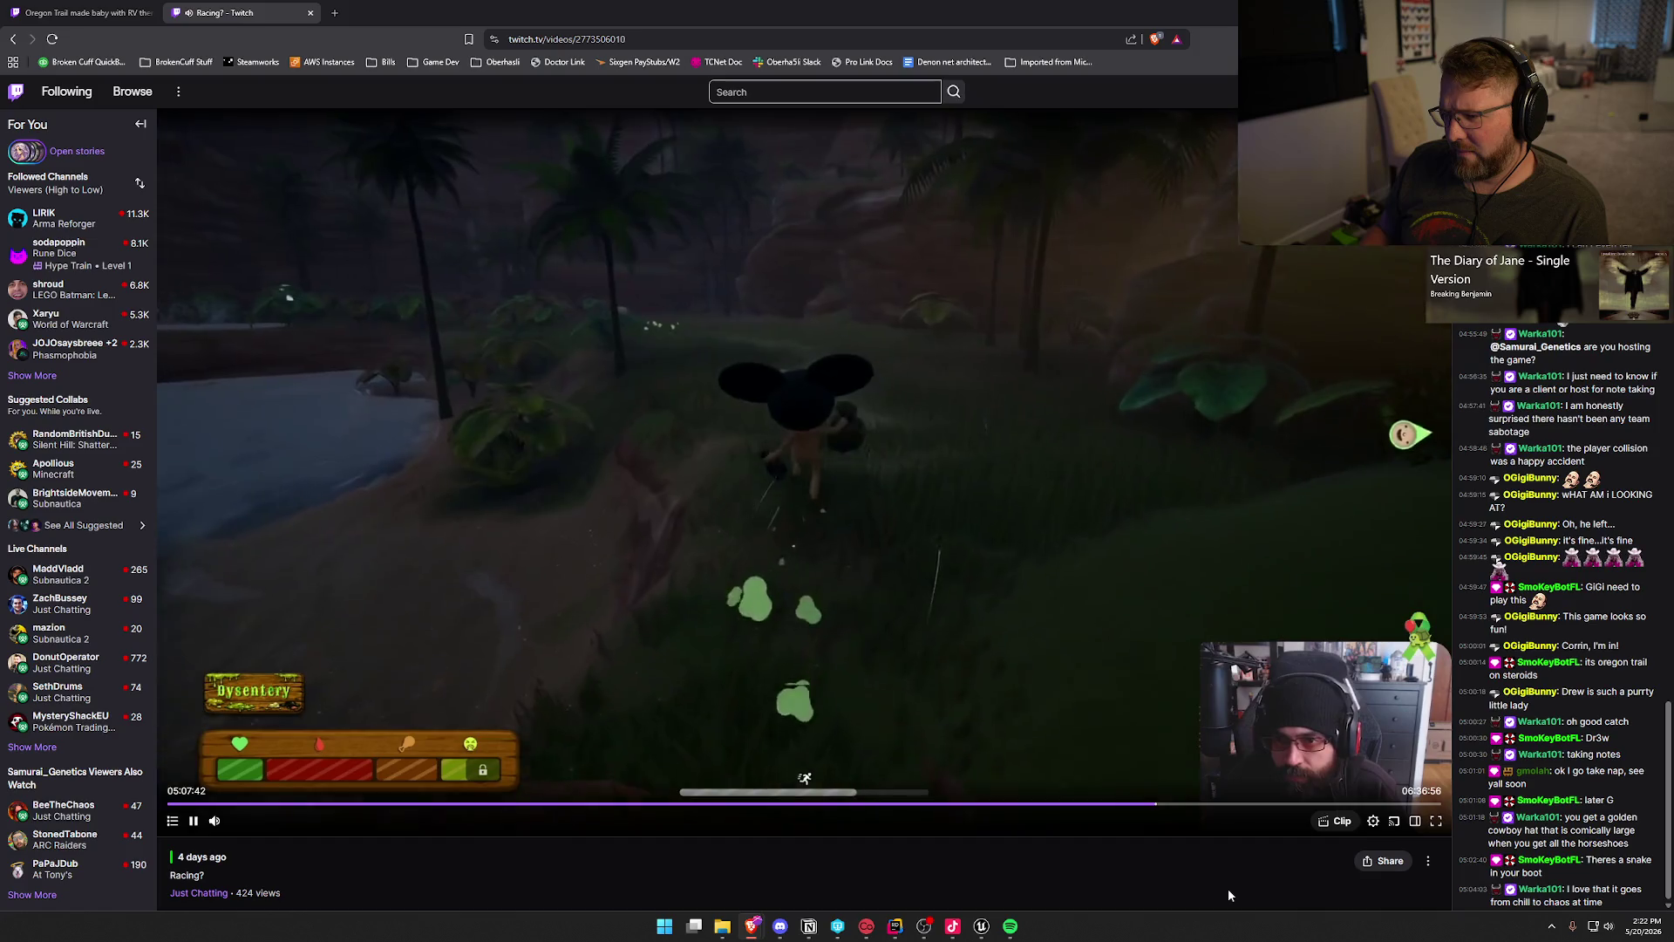
{"action": "key", "text": "Right"}
{"action": "key", "text": "Right"}
{"action": "key", "text": "Right"}
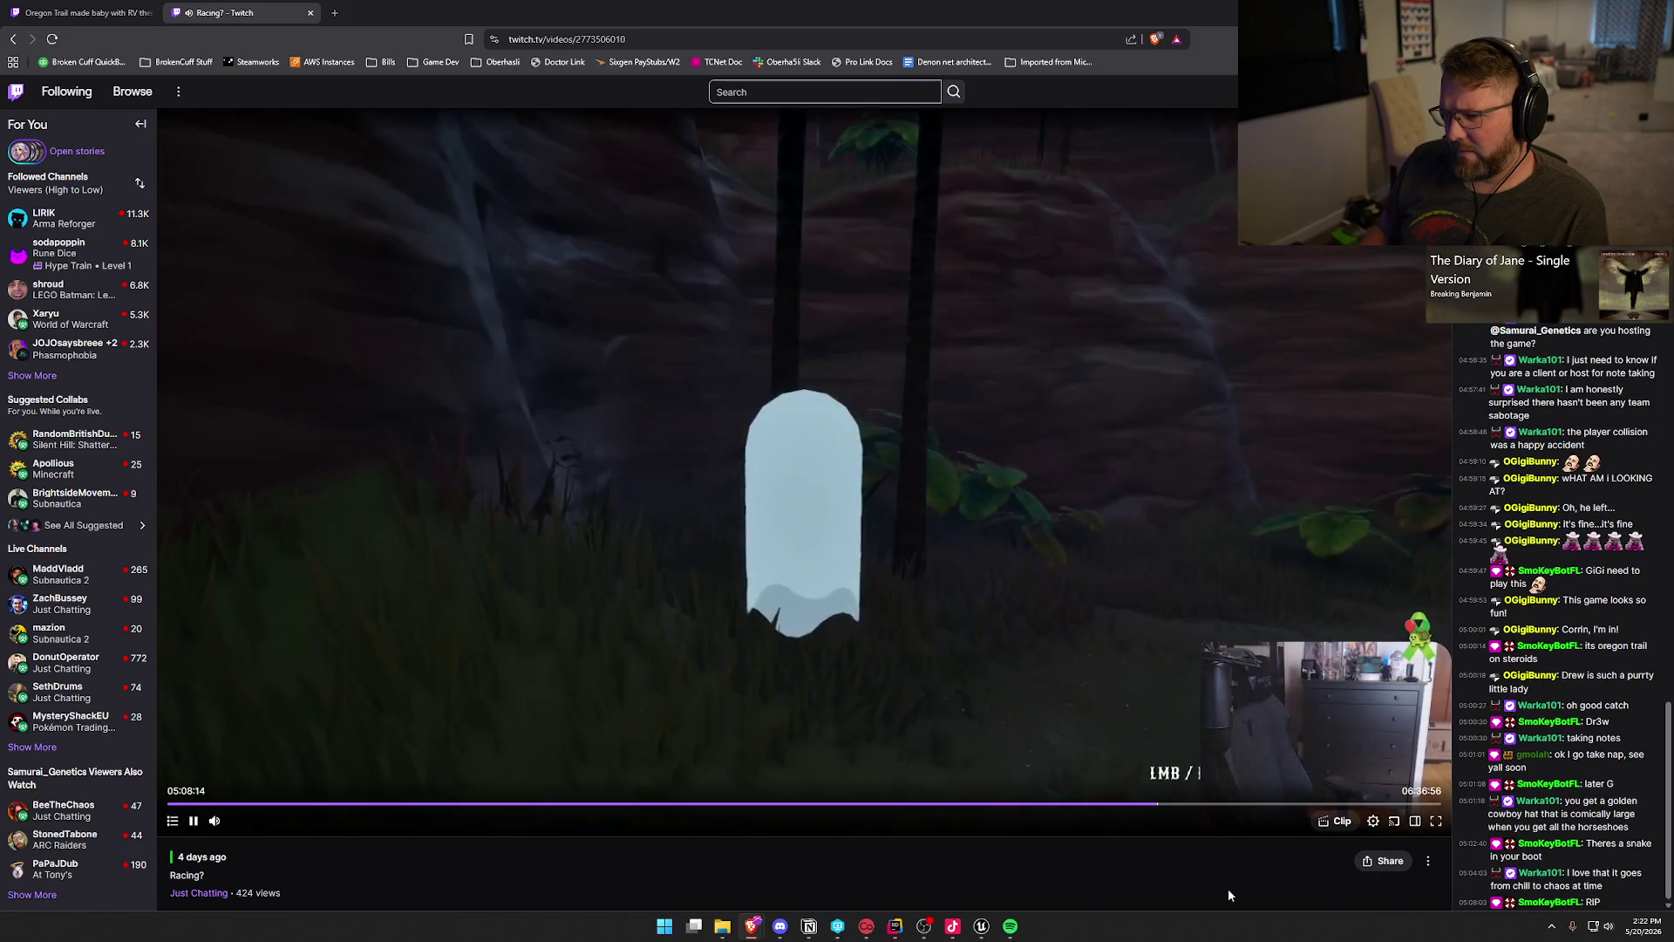
Step: Skip past Dead Man's Camp and the cabin to the covered wagon in town around 05:09:56
{"action": "key", "text": "Right"}
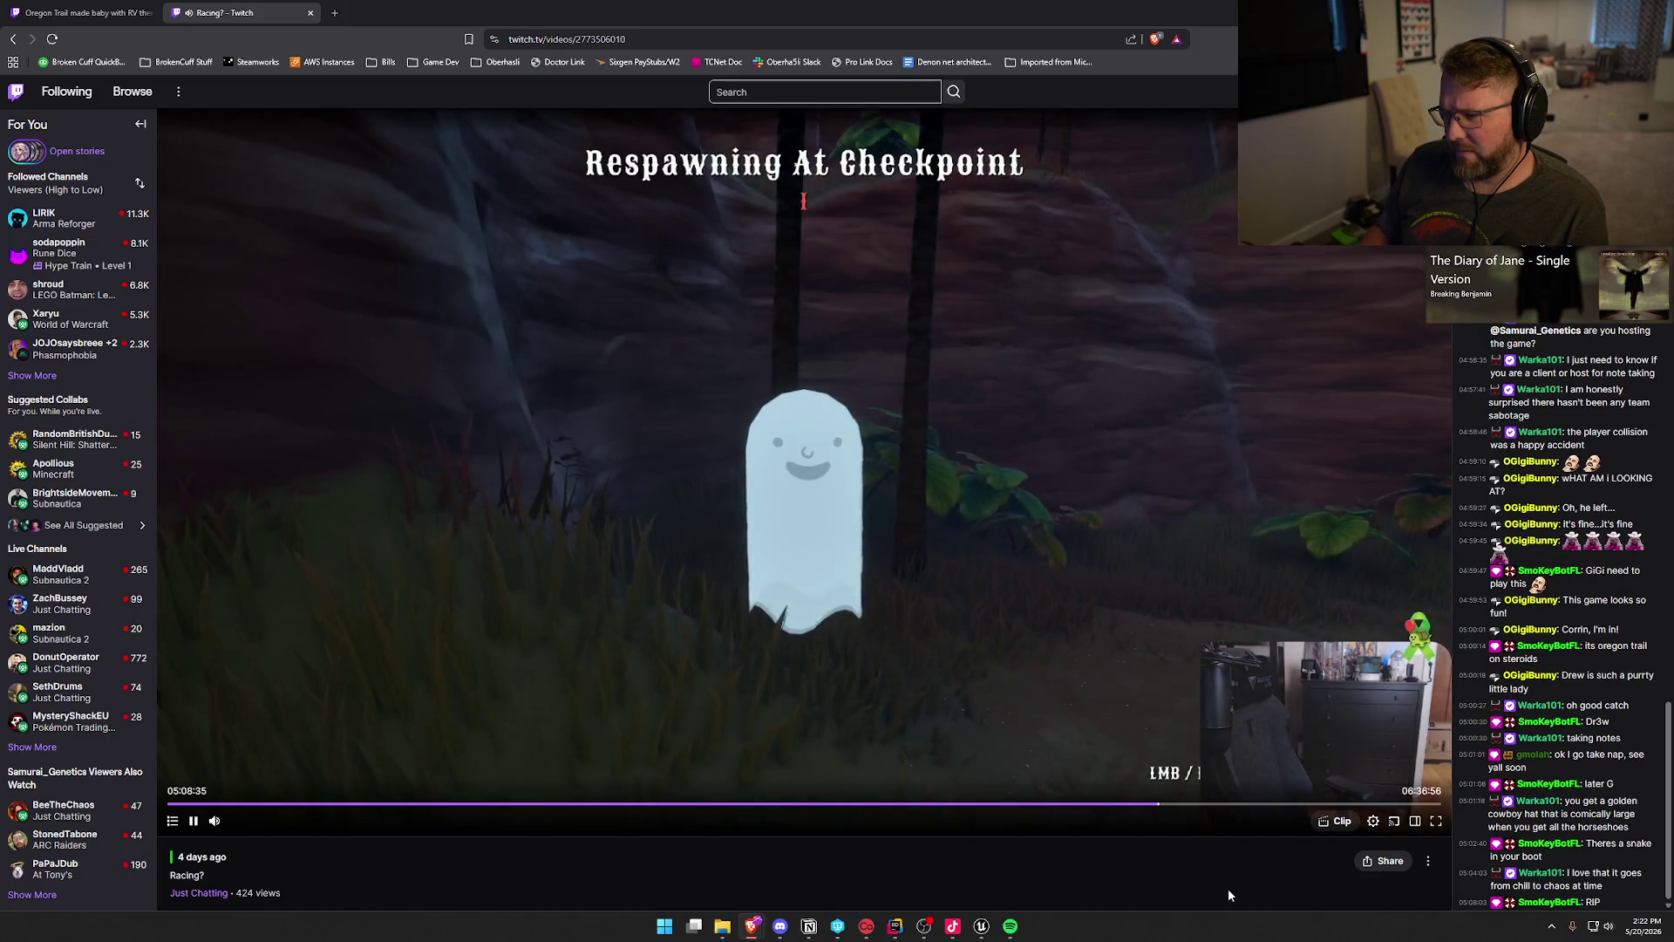
{"action": "key", "text": "Right"}
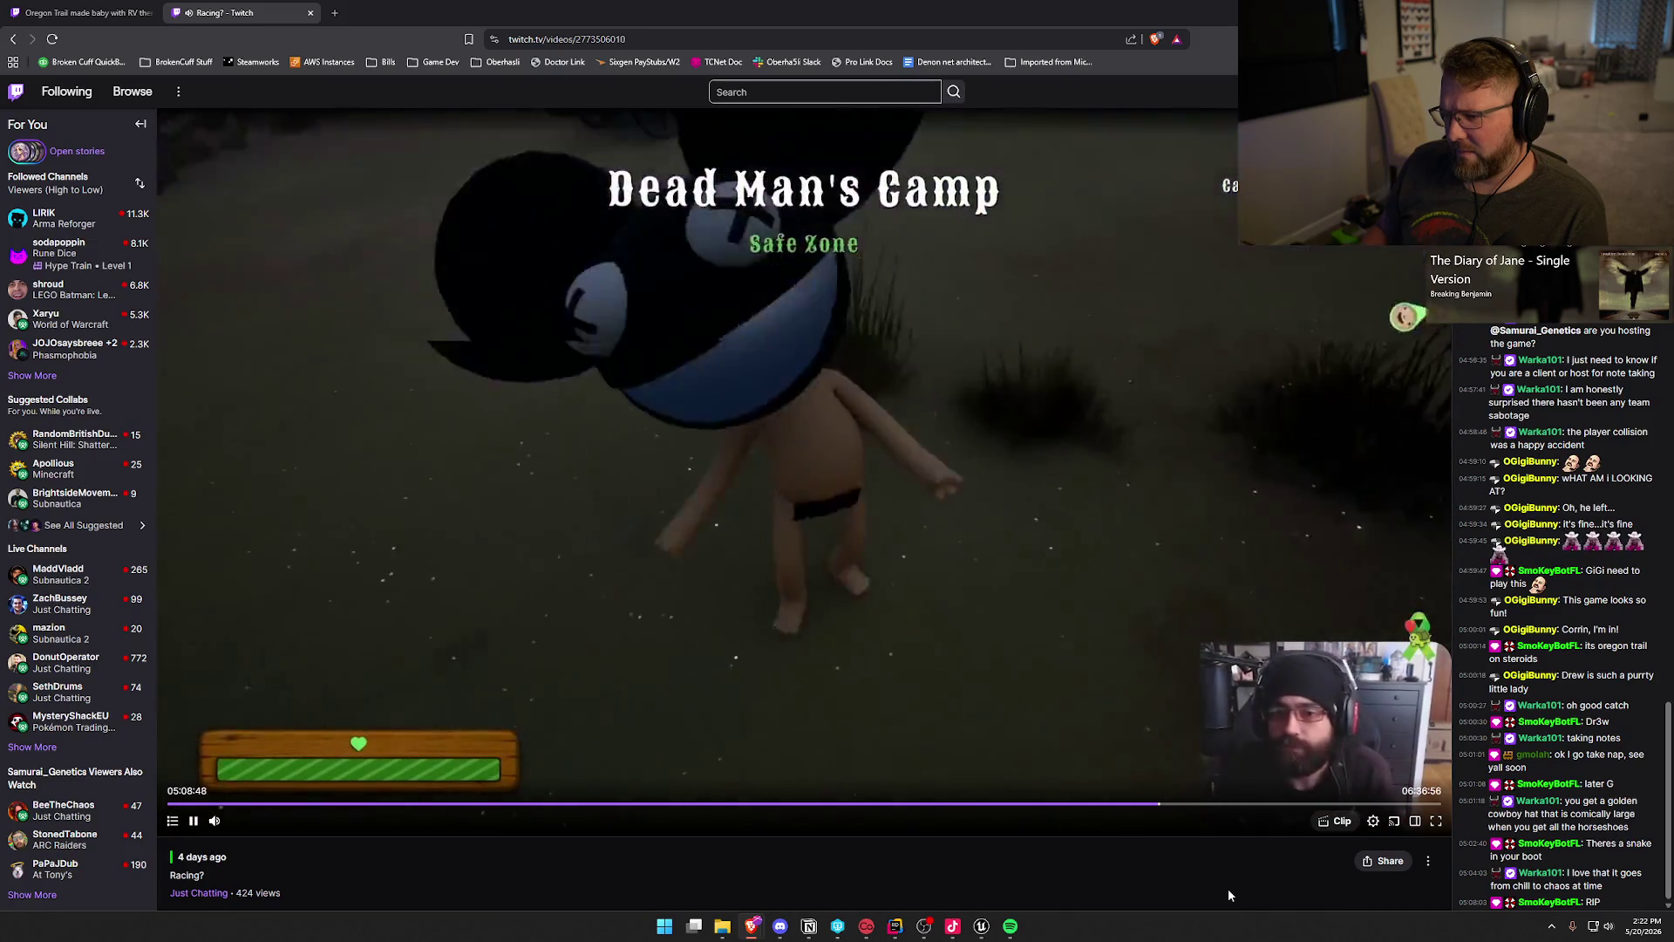
{"action": "key", "text": "Right"}
{"action": "key", "text": "Right"}
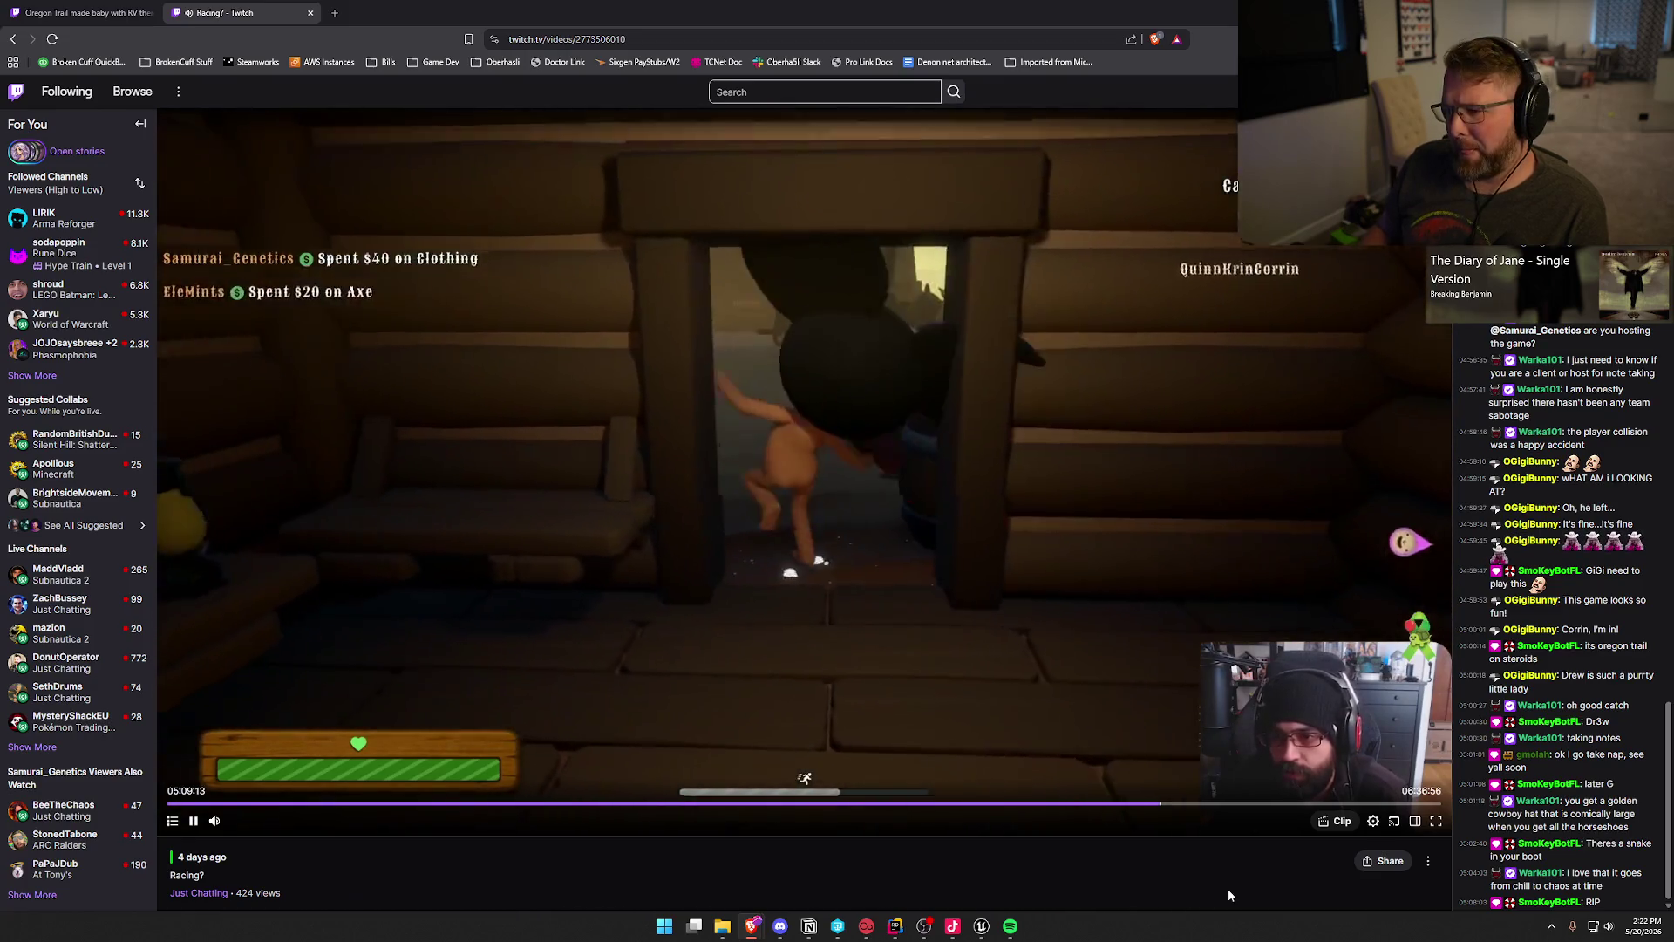
{"action": "key", "text": "Right"}
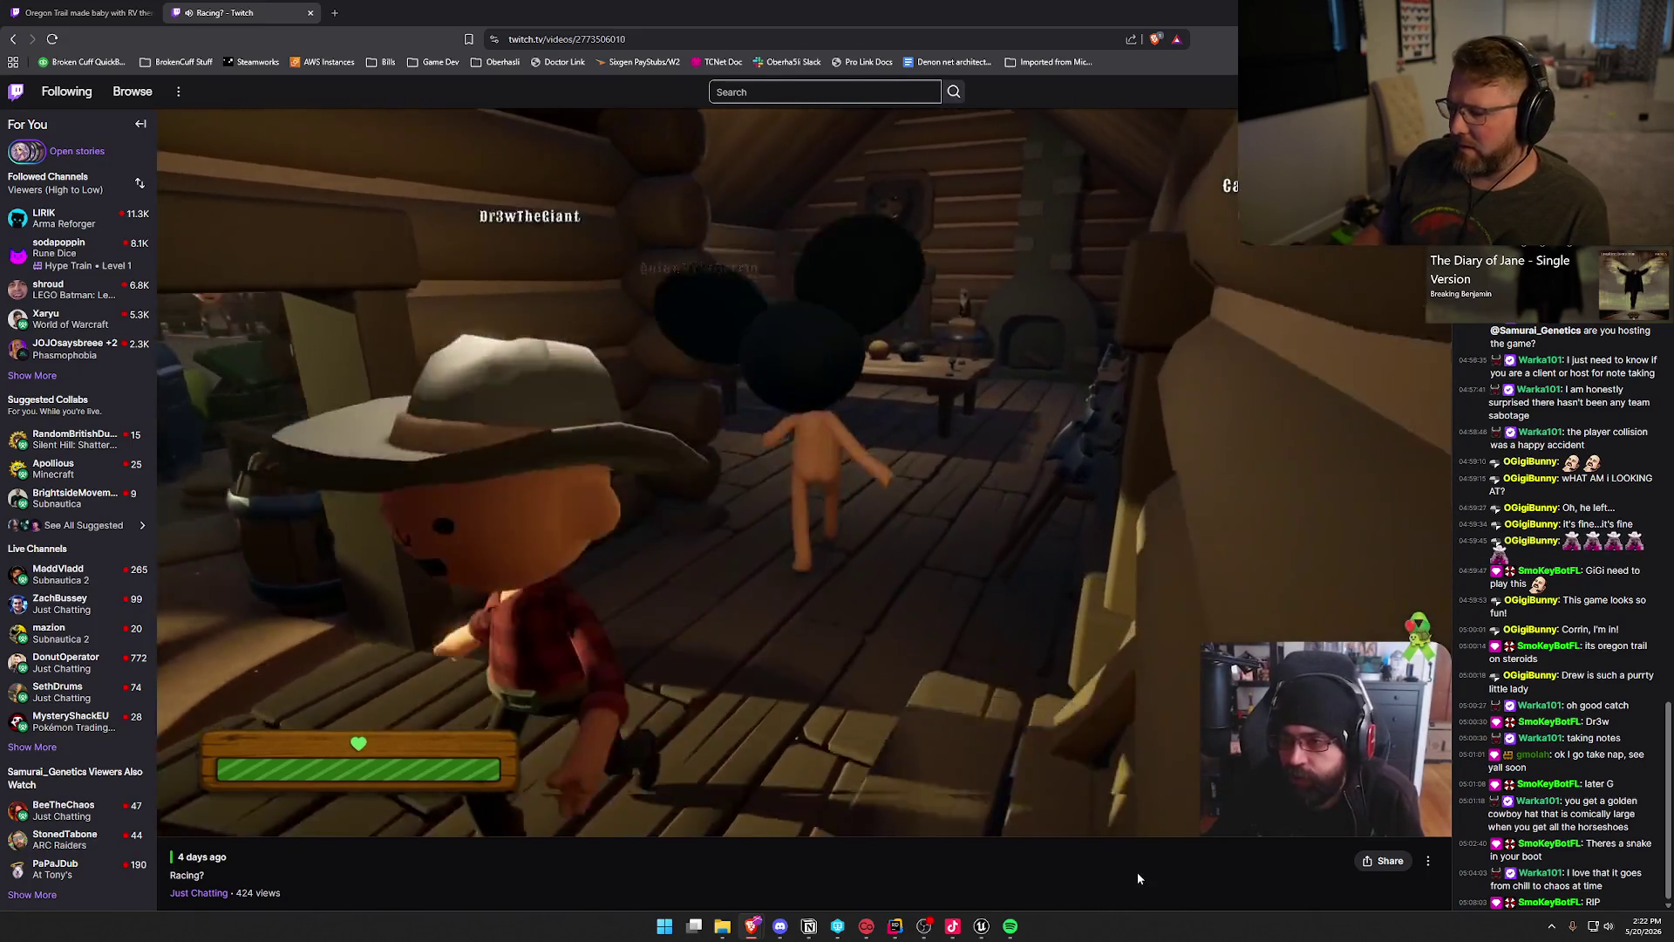
{"action": "key", "text": "Right"}
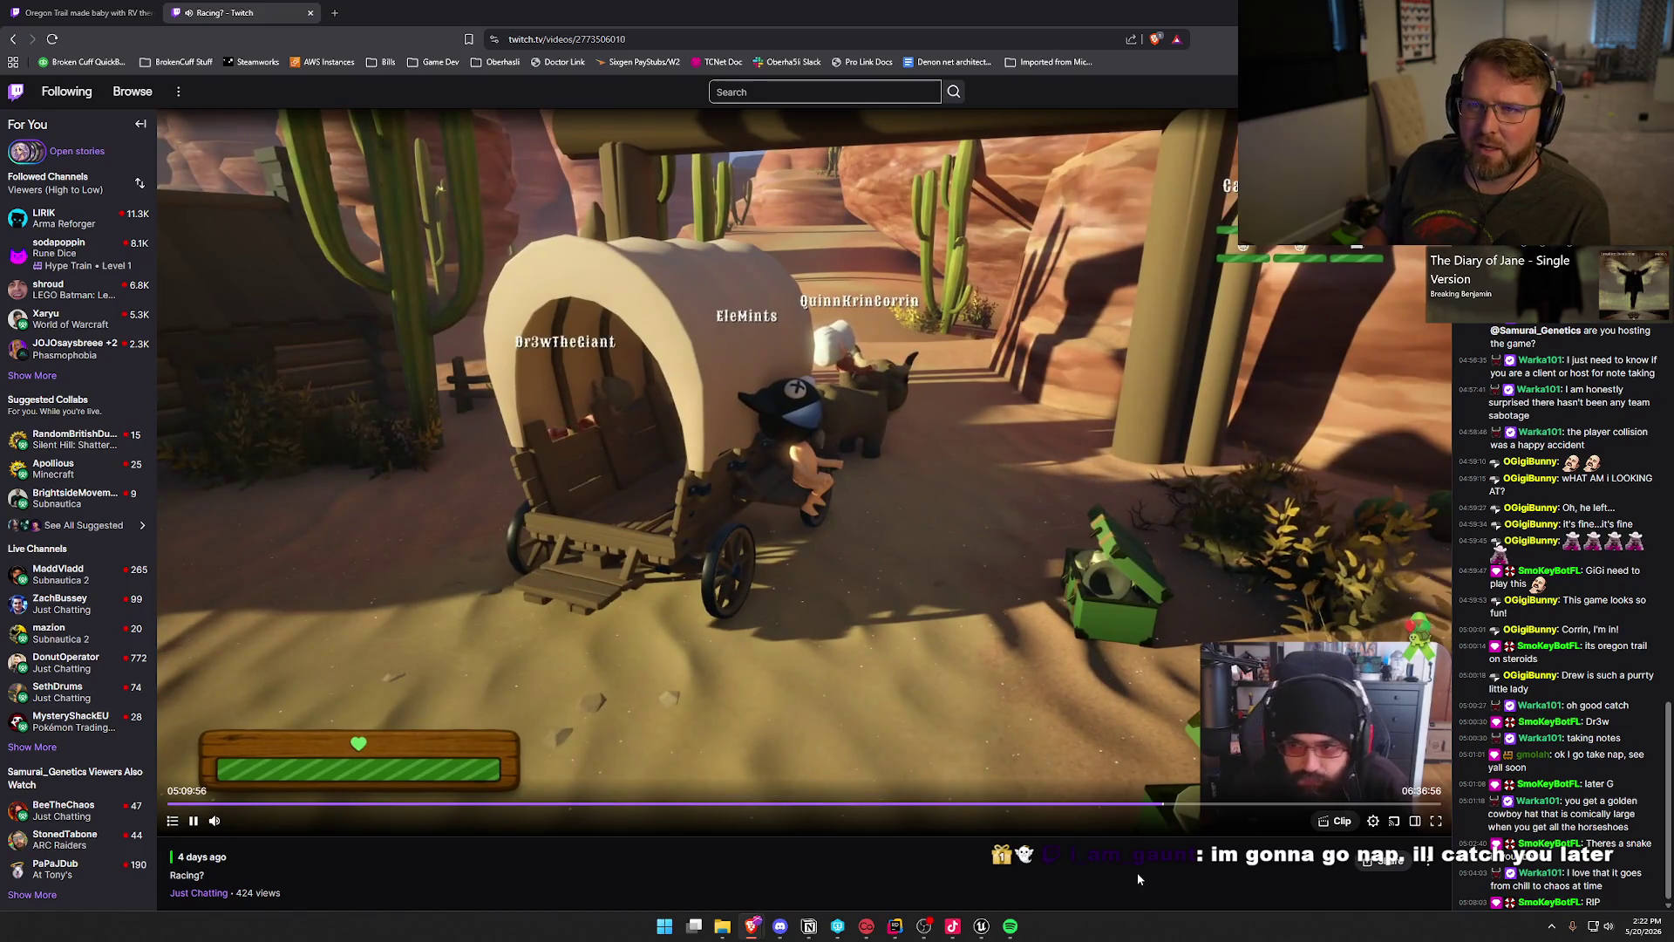
Step: Advance the VOD through town into Danger Noodle Desert, reaching about 05:11:25 among the cacti
{"action": "key", "text": "Right"}
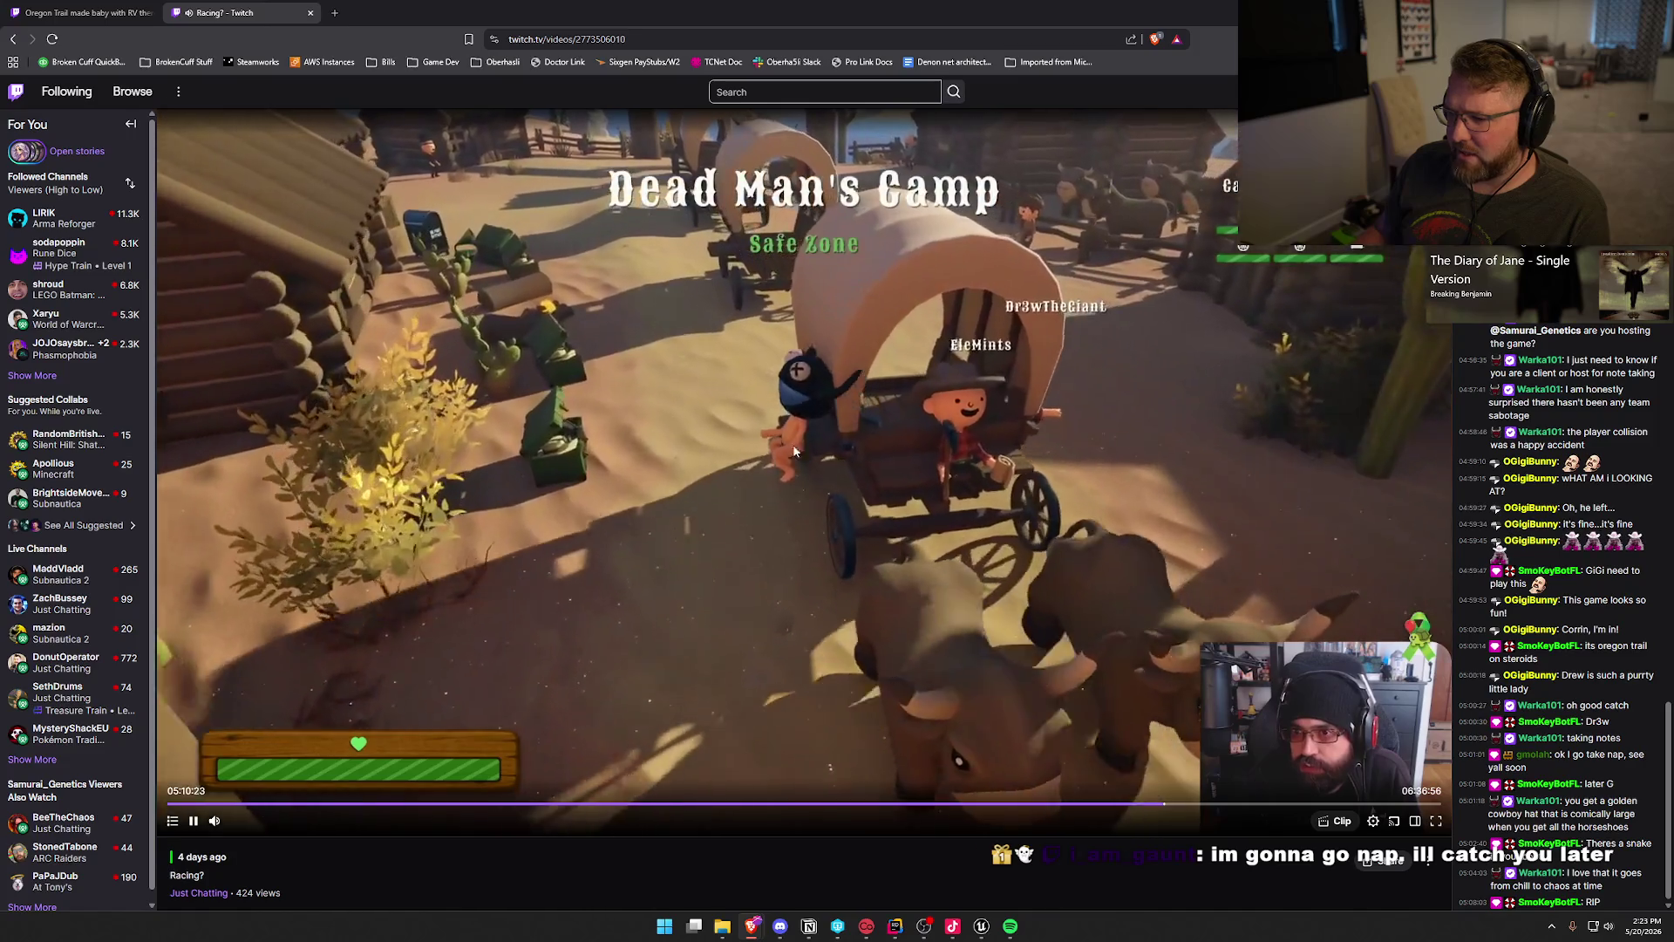
{"action": "key", "text": "Right"}
{"action": "key", "text": "Right"}
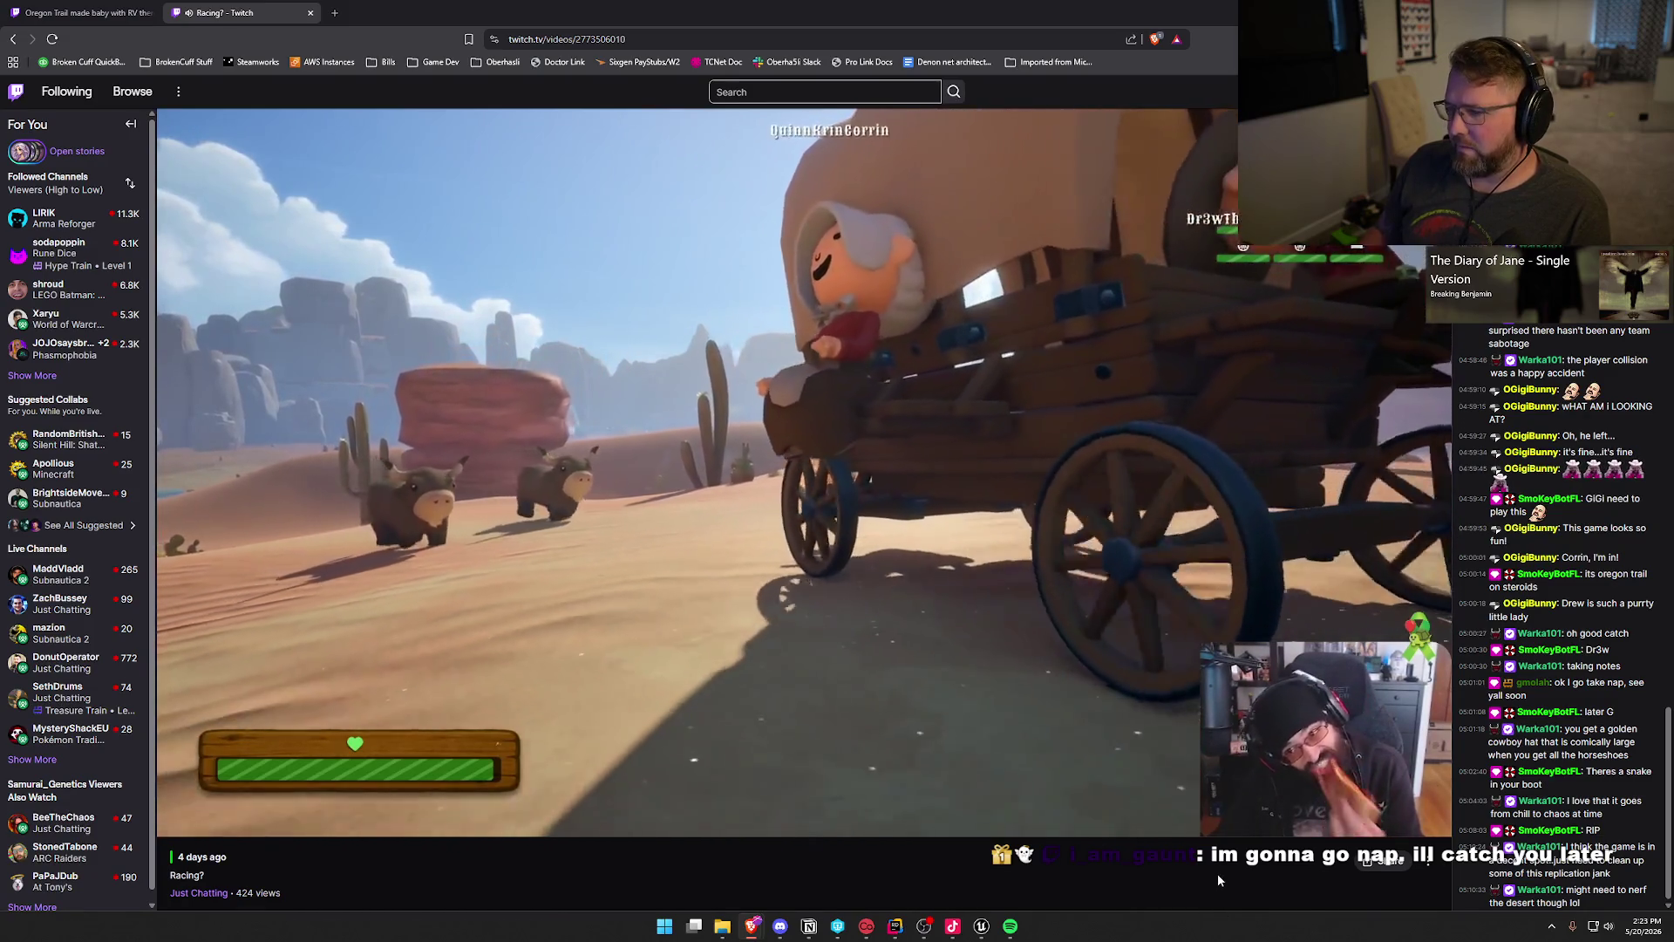
{"action": "key", "text": "Right"}
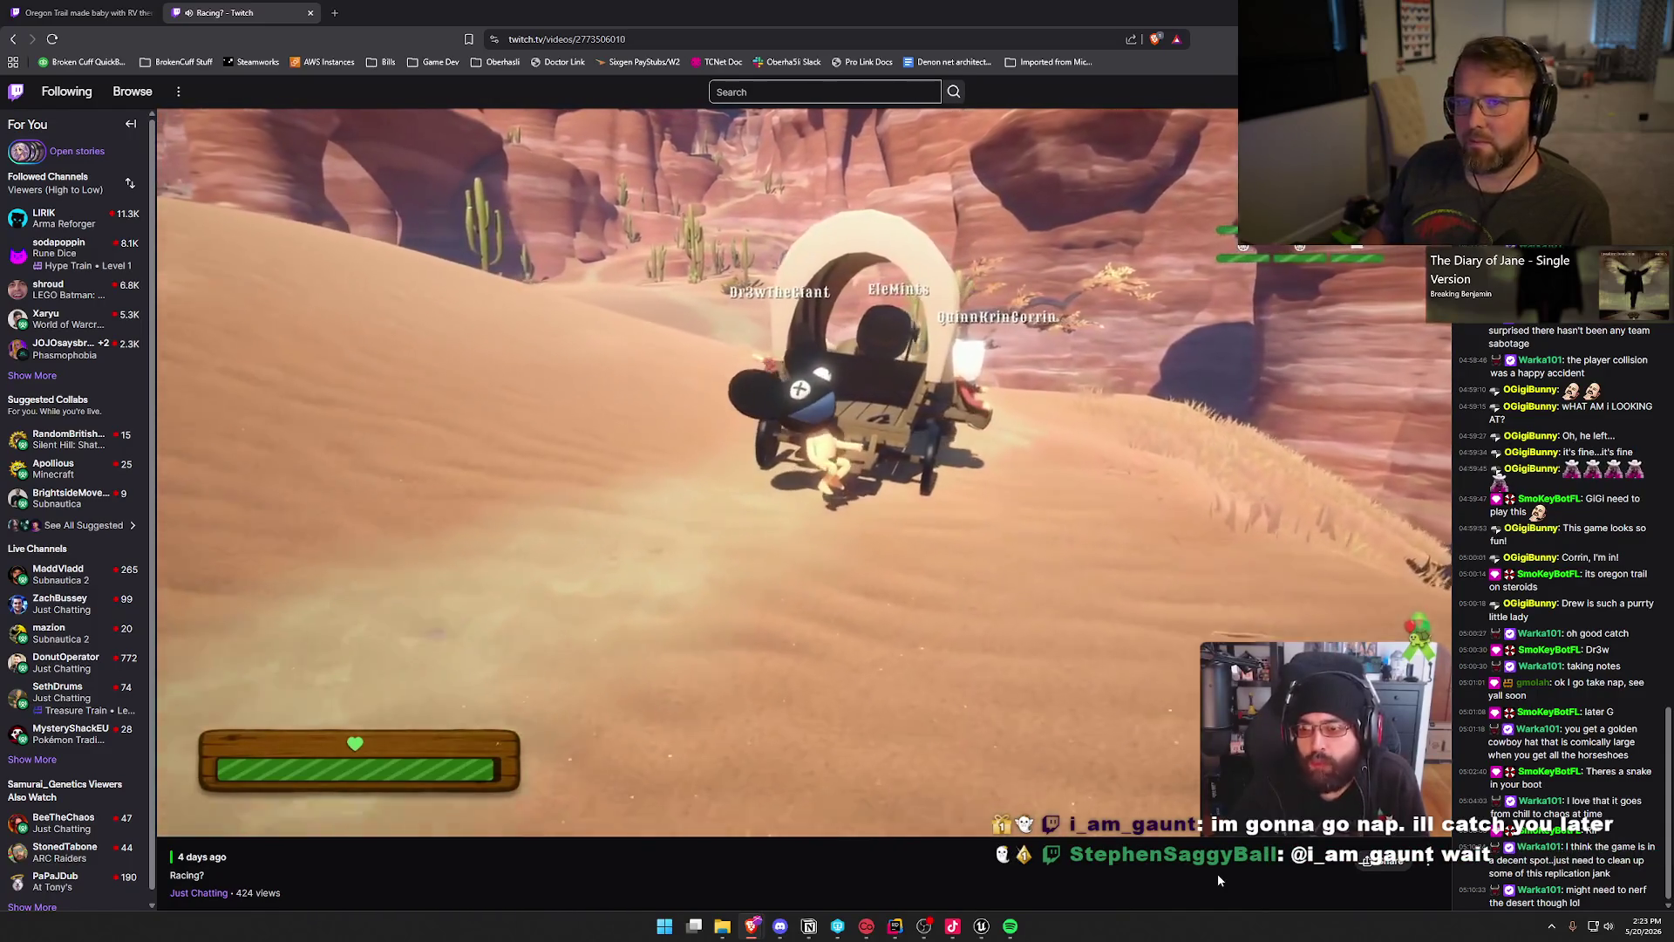
{"action": "key", "text": "Right"}
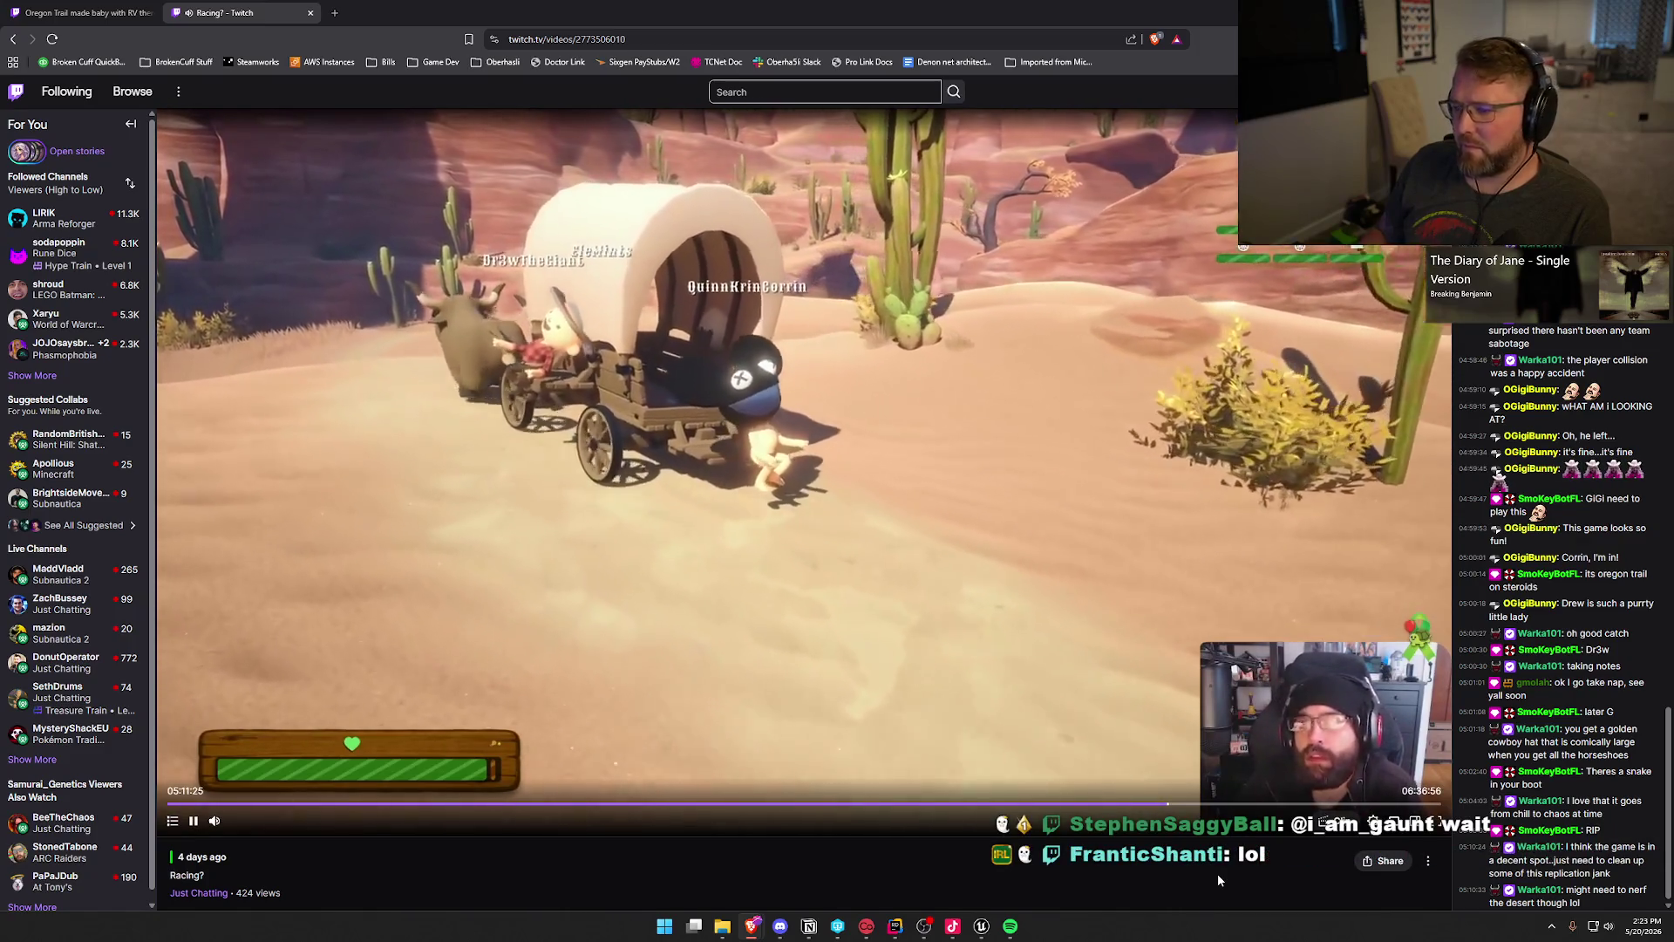
{"action": "key", "text": "Right"}
{"action": "key", "text": "Right"}
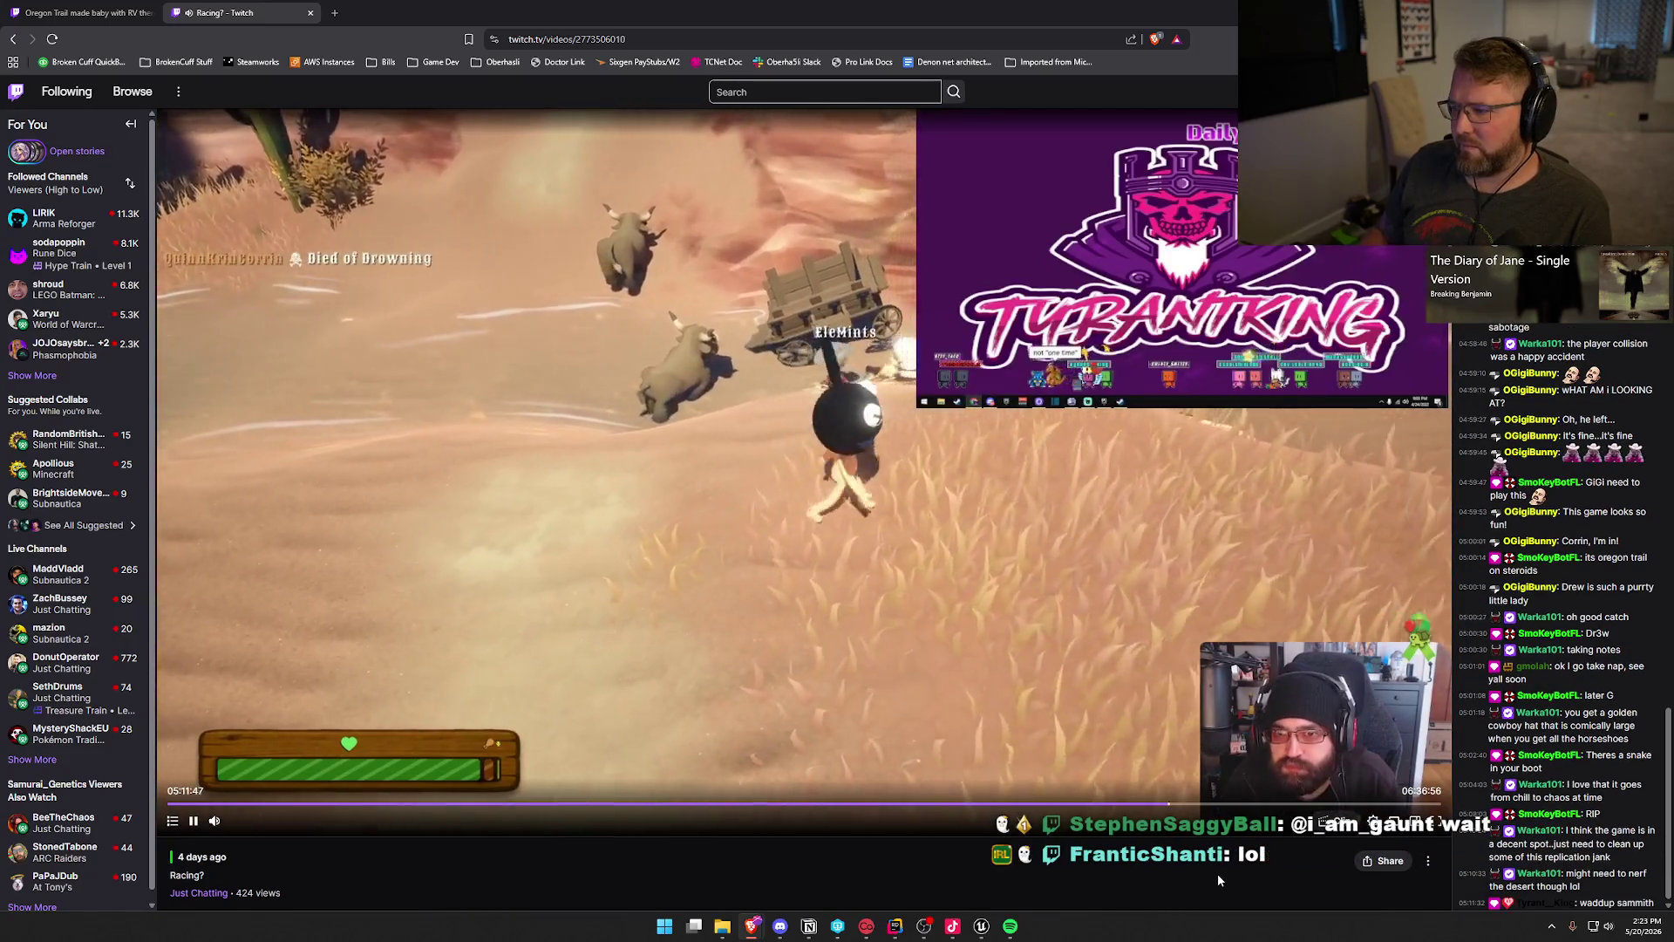
Step: Jump the VOD forward in 10-second steps past the ghost scenes to about 05:14:00
{"action": "key", "text": "Right"}
{"action": "key", "text": "Right"}
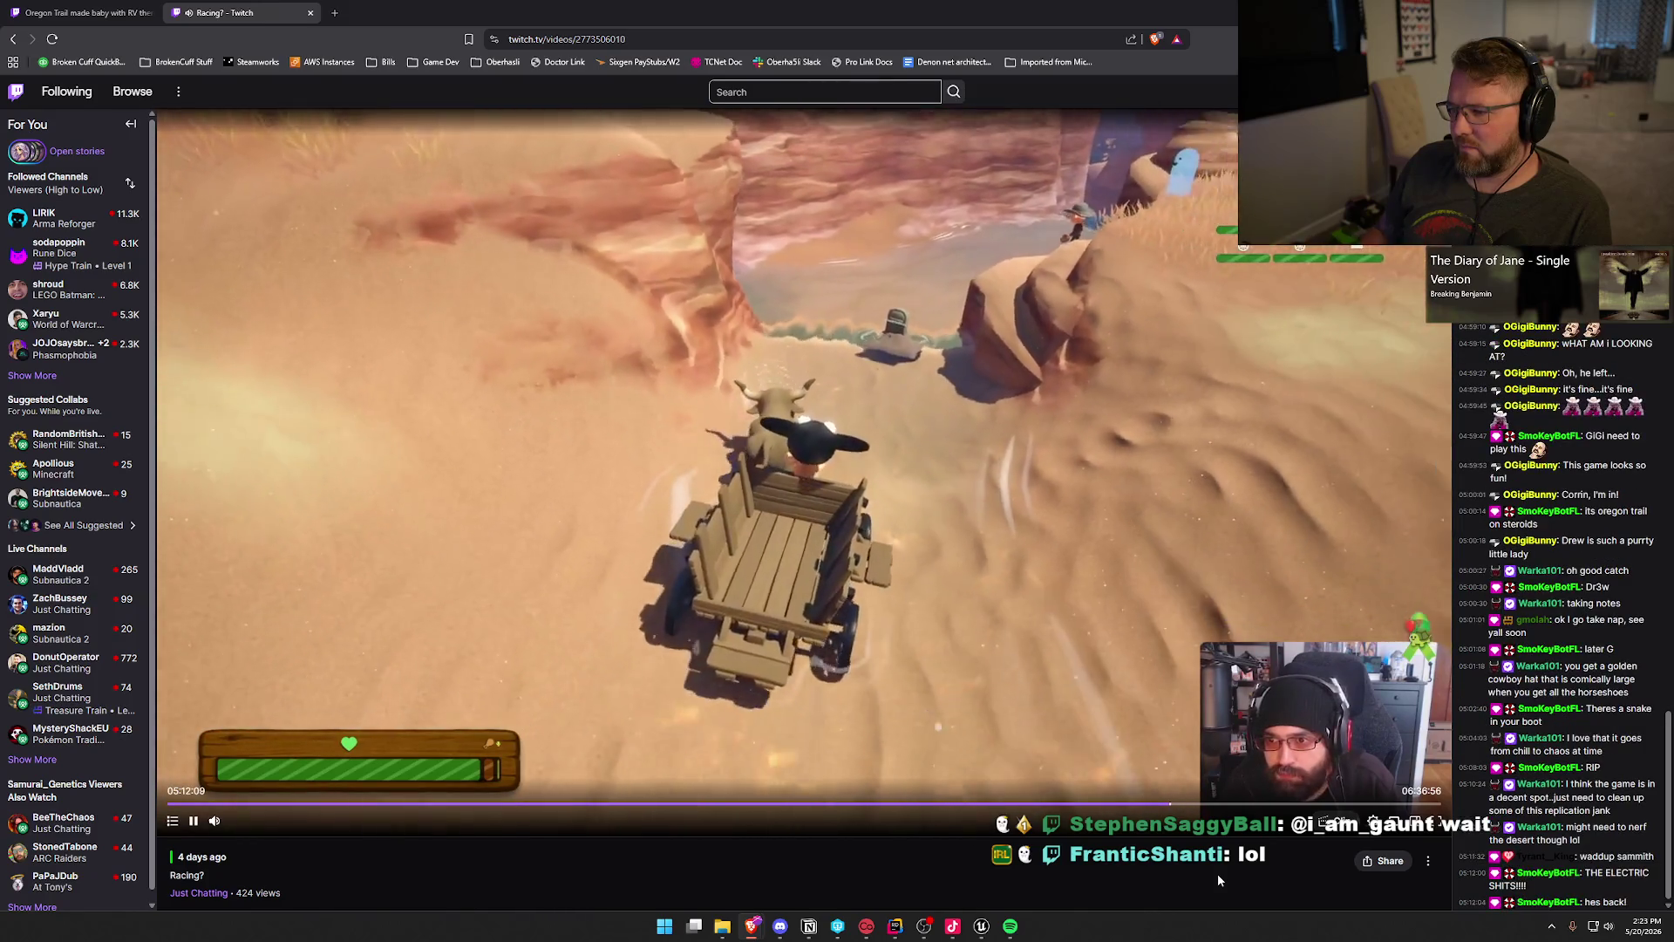
{"action": "key", "text": "Right"}
{"action": "key", "text": "Right"}
{"action": "key", "text": "Right"}
{"action": "key", "text": "Right"}
{"action": "key", "text": "Right"}
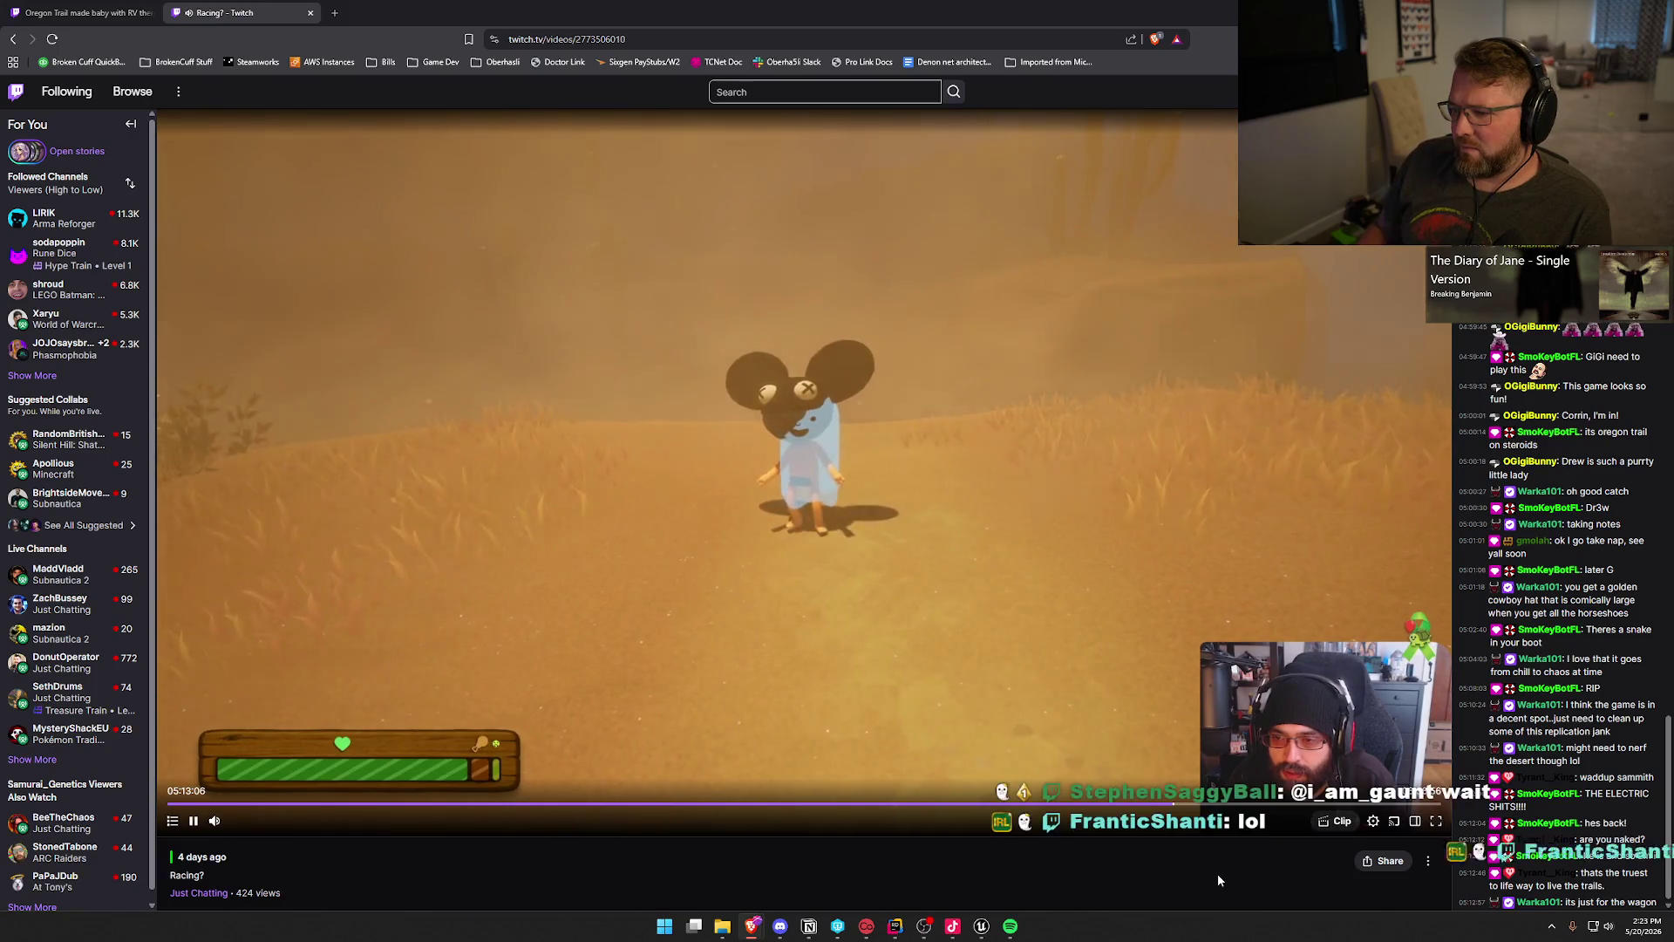
{"action": "key", "text": "Right"}
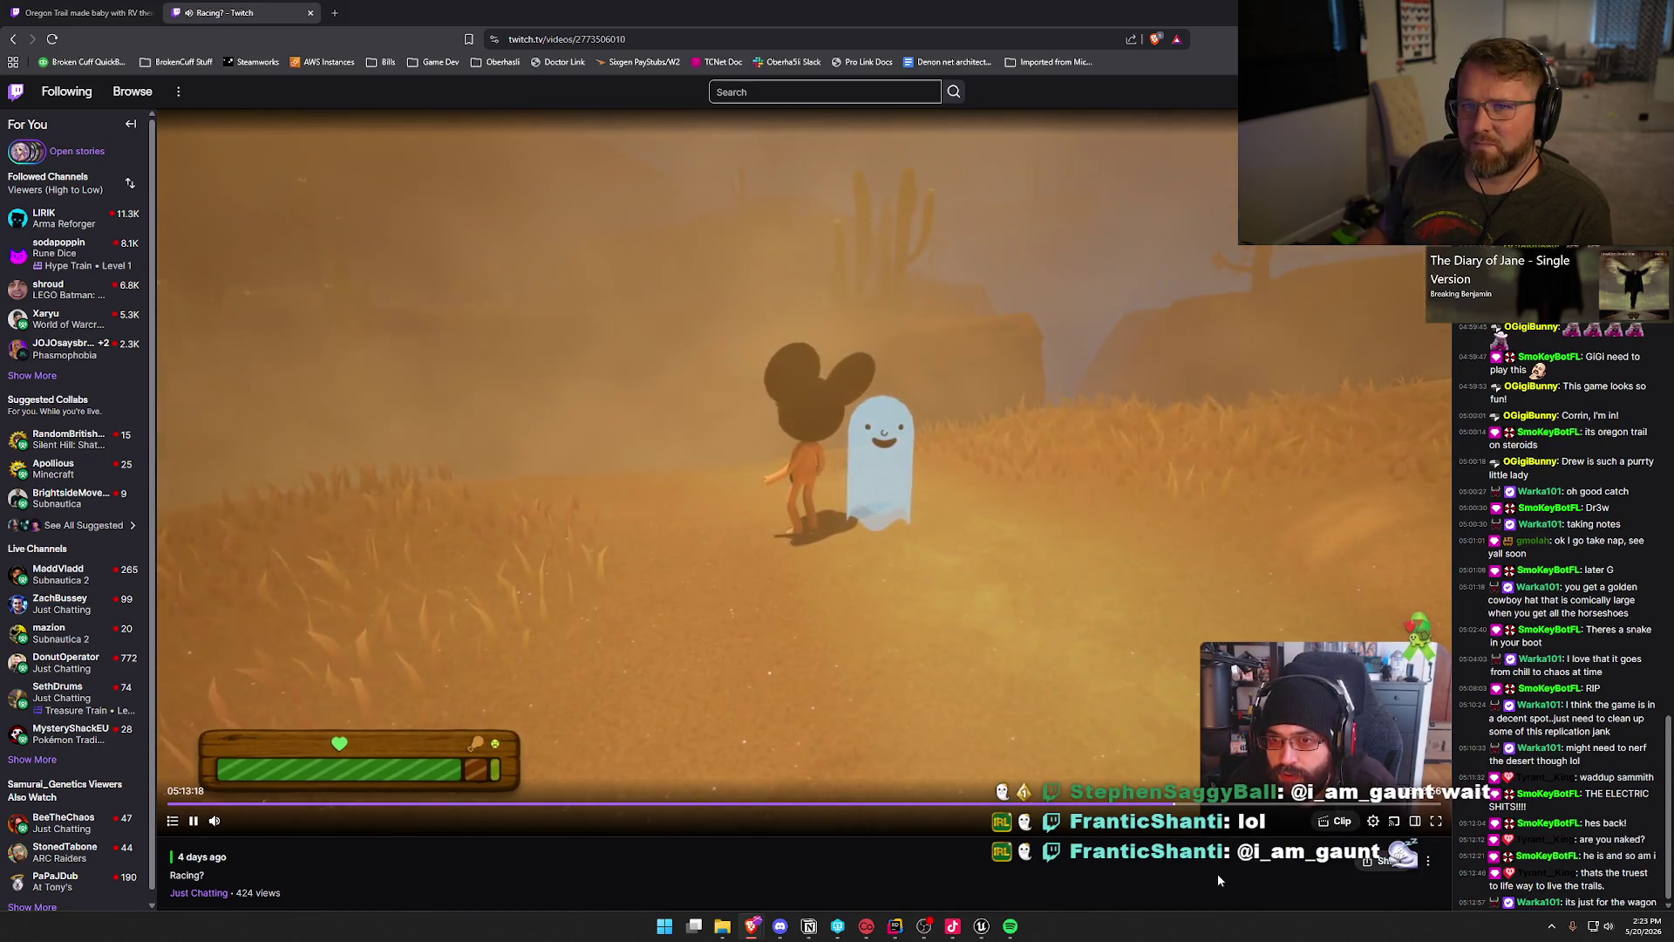
{"action": "key", "text": "Right"}
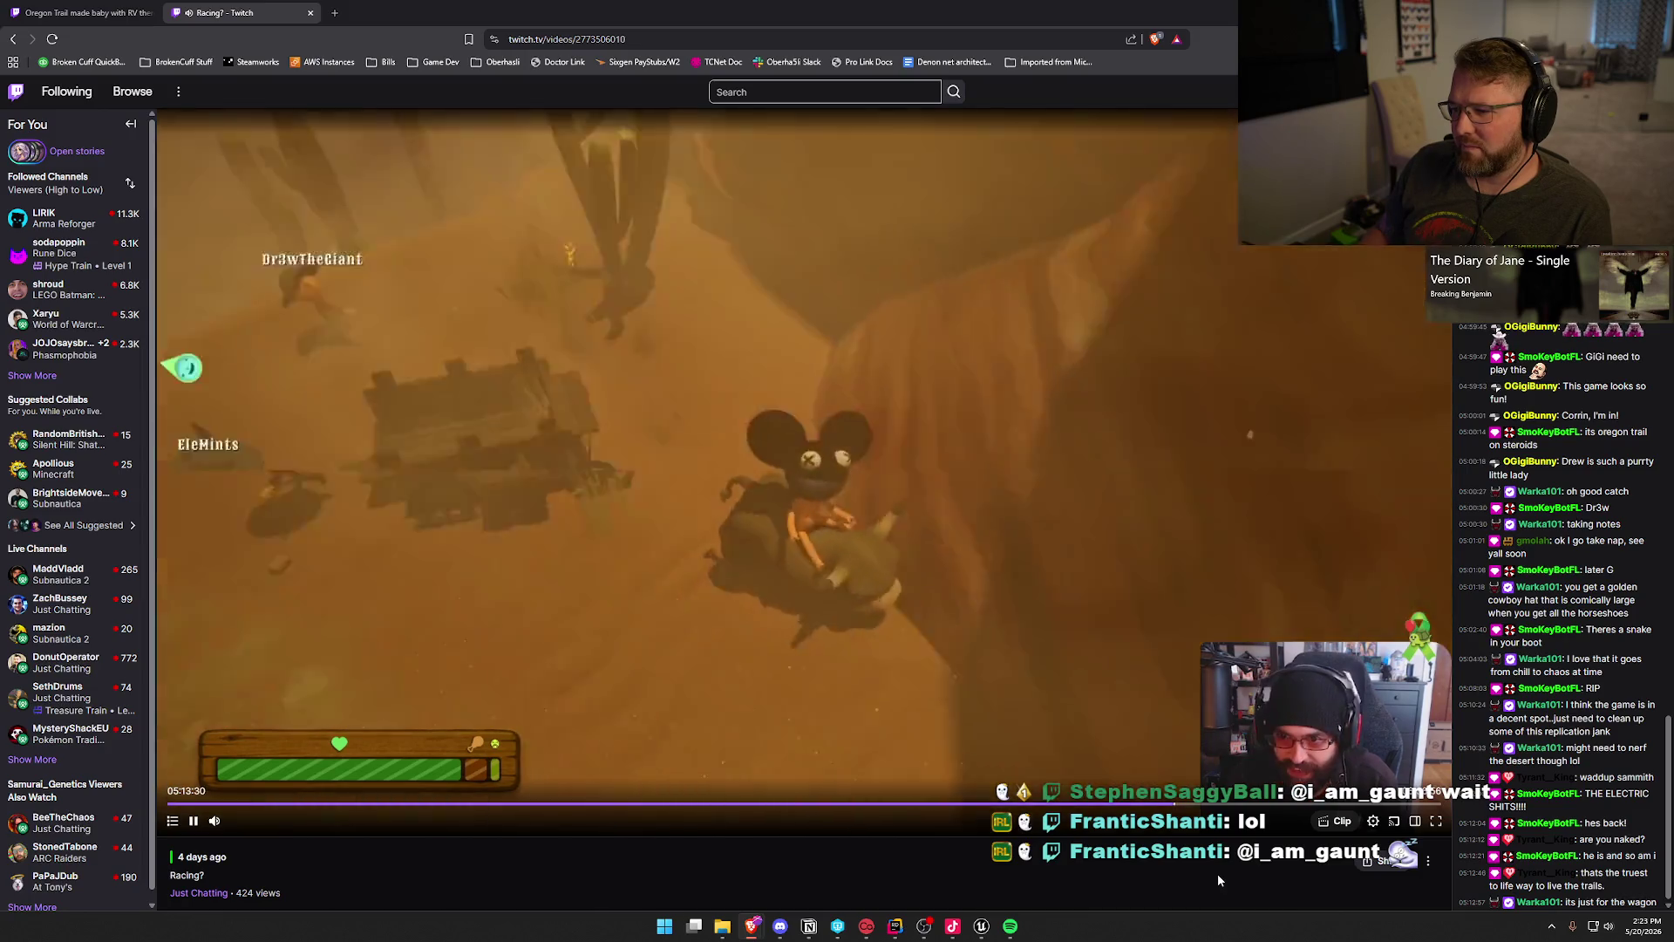
{"action": "key", "text": "Right"}
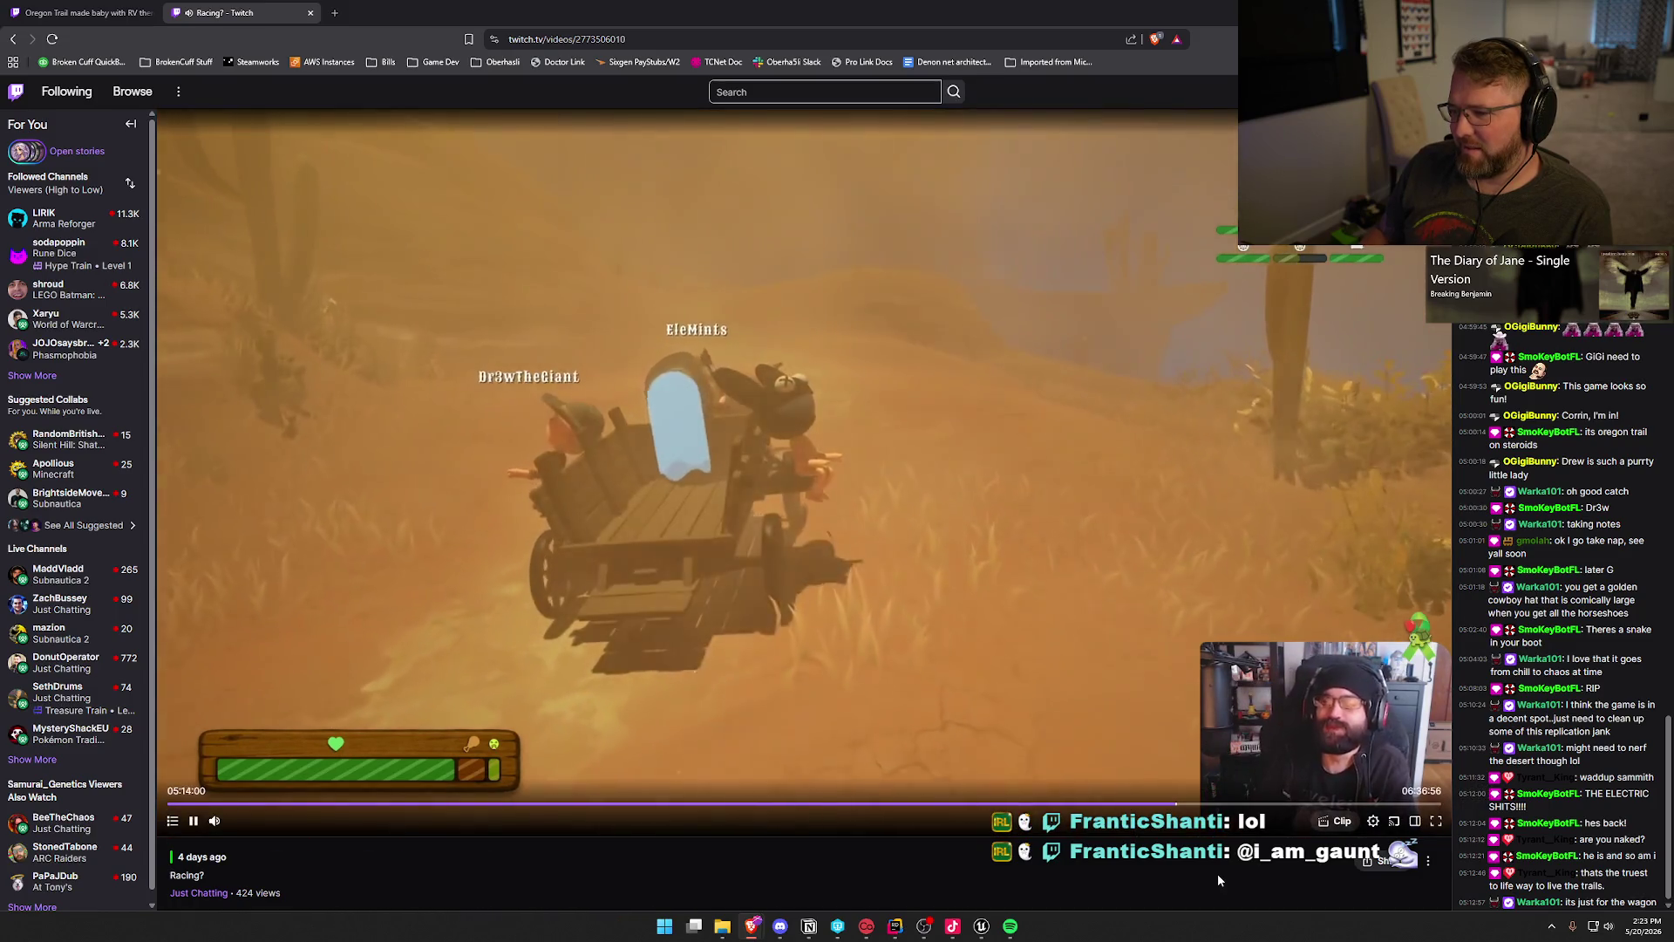
{"action": "key", "text": "Right"}
{"action": "key", "text": "Right"}
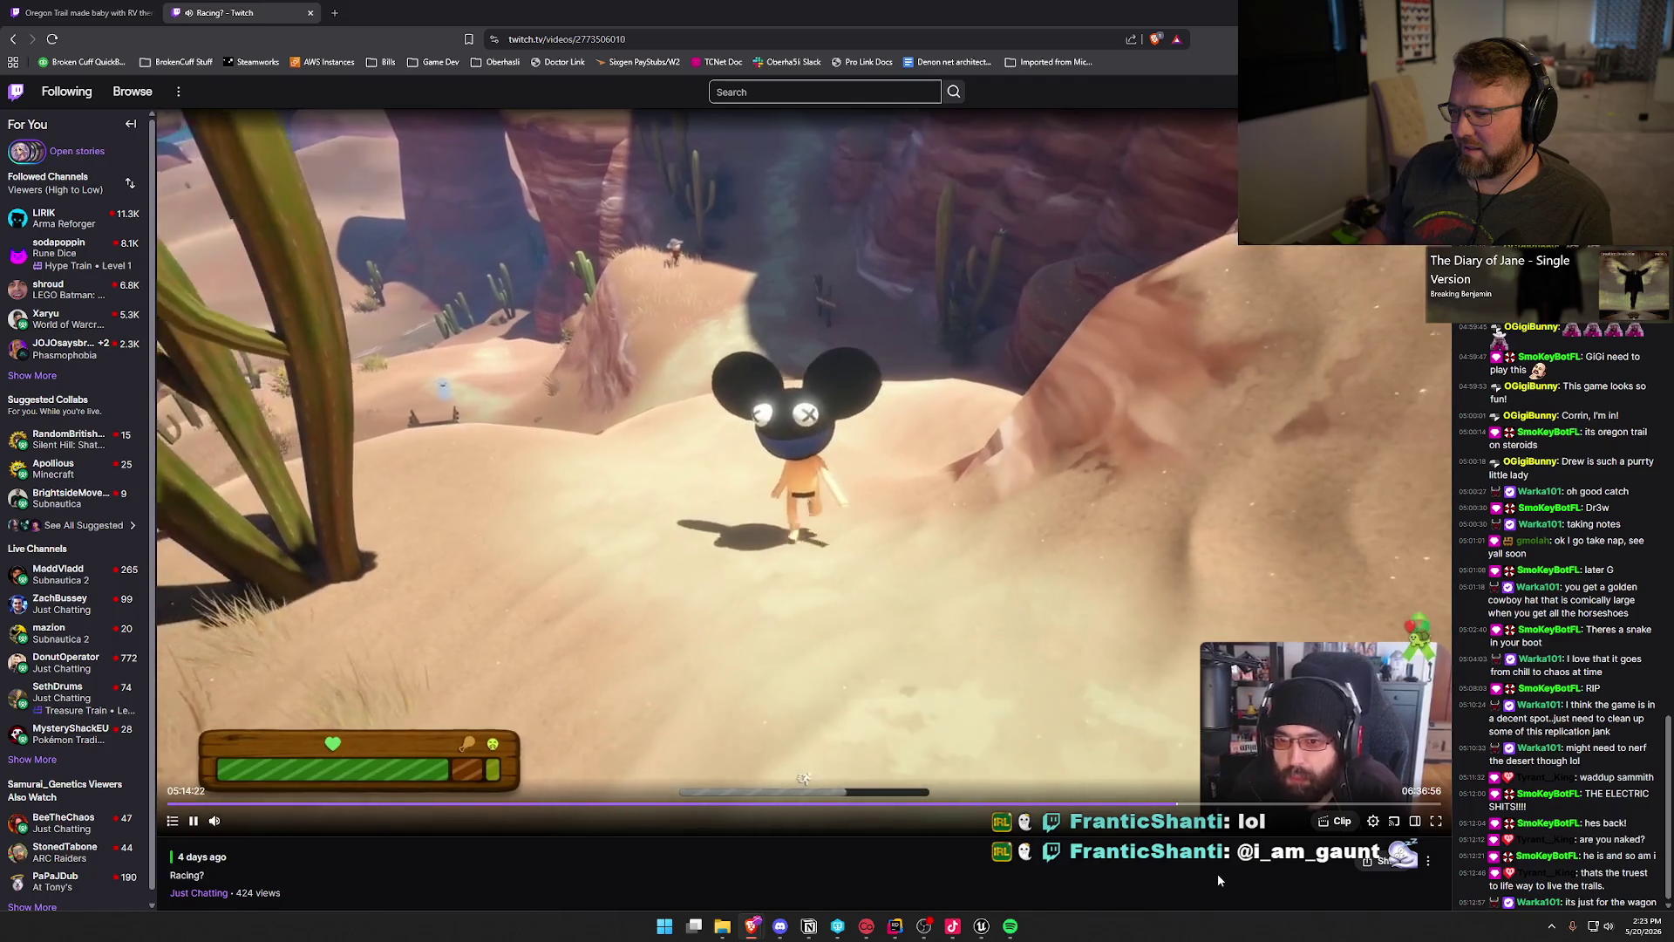
Step: Seek ahead through the canyon and Danger Noodle Desert to the plank bridge, then back a few seconds
{"action": "key", "text": "Right"}
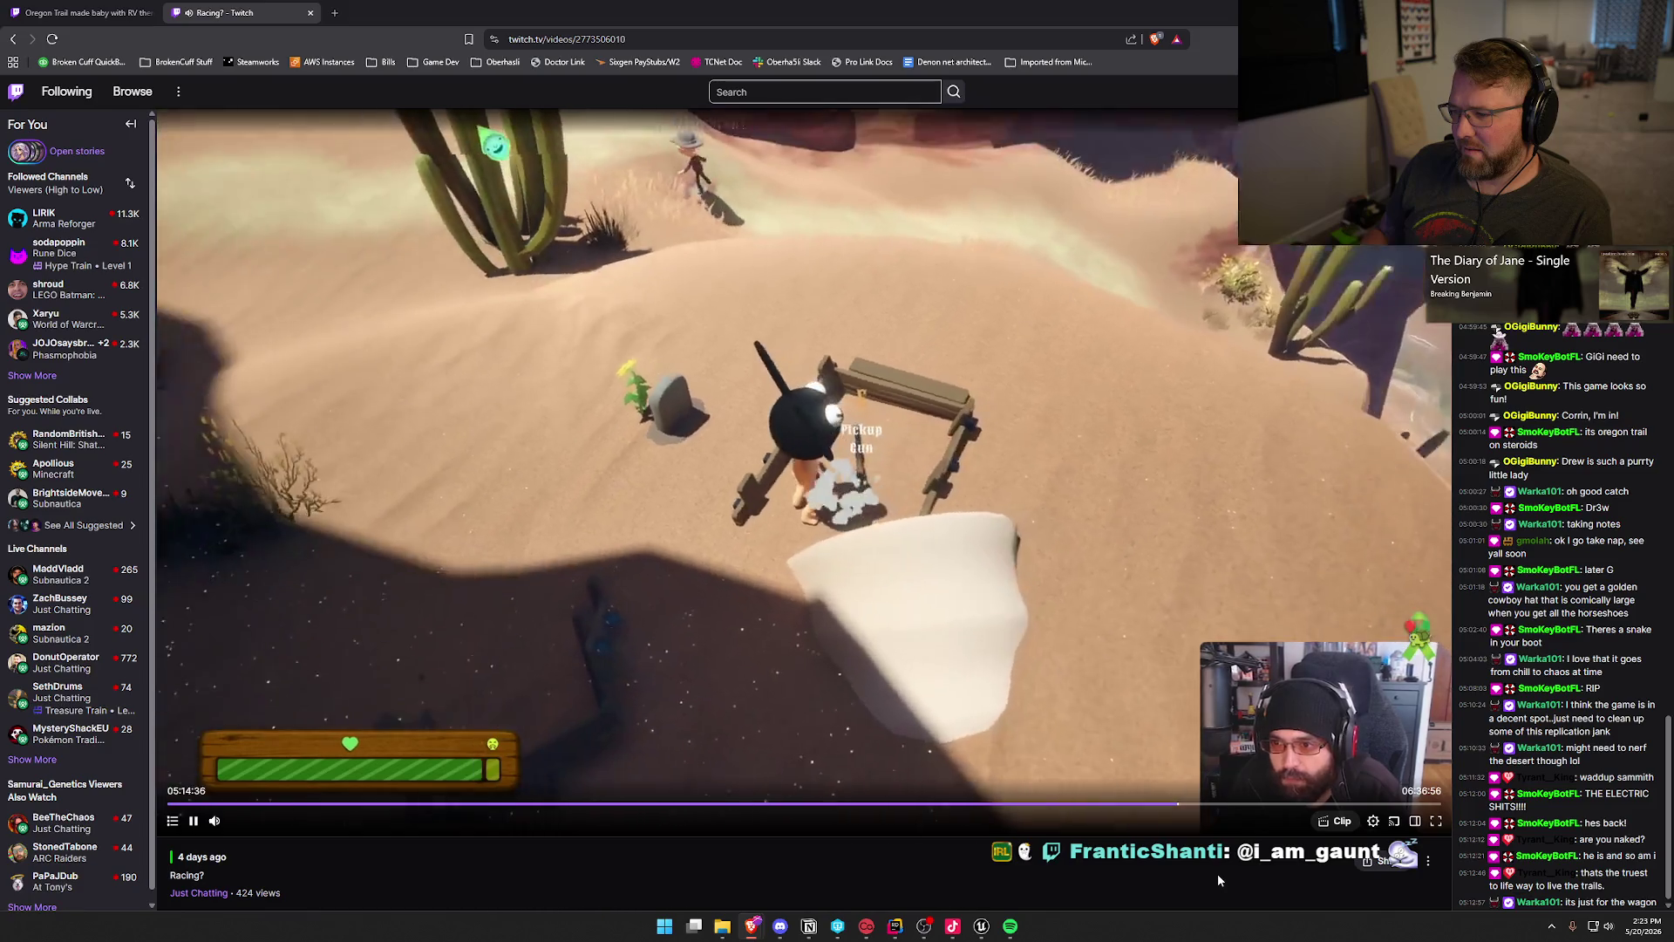
{"action": "key", "text": "Right"}
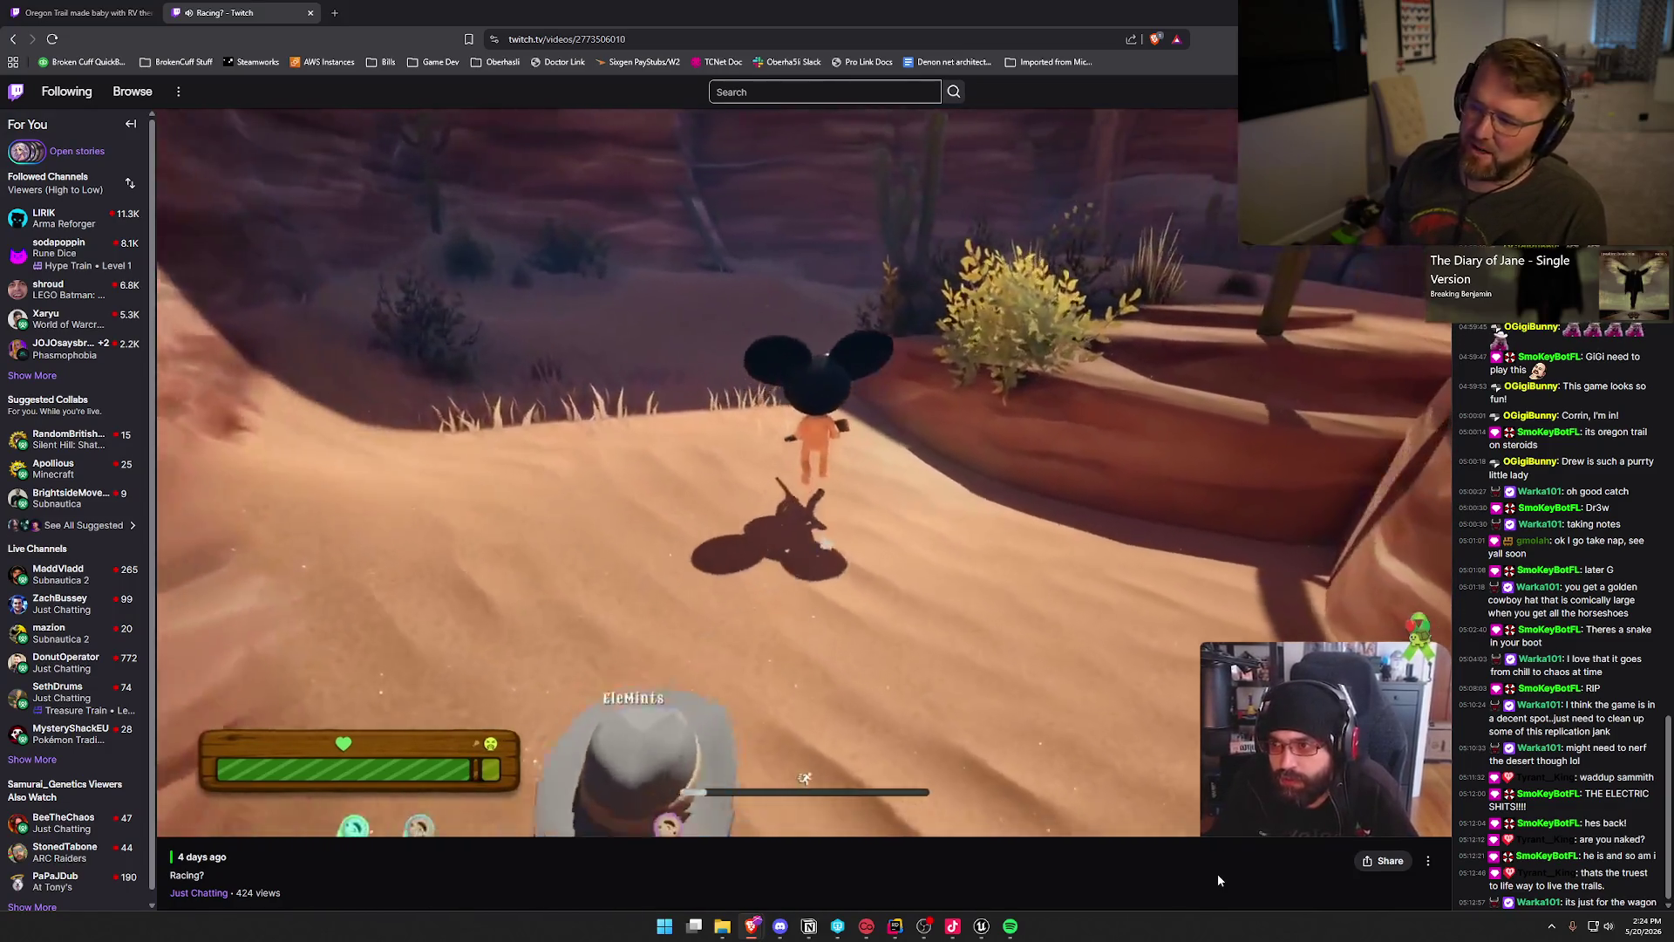
{"action": "key", "text": "Right"}
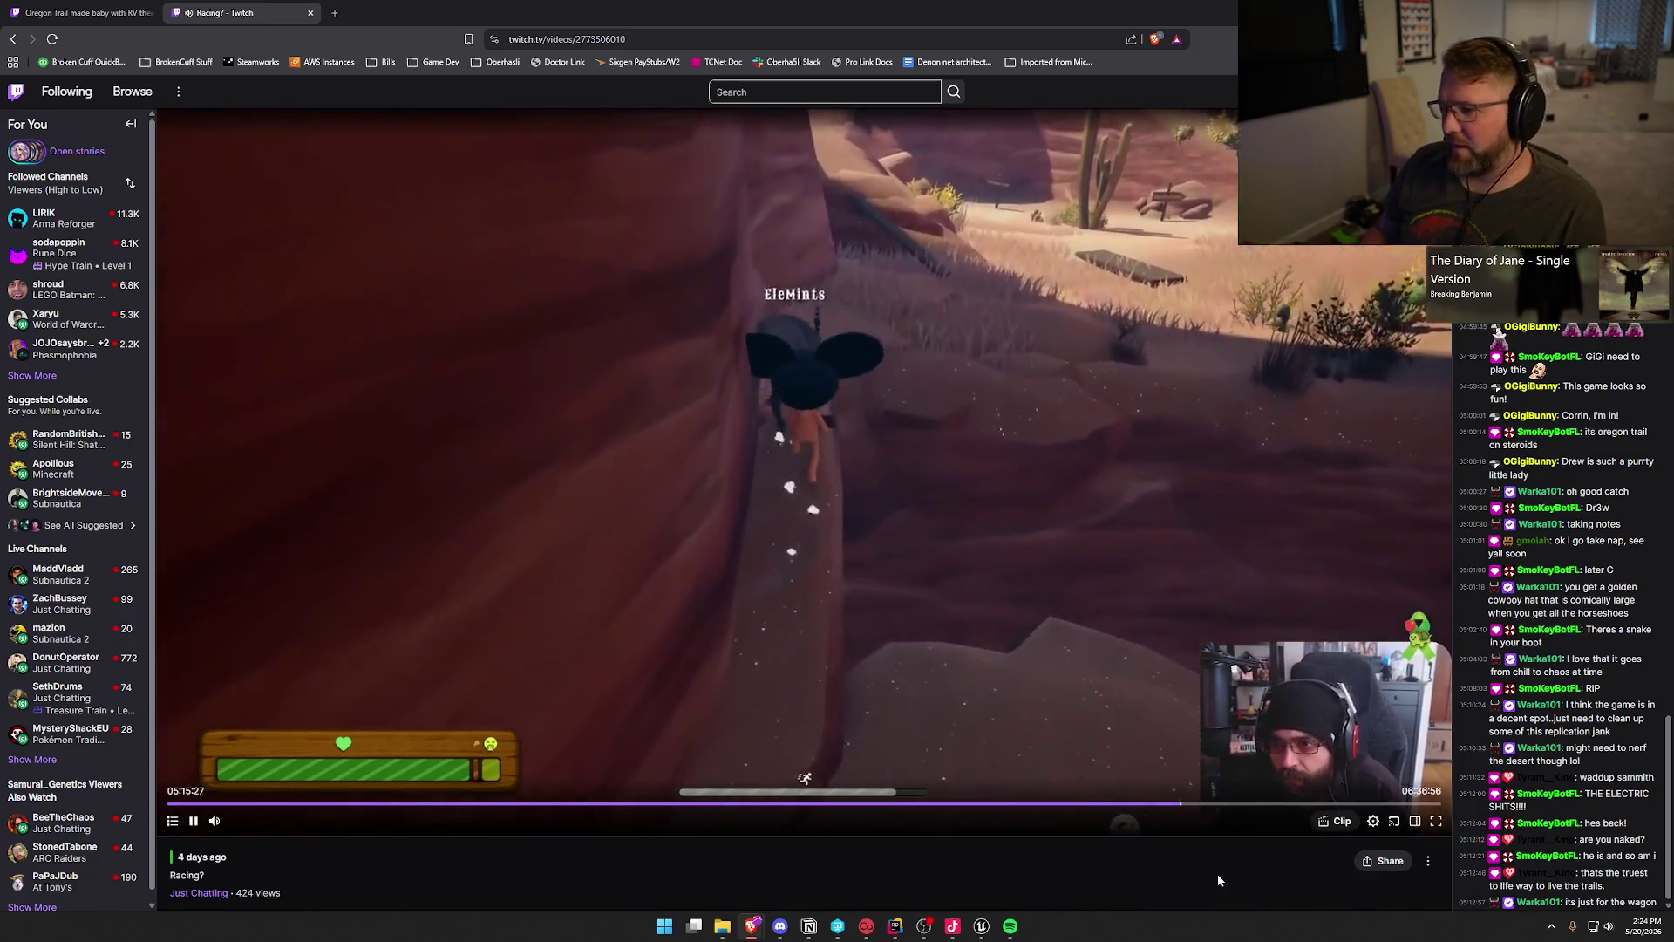
{"action": "key", "text": "Right"}
{"action": "key", "text": "Right"}
{"action": "key", "text": "Right"}
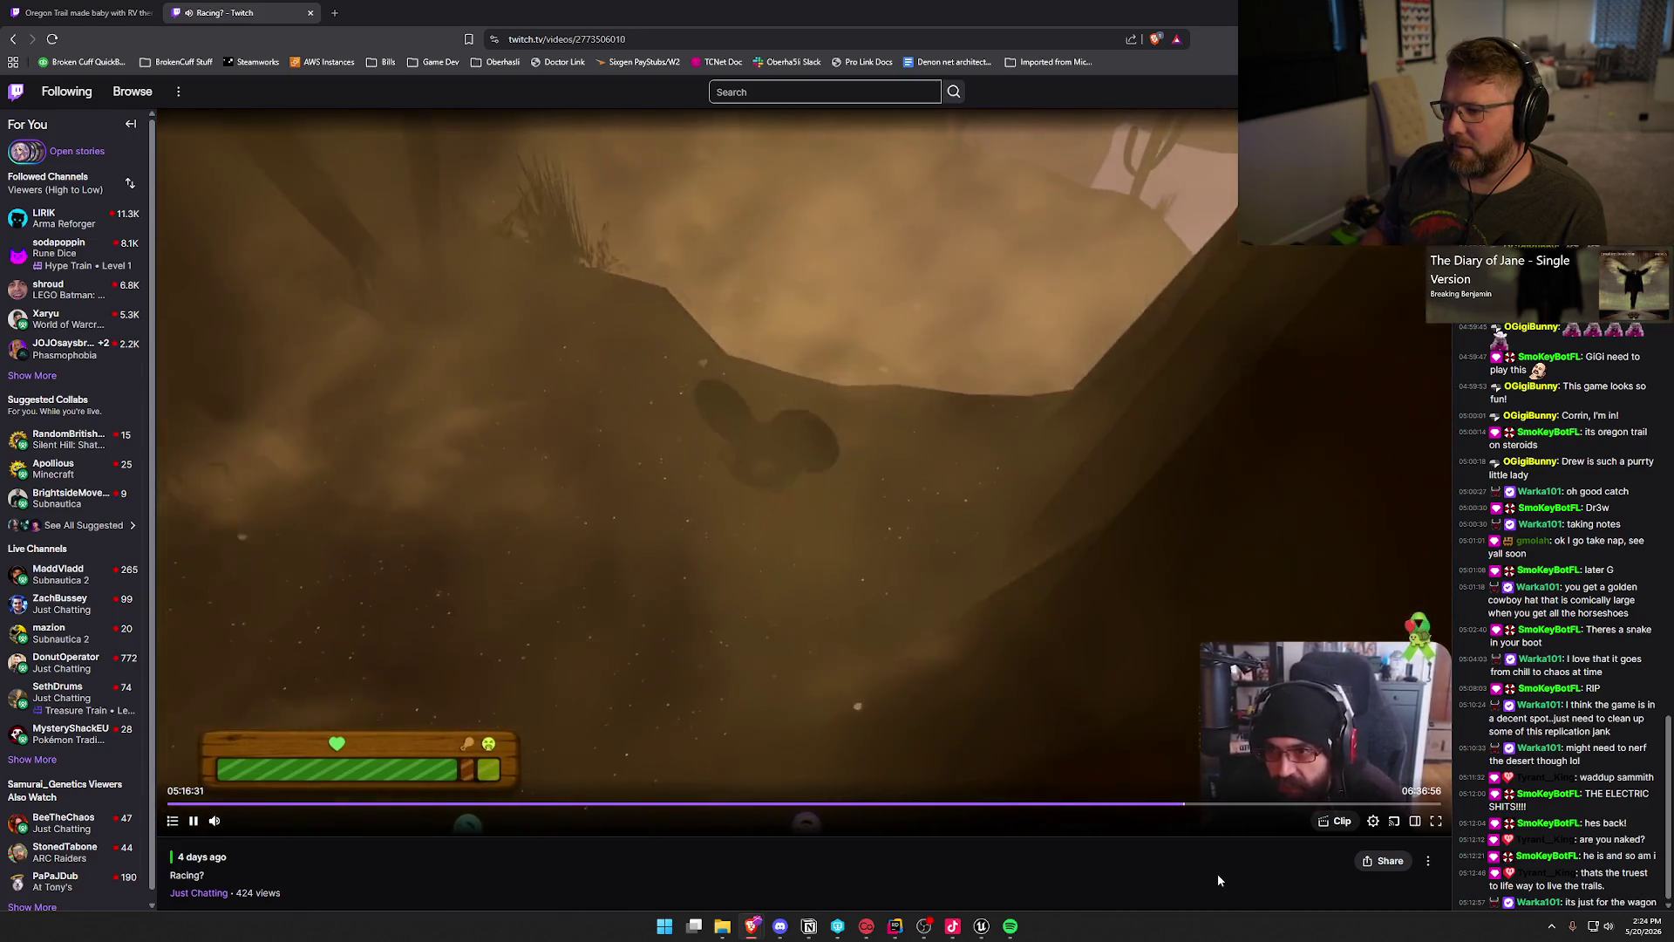
{"action": "key", "text": "Right"}
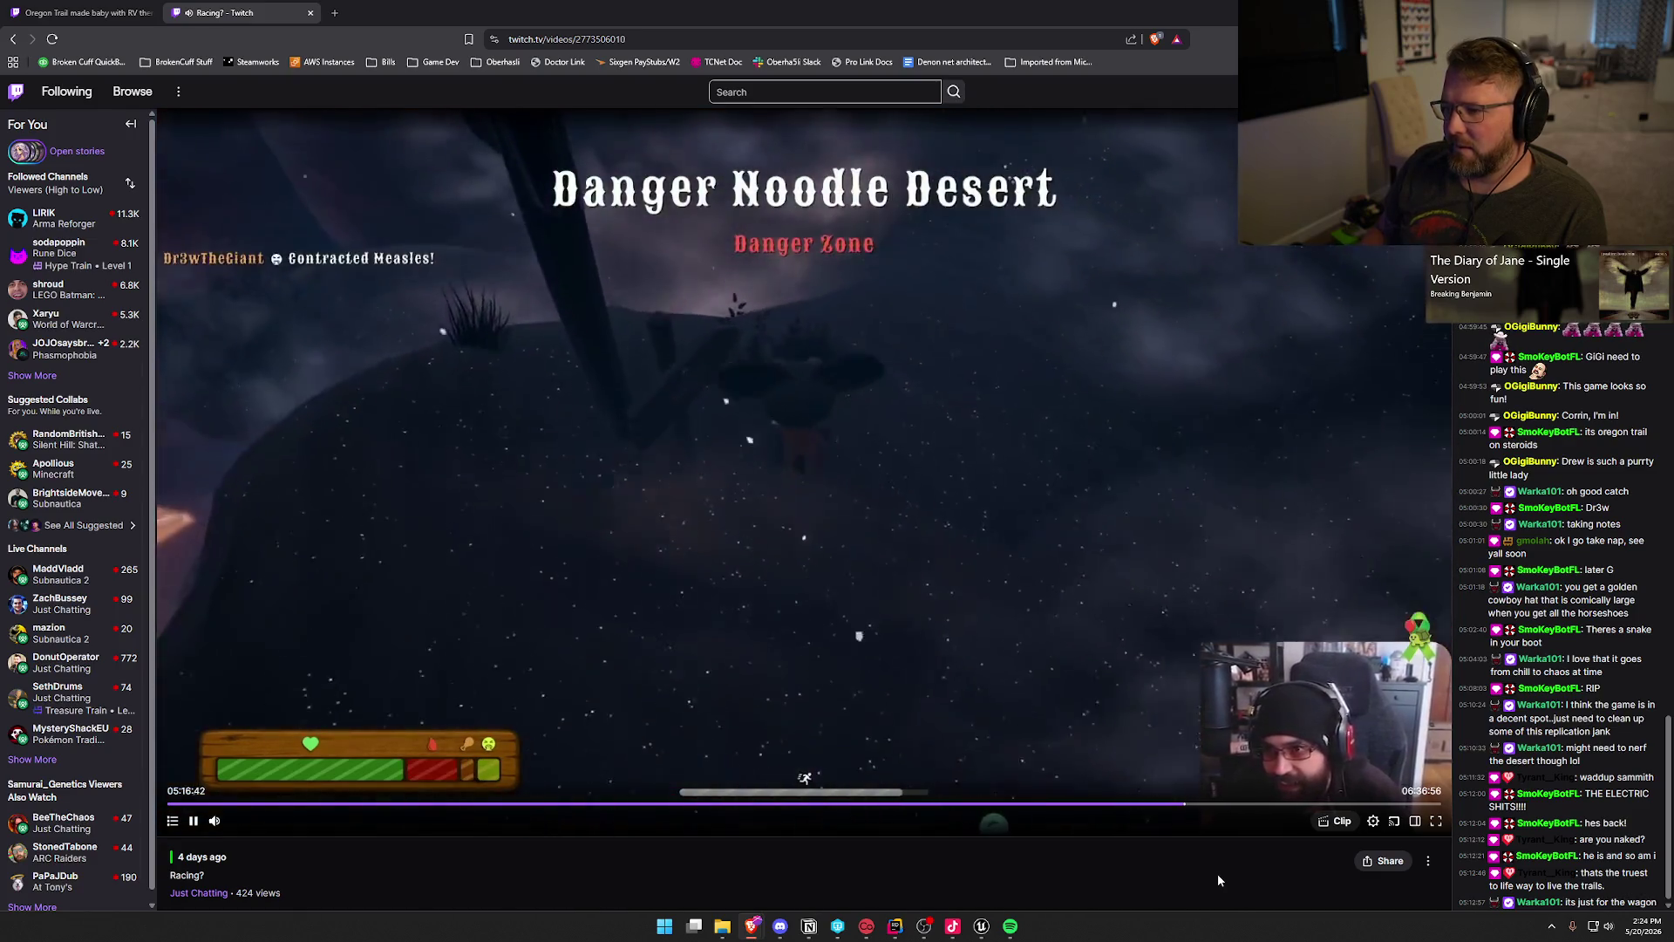
{"action": "key", "text": "Right"}
{"action": "key", "text": "Right"}
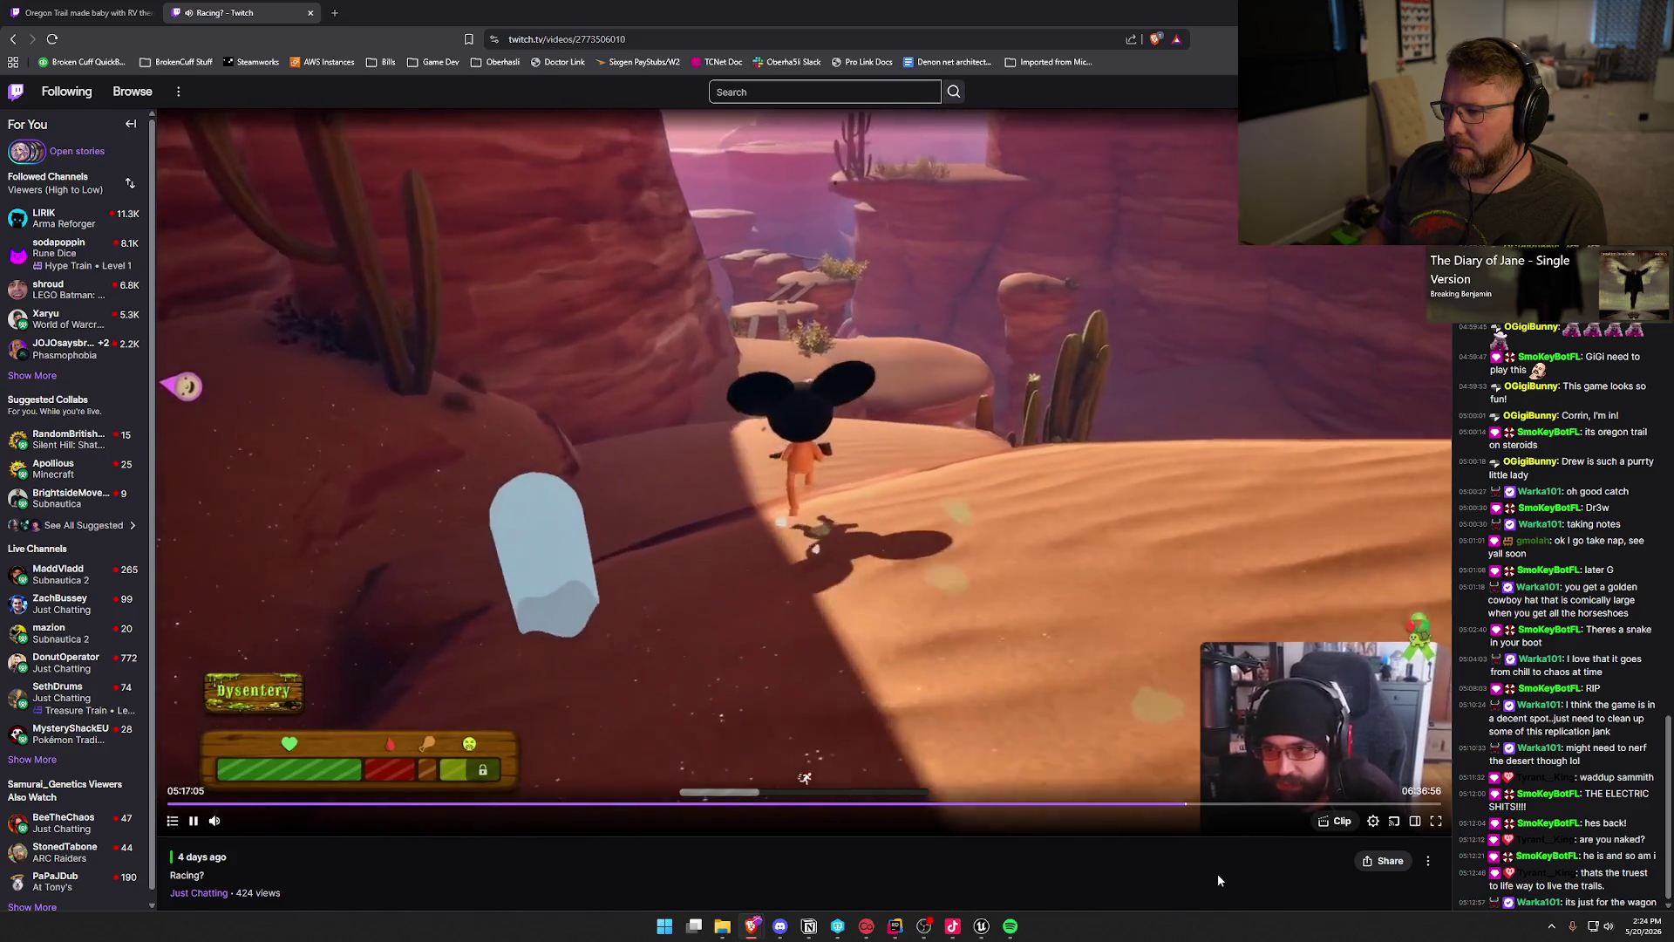
{"action": "key", "text": "Right"}
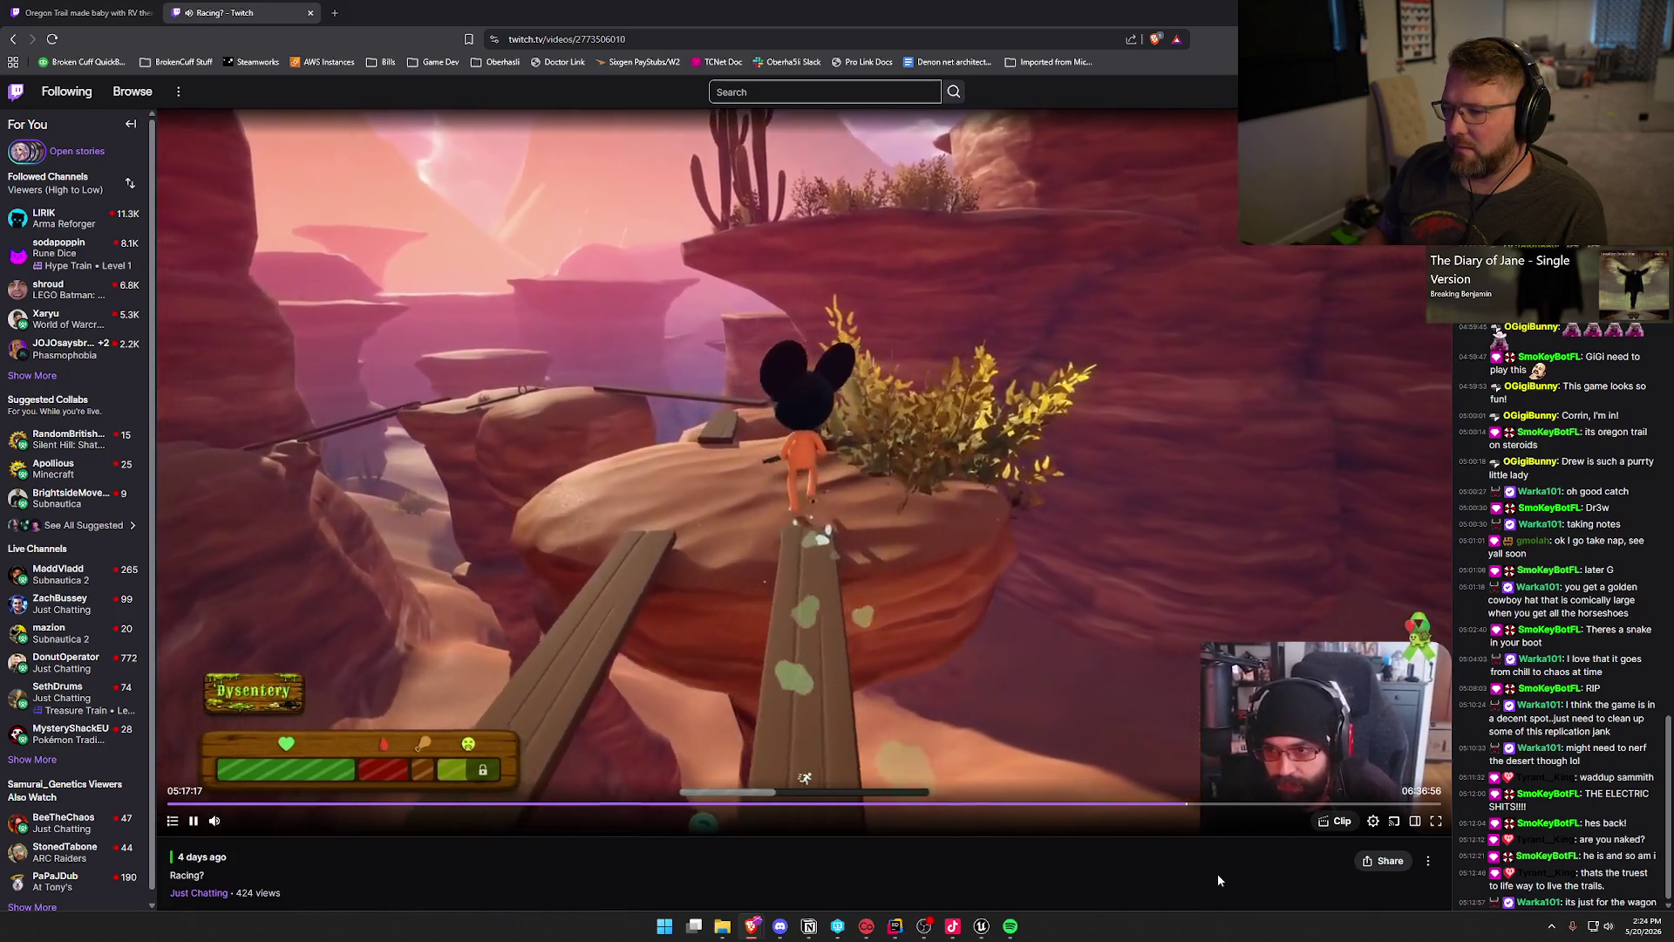
{"action": "key", "text": "Left"}
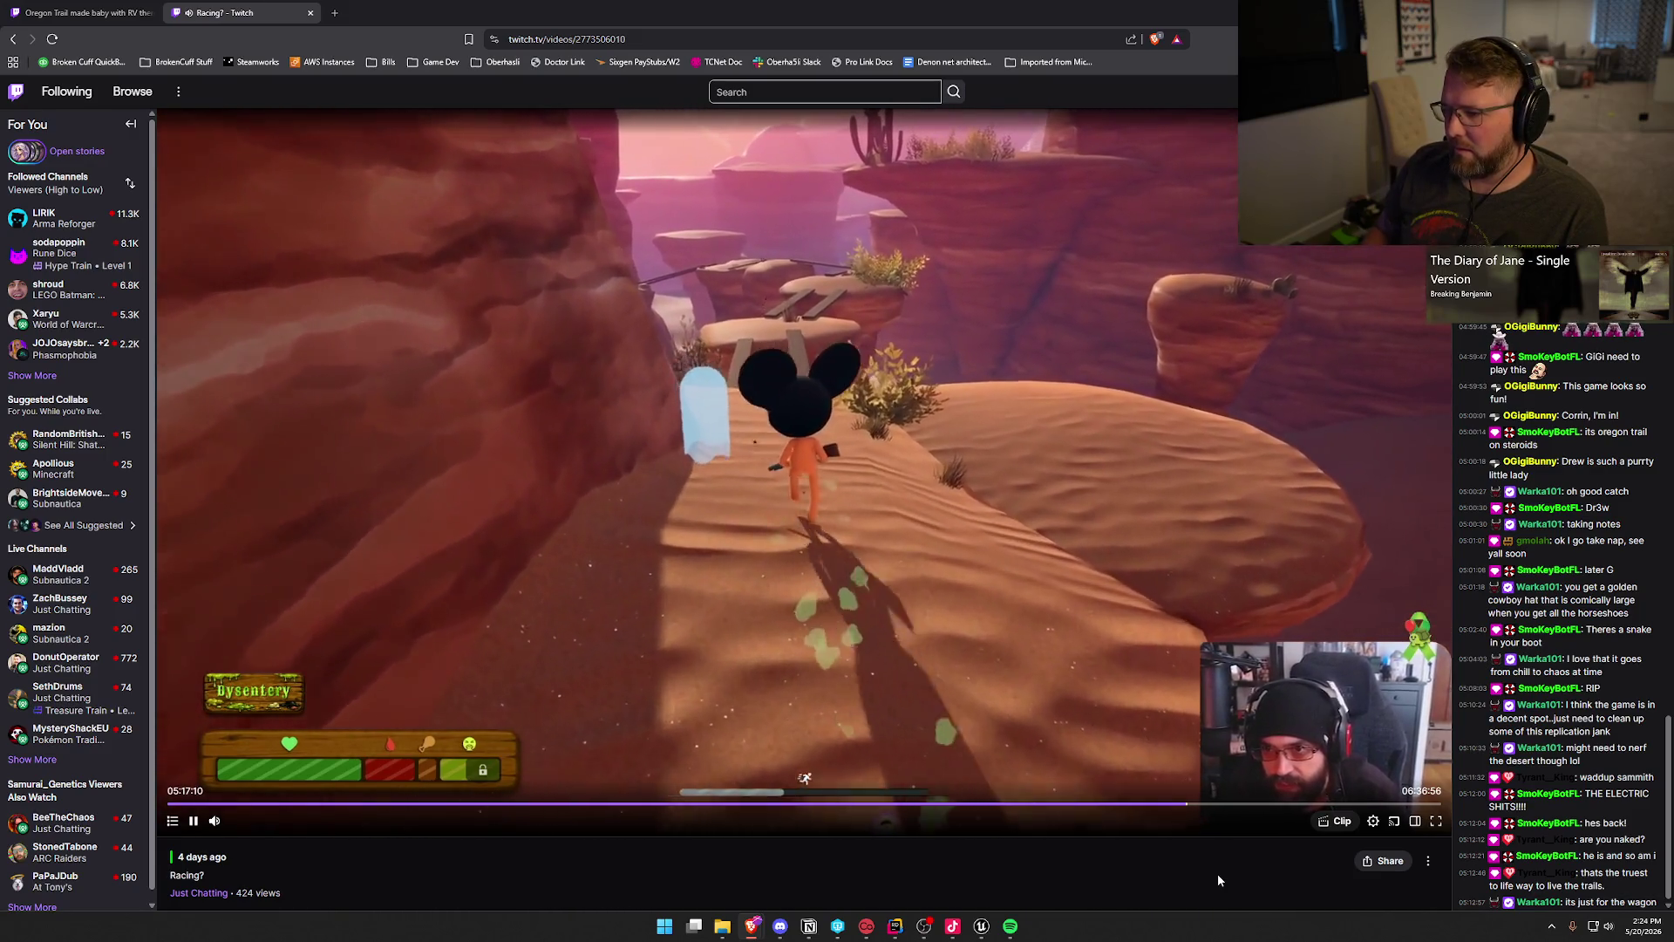
{"action": "key", "text": "Left"}
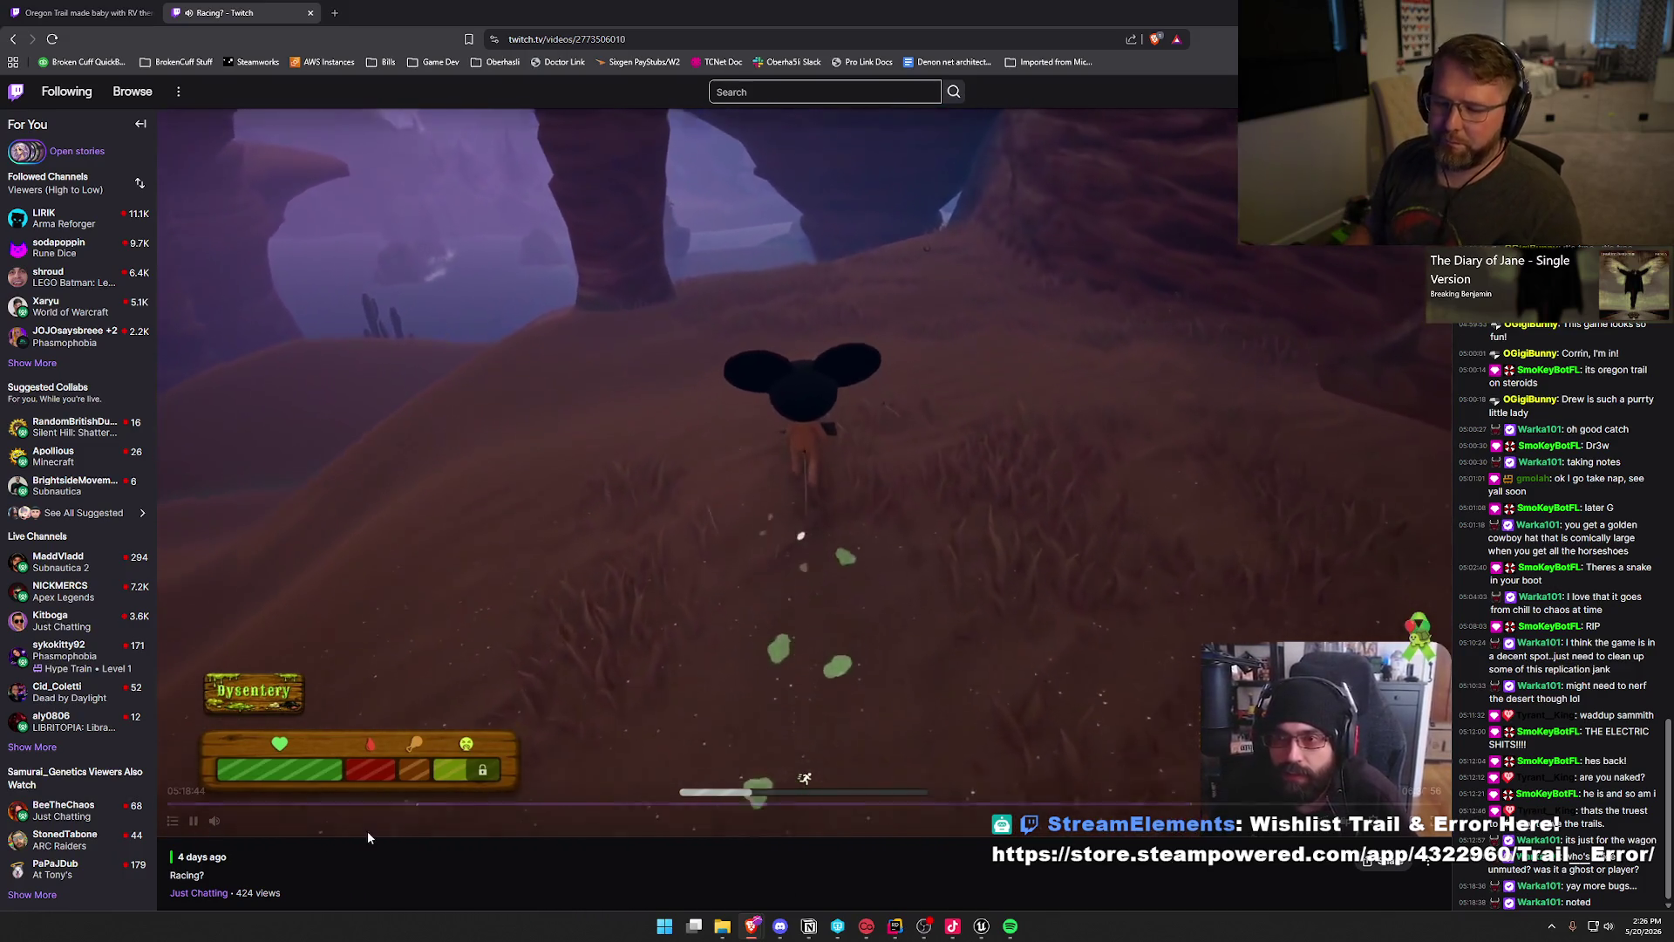
Step: Pause the VOD at about 05:18:45 as the sick player reaches Riverside Camp
{"action": "left_click", "coordinate": [195, 822]}
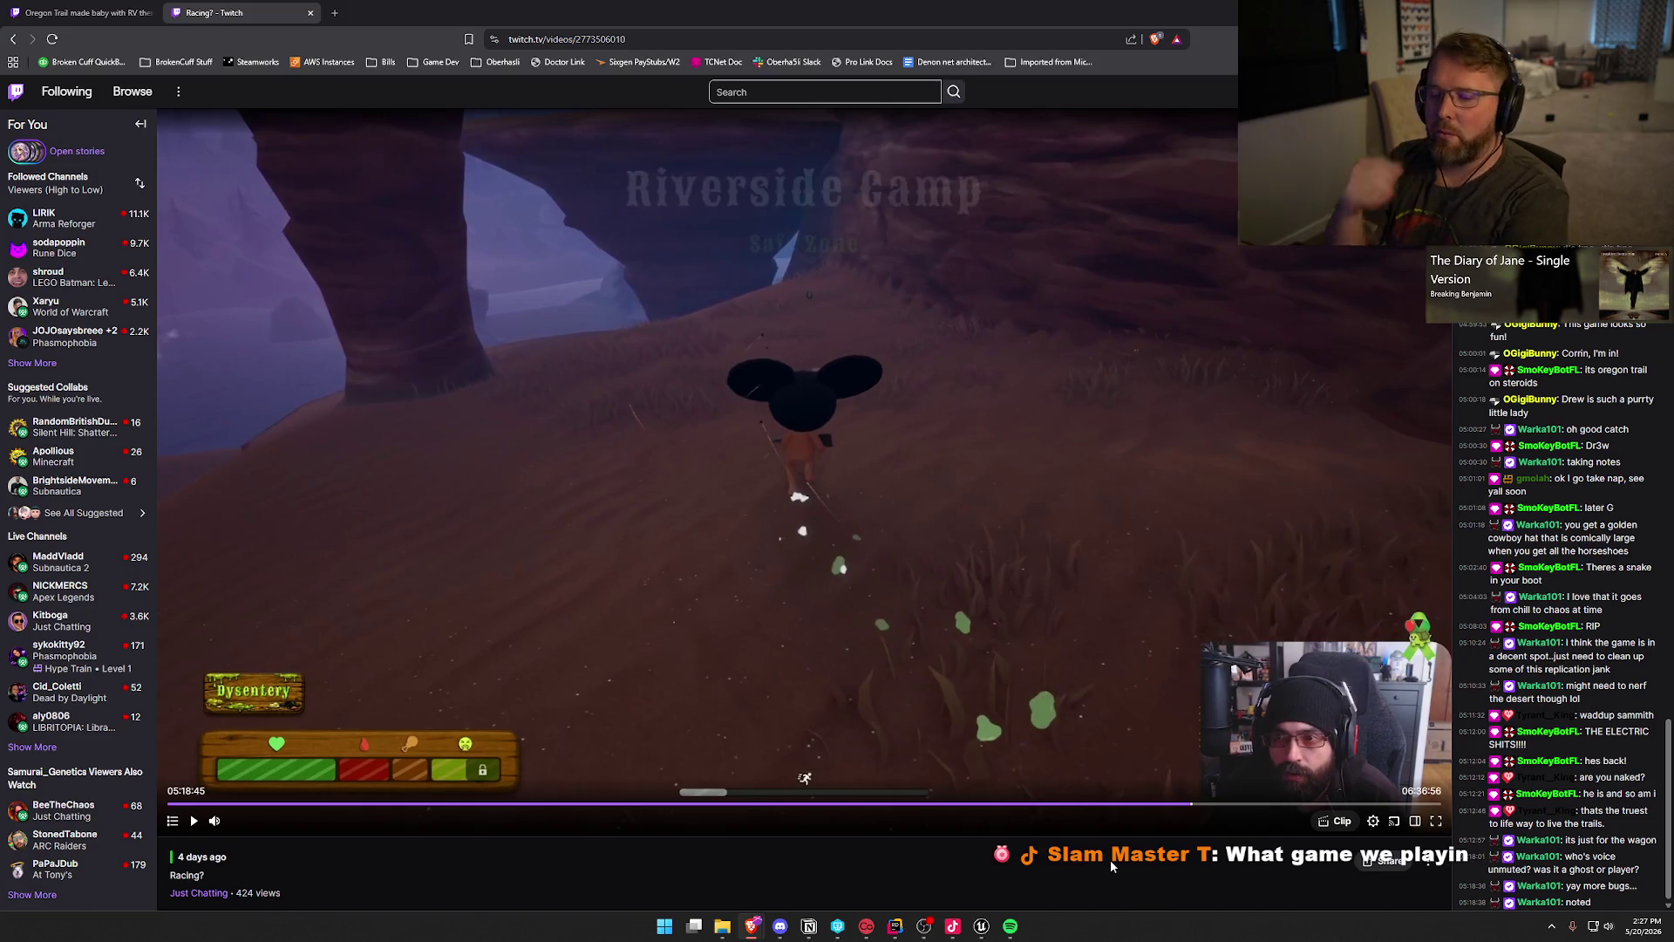
Step: Drag from the browser's top bar downward while the VOD stays paused at 05:18:45
{"action": "mouse_move", "coordinate": [807, 20]}
{"action": "left_mouse_down"}
{"action": "mouse_move", "coordinate": [829, 21]}
{"action": "mouse_move", "coordinate": [844, 191]}
{"action": "left_mouse_up"}
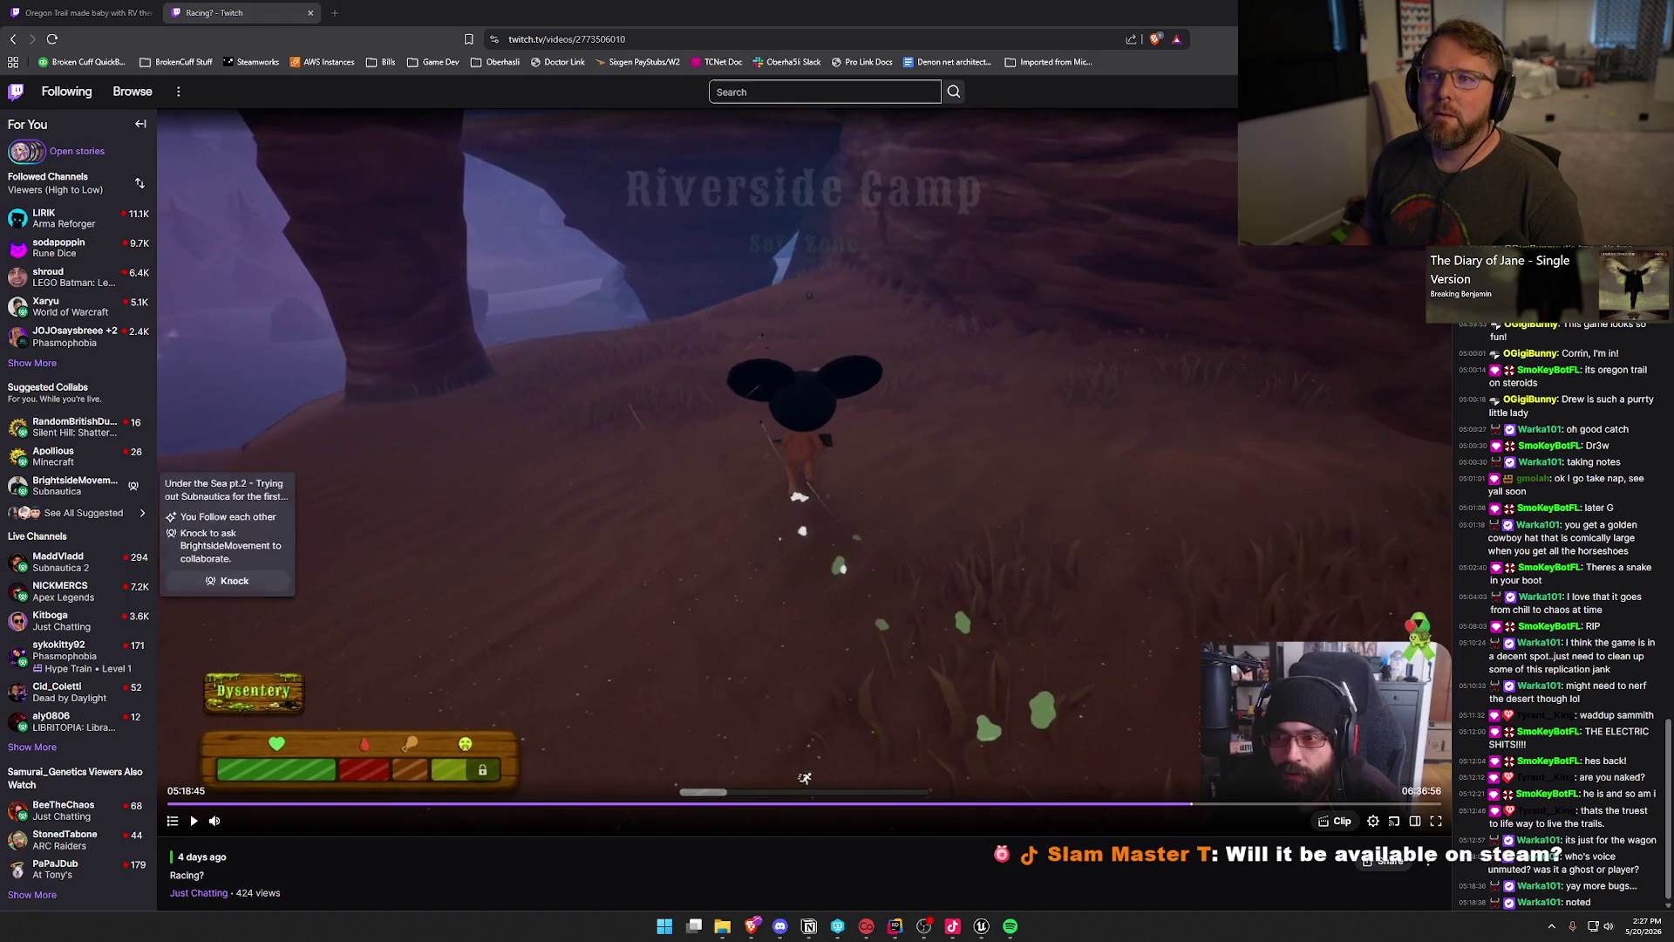
{"action": "left_click_drag", "start_coordinate": [602, 131], "coordinate": [638, 131]}
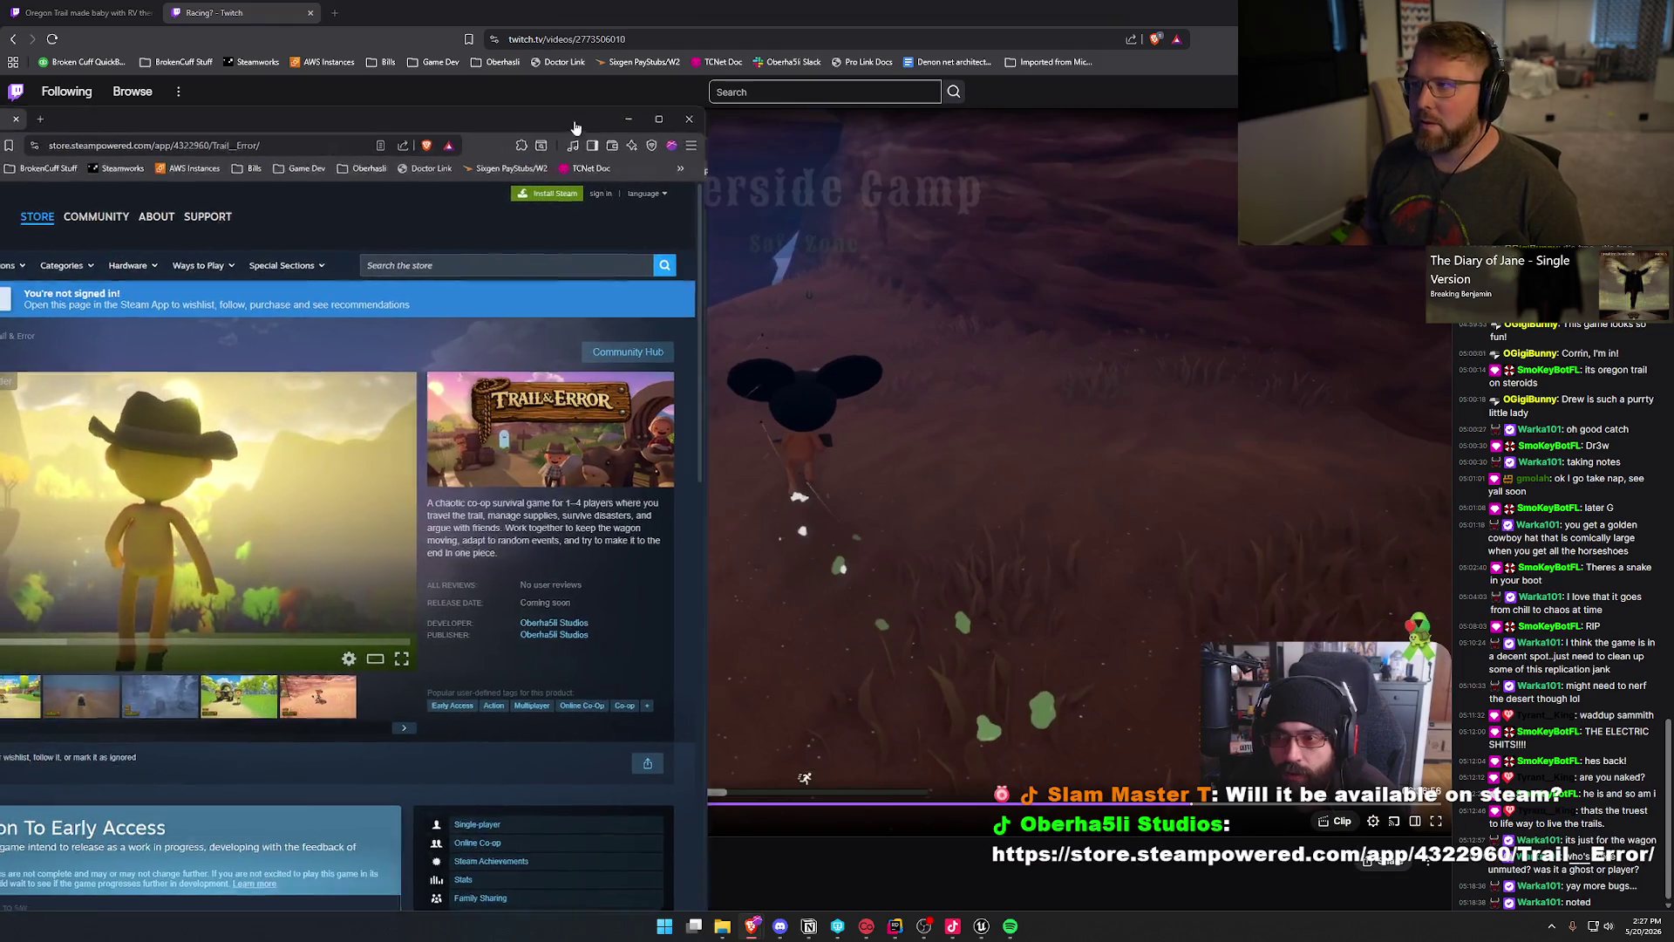
{"action": "left_click", "coordinate": [653, 120]}
{"action": "left_click", "coordinate": [562, 592]}
{"action": "left_click", "coordinate": [654, 591]}
{"action": "left_click", "coordinate": [724, 601]}
{"action": "left_click", "coordinate": [887, 600]}
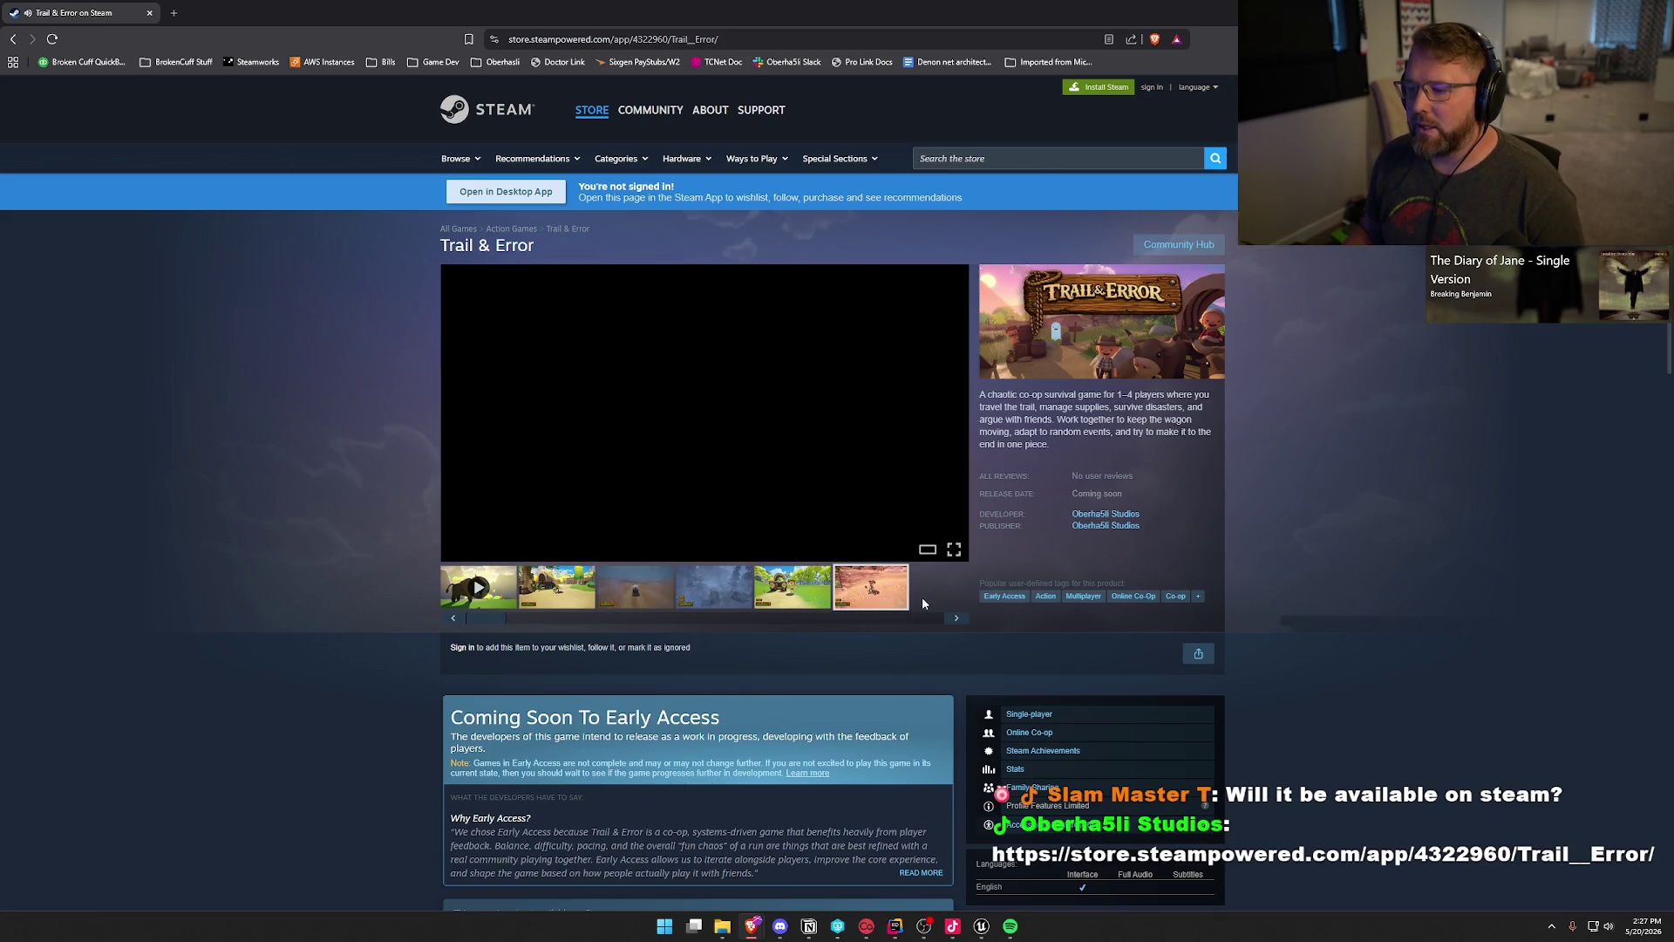
{"action": "left_click", "coordinate": [542, 606]}
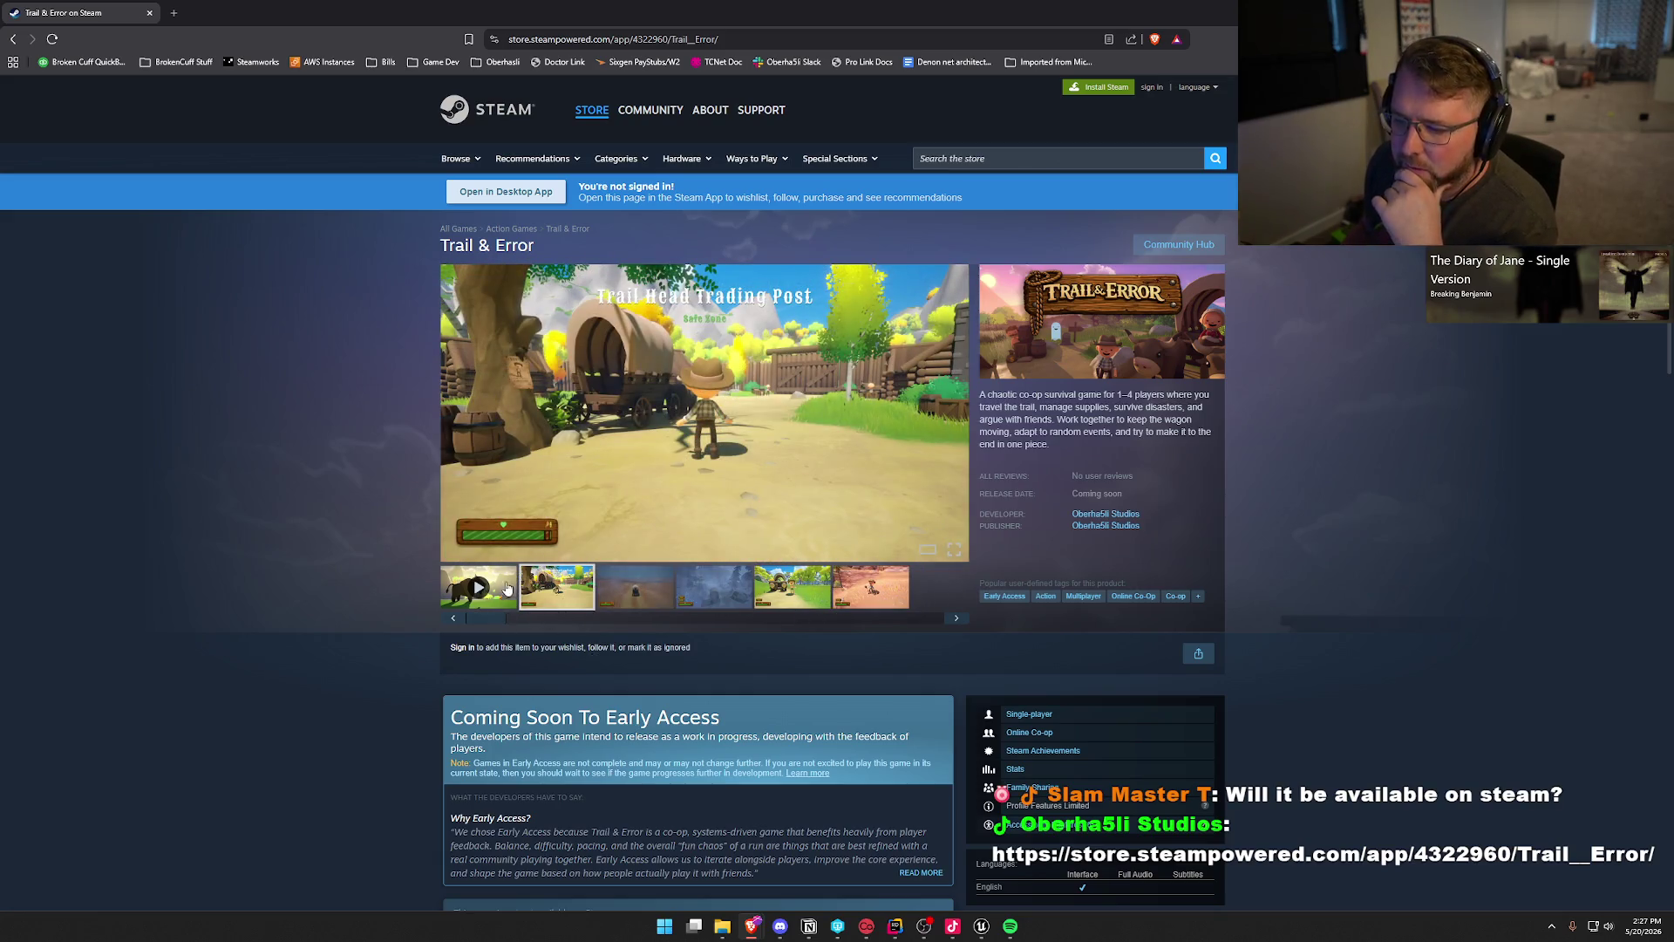
{"action": "scroll", "coordinate": [693, 628], "scroll_direction": "down", "scroll_amount": 3}
{"action": "scroll", "coordinate": [692, 628], "scroll_direction": "down", "scroll_amount": 15}
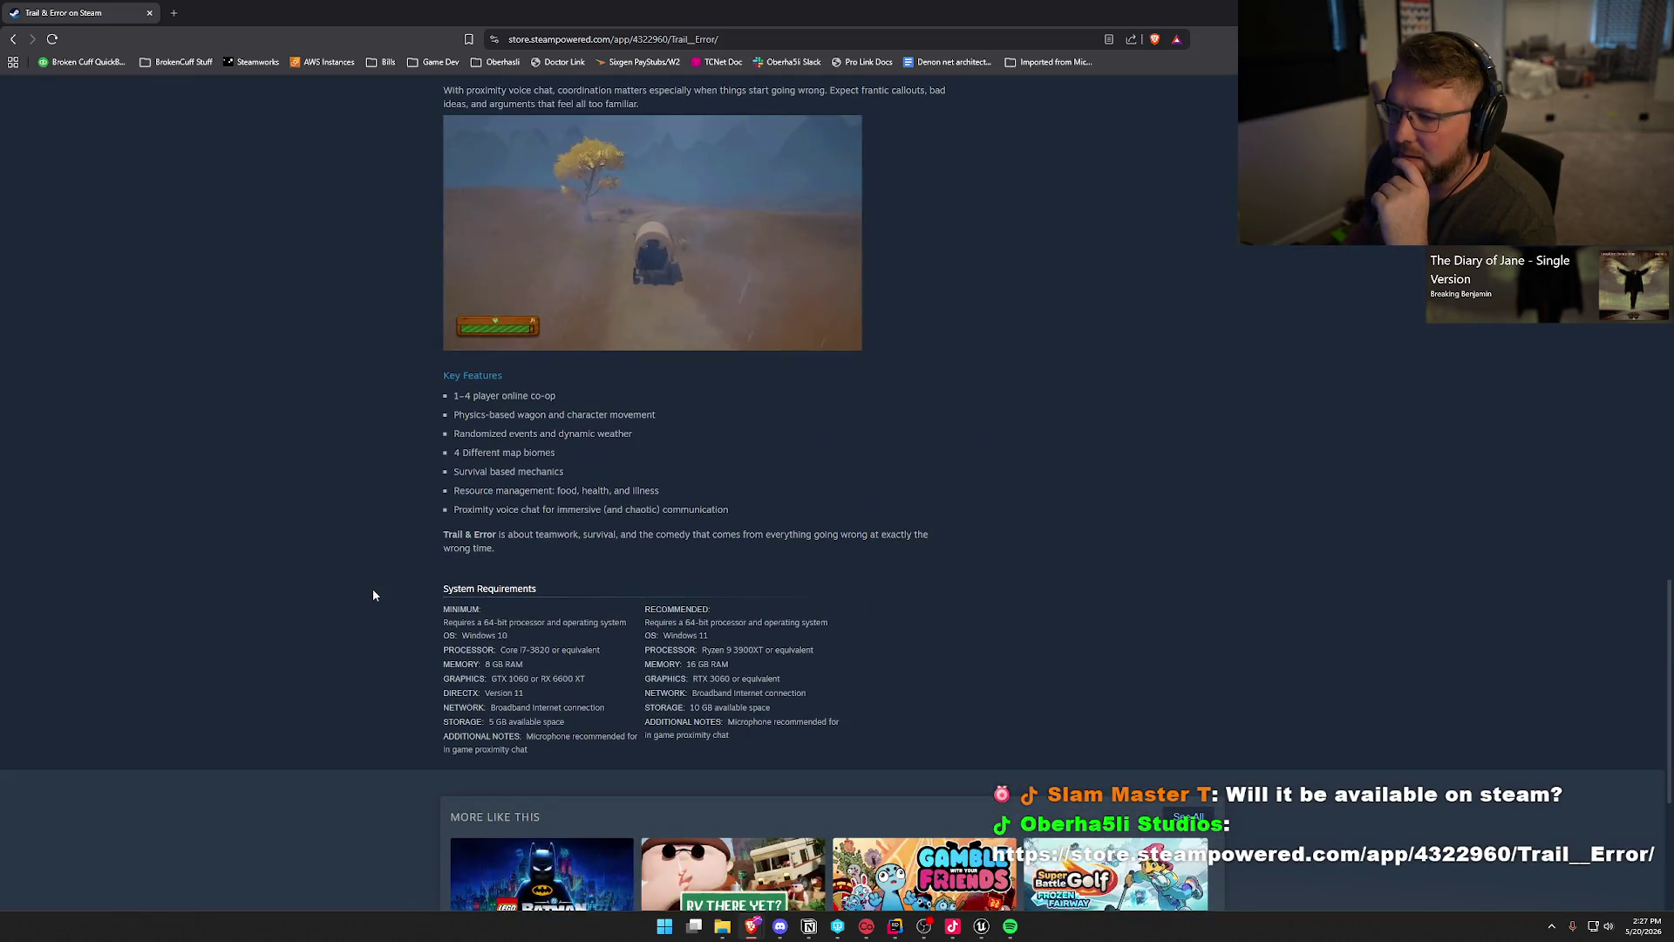
{"action": "scroll", "coordinate": [373, 593], "scroll_direction": "up", "scroll_amount": 20}
{"action": "scroll", "coordinate": [395, 598], "scroll_direction": "up", "scroll_amount": 3}
{"action": "scroll", "coordinate": [645, 628], "scroll_direction": "down", "scroll_amount": 2}
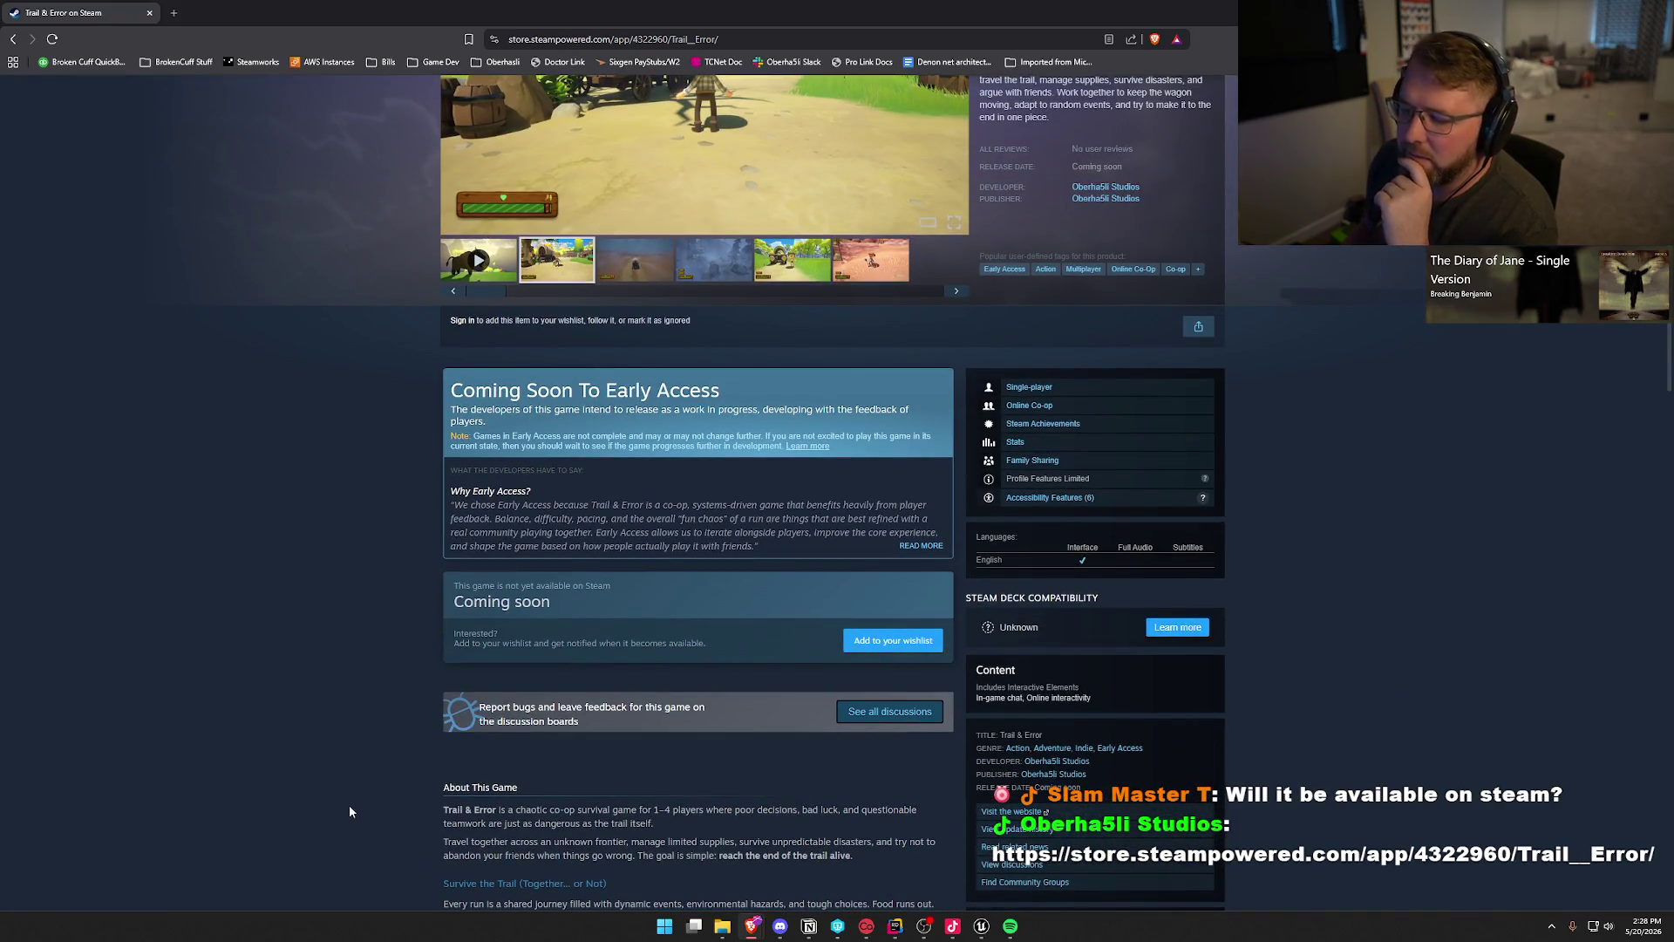
{"action": "scroll", "coordinate": [252, 421], "scroll_direction": "up", "scroll_amount": 4}
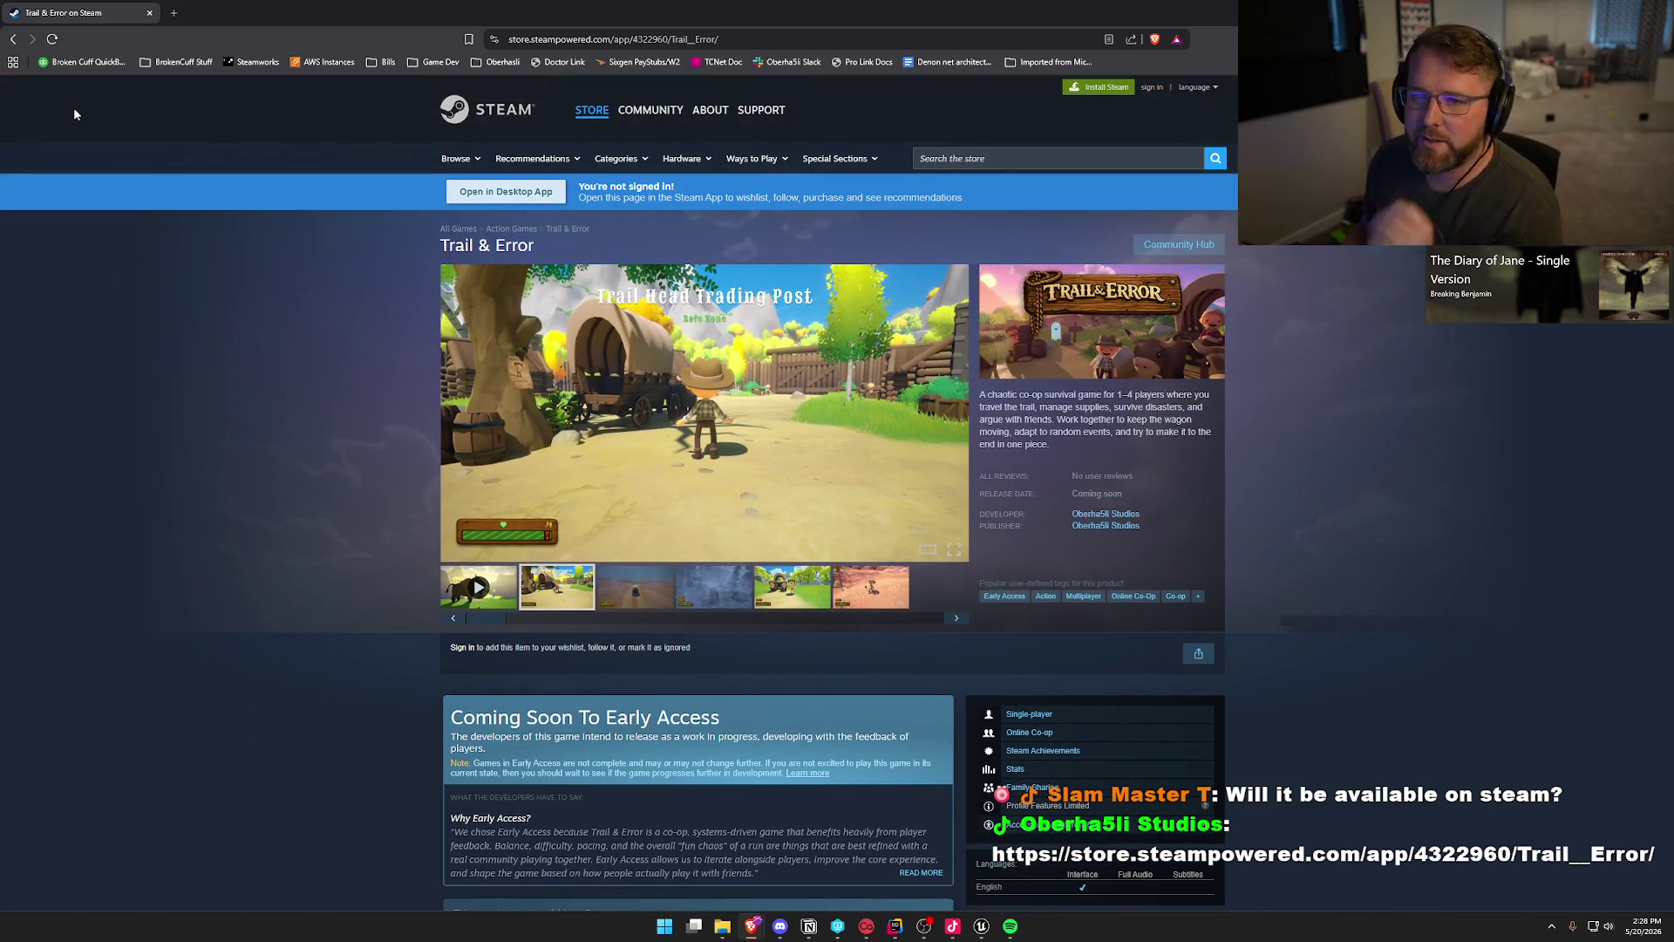
{"action": "key", "text": "ctrl+w"}
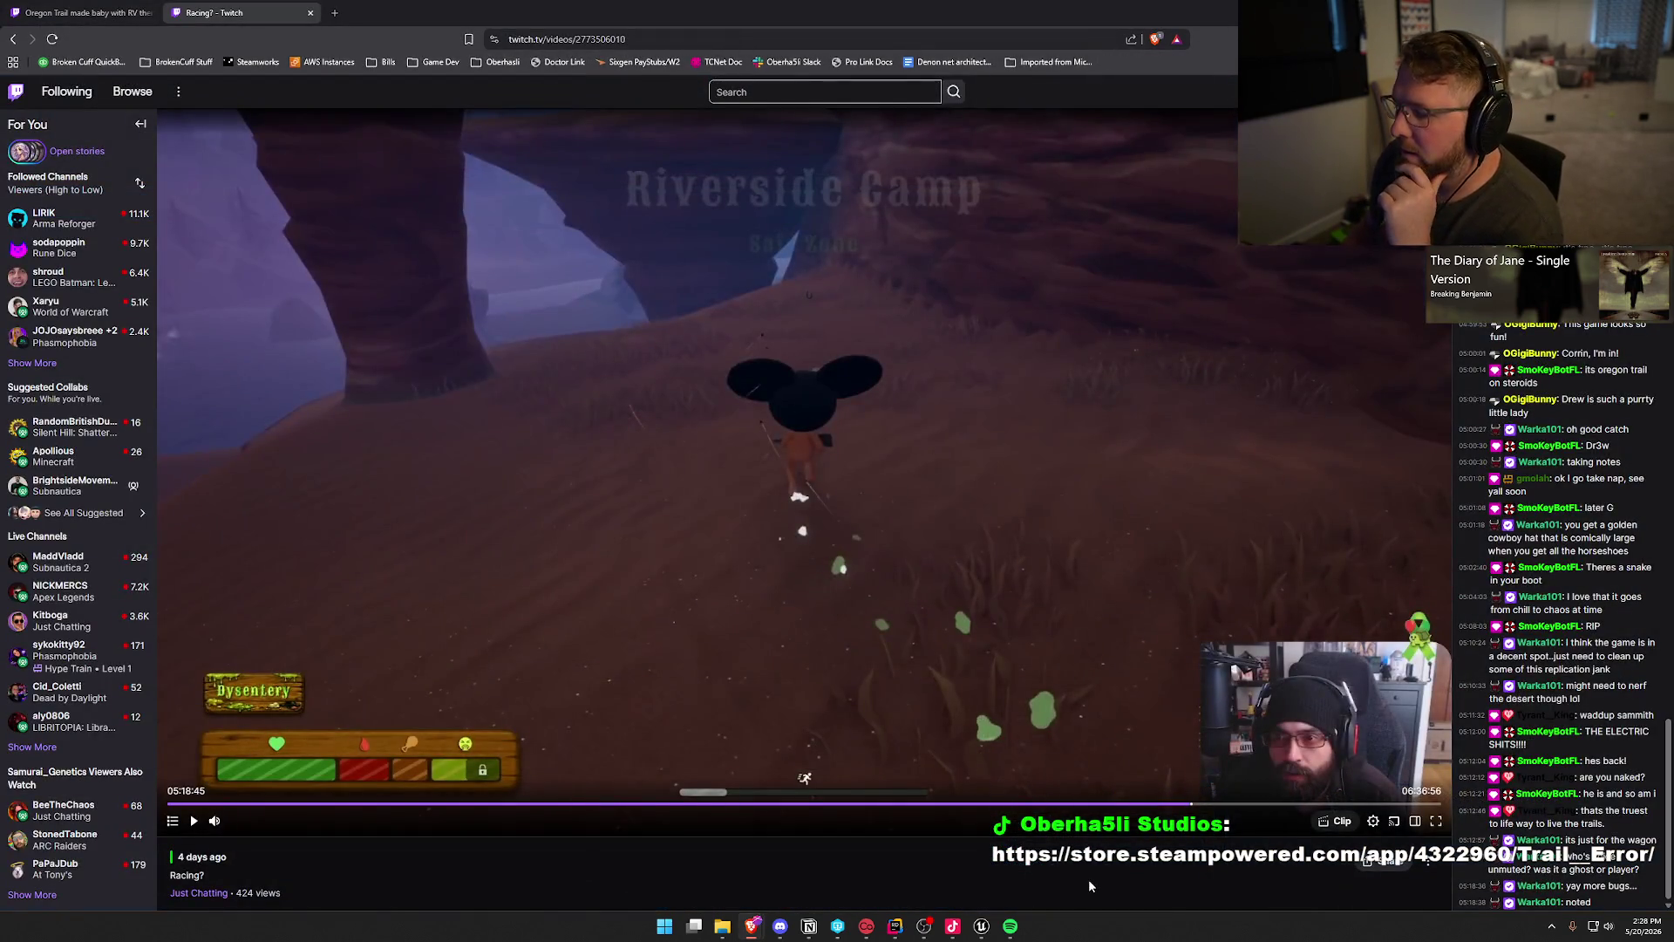
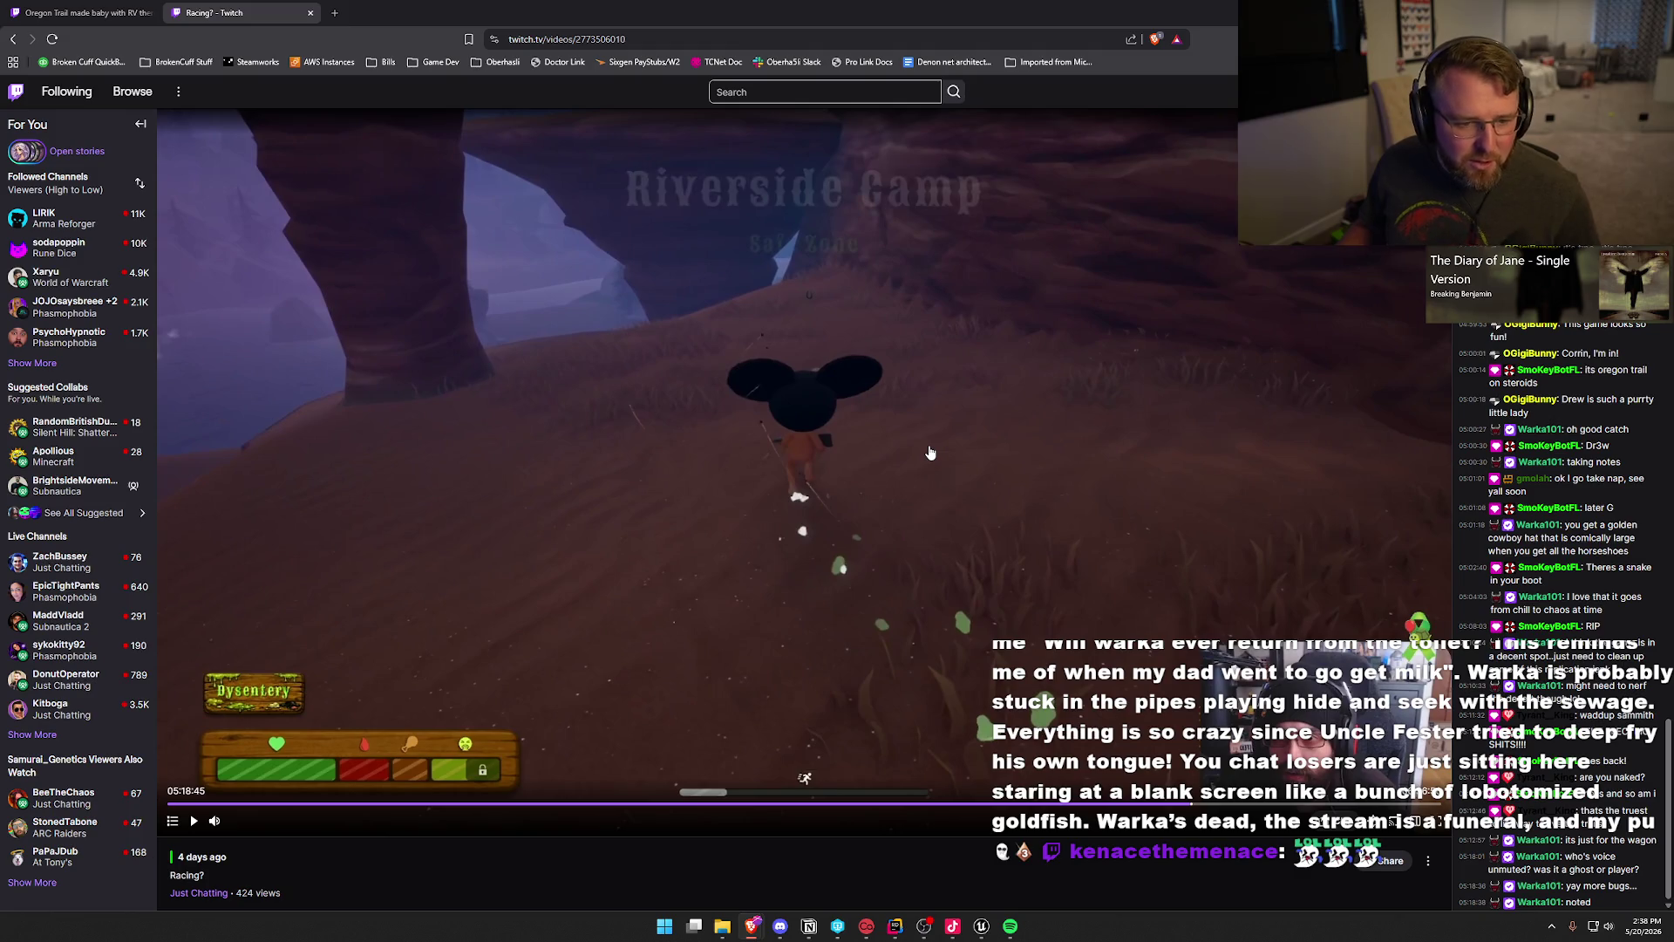
Step: Switch from the Twitch replay to Rider, showing the TrailVOIPTalker header and source
{"action": "left_click", "coordinate": [896, 926]}
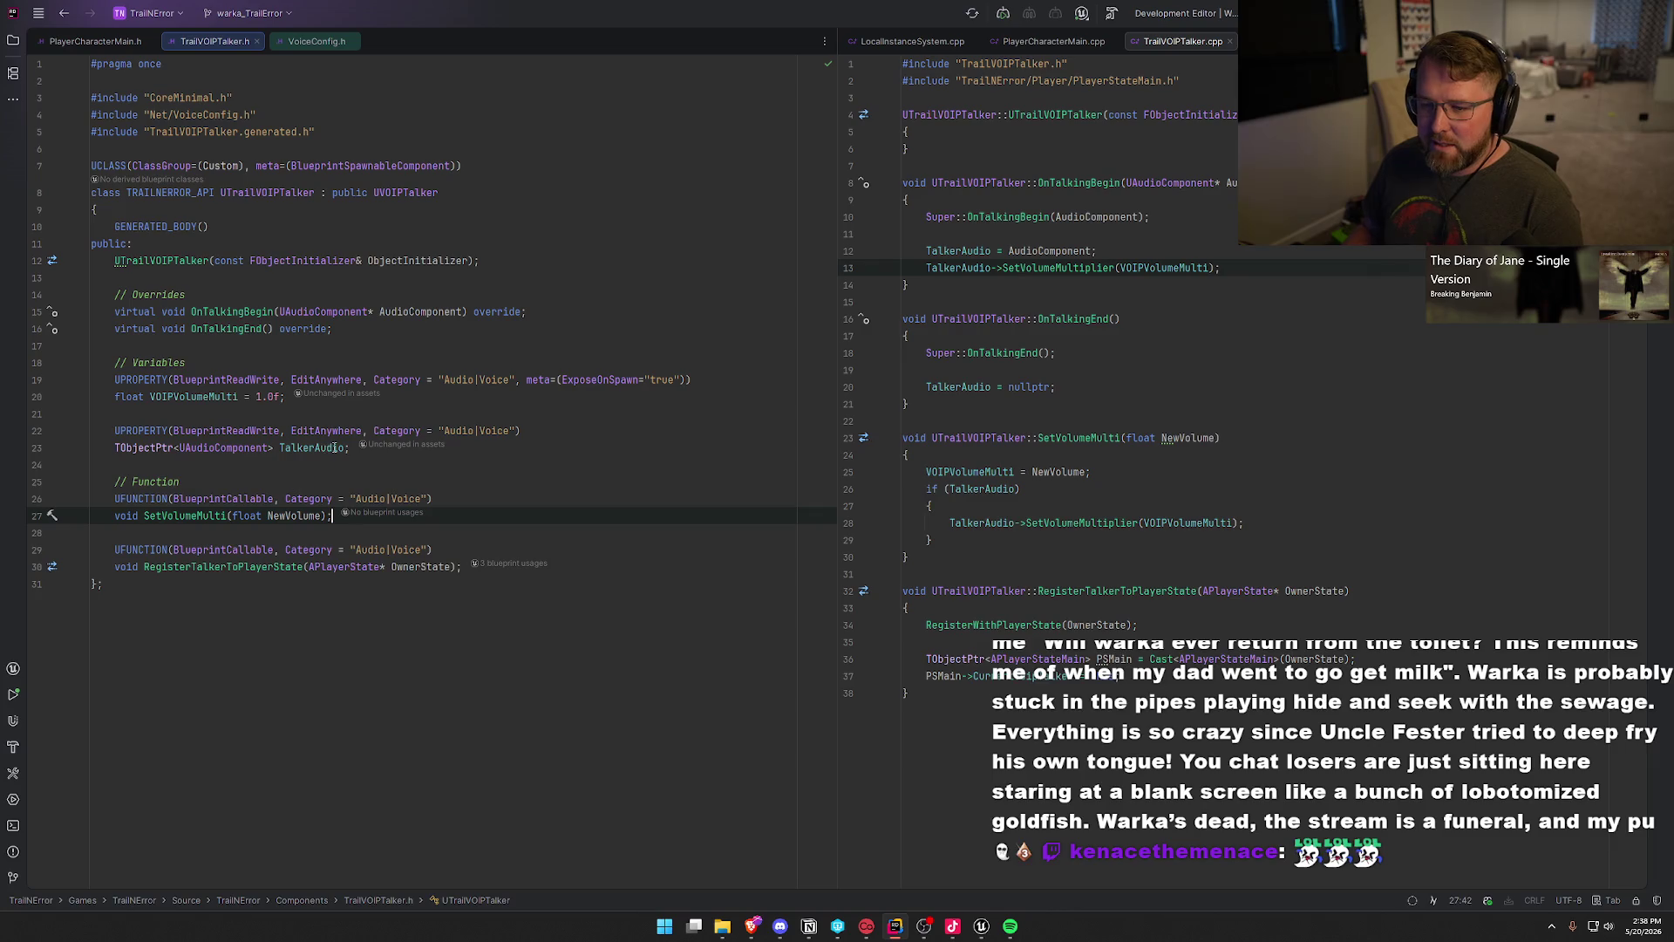
Step: Mark VOIPVolumeMulti and SetVolumeMulti, then jump from UI_SettingsRow_VOIP to UpdatePlayerVoipVolume's C++ source
{"action": "left_click_drag", "start_coordinate": [285, 397], "coordinate": [90, 380]}
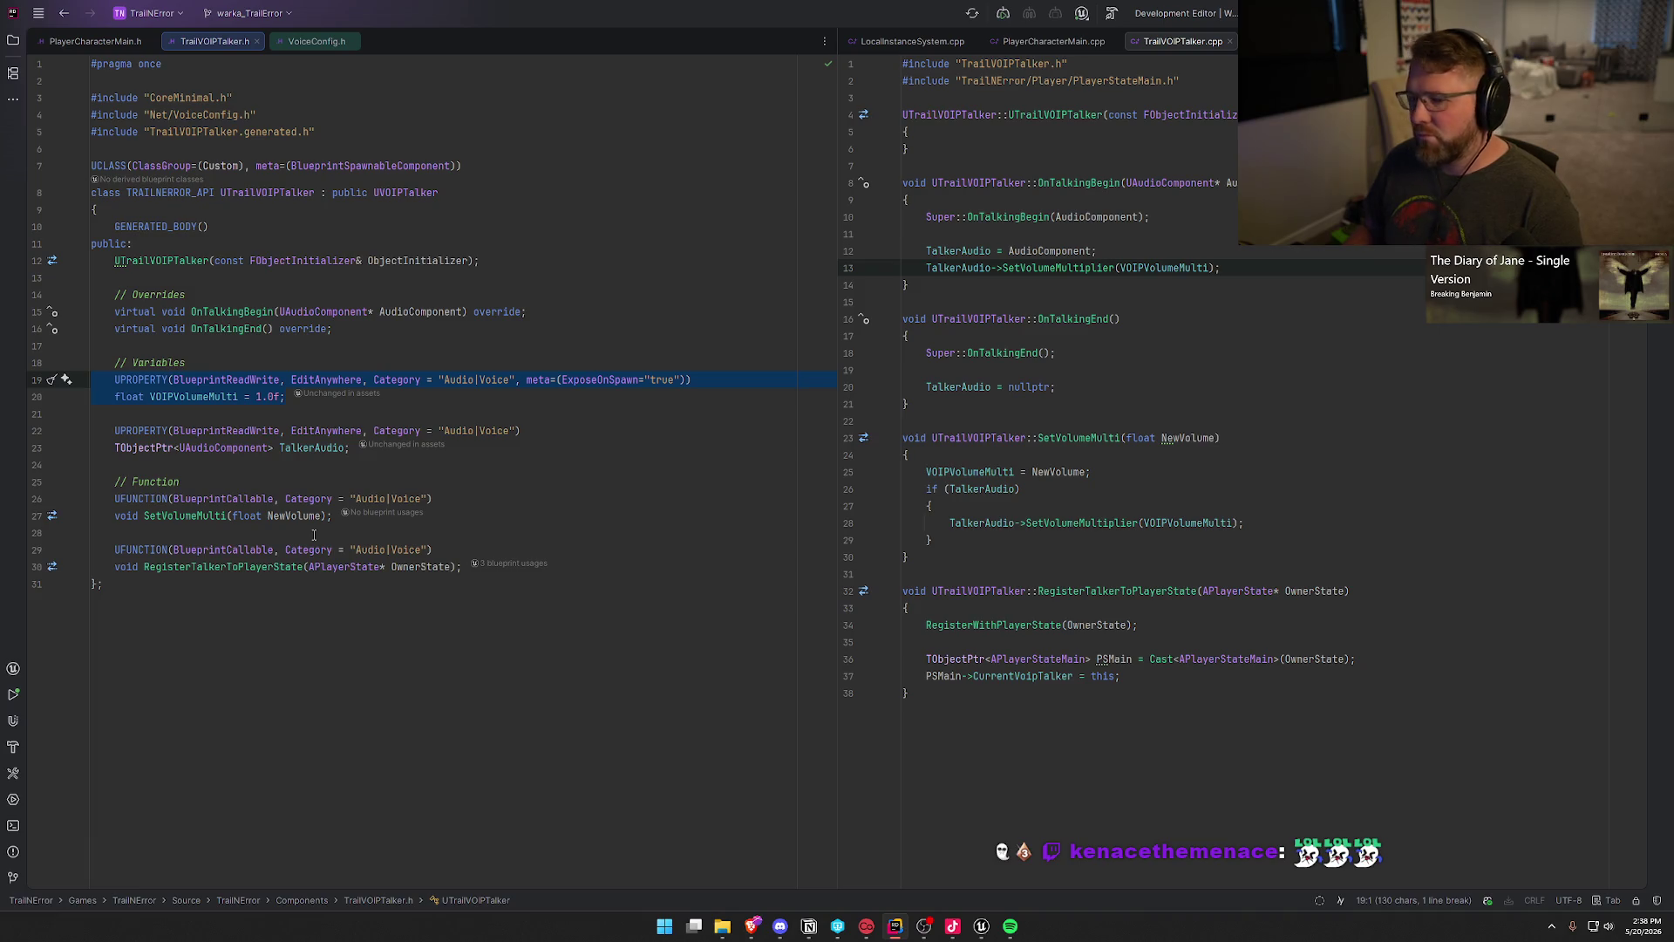
{"action": "left_click", "coordinate": [168, 516]}
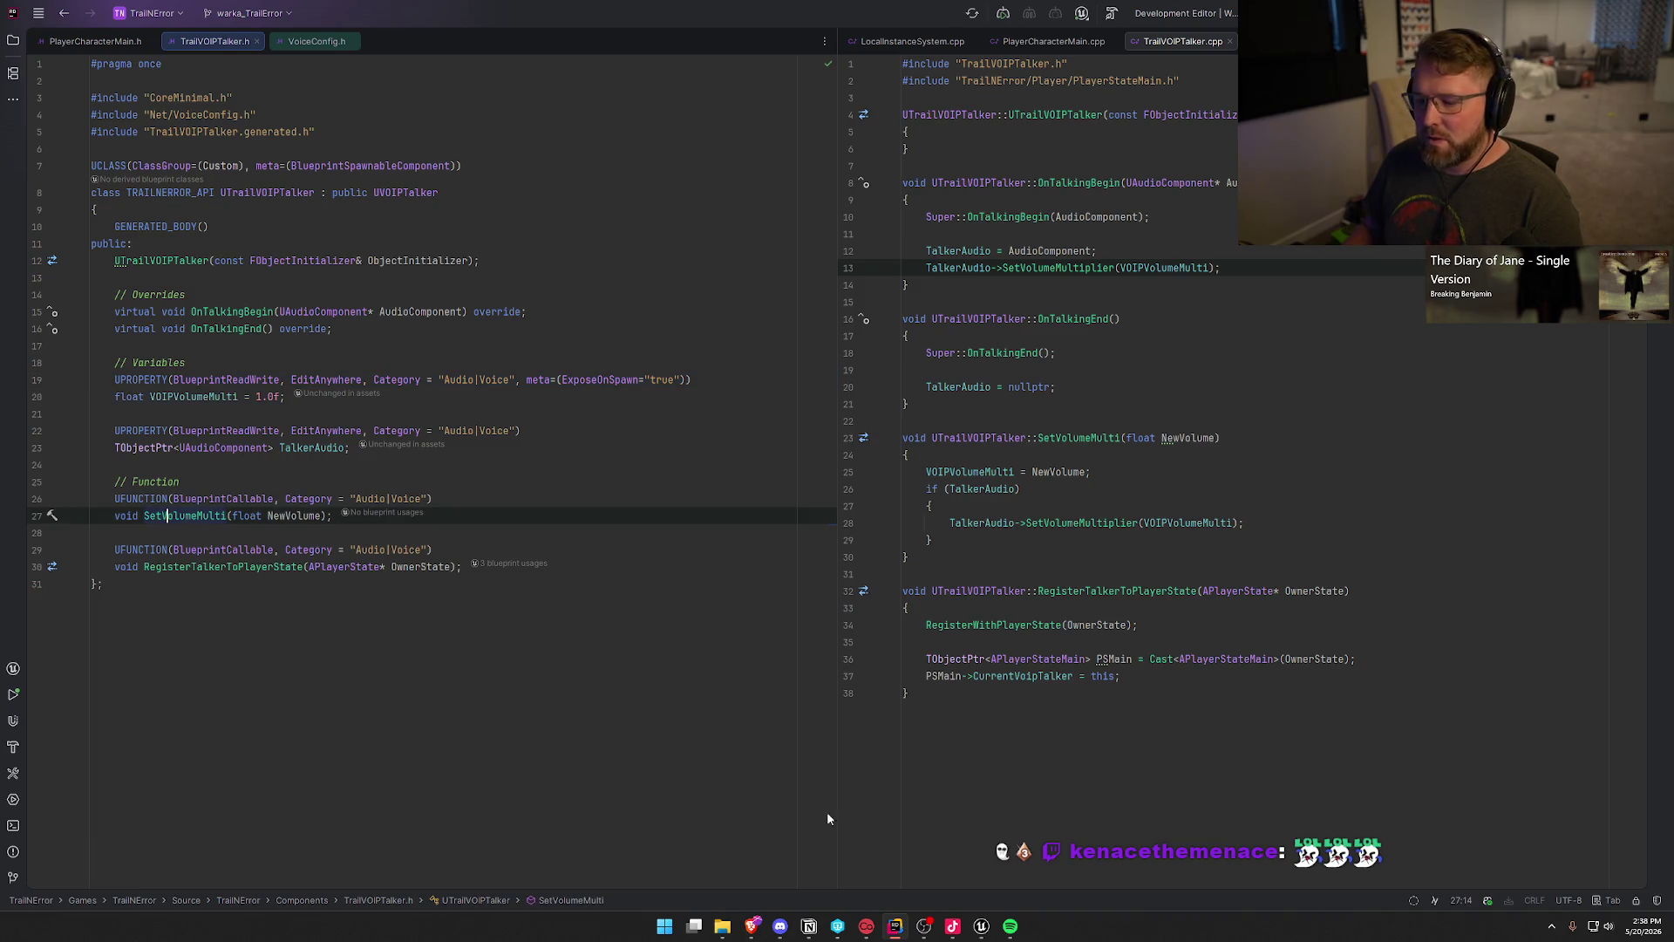
{"action": "left_click", "coordinate": [984, 932]}
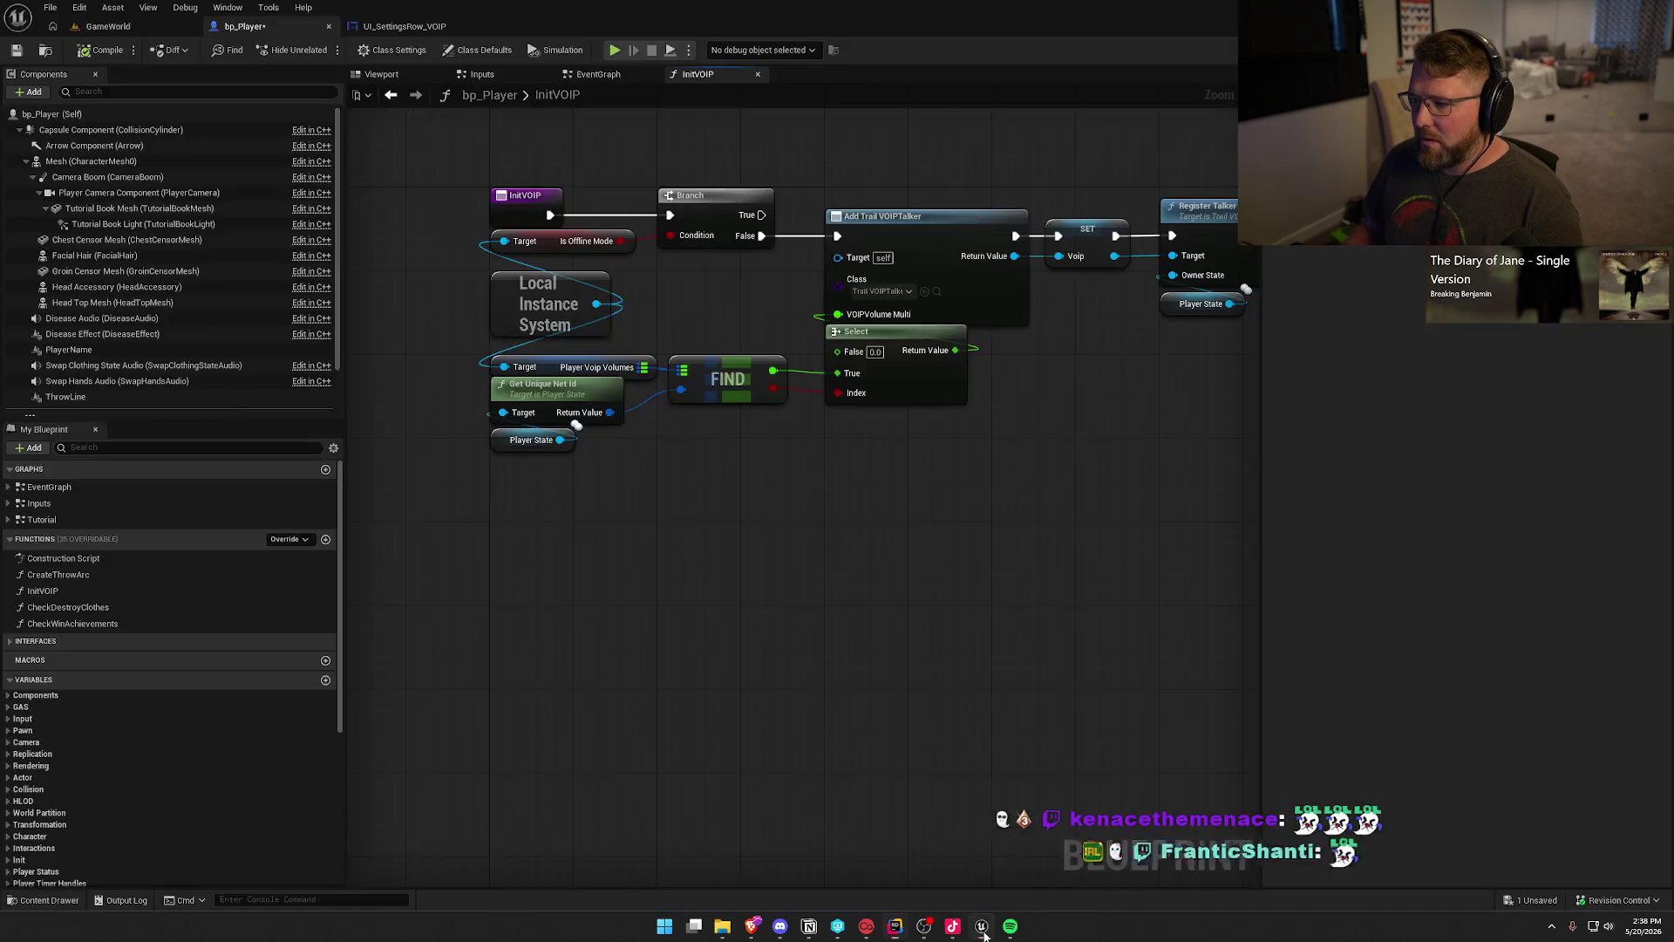
{"action": "key", "text": "ctrl+Tab"}
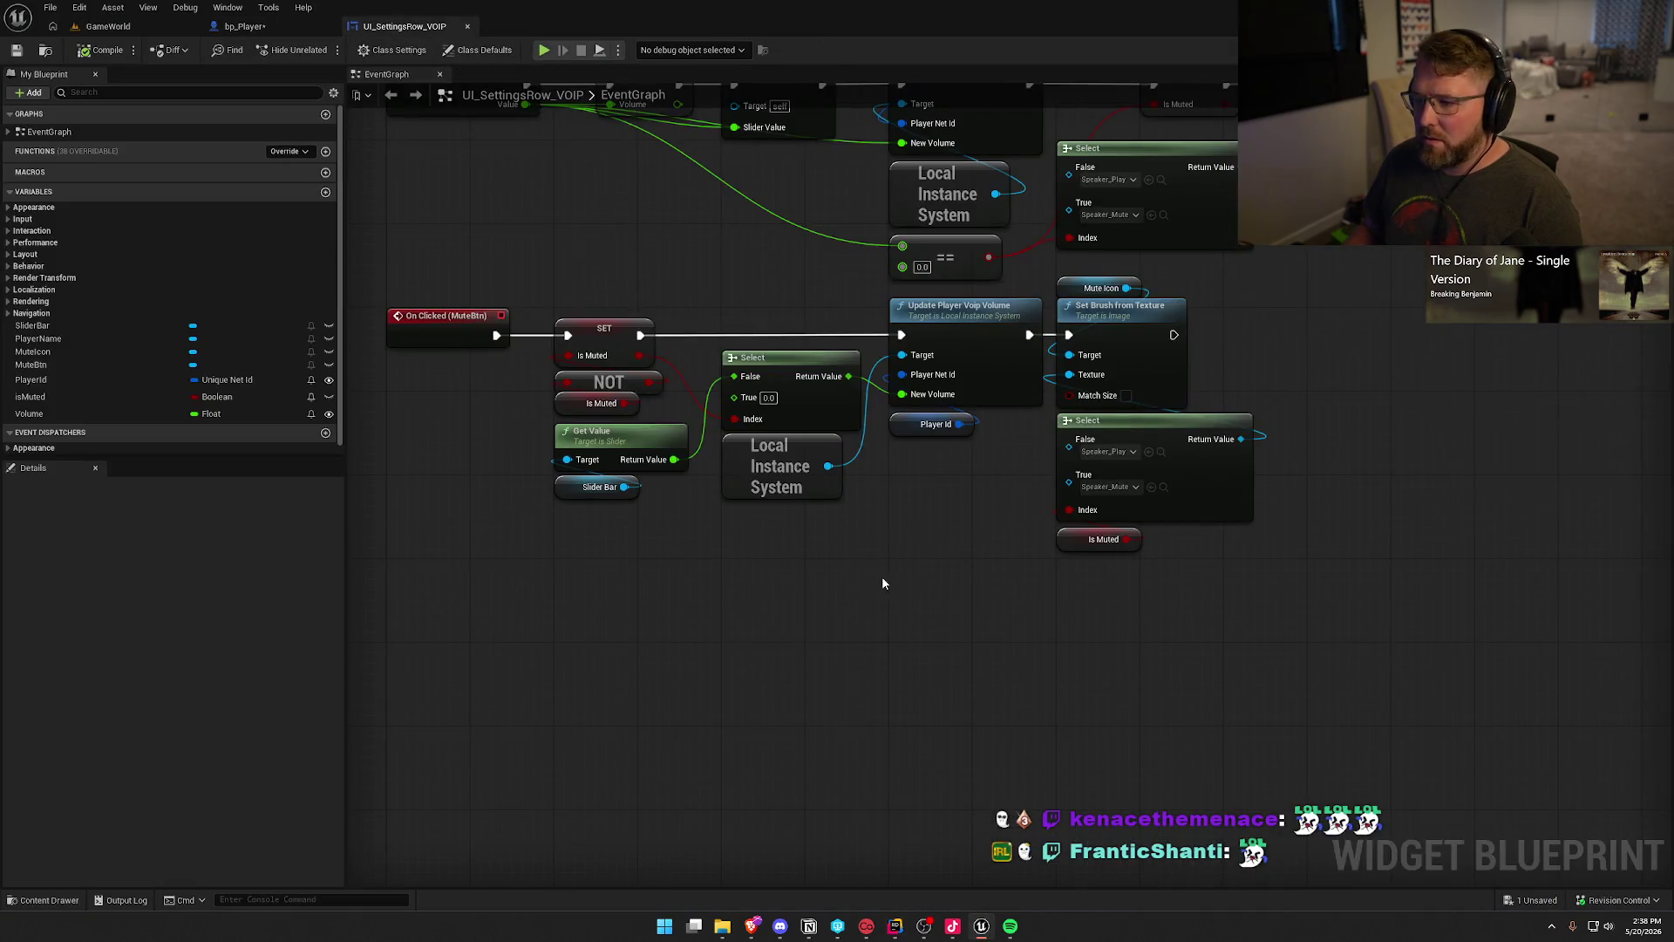
{"action": "double_click", "coordinate": [943, 312]}
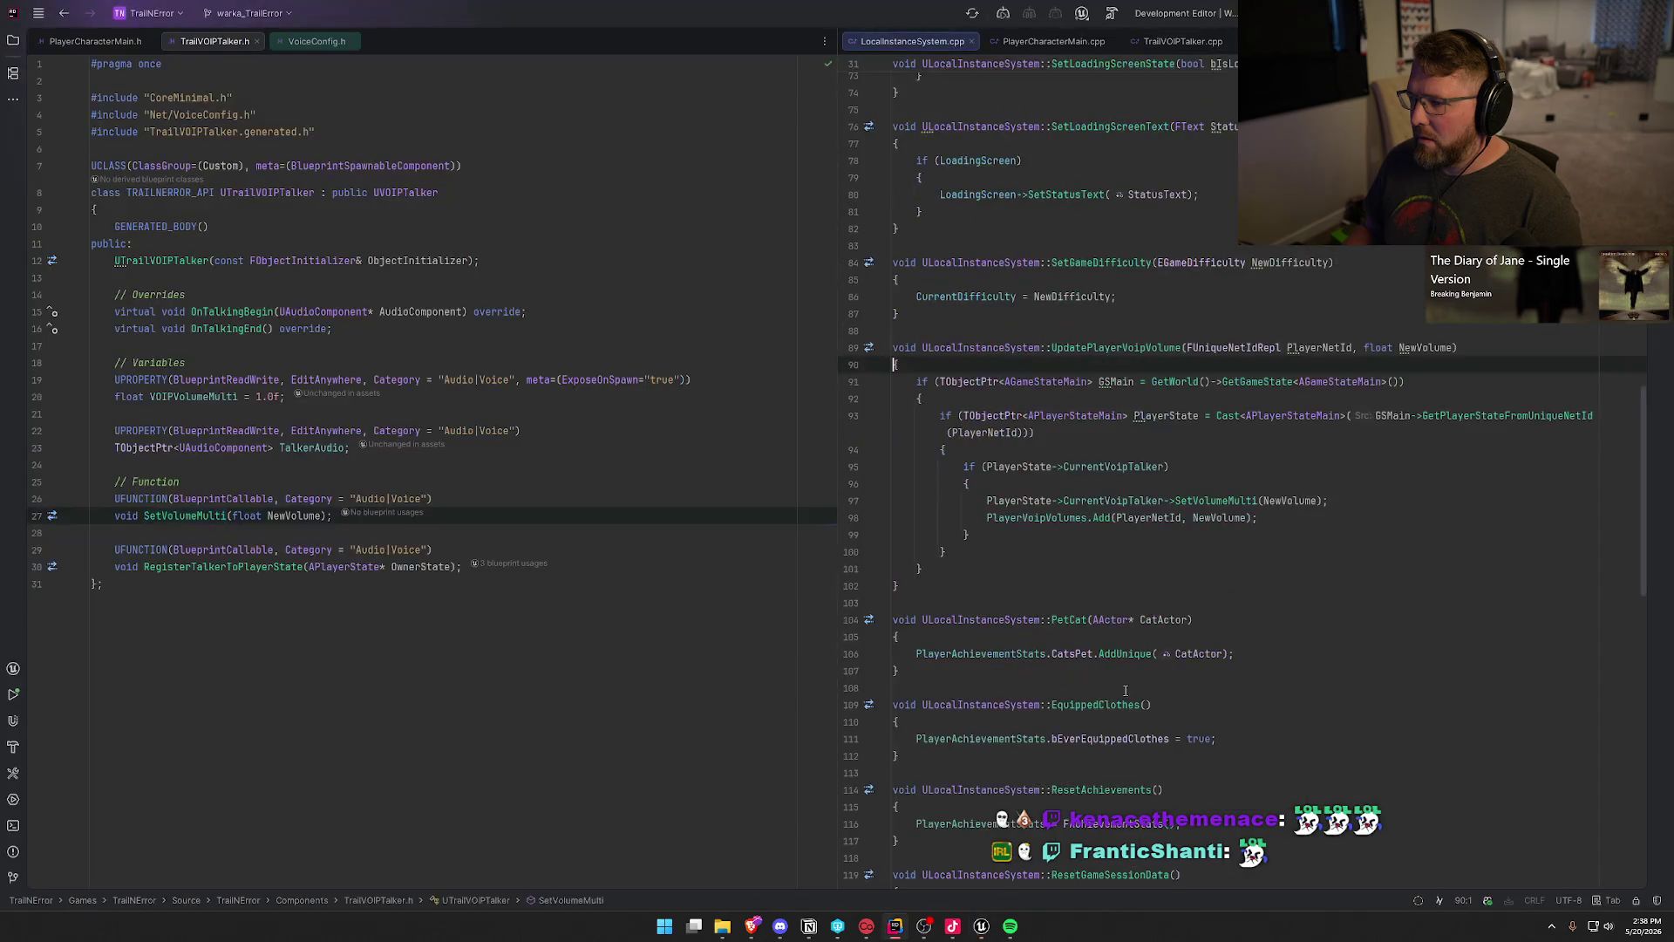